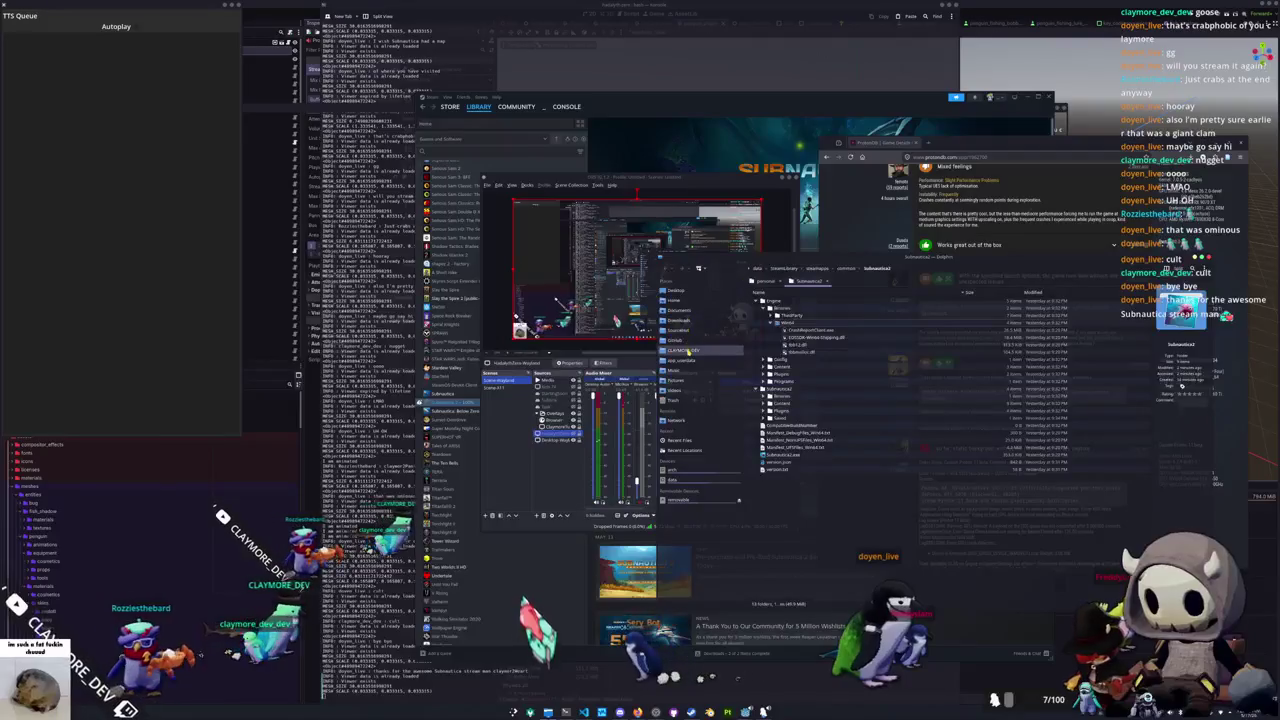
# Browse to hadalyth-zero/exports/personal in Dolphin and launch the game build
pyautogui.click(772, 307)
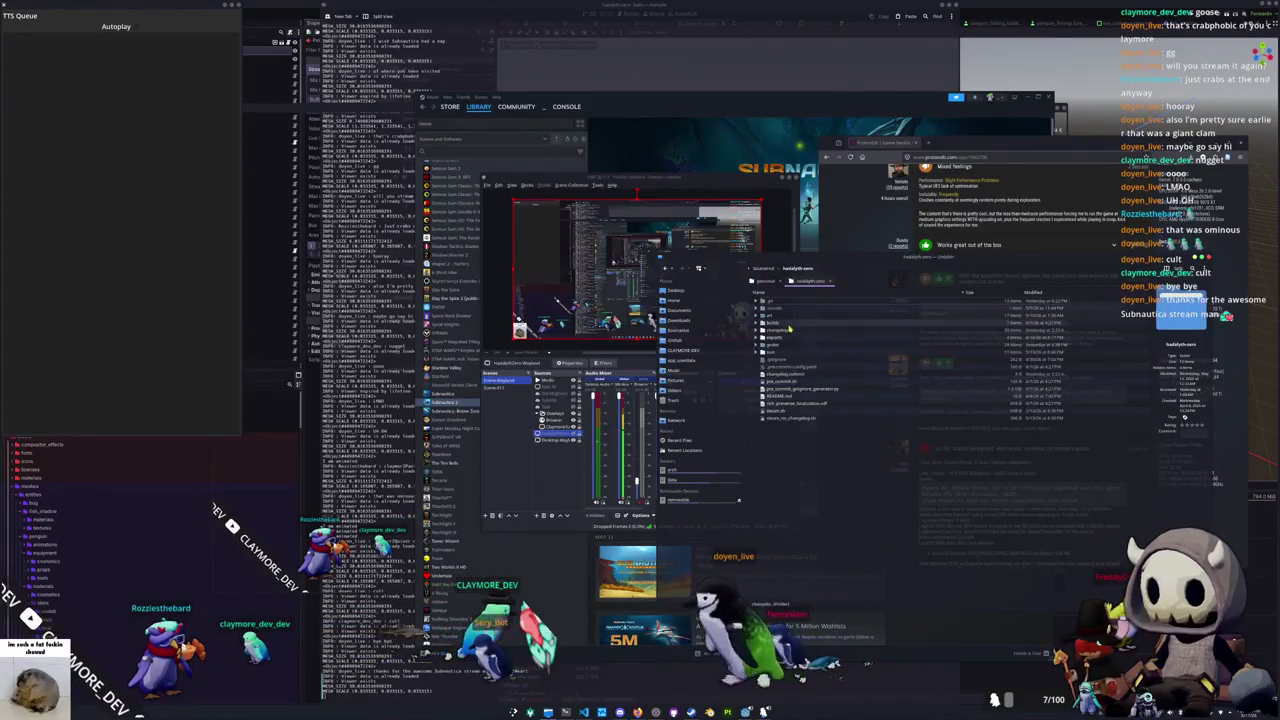
pyautogui.click(776, 338)
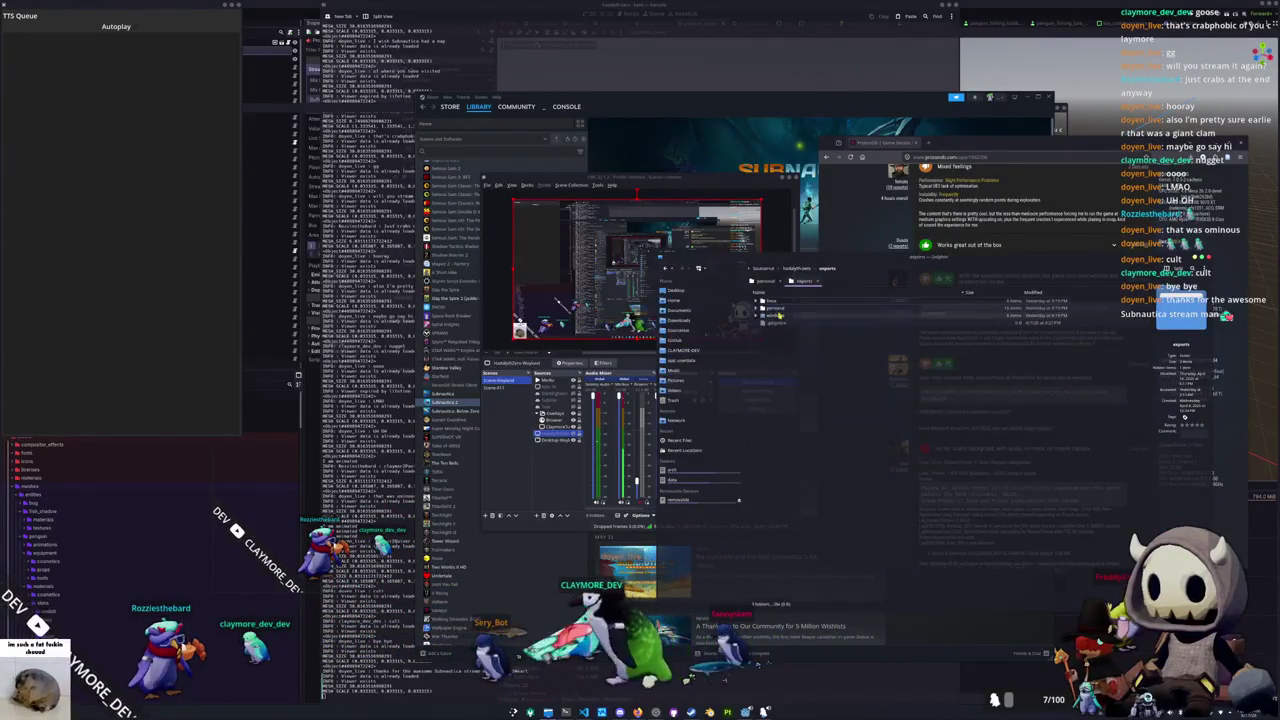
pyautogui.click(776, 308)
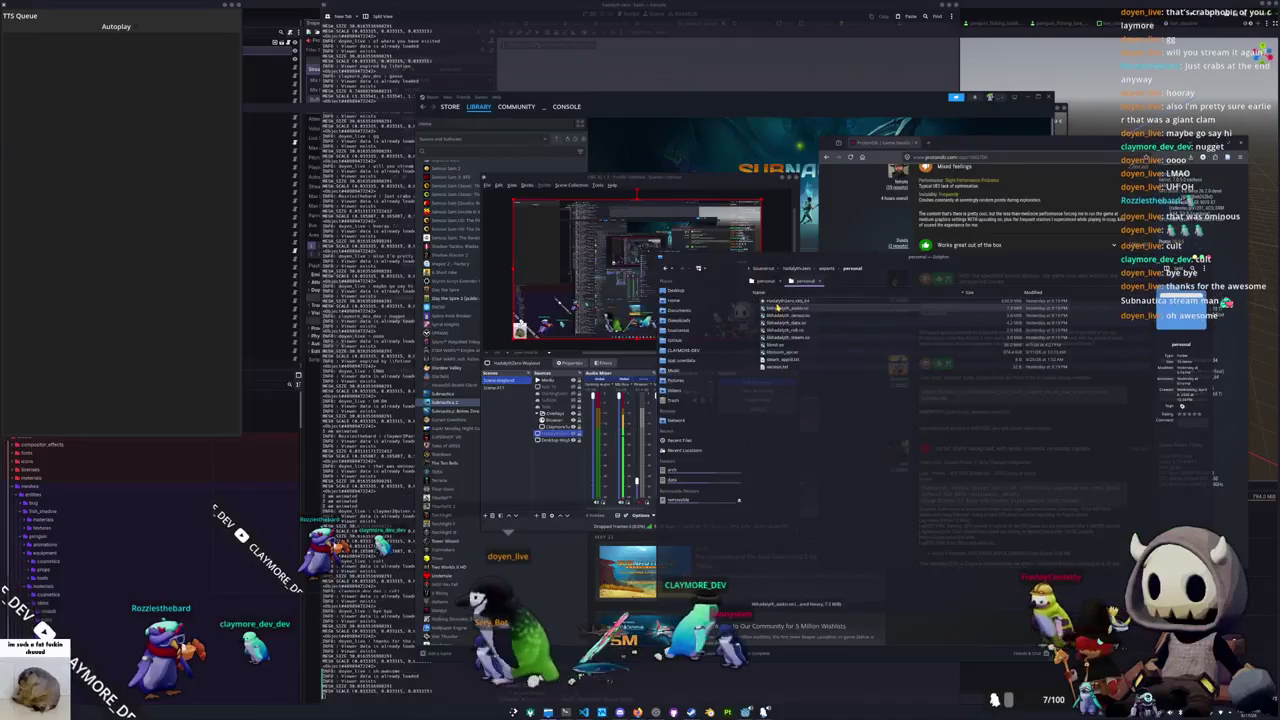
pyautogui.press('Return')
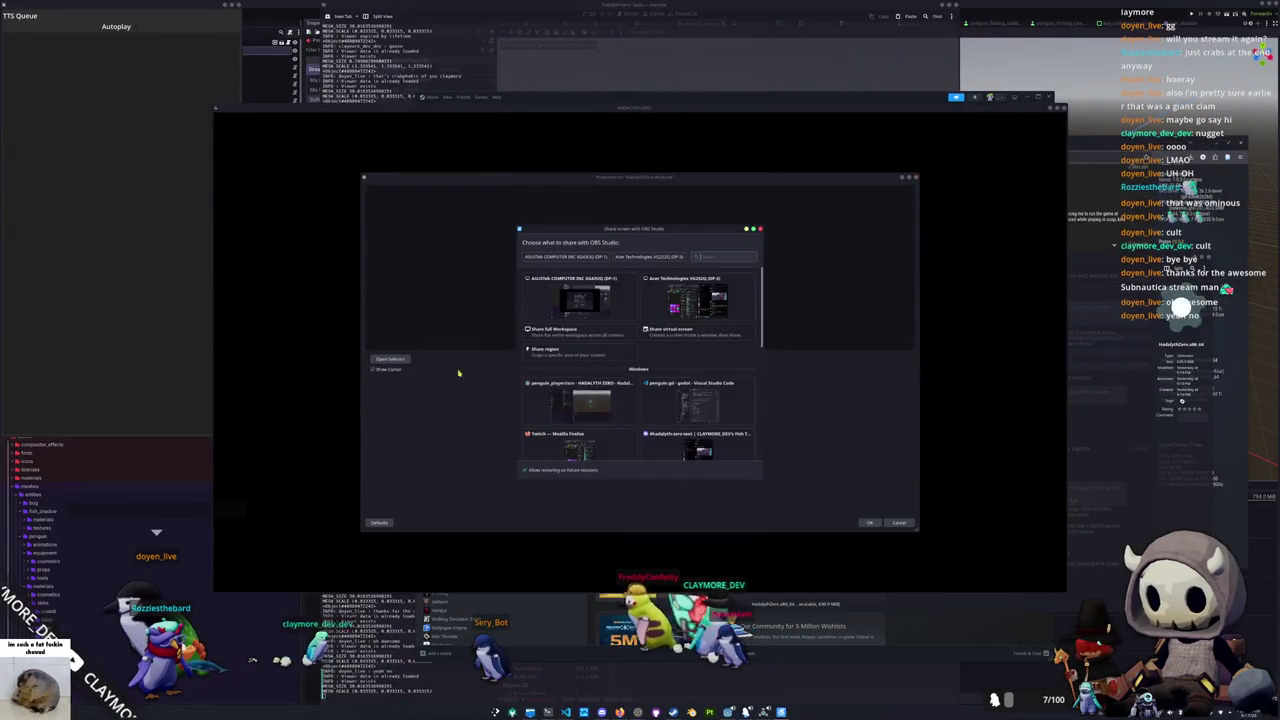
# Point the OBS screen capture source at the HADALYTH ZERO game window
pyautogui.scroll(-2, 600, 352)
pyautogui.scroll(-2, 600, 352)
pyautogui.scroll(-2, 600, 352)
pyautogui.doubleClick(601, 352)
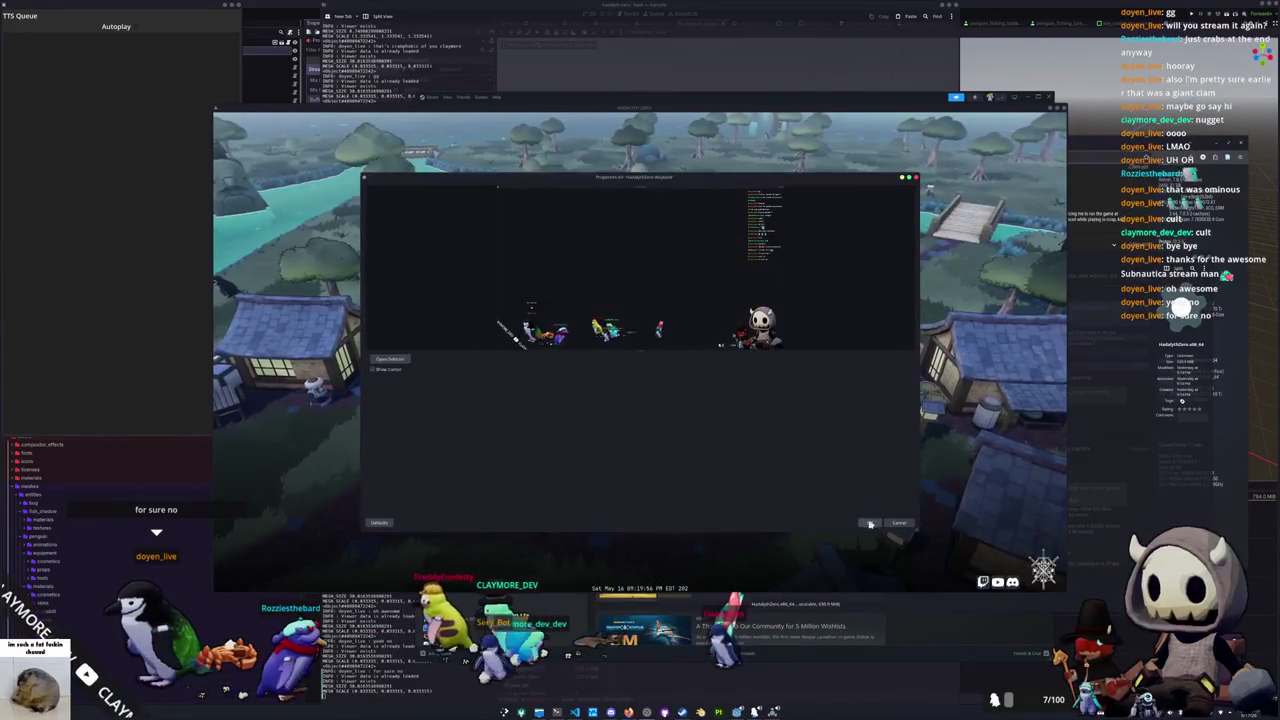
pyautogui.click(390, 359)
pyautogui.scroll(-2, 613, 417)
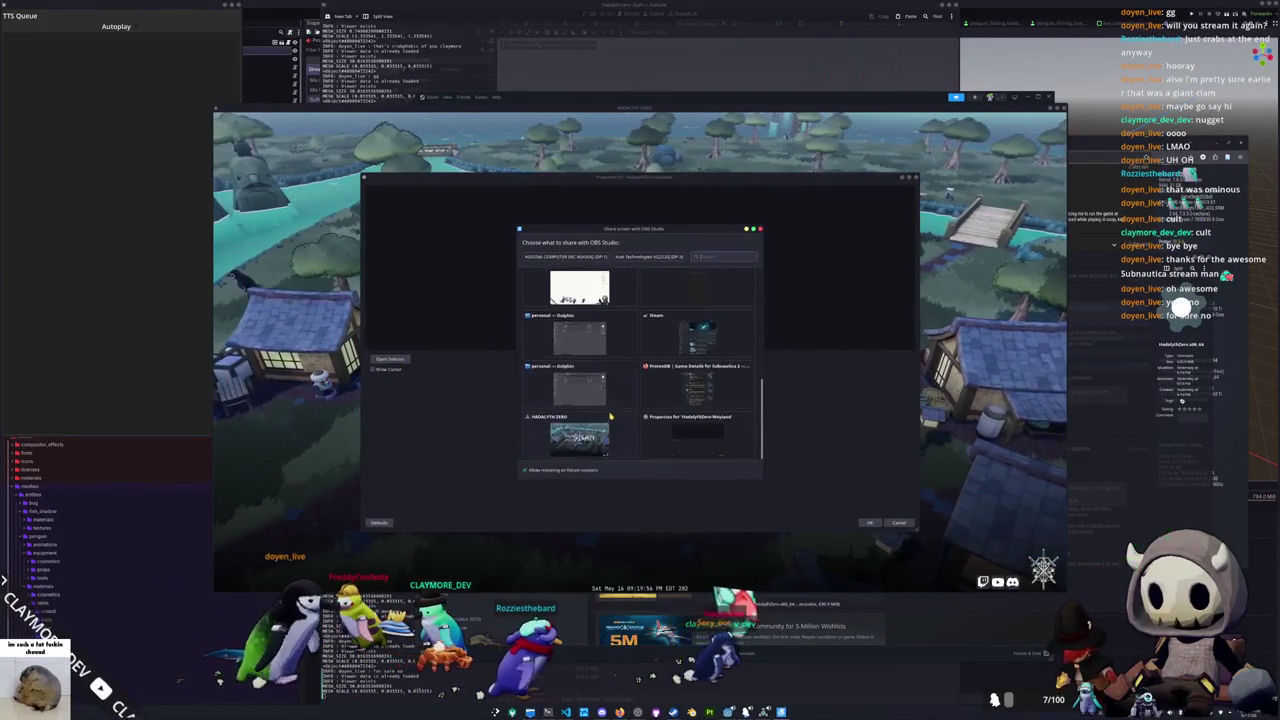
pyautogui.doubleClick(586, 420)
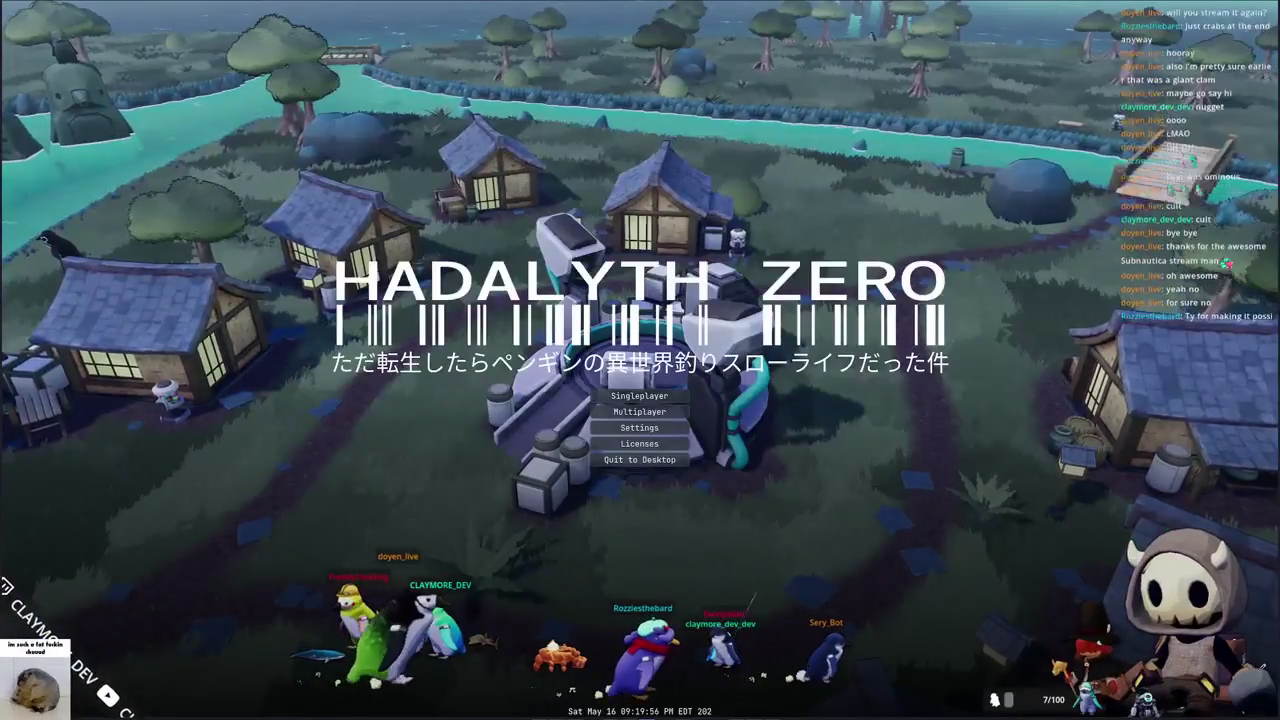
# Check the game's Audio settings, then return to the main menu
pyautogui.click(659, 433)
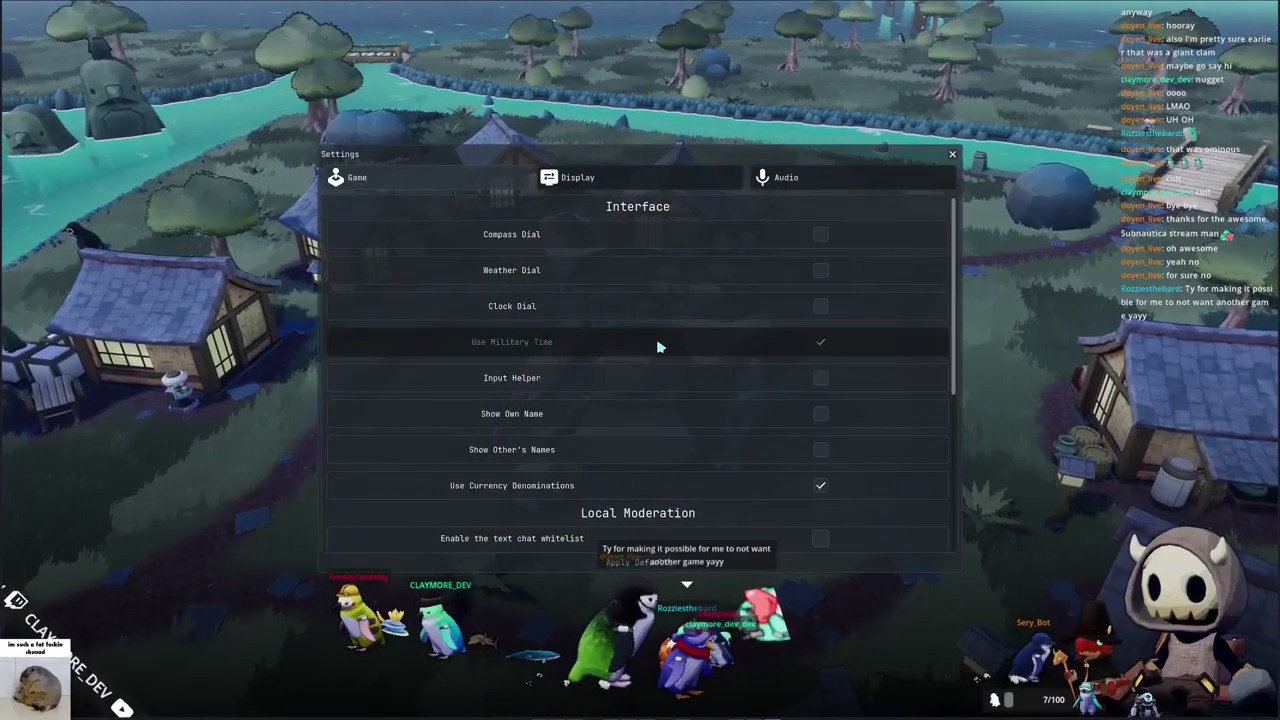
pyautogui.click(770, 186)
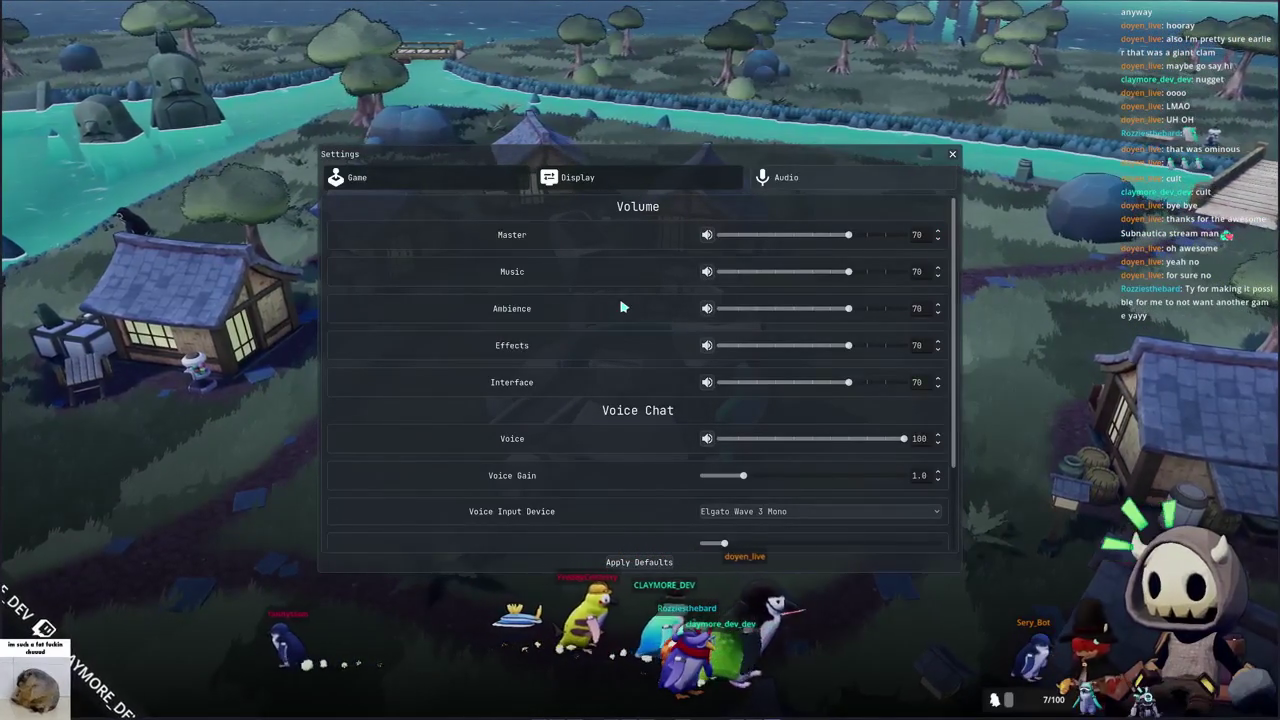
pyautogui.press('Escape')
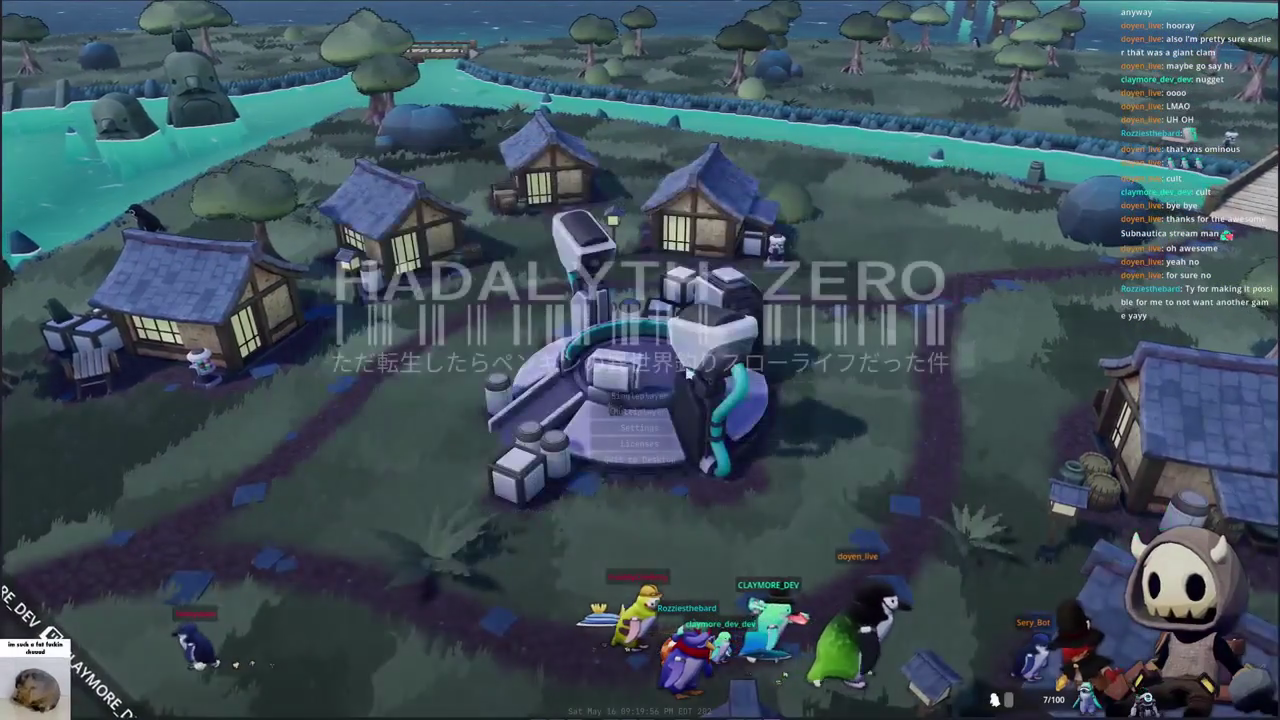
# Create a new multiplayer lobby from the lobby browser and enter the village
pyautogui.click(640, 411)
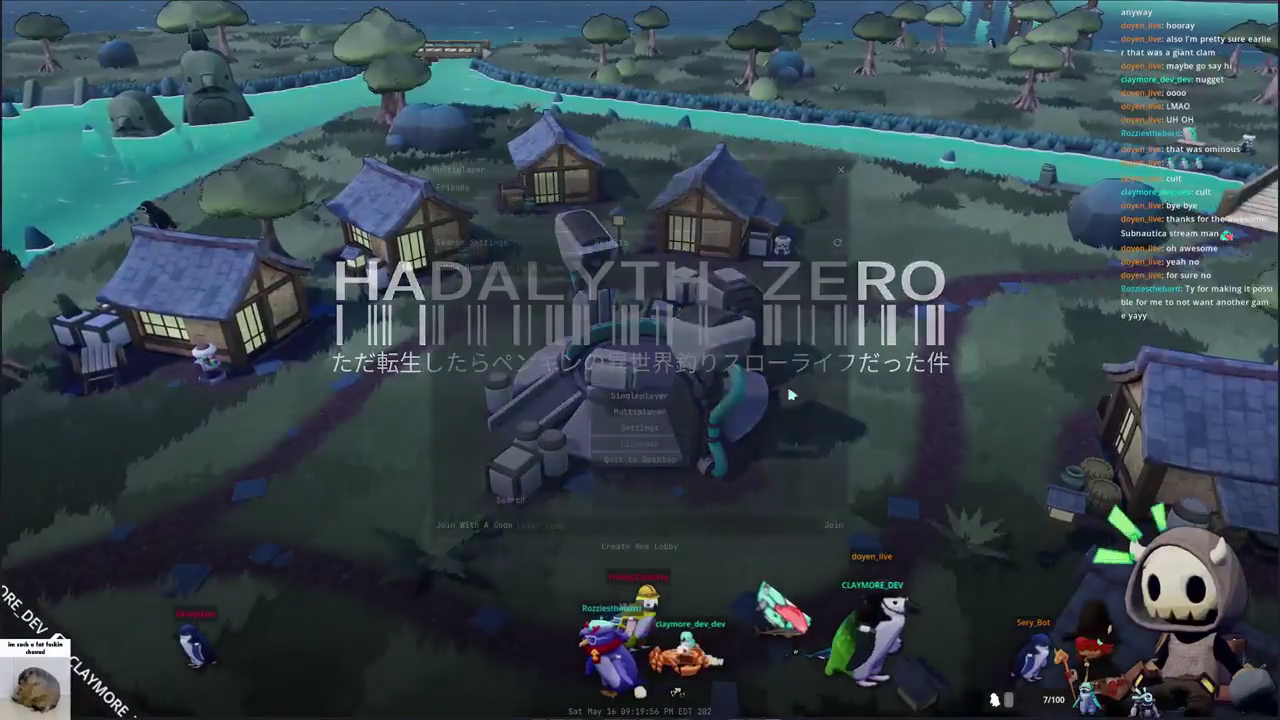
pyautogui.click(698, 549)
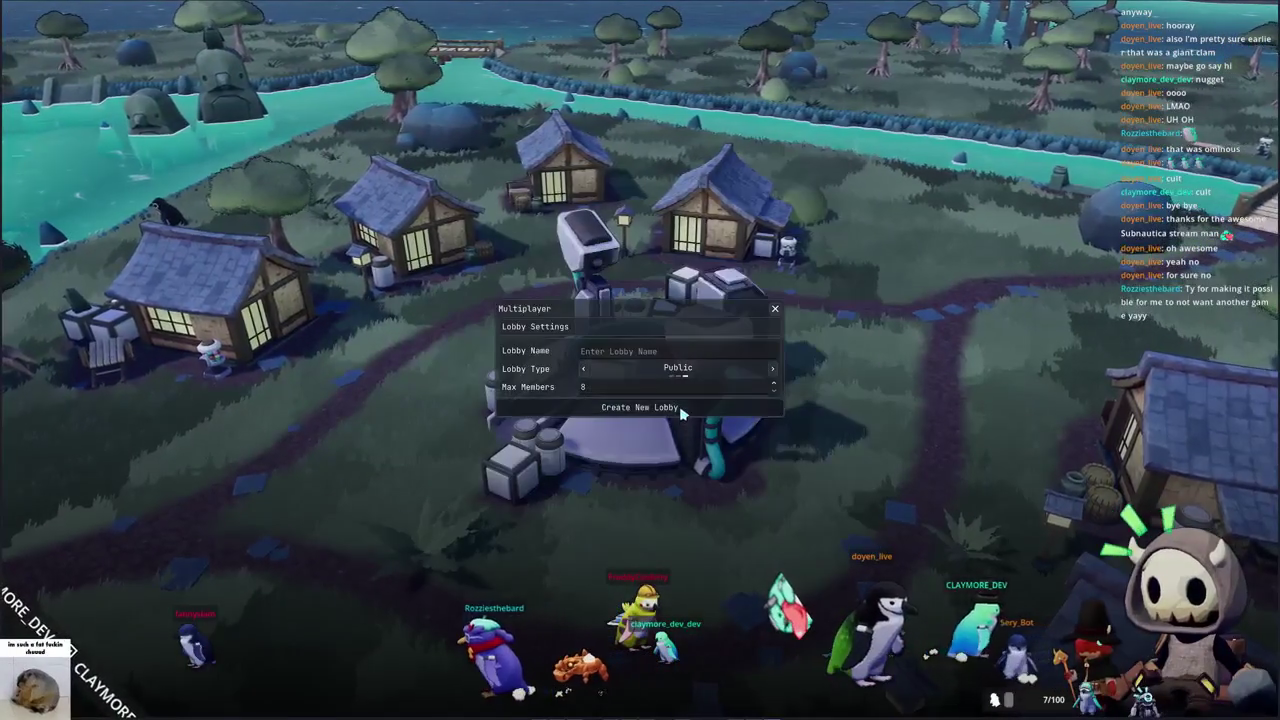
pyautogui.click(679, 410)
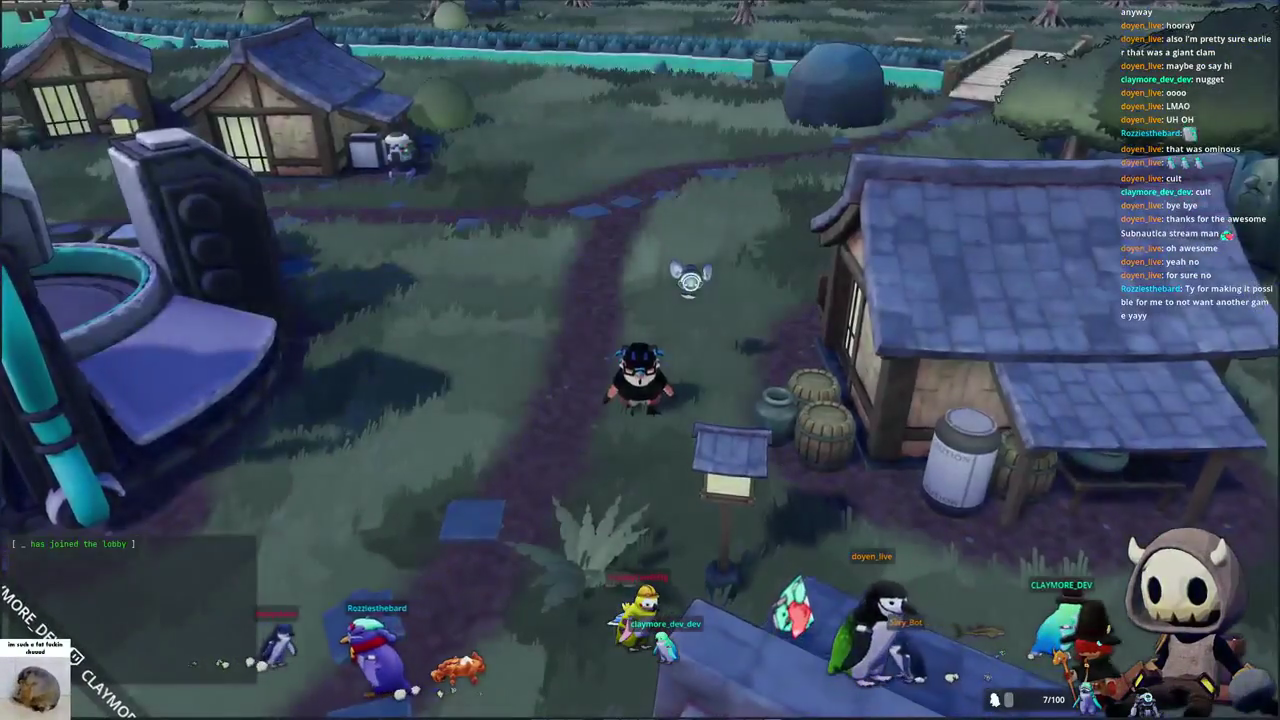
# Run the character up the village path, stairs and grass to the big screen, then pause
pyautogui.press('w')
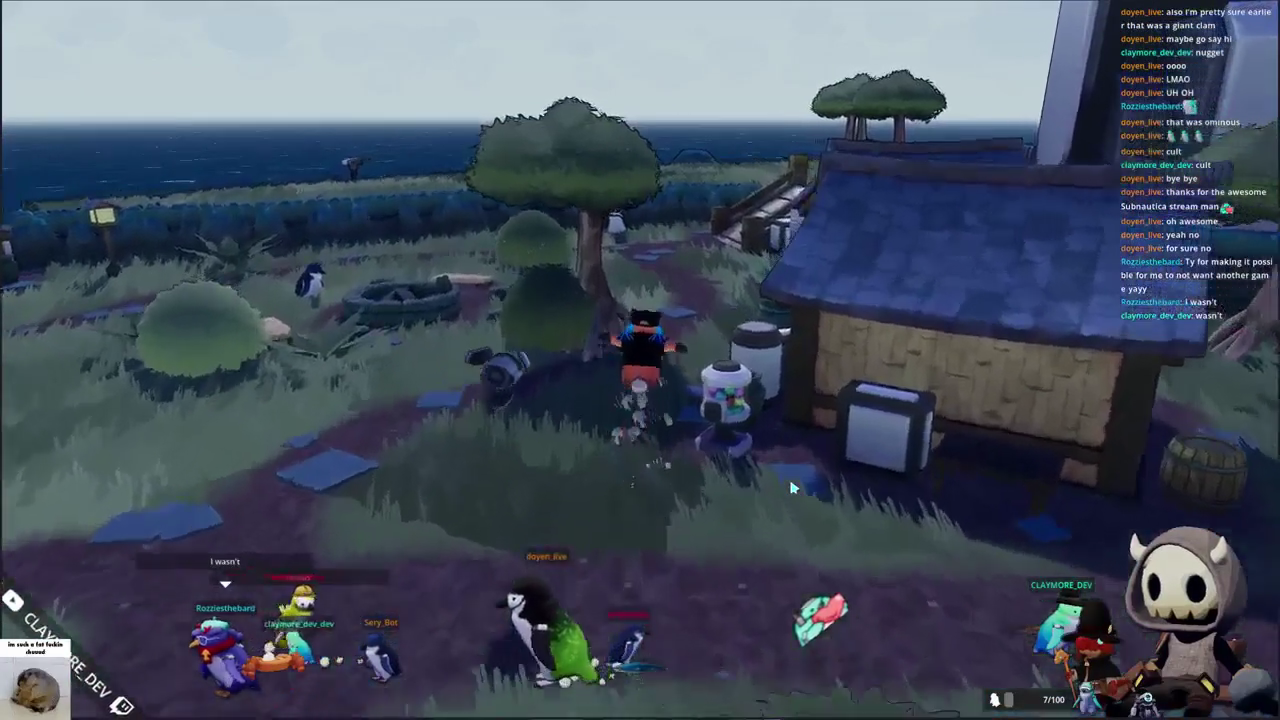
pyautogui.press('w')
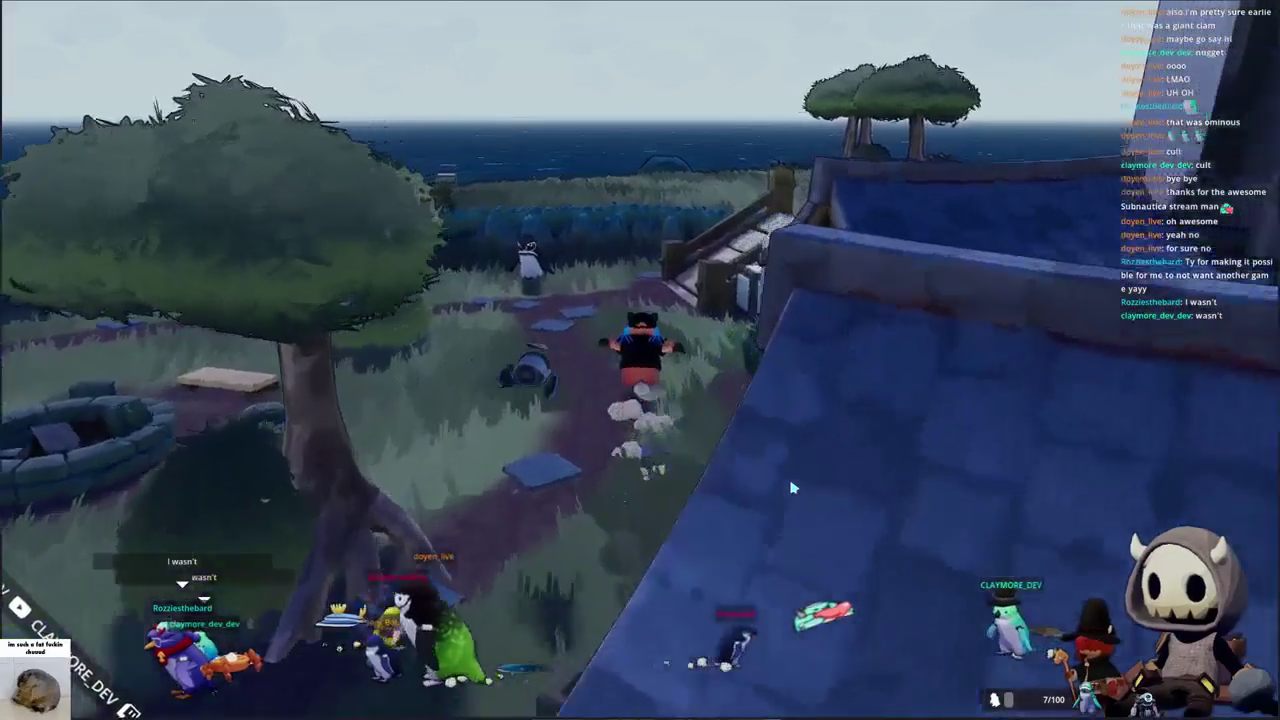
pyautogui.press('w')
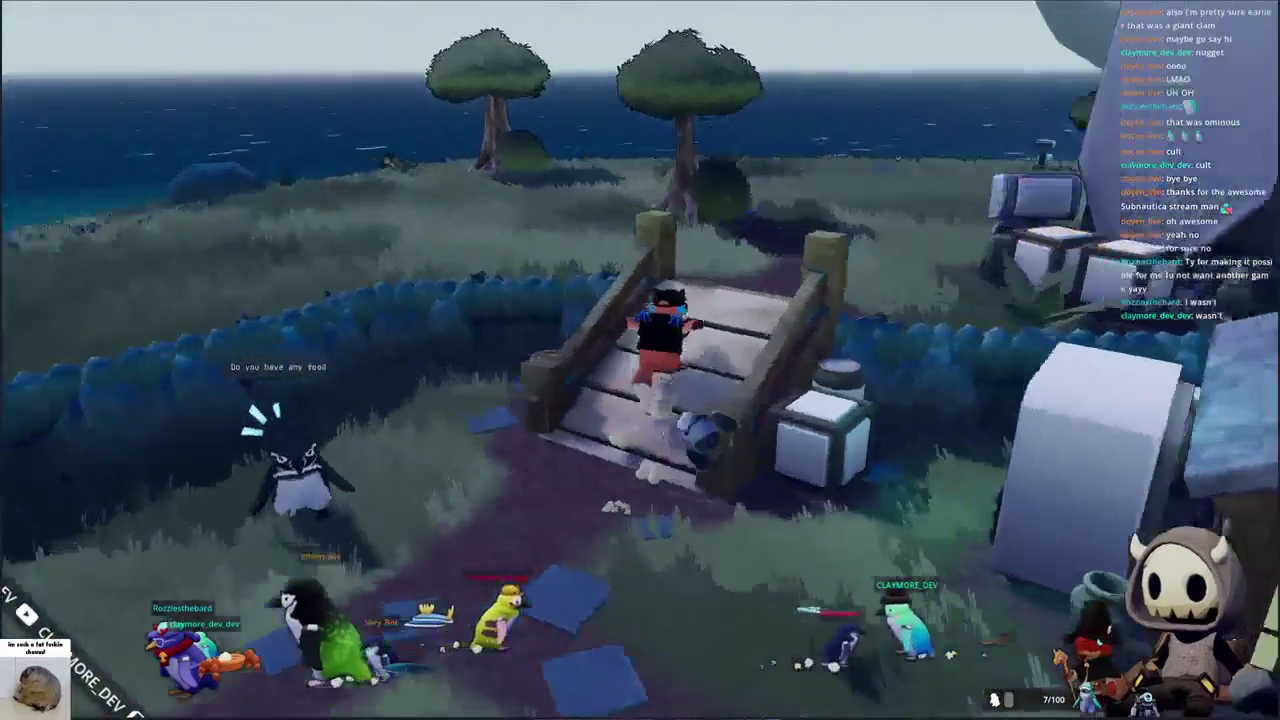
pyautogui.press('w')
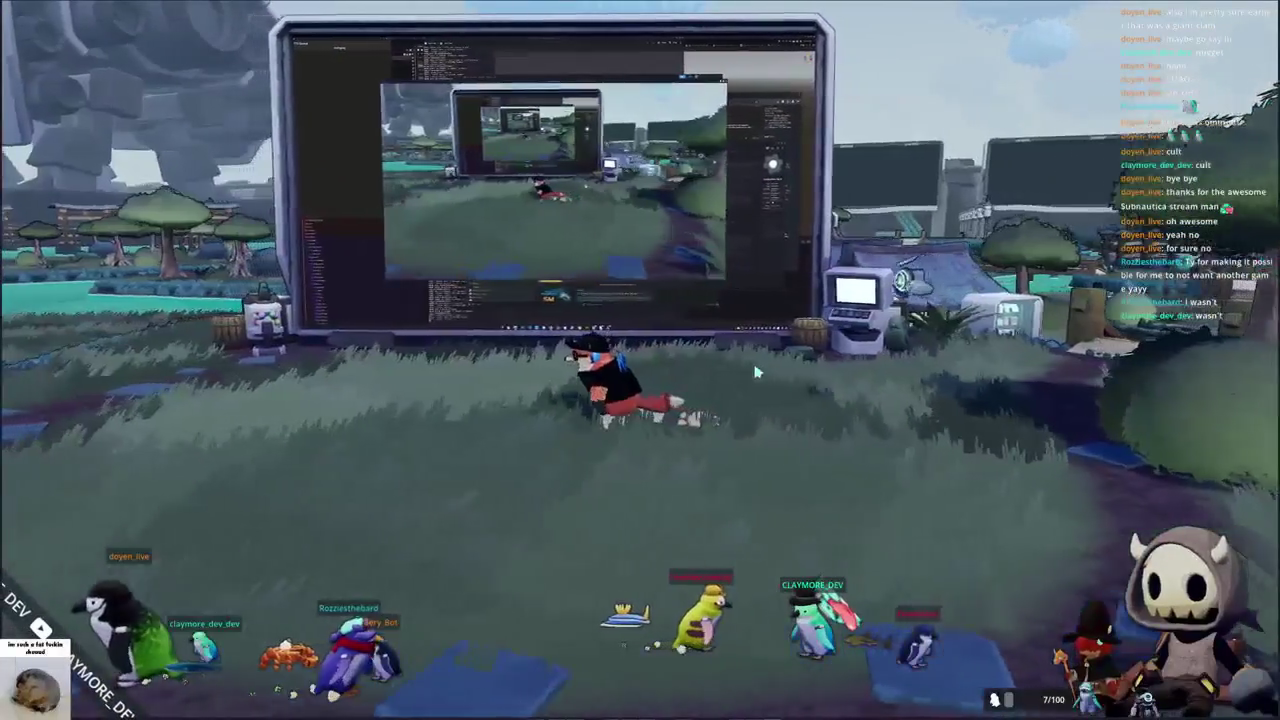
pyautogui.press('Escape')
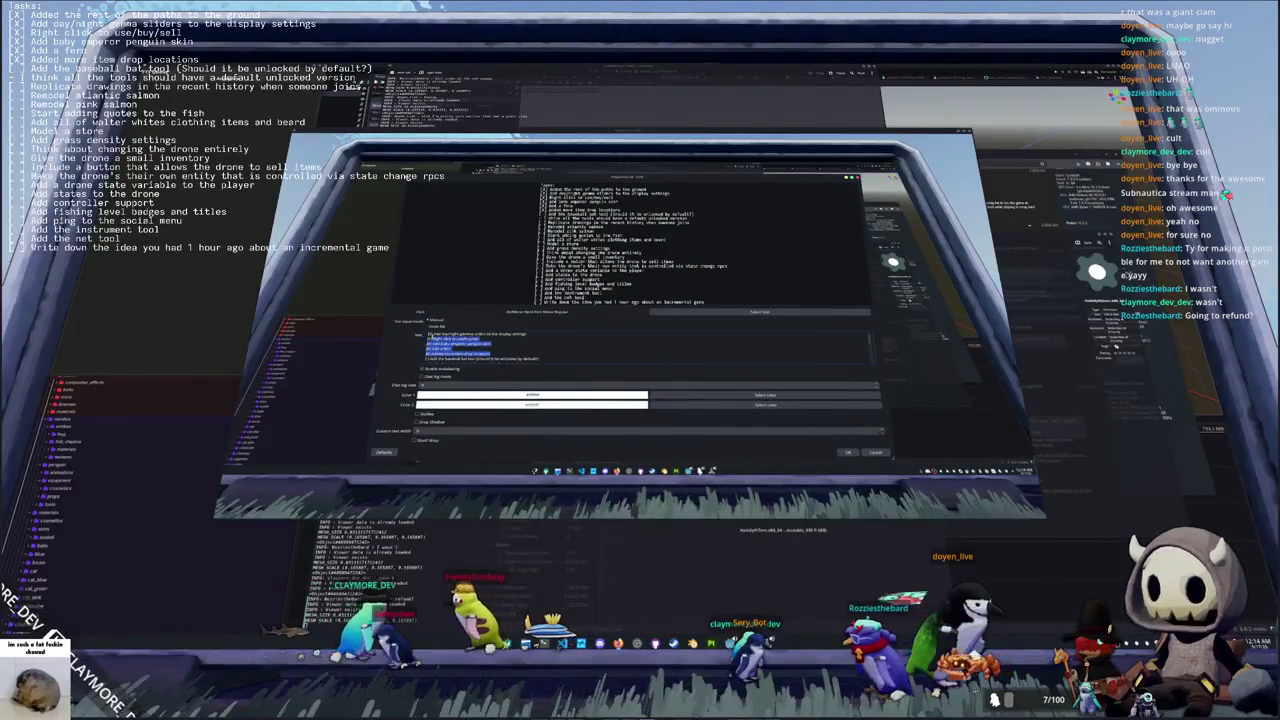
# Delete the completed [X] tasks and the blank line under Tasks:, then confirm with OK
pyautogui.press('BackSpace')
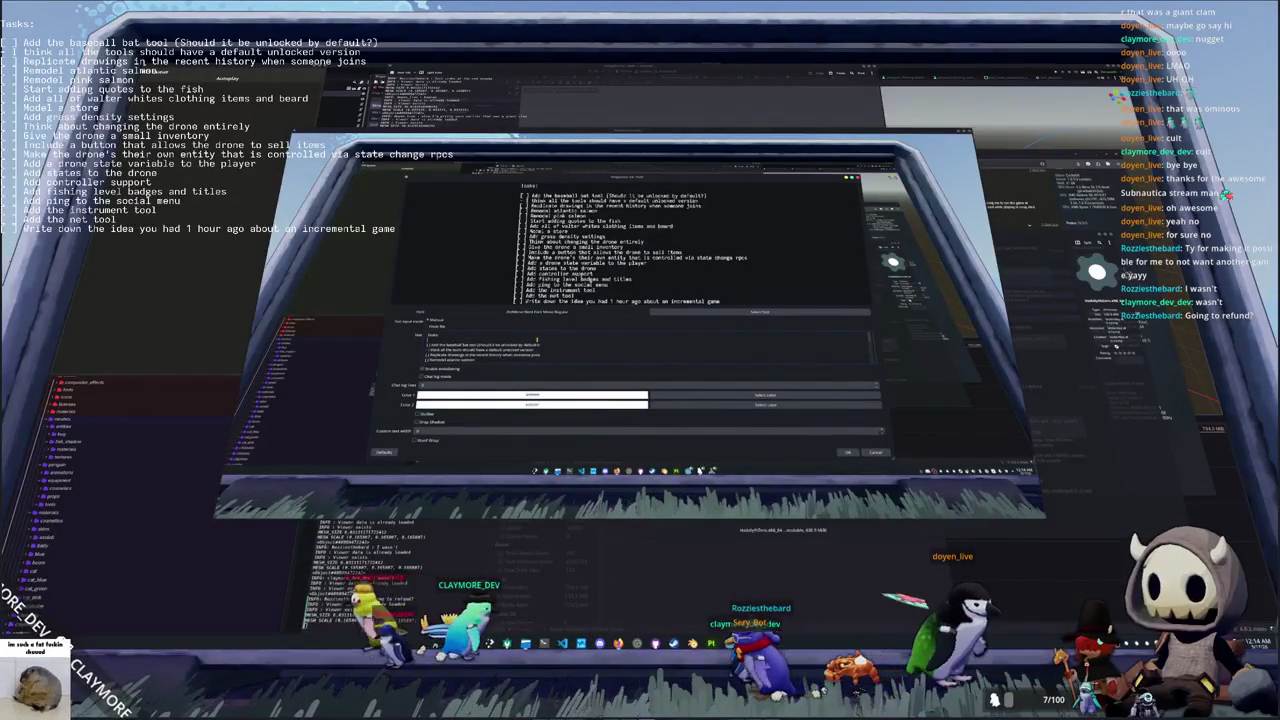
pyautogui.press('BackSpace')
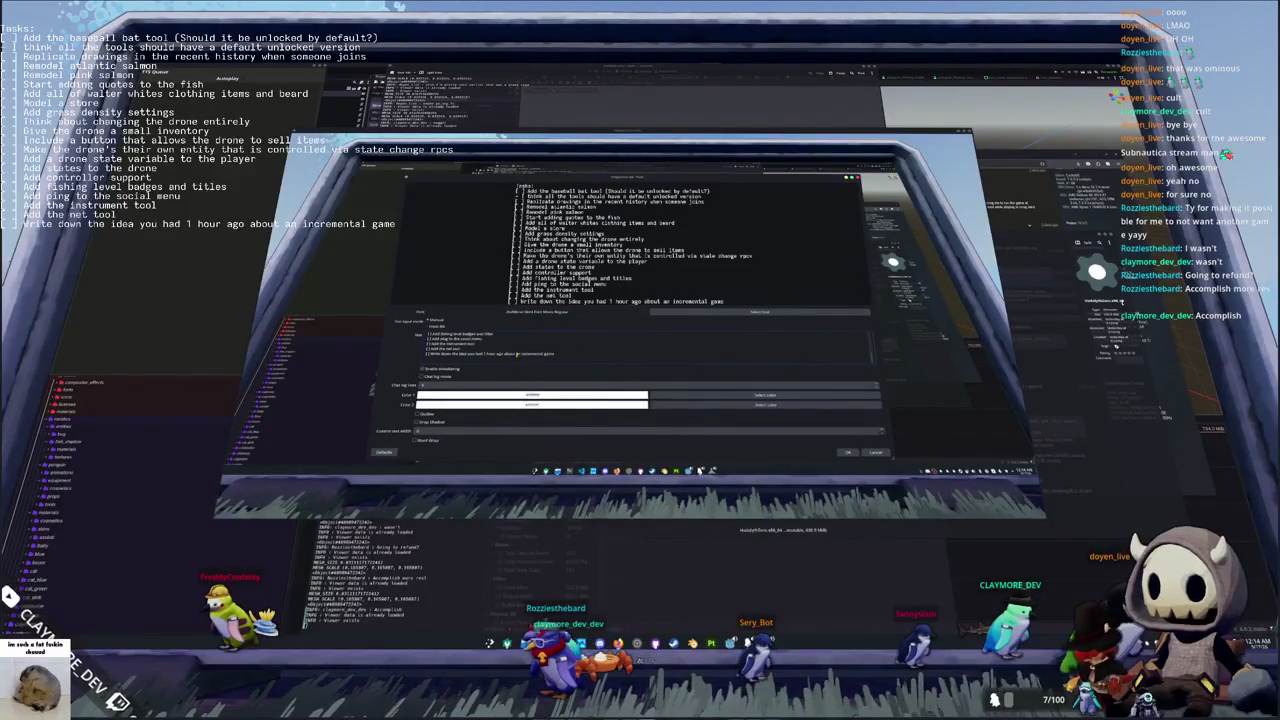
pyautogui.moveTo(516, 354); pyautogui.dragTo(470, 355)
pyautogui.click(847, 452)
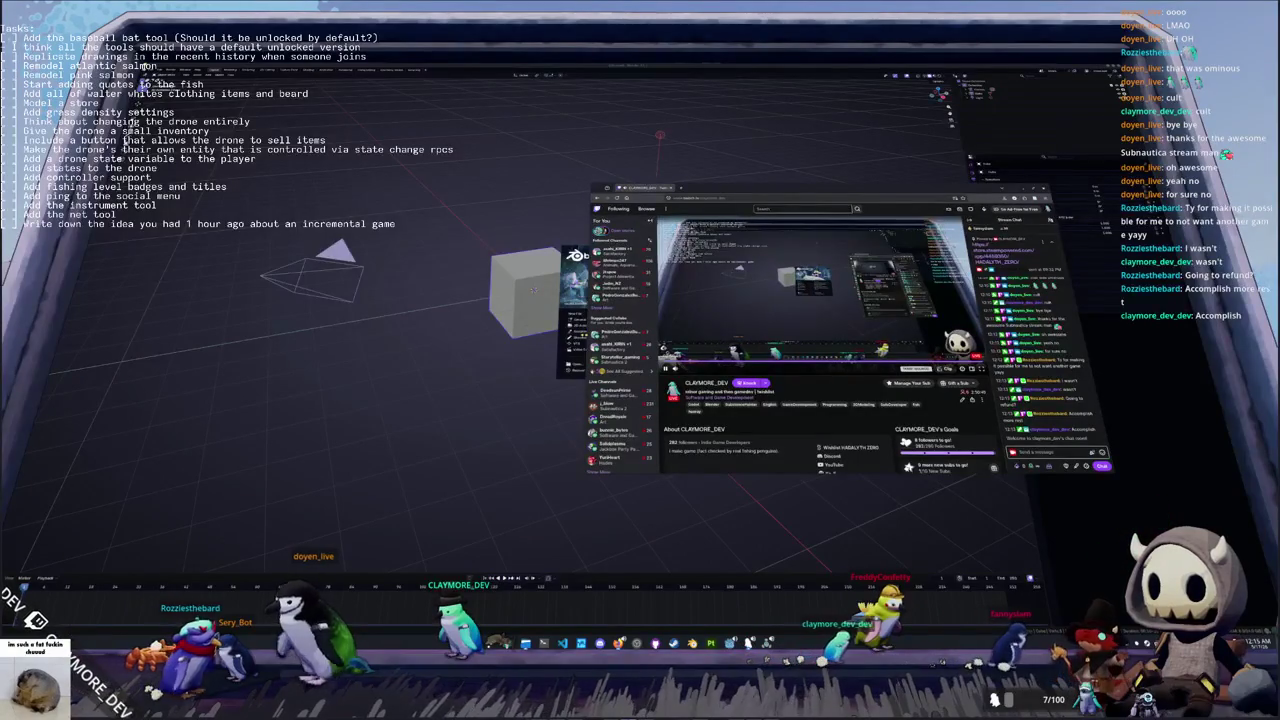
# Scroll through the Twitch channel page and its About section, then switch back to Blender
pyautogui.scroll(-2, 794, 409)
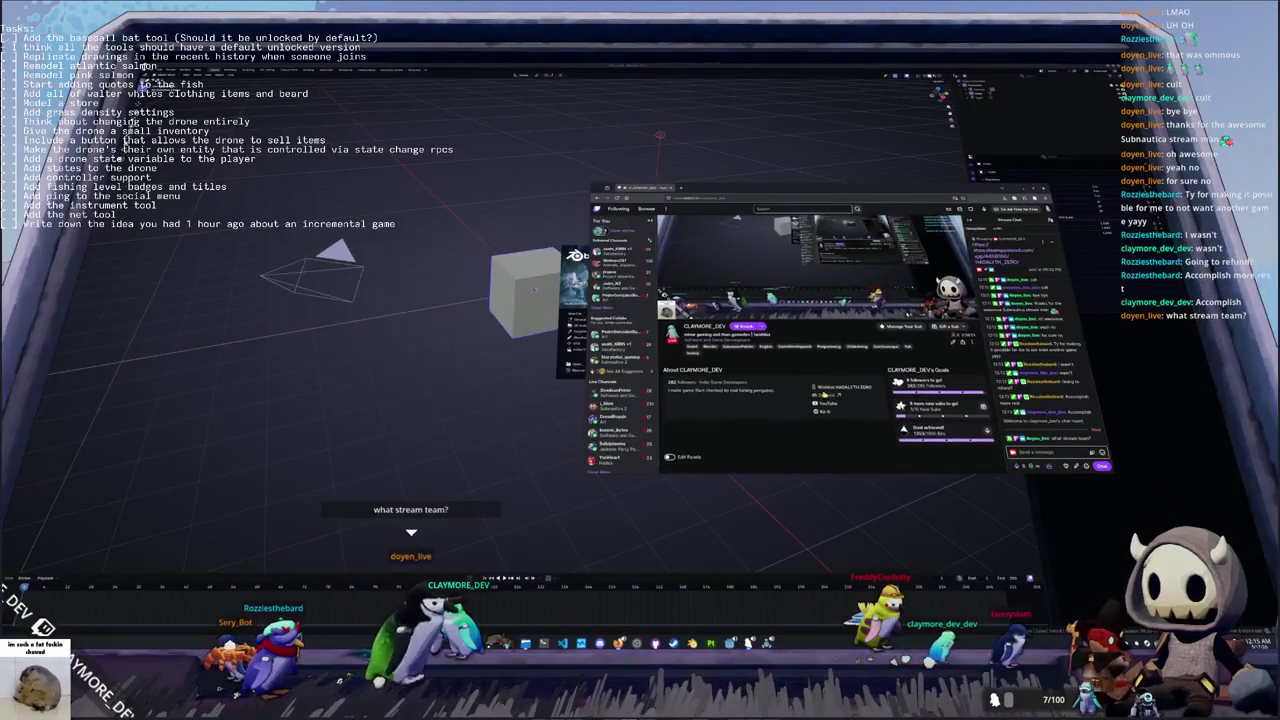
pyautogui.scroll(2, 794, 409)
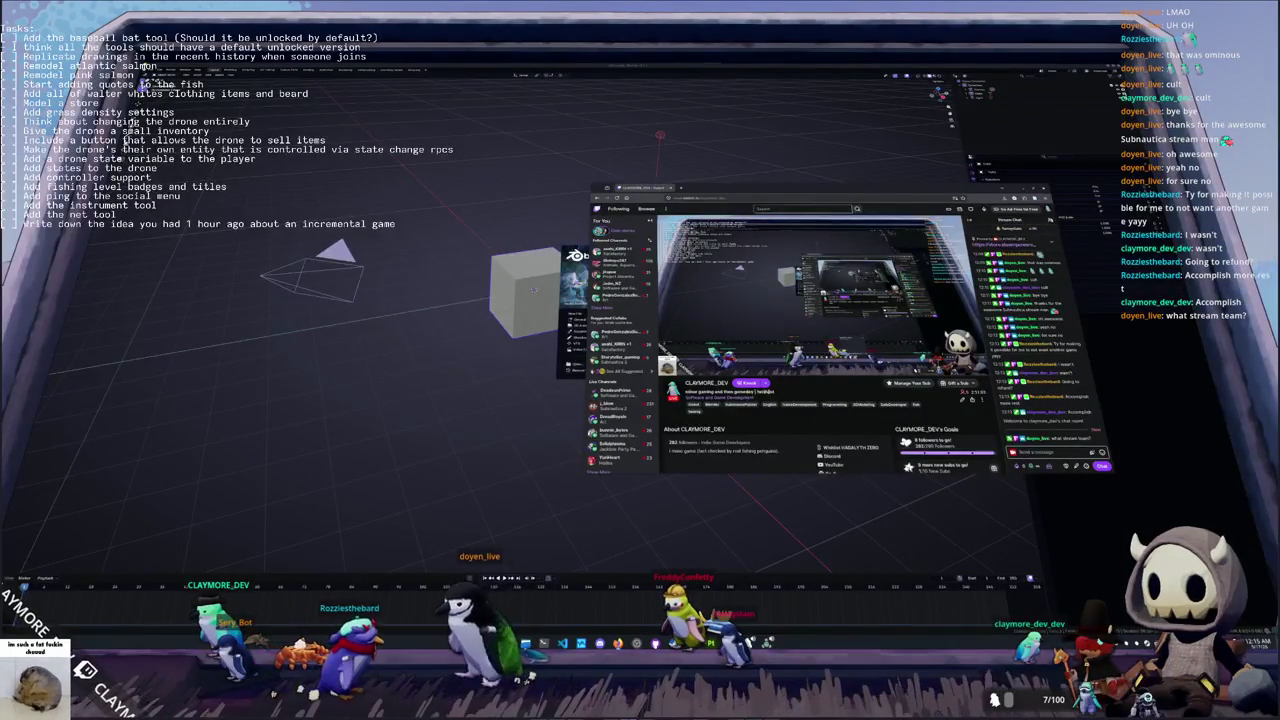
pyautogui.scroll(-1, 718, 397)
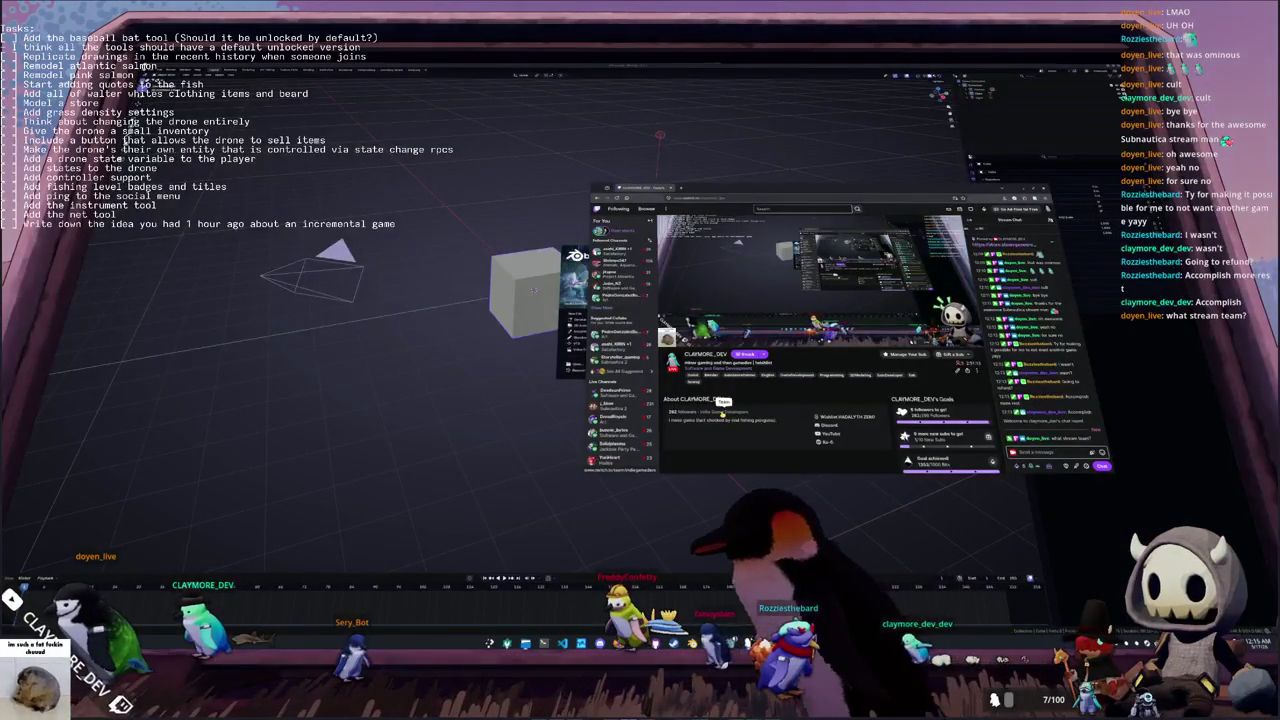
pyautogui.scroll(1, 722, 398)
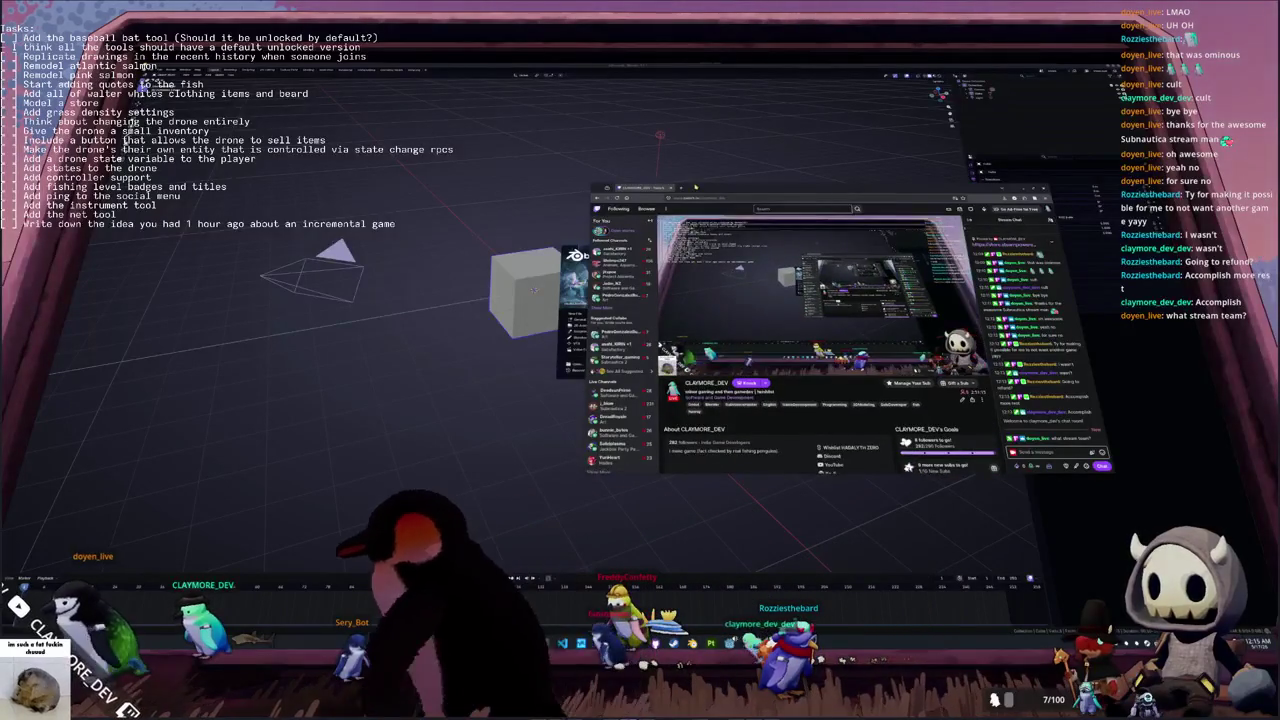
pyautogui.hotkey('alt', 'Tab')
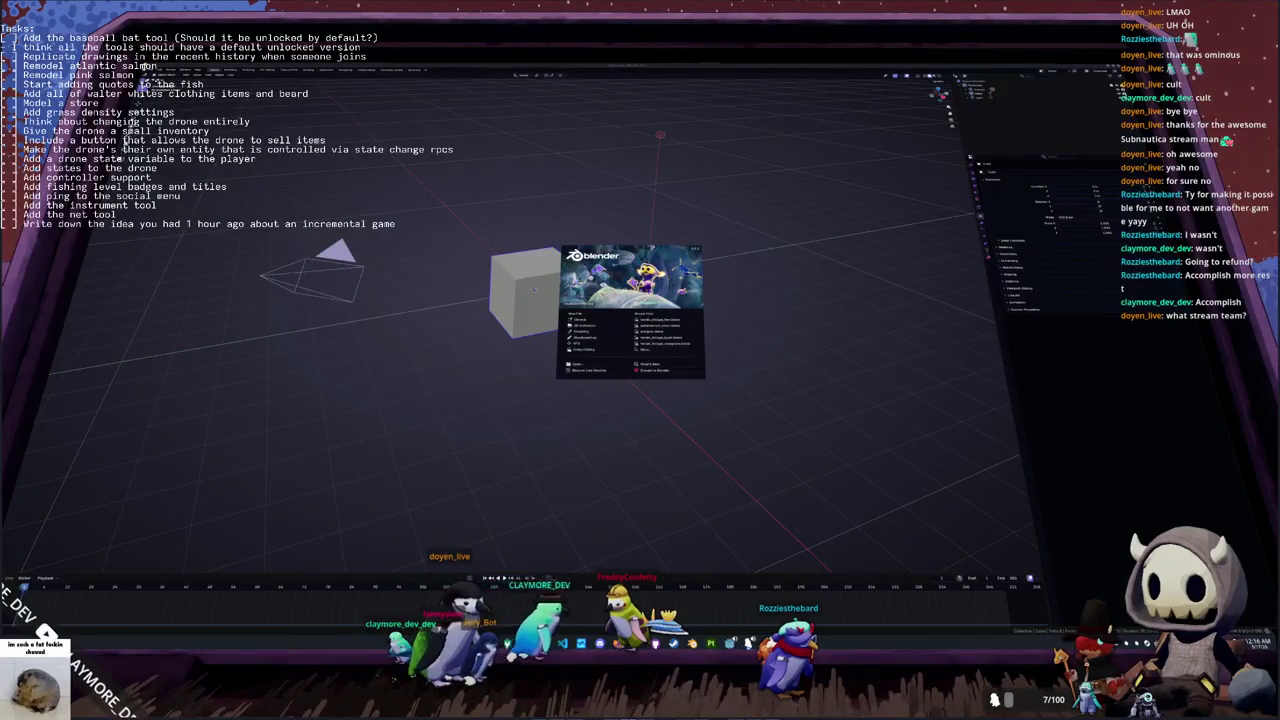
# Bring Twitch back and view the channel's About page
pyautogui.hotkey('alt', 'Tab')
pyautogui.scroll(-5, 909, 339)
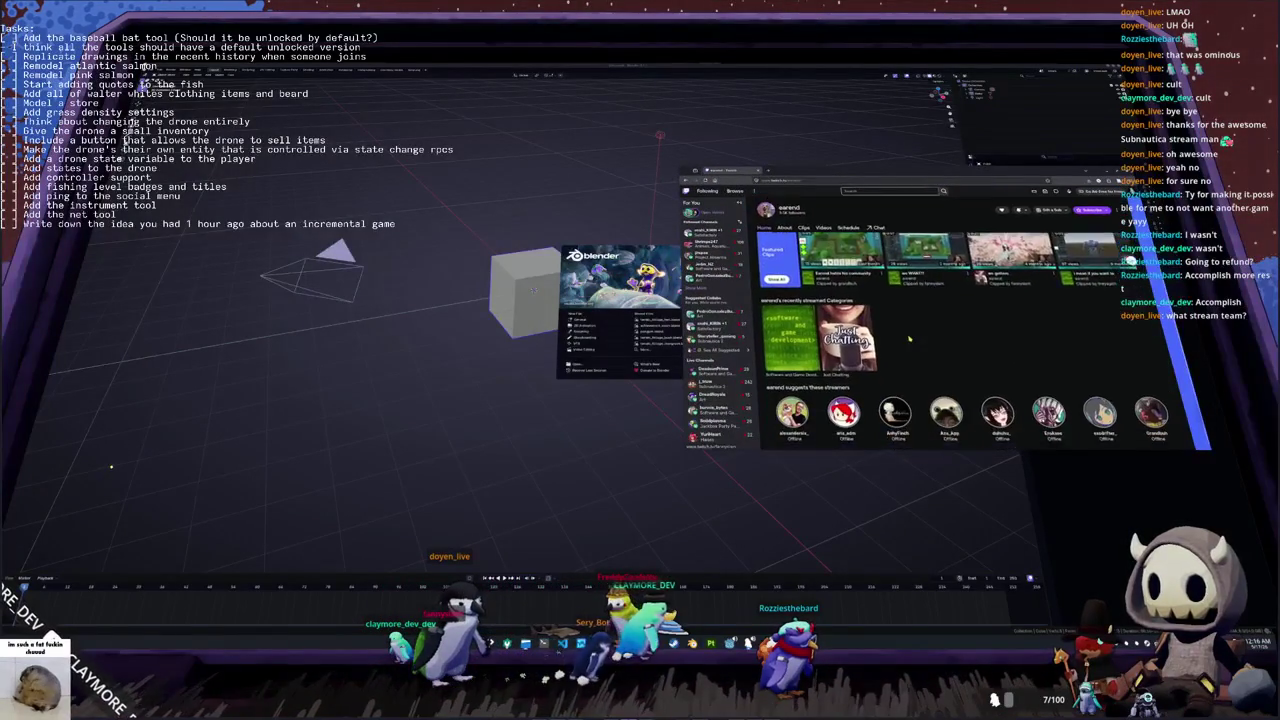
pyautogui.click(785, 227)
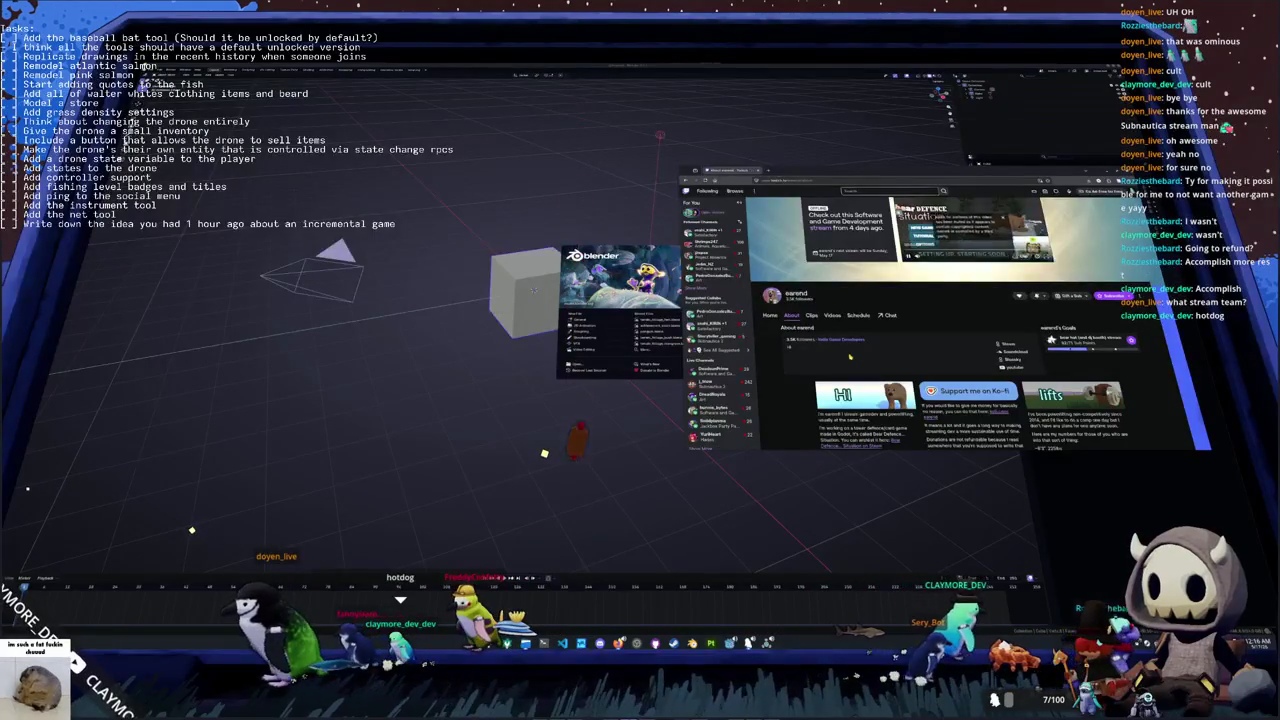
pyautogui.scroll(3, 849, 356)
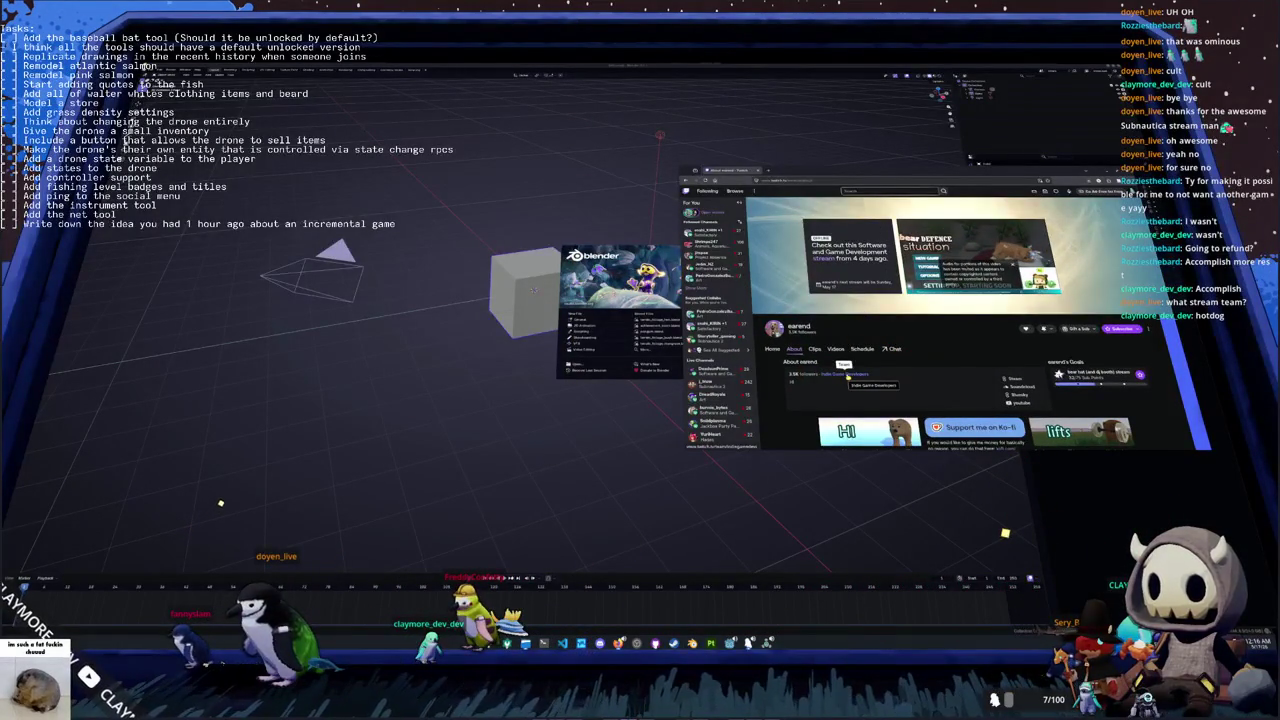
# Visit members' channels from the Indie Game Devs team page, including CLAYMORE_DEV, then switch away
pyautogui.click(846, 372)
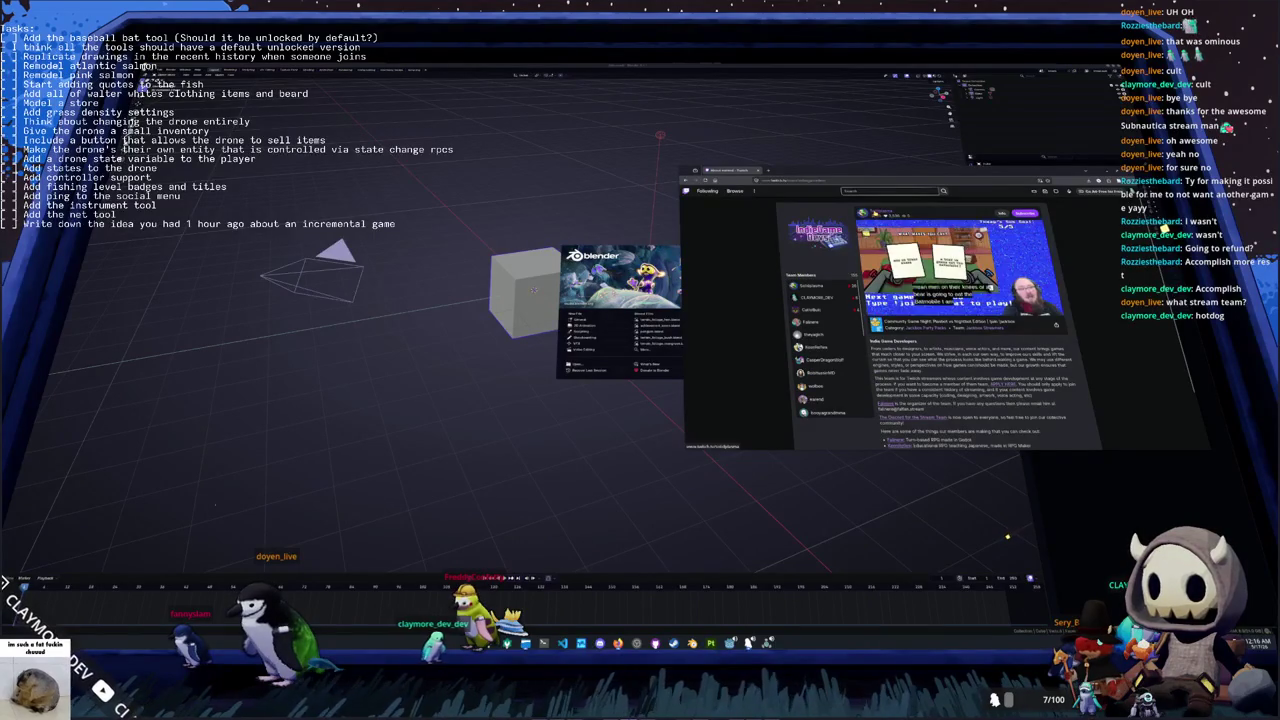
pyautogui.click(940, 265)
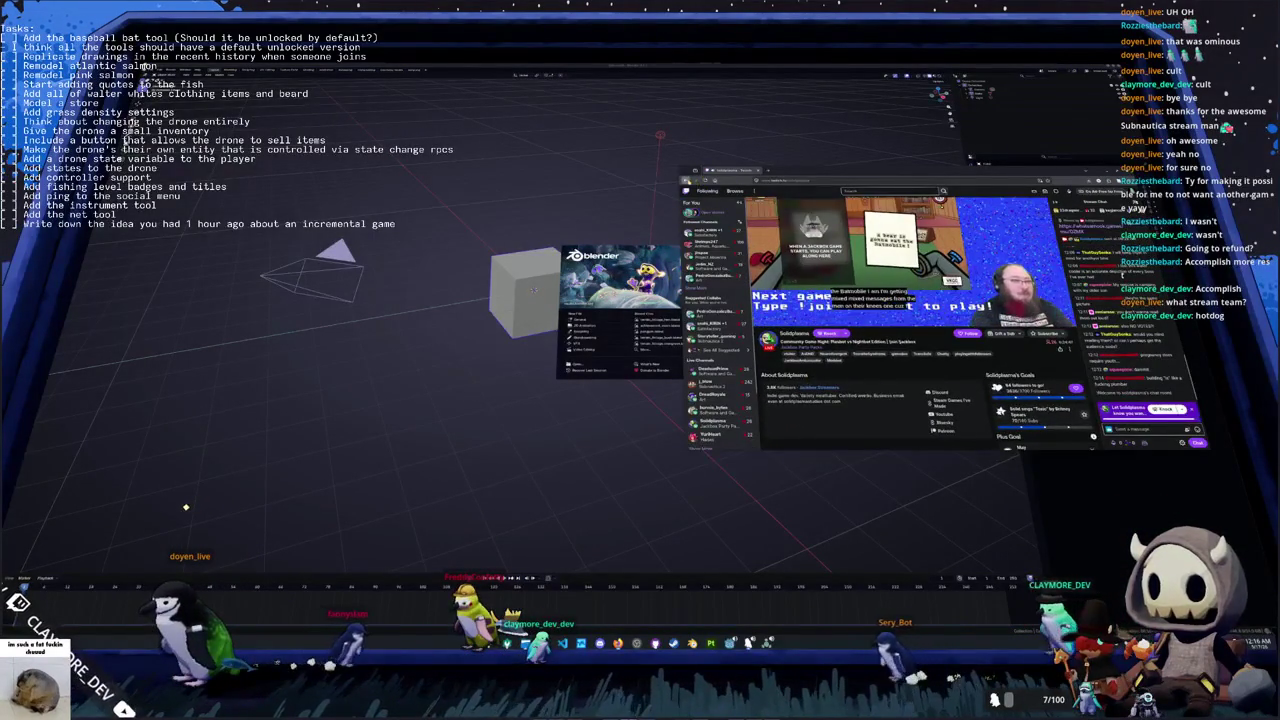
pyautogui.click(818, 332)
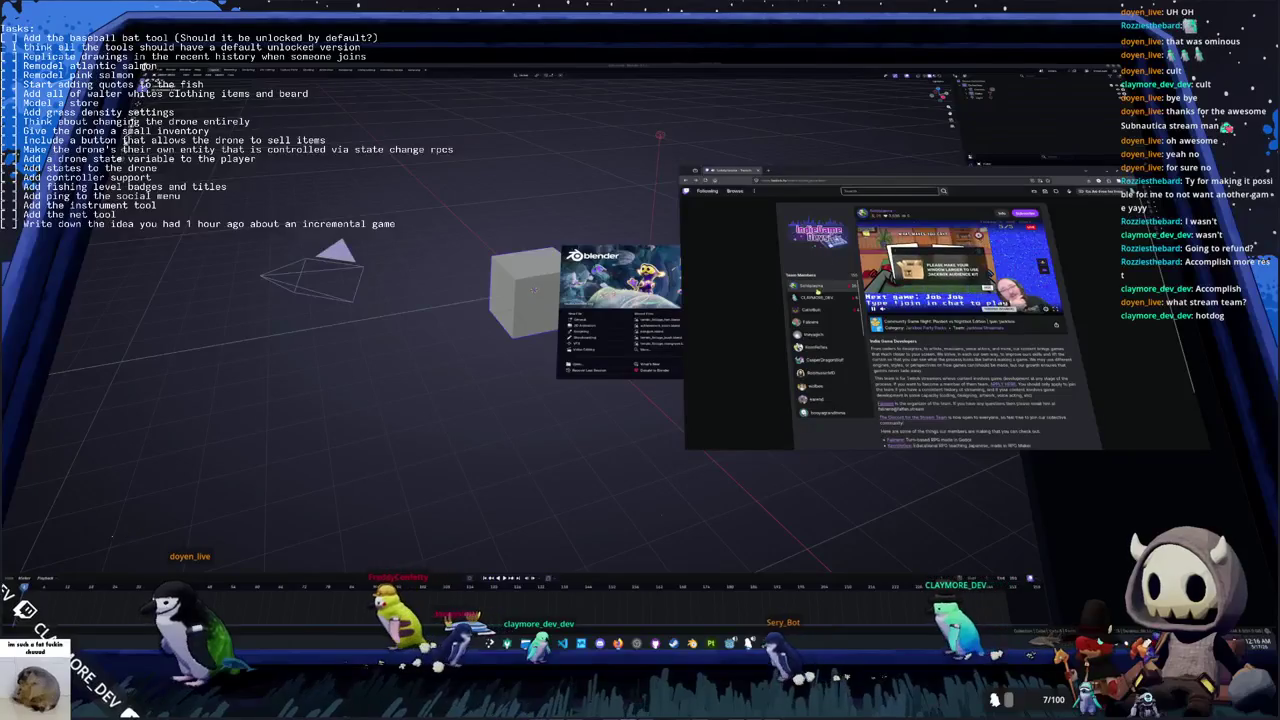
pyautogui.scroll(-5, 826, 340)
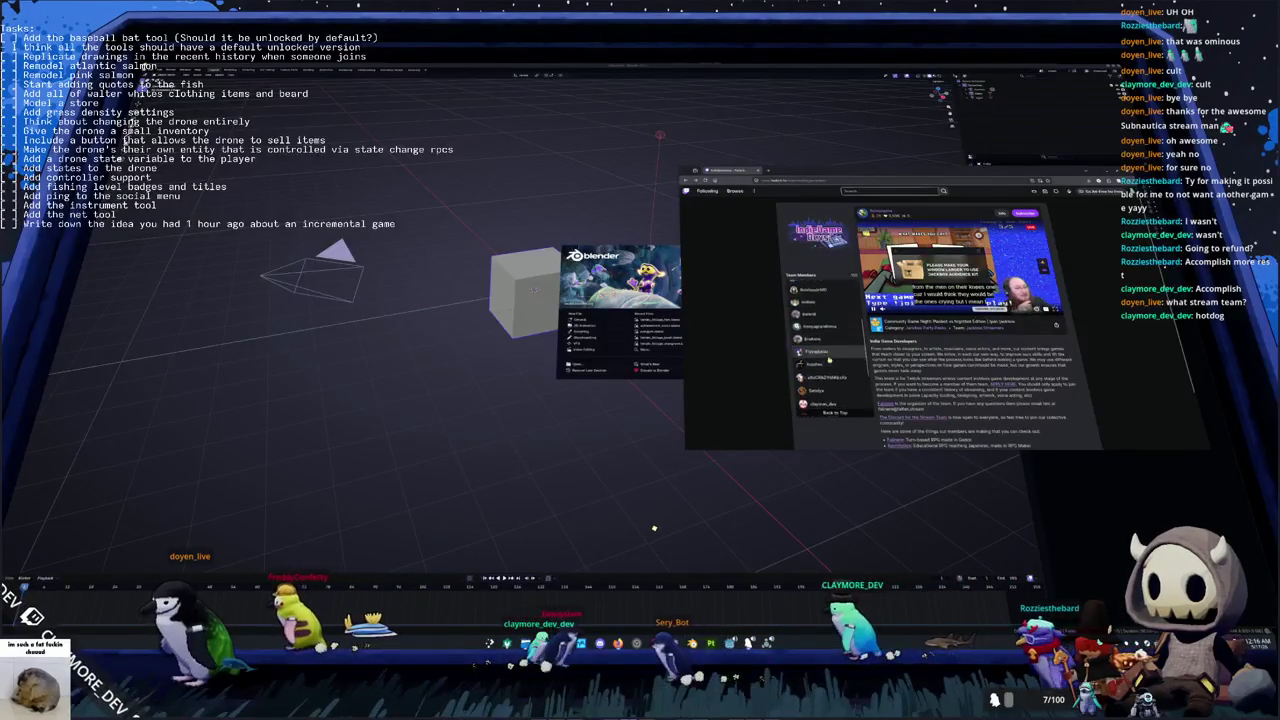
pyautogui.scroll(5, 833, 375)
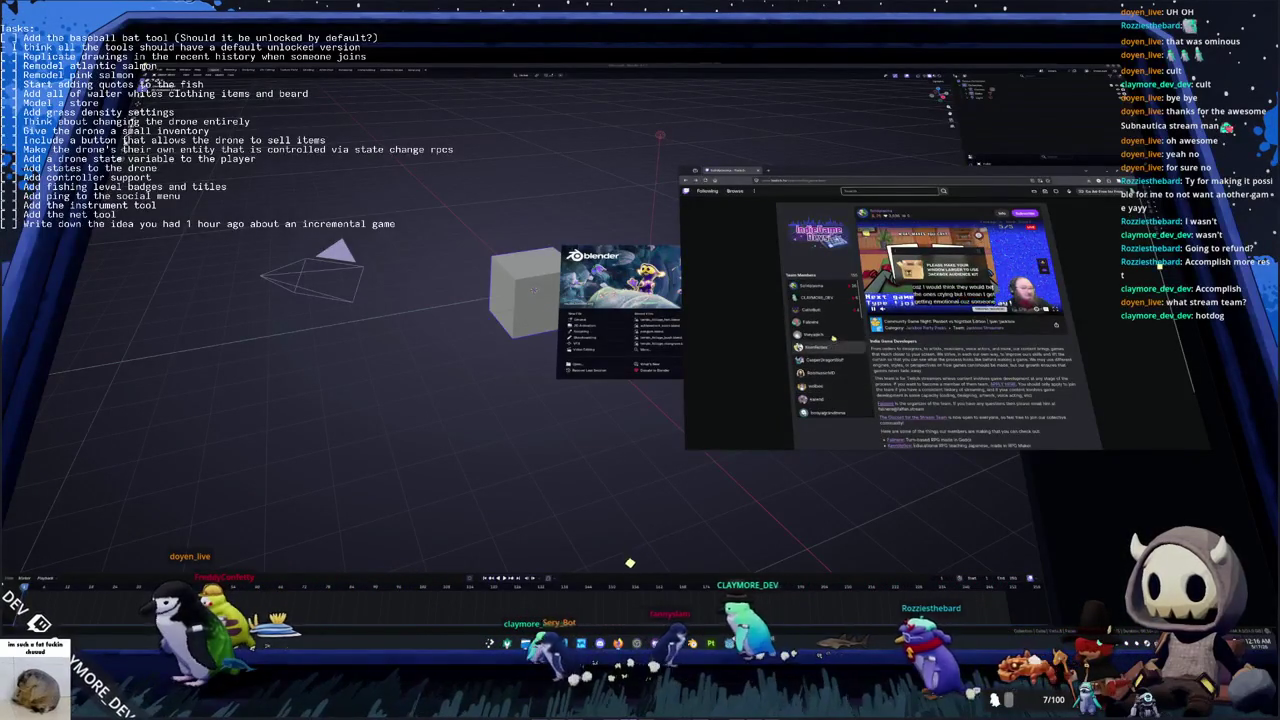
pyautogui.click(822, 298)
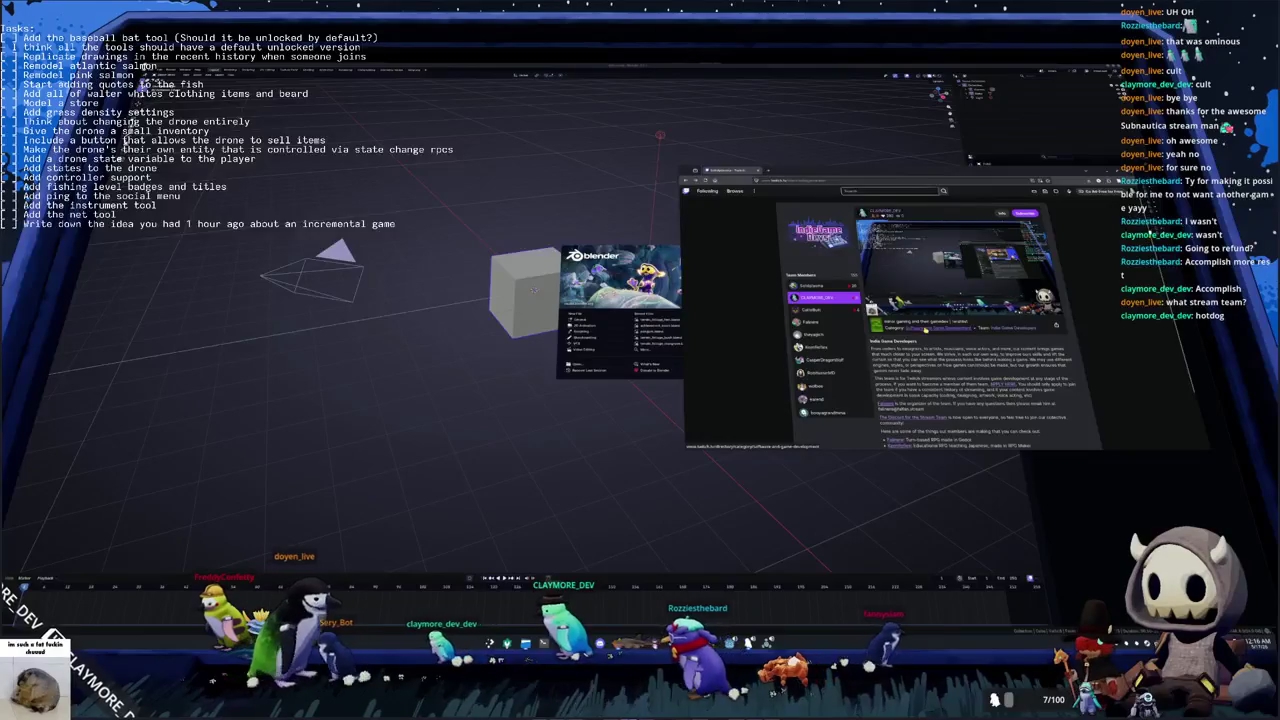
pyautogui.moveTo(955, 265)
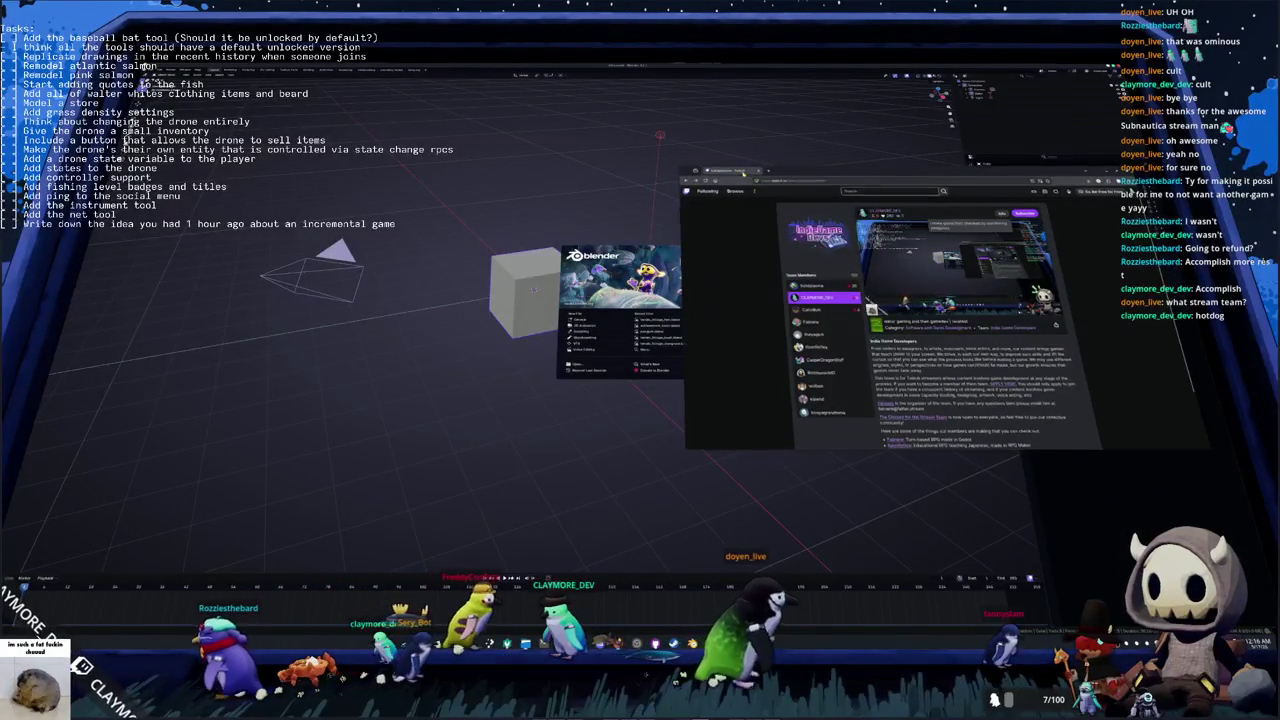
pyautogui.hotkey('alt', 'Tab')
# Open the .blend project with the fish model, orbit it, and place a file manager at upper left
pyautogui.click(576, 364)
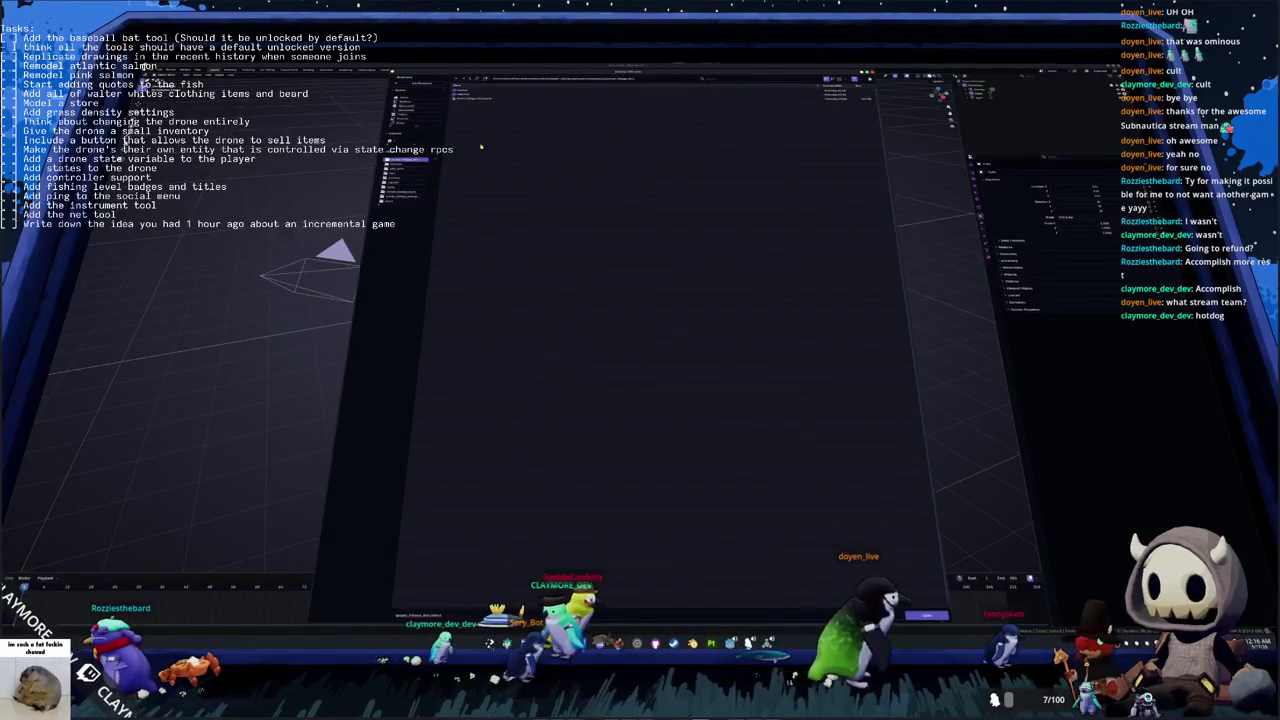
pyautogui.doubleClick(465, 94)
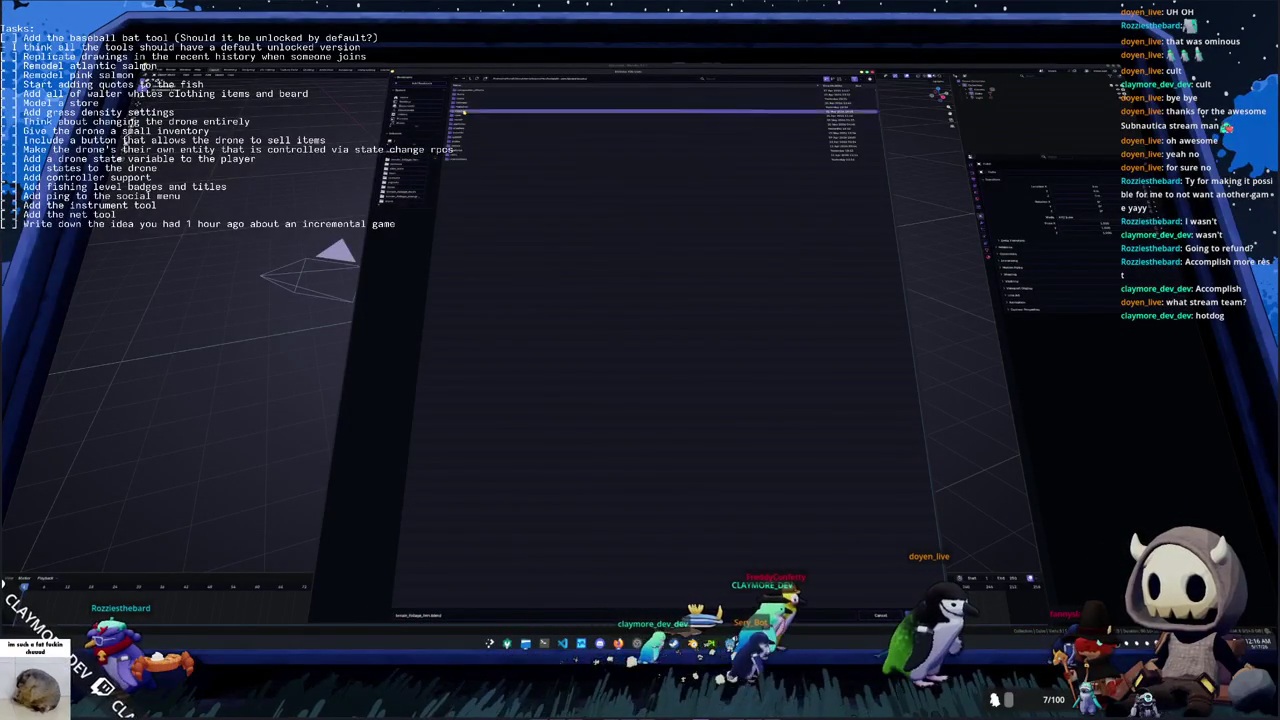
pyautogui.doubleClick(460, 96)
pyautogui.click(466, 104)
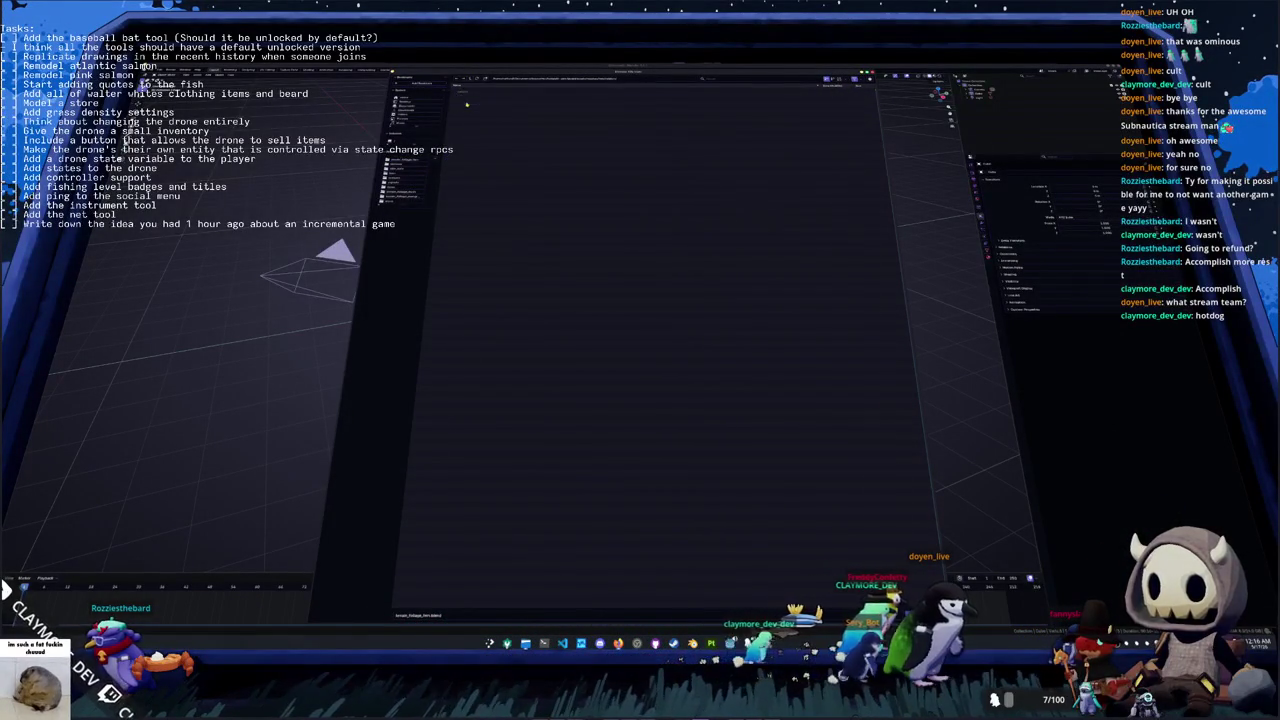
pyautogui.doubleClick(466, 104)
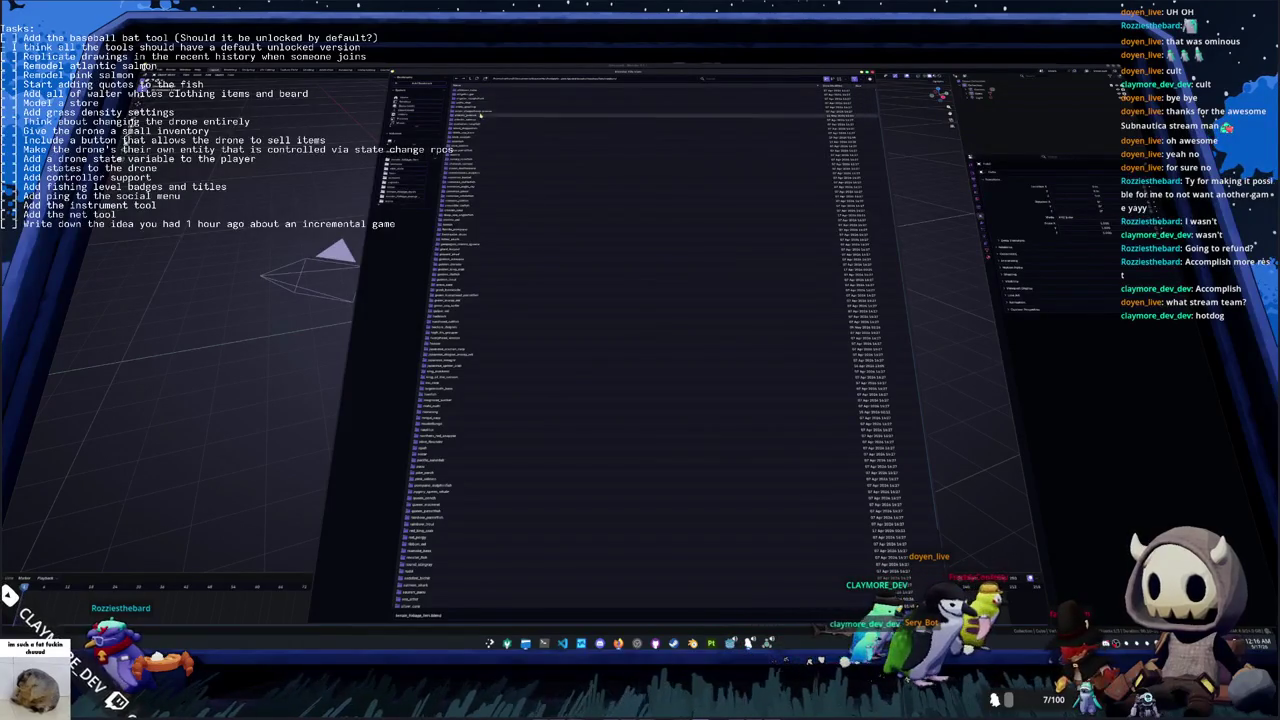
pyautogui.doubleClick(479, 120)
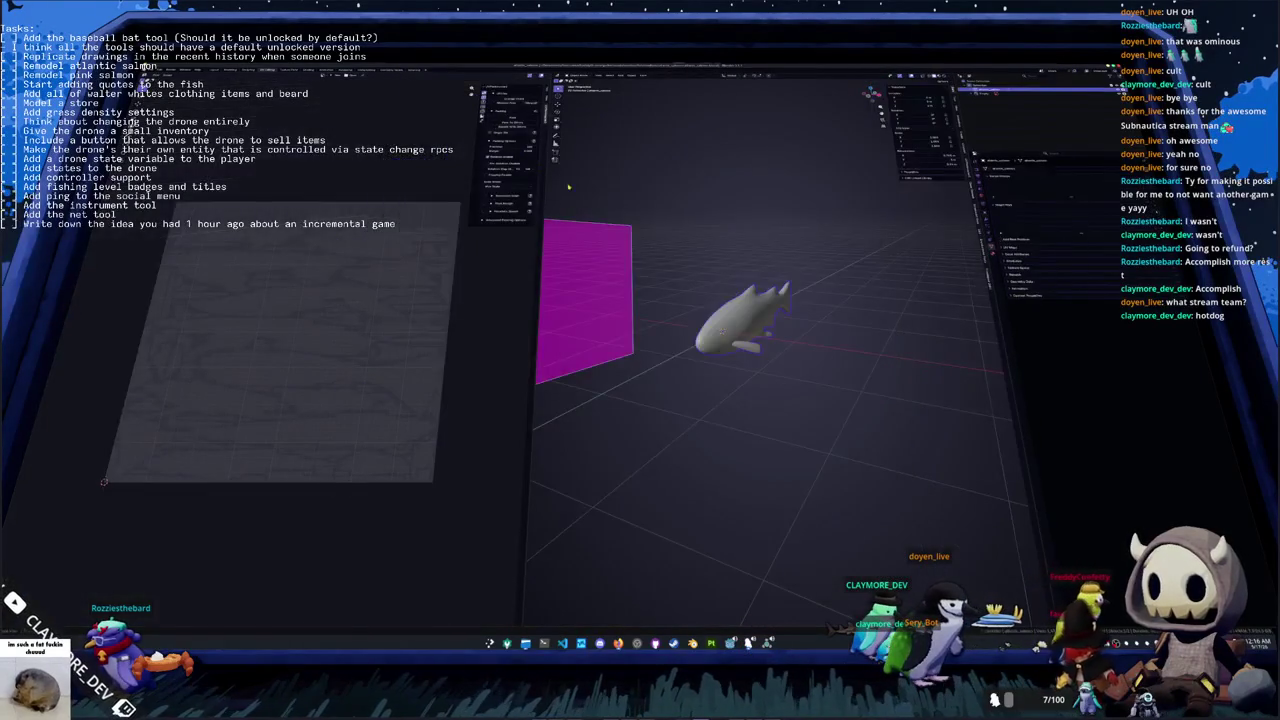
pyautogui.moveTo(800, 280)
pyautogui.mouseDown(button='middle')
pyautogui.moveTo(746, 279)
pyautogui.moveTo(761, 323)
pyautogui.moveTo(807, 242)
pyautogui.moveTo(835, 268)
pyautogui.moveTo(820, 277)
pyautogui.mouseUp(button='middle')
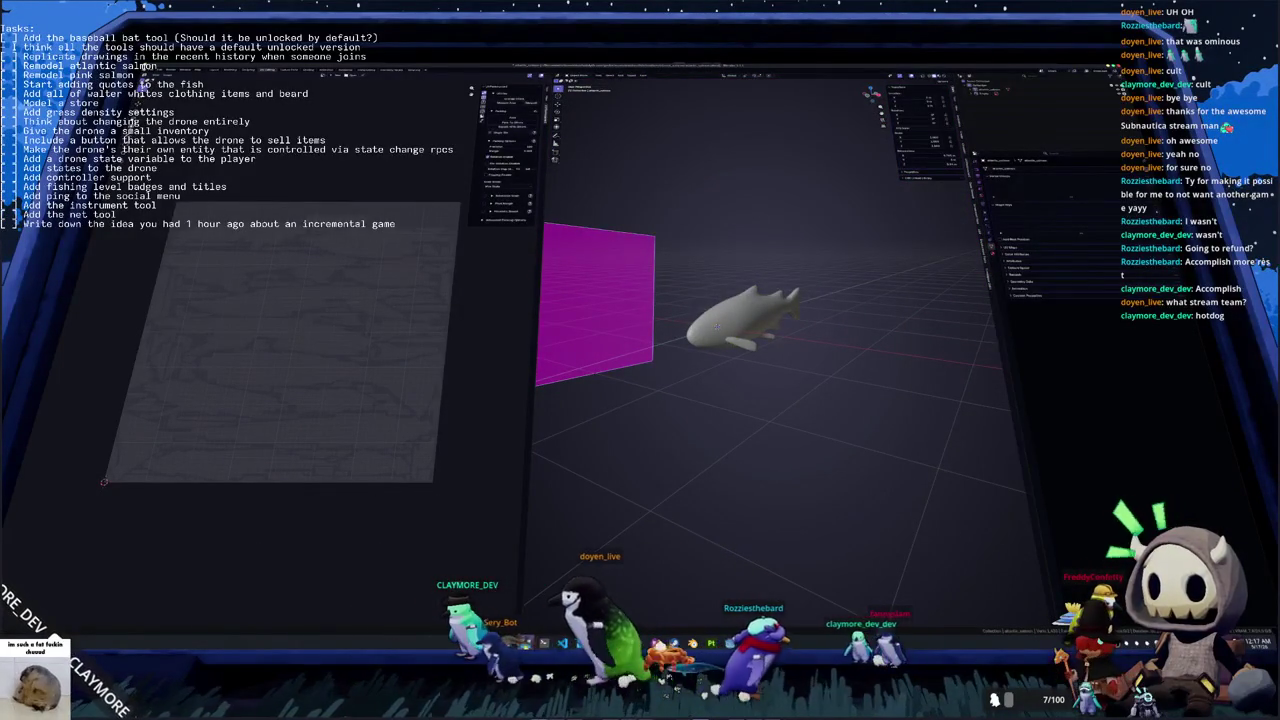
pyautogui.press('super+e')
pyautogui.moveTo(772, 240); pyautogui.dragTo(232, 140)
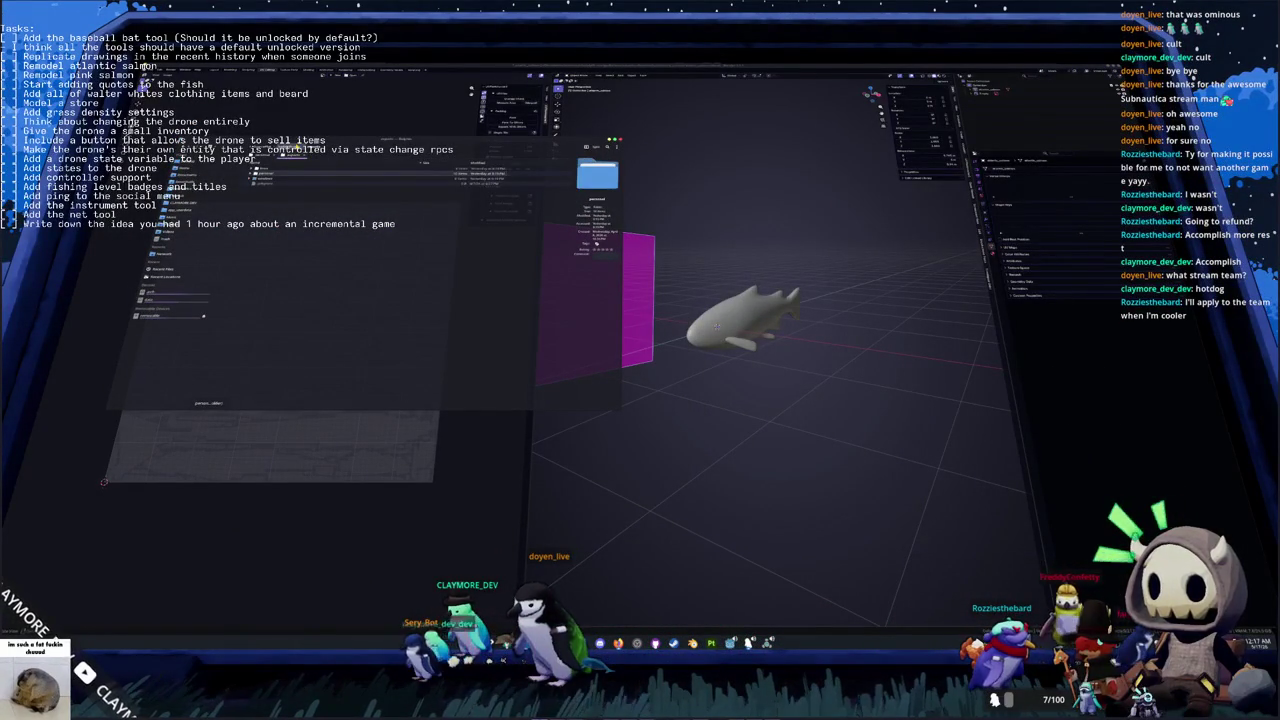
# Navigate Dolphin's folder tree to the target asset directory in the game project
pyautogui.doubleClick(290, 153)
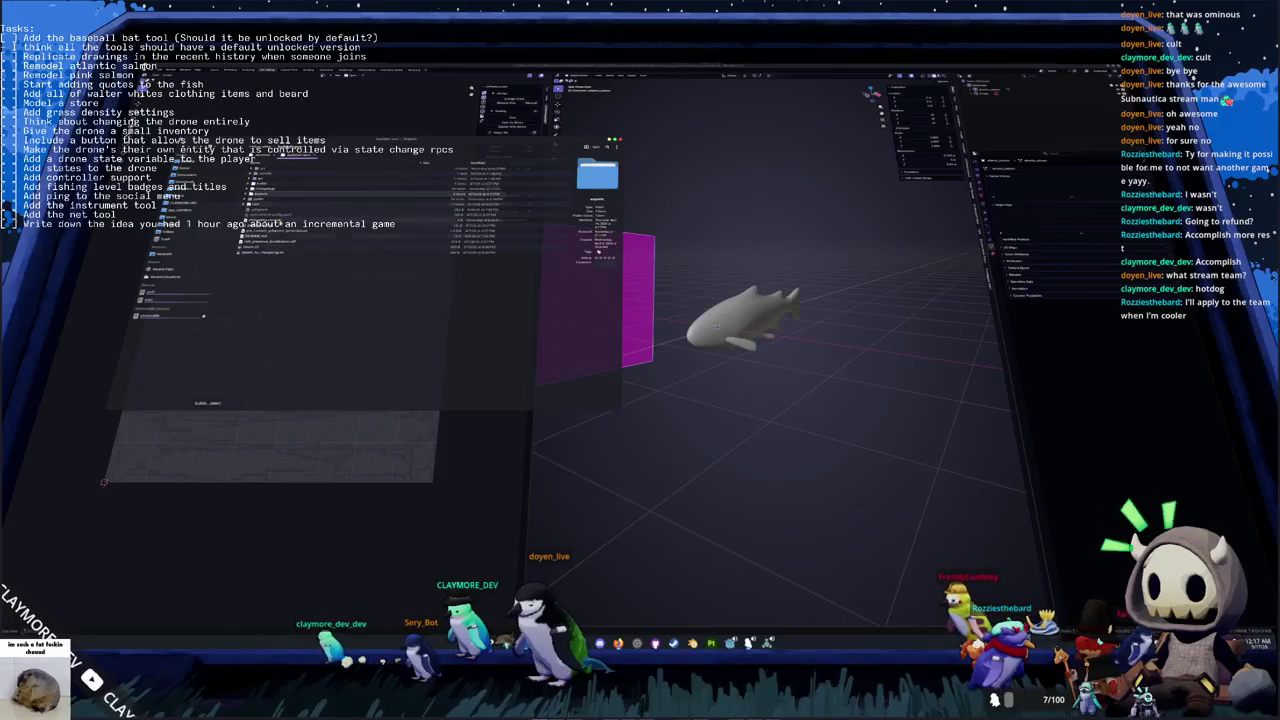
pyautogui.click(268, 197)
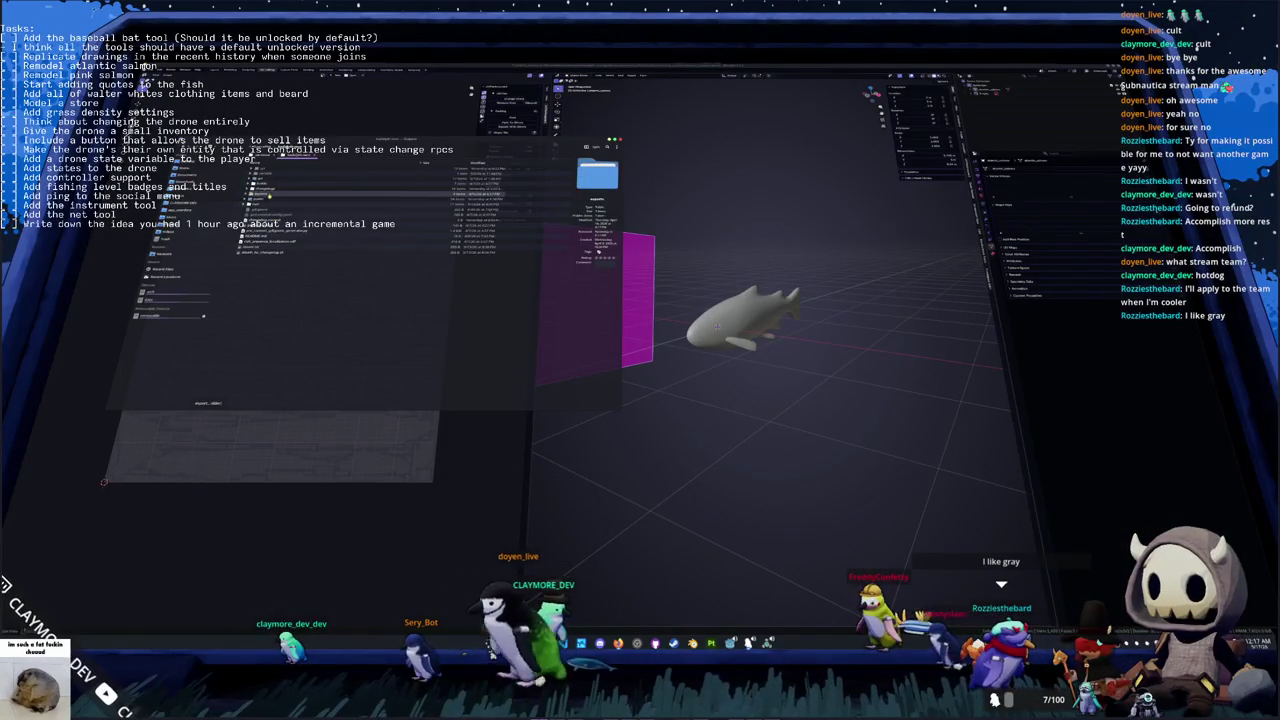
pyautogui.click(270, 182)
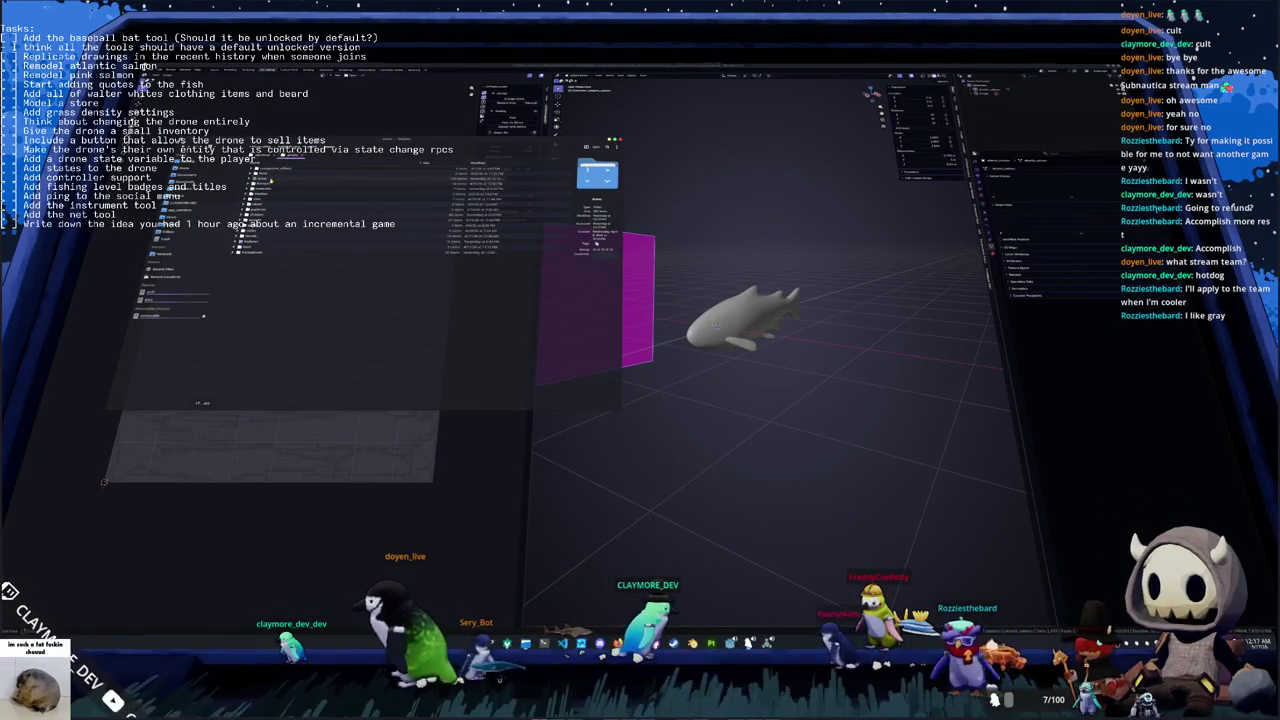
pyautogui.click(267, 197)
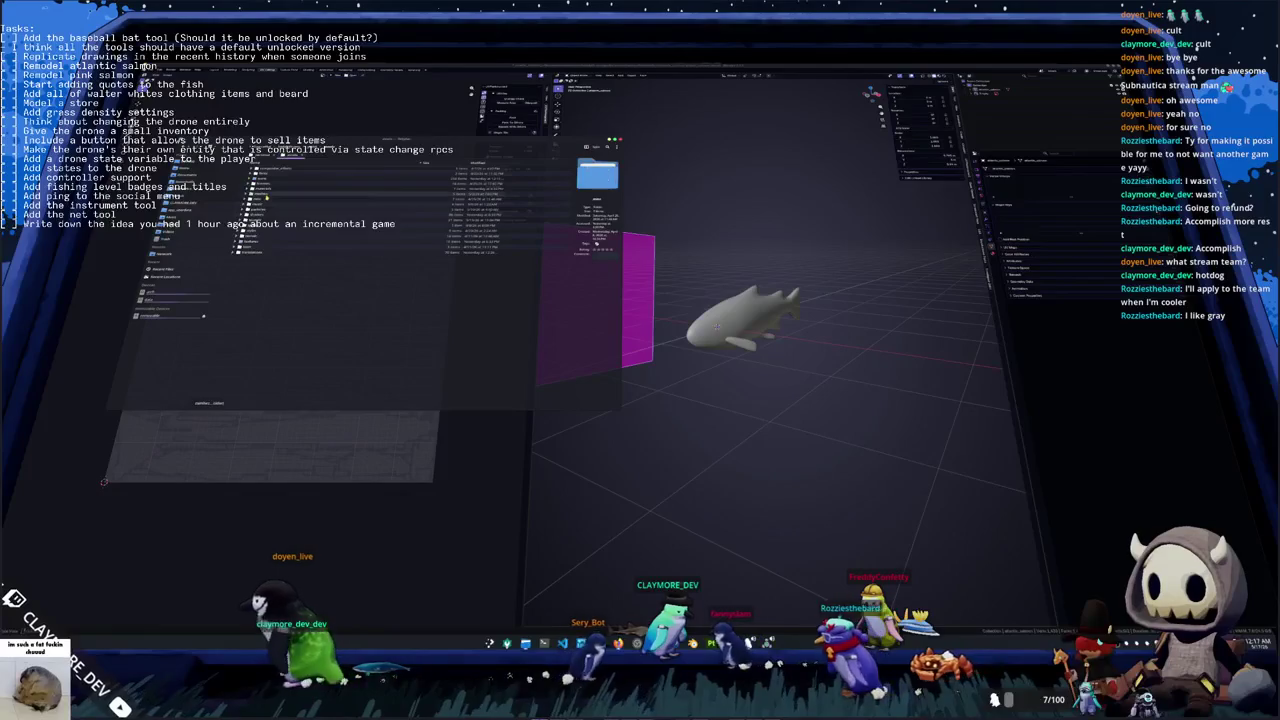
pyautogui.click(260, 175)
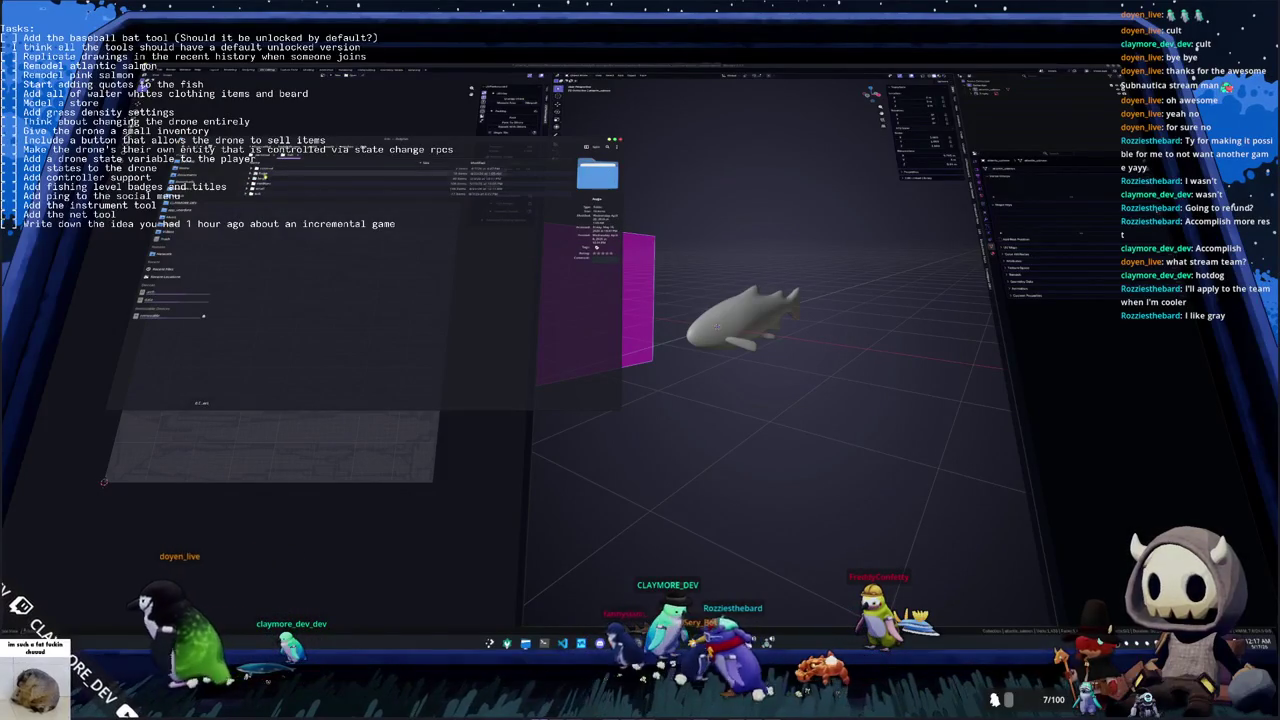
pyautogui.doubleClick(262, 174)
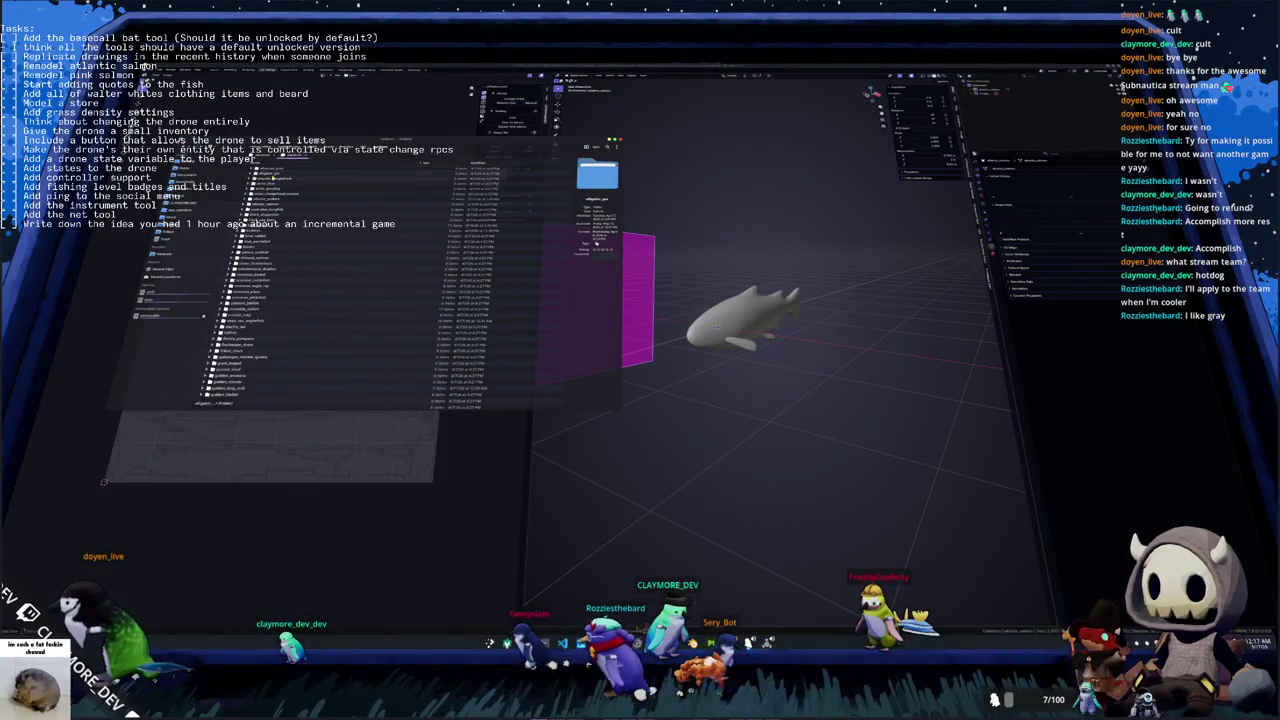
pyautogui.click(262, 184)
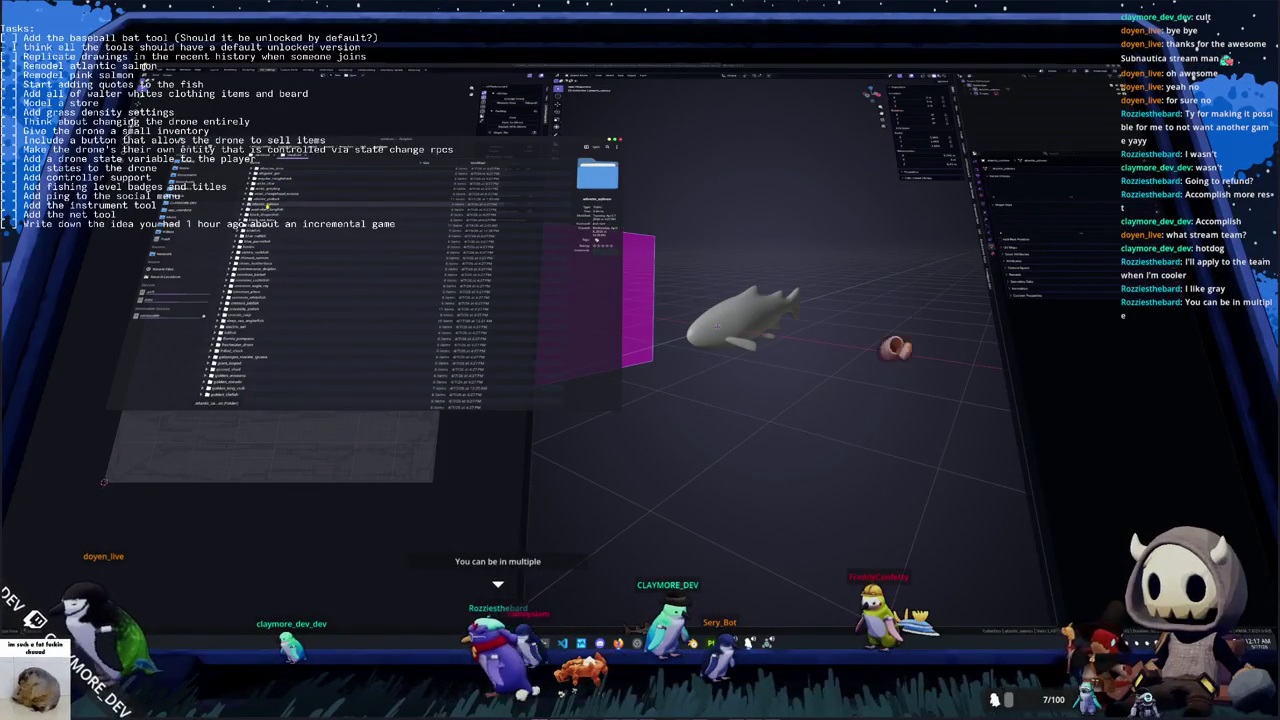
pyautogui.press('Down')
pyautogui.press('Down')
pyautogui.press('Down')
pyautogui.press('Down')
pyautogui.press('Down')
pyautogui.press('Down')
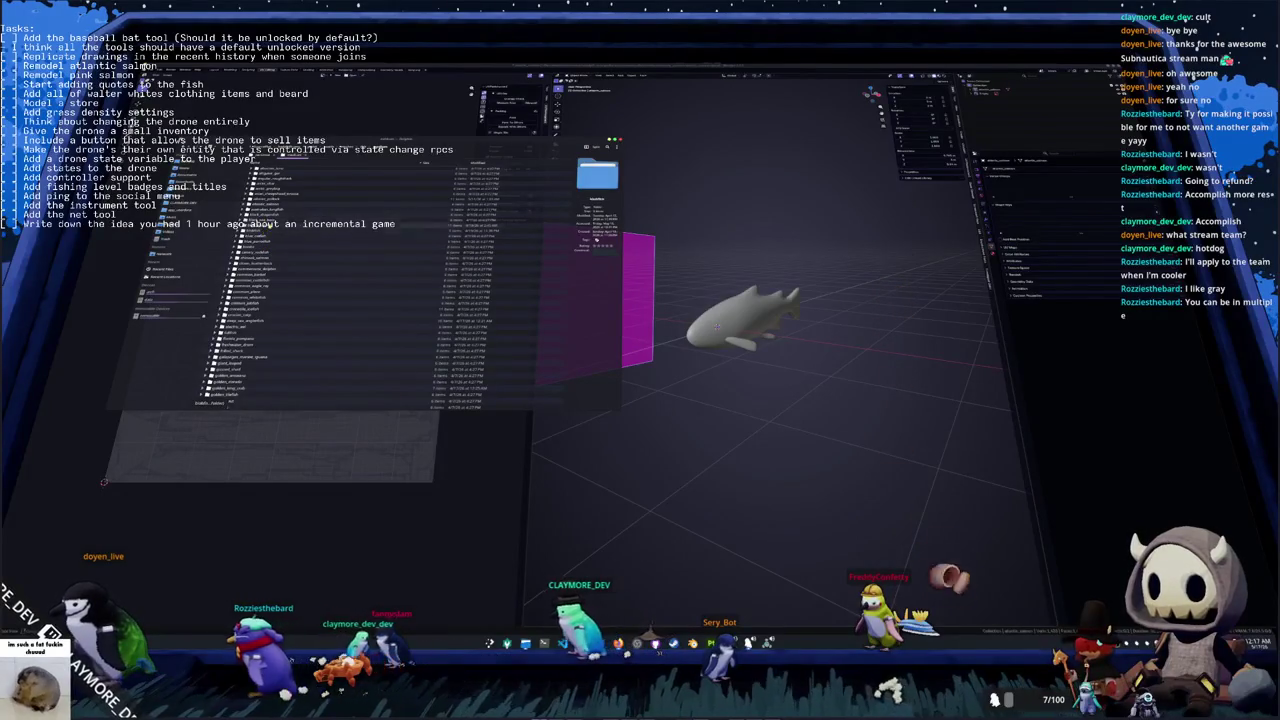
pyautogui.press('Up')
pyautogui.press('Up')
pyautogui.press('Up')
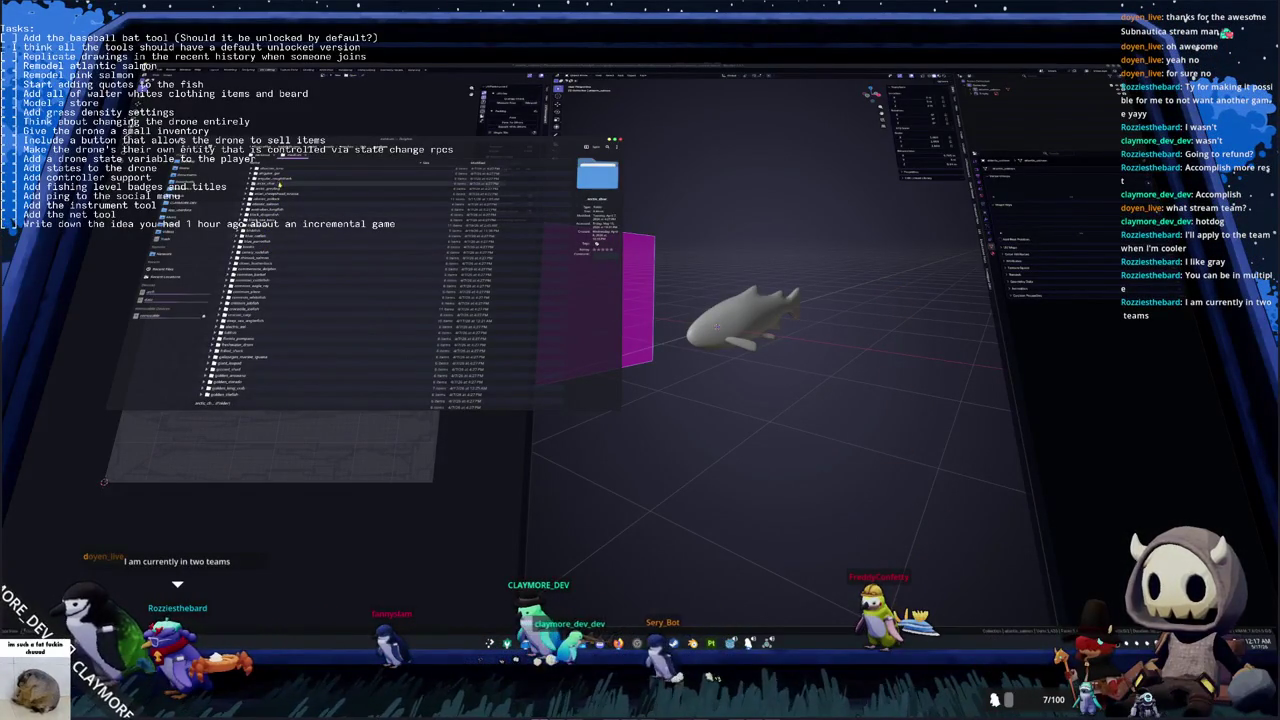
pyautogui.press('Return')
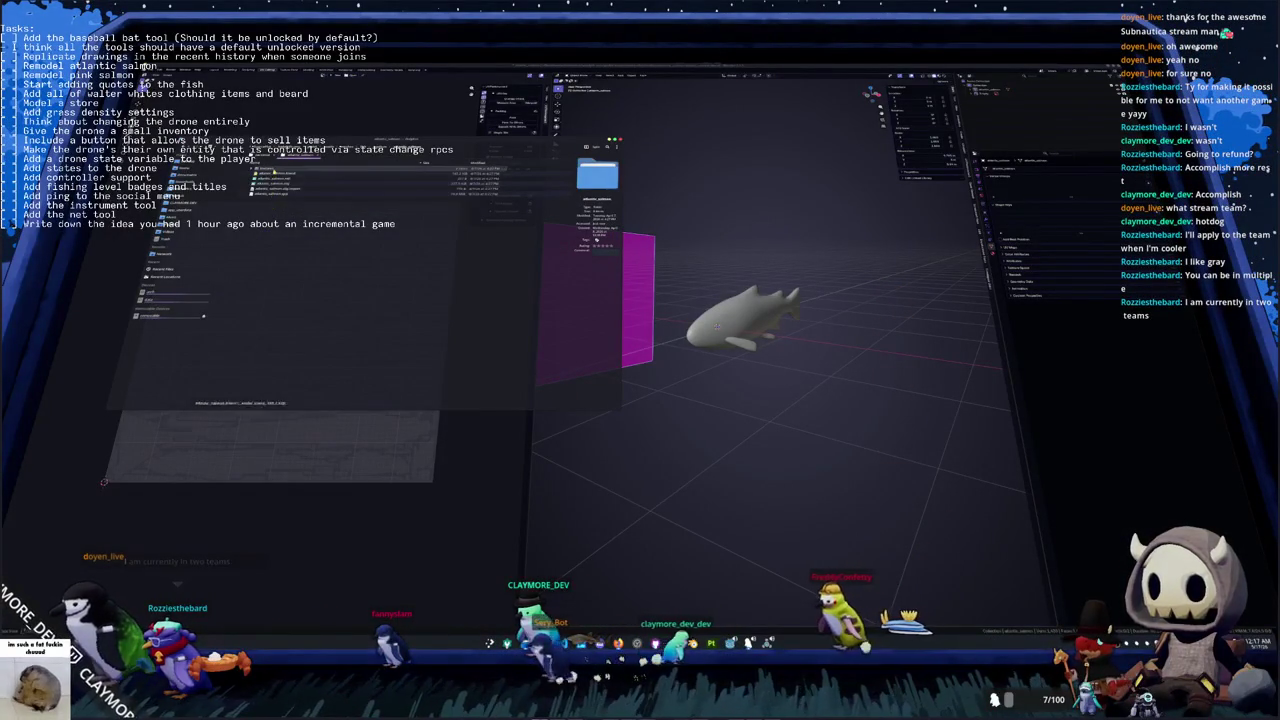
pyautogui.press('BackSpace')
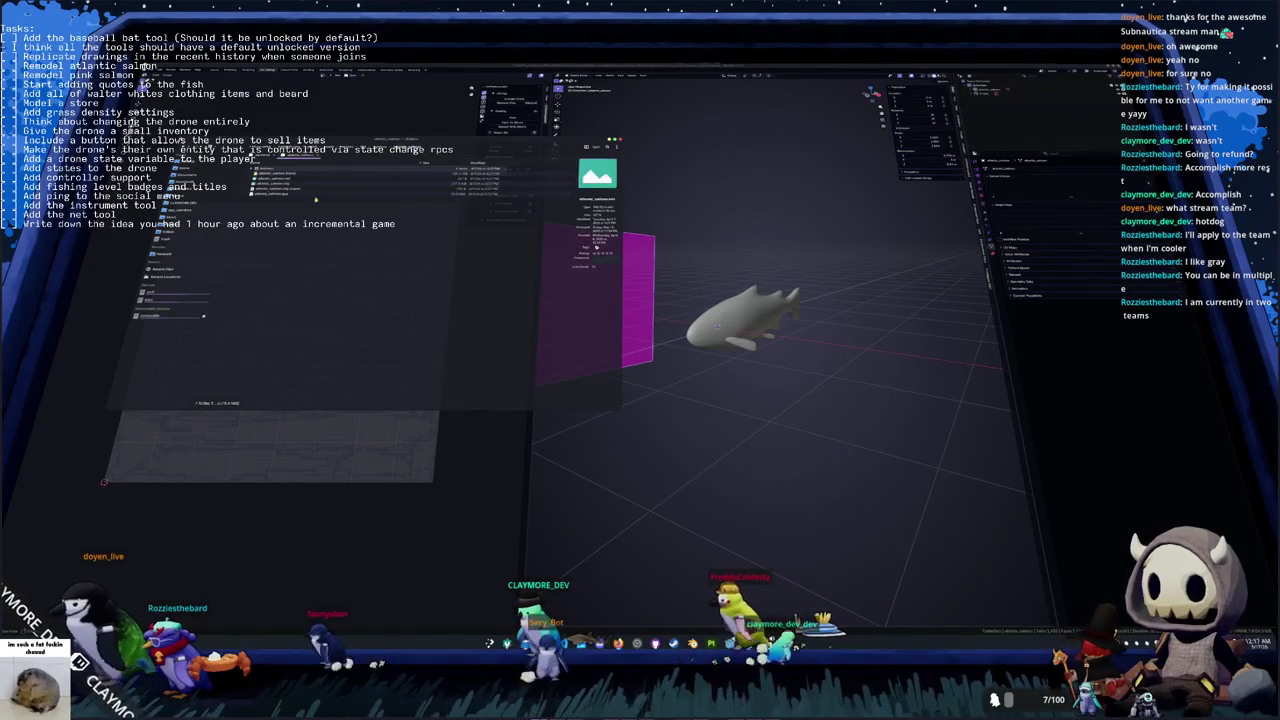
# Create a new empty folder there with F10
pyautogui.press('F10')
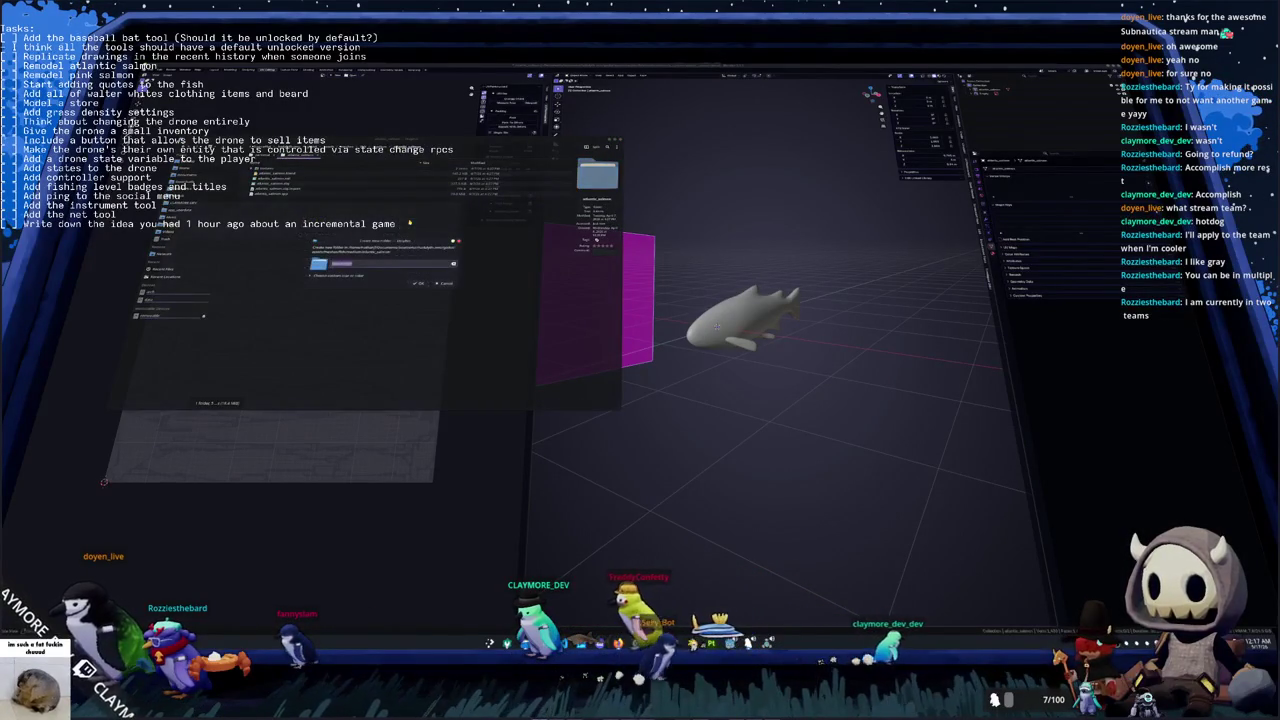
pyautogui.press('Return')
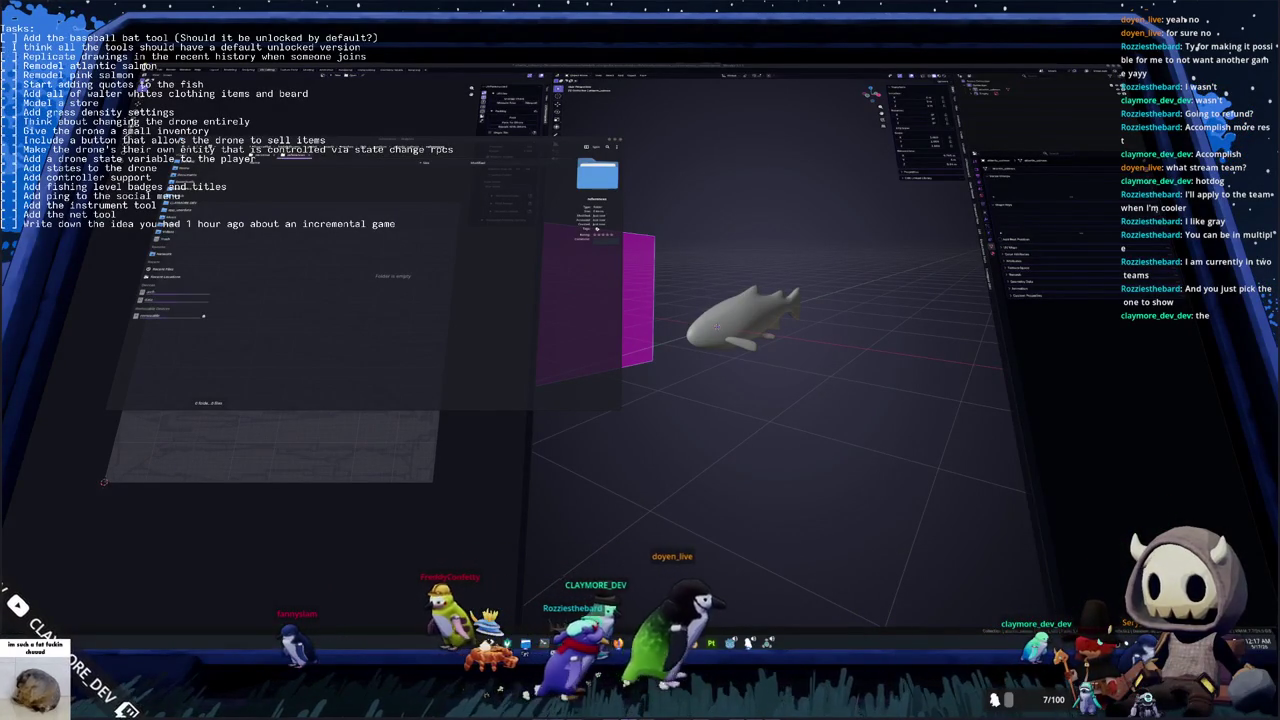
pyautogui.hotkey('alt', 'Tab')
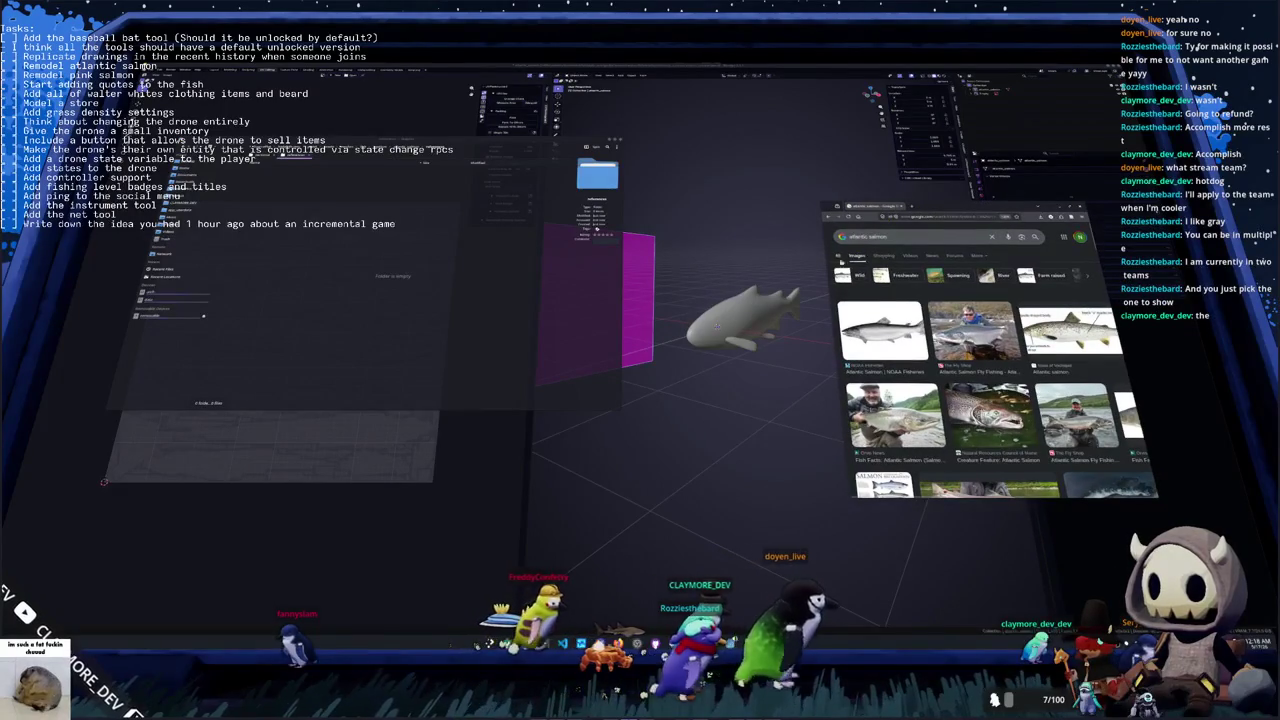
# Enlarge the browser and open a side-view salmon image in a new tab
pyautogui.moveTo(823, 204)
pyautogui.mouseDown()
pyautogui.moveTo(519, 188)
pyautogui.moveTo(548, 127)
pyautogui.mouseUp()
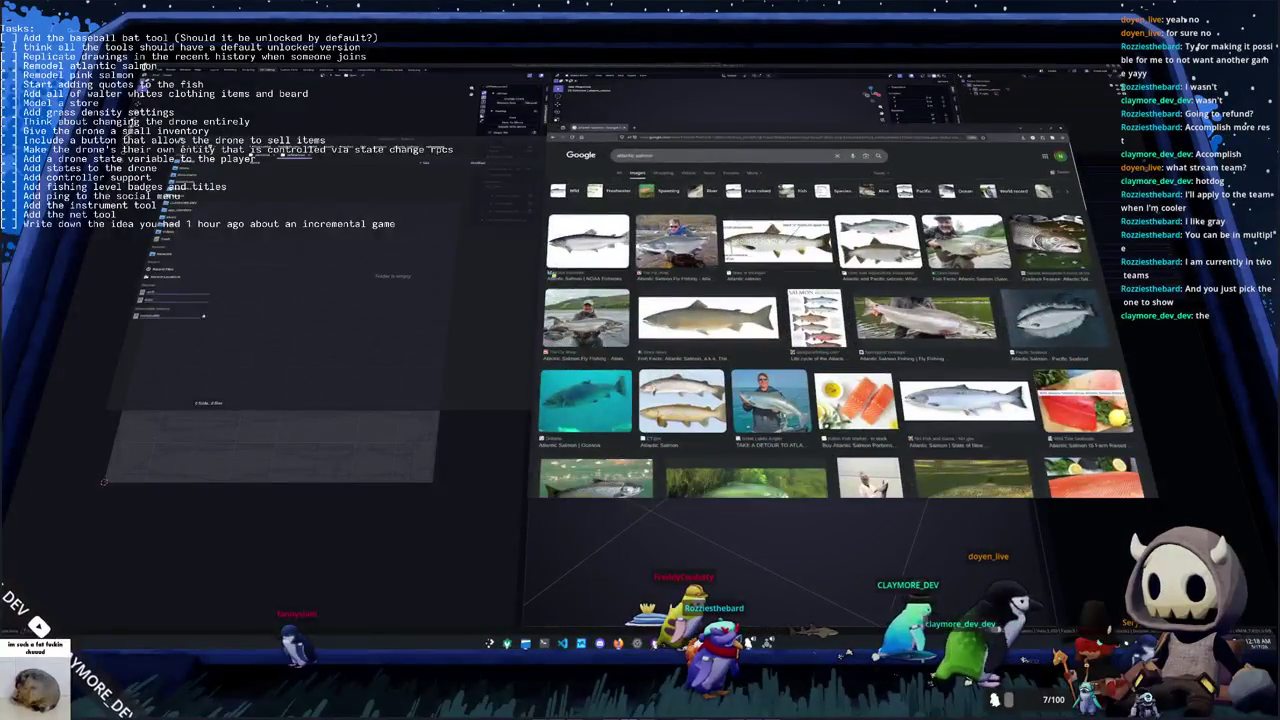
pyautogui.scroll(-1, 840, 330)
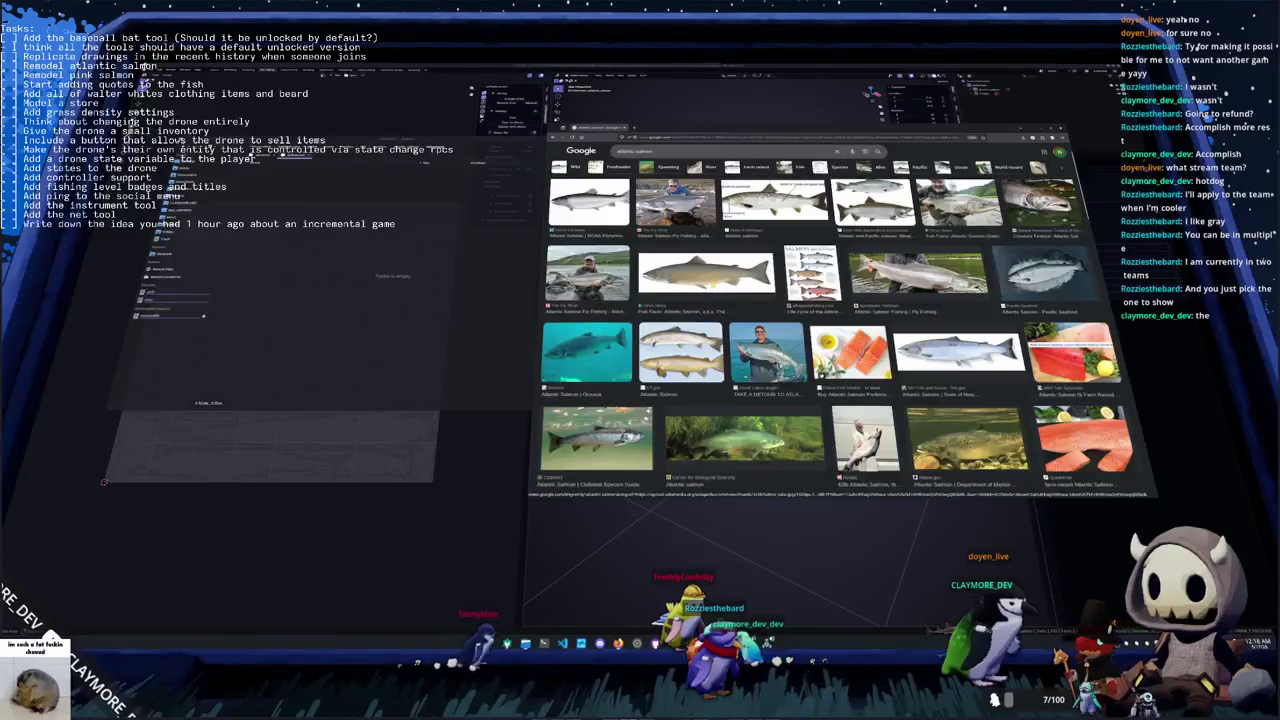
pyautogui.click(706, 272)
pyautogui.rightClick(998, 227)
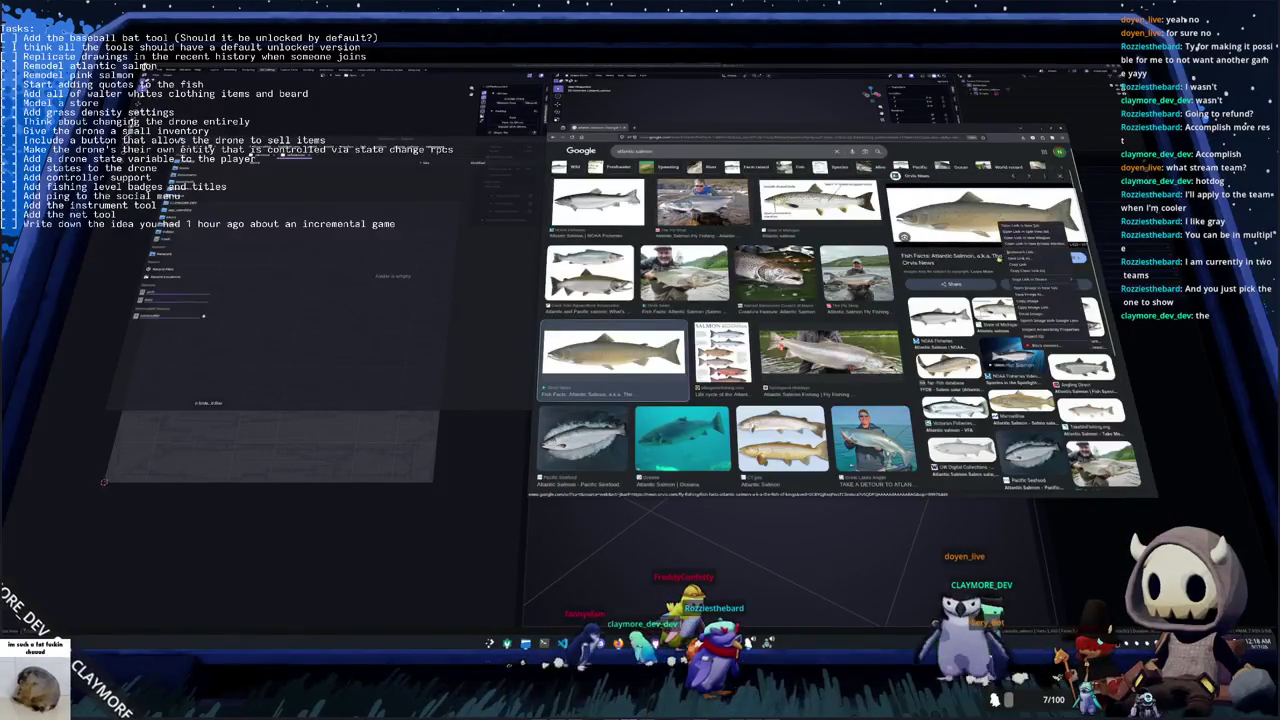
pyautogui.click(1040, 290)
pyautogui.scroll(-3, 720, 330)
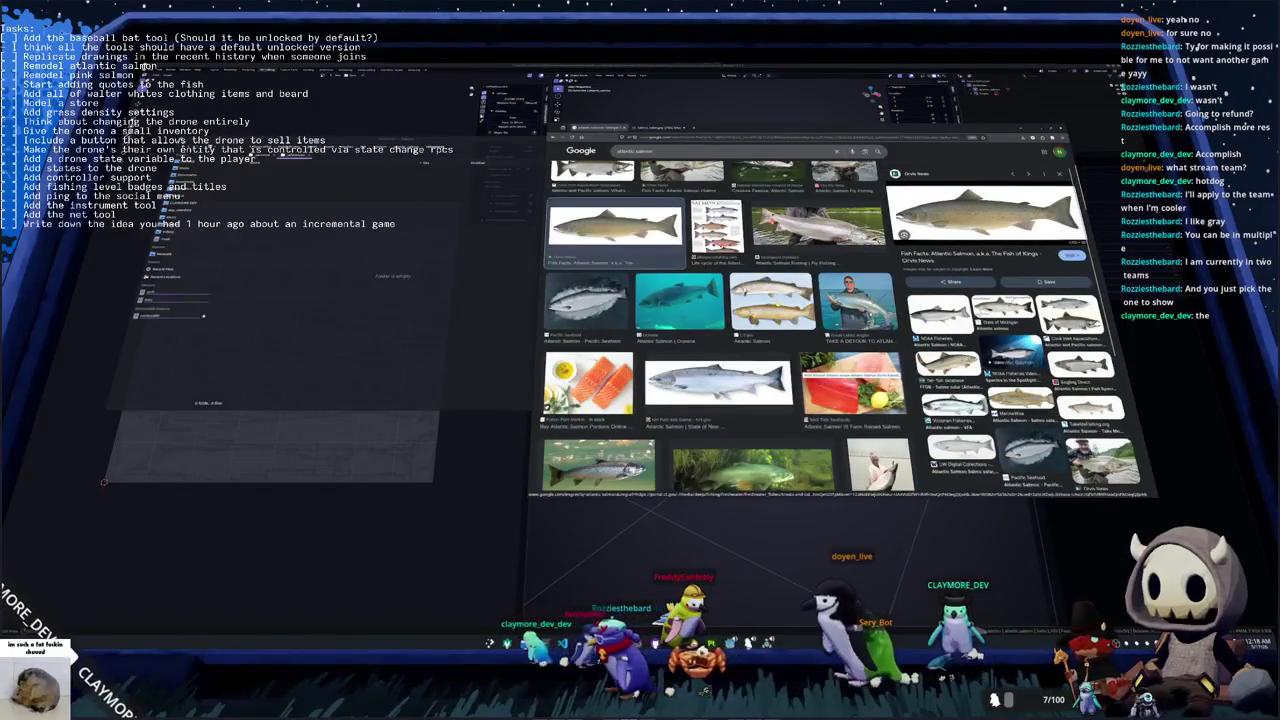
pyautogui.scroll(-2, 776, 302)
pyautogui.scroll(-2, 776, 302)
pyautogui.scroll(-2, 776, 302)
pyautogui.scroll(-2, 776, 302)
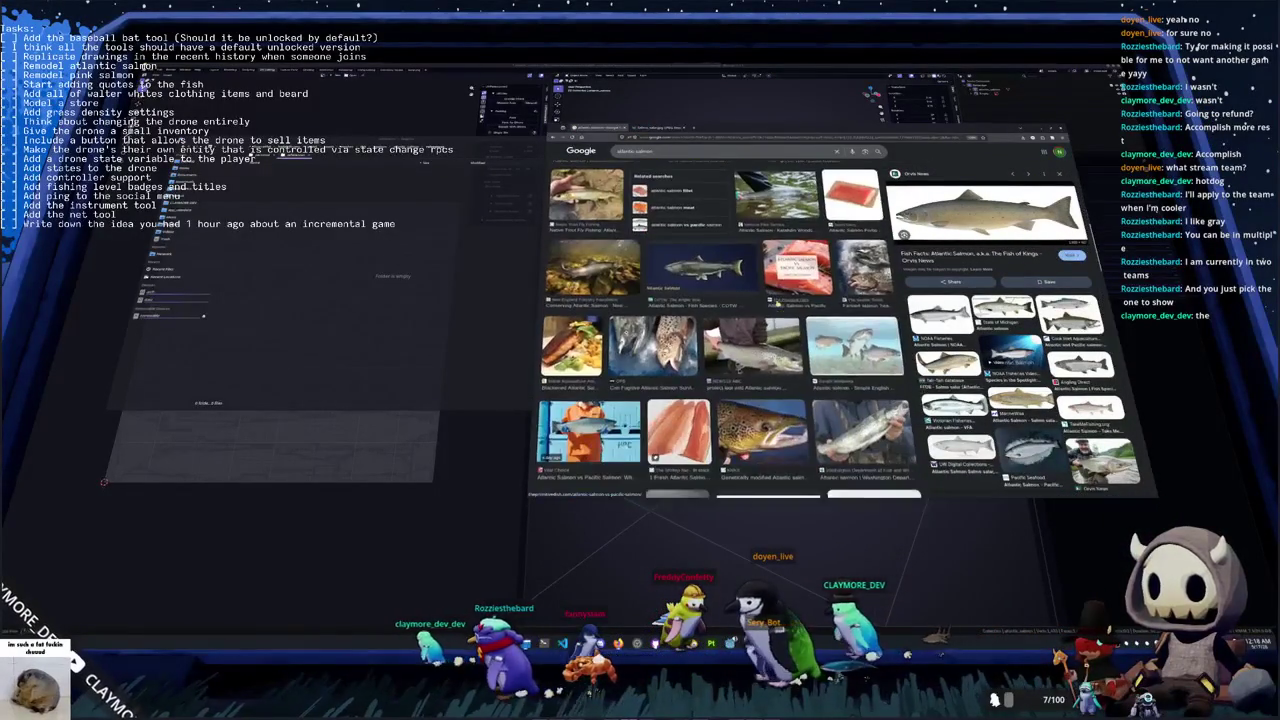
pyautogui.scroll(-3, 776, 302)
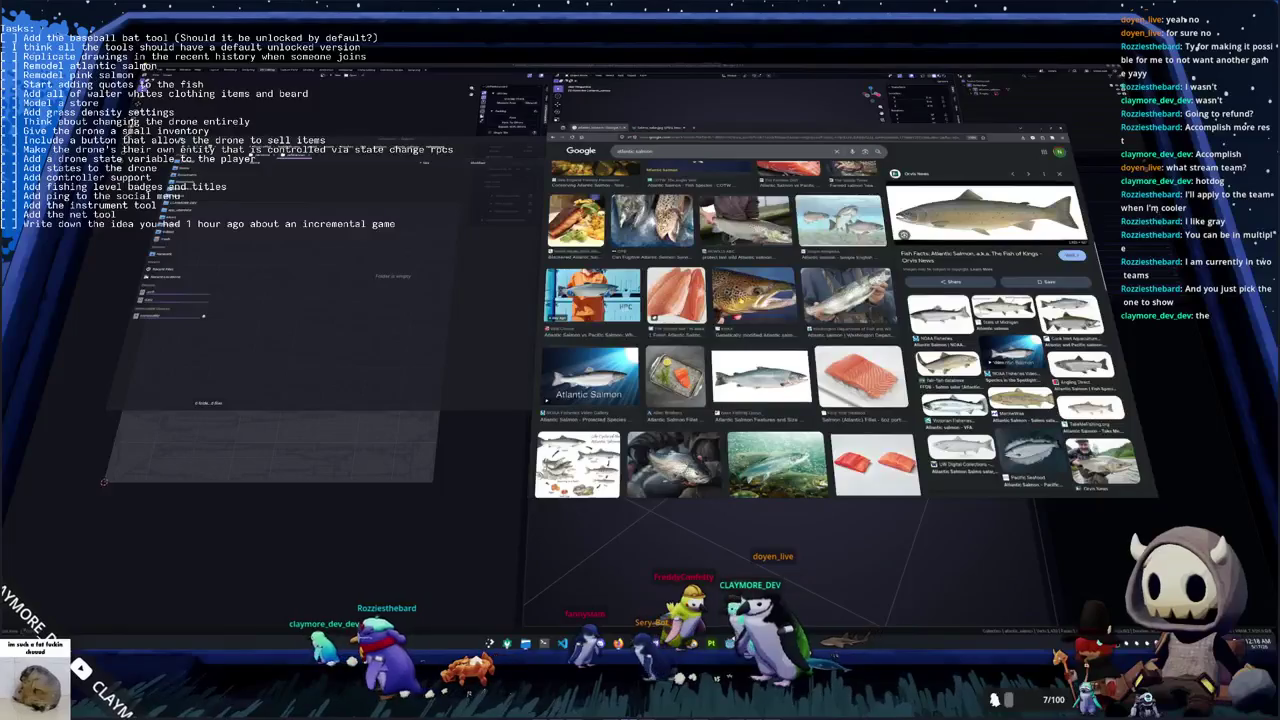
pyautogui.scroll(-2, 723, 330)
pyautogui.scroll(-2, 723, 330)
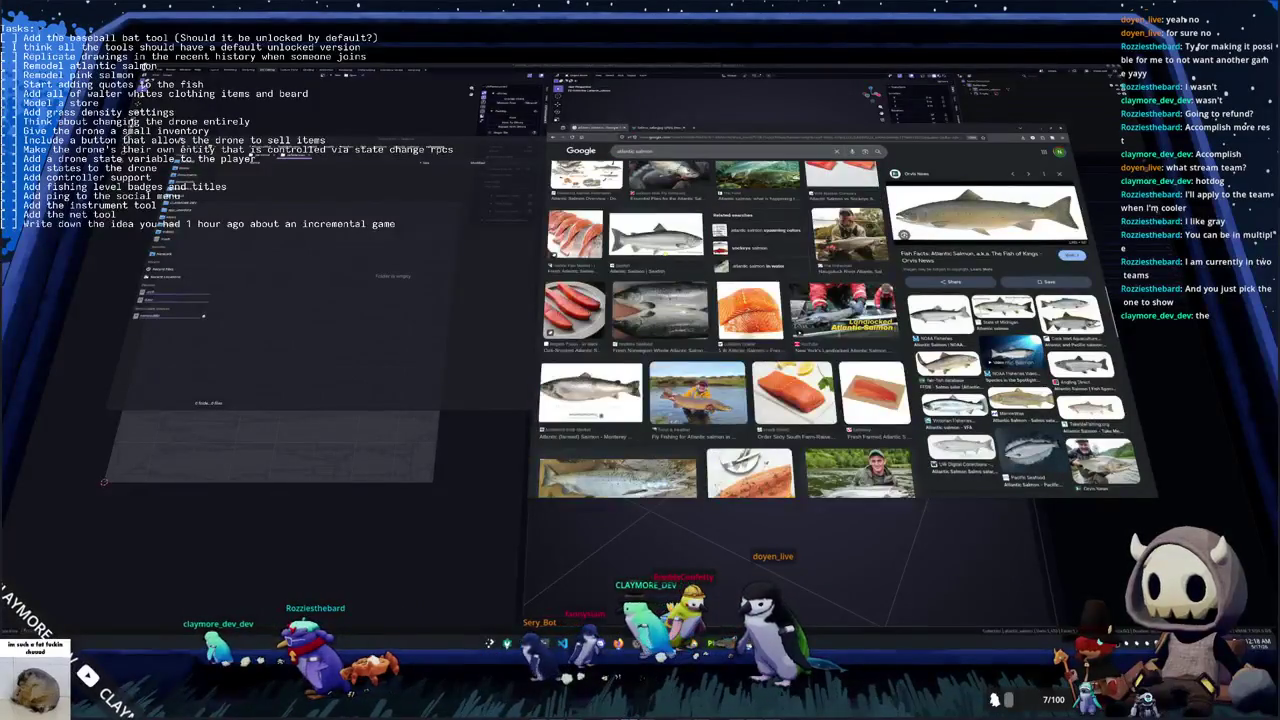
# Preview more salmon photos, including the Atlantic Salmon Seafish and KNKX farmed-salmon pictures
pyautogui.click(656, 237)
pyautogui.rightClick(1022, 235)
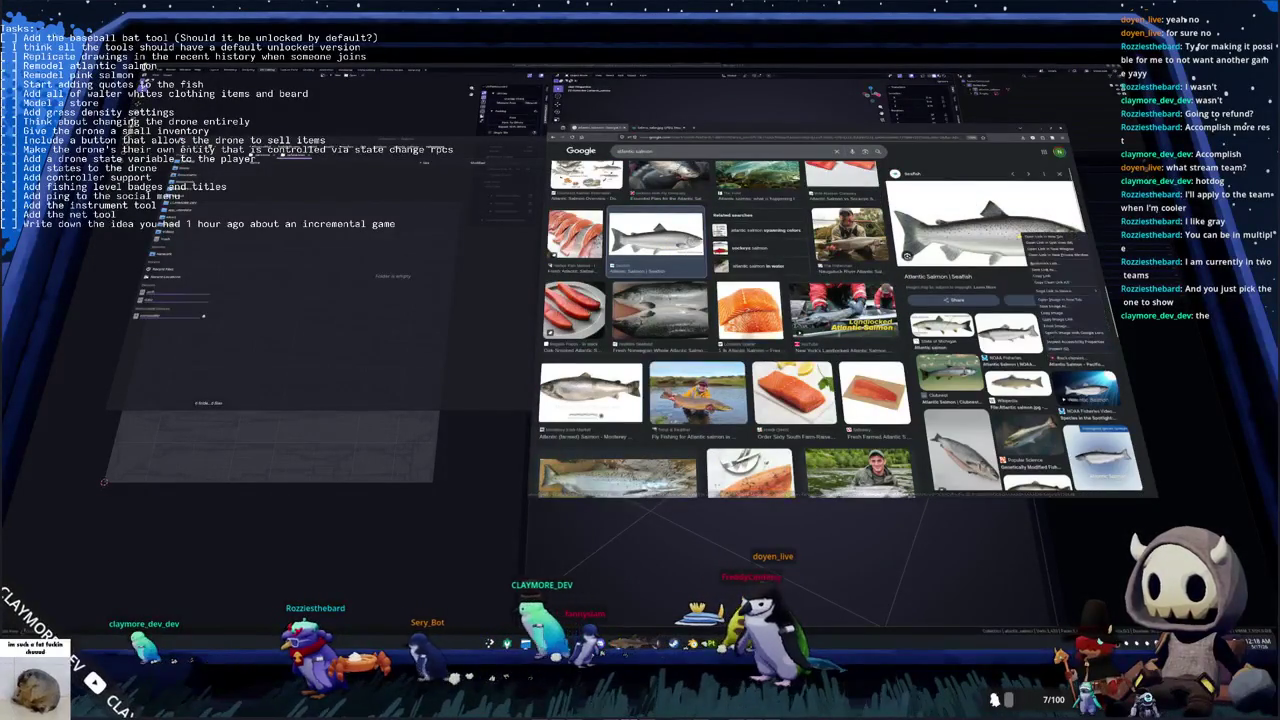
pyautogui.click(1062, 300)
pyautogui.scroll(-5, 725, 320)
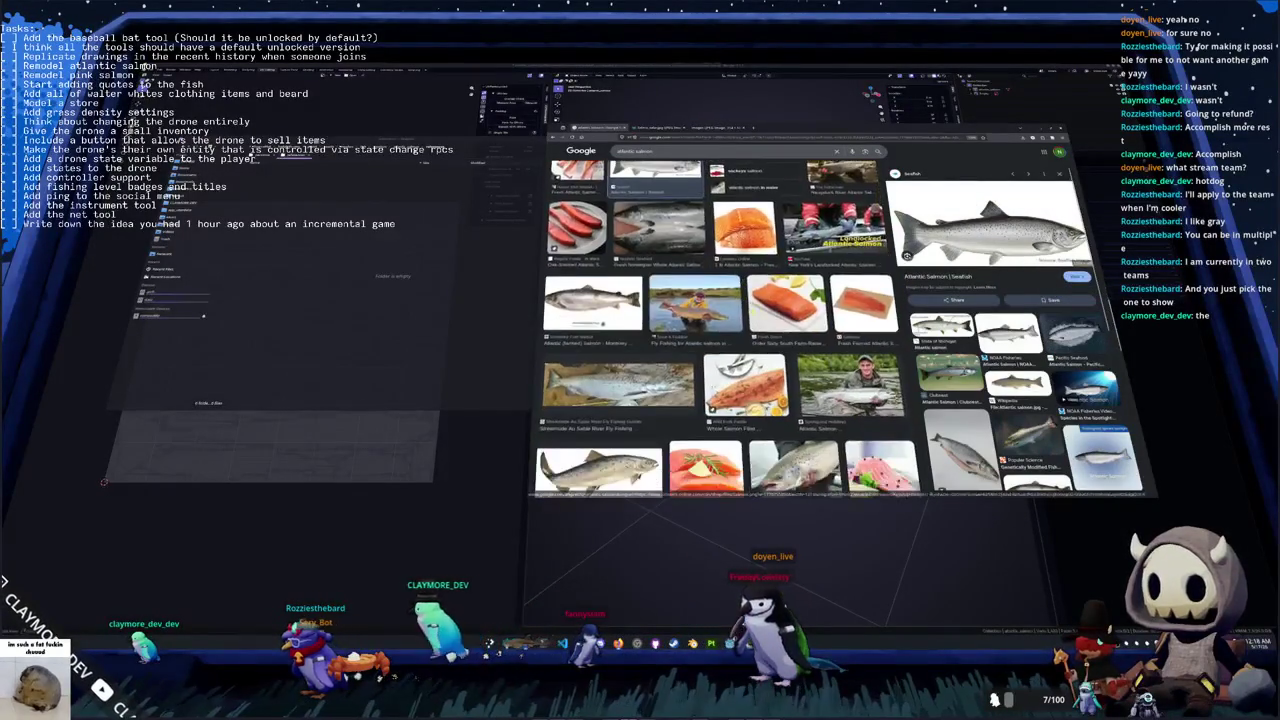
pyautogui.scroll(-2, 725, 320)
pyautogui.scroll(-2, 725, 320)
pyautogui.scroll(-2, 725, 320)
pyautogui.scroll(-2, 725, 320)
pyautogui.scroll(-2, 725, 320)
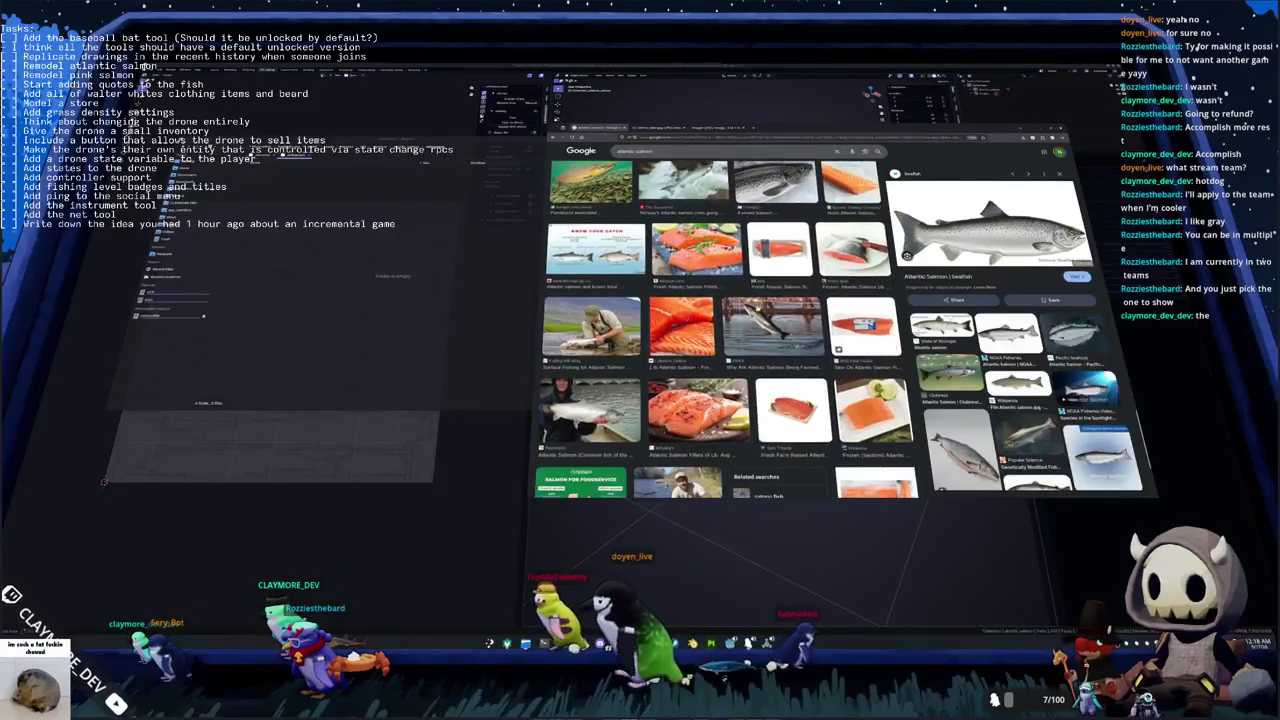
pyautogui.click(772, 327)
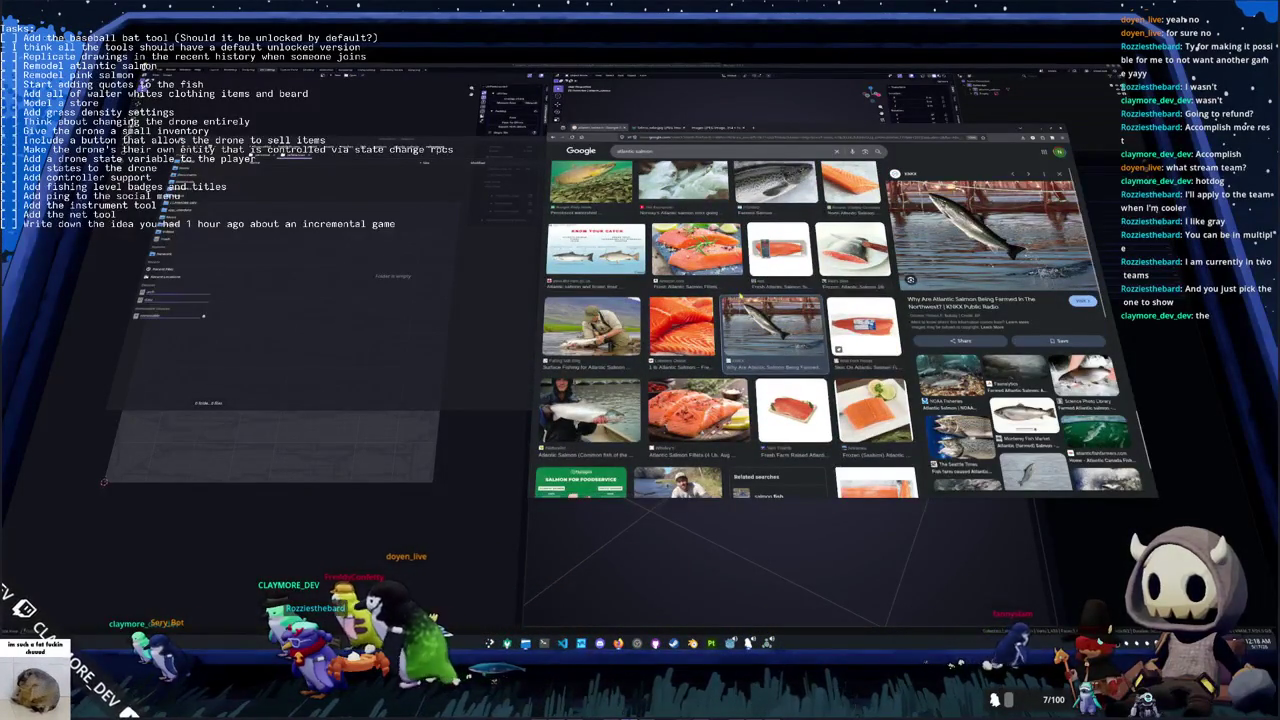
pyautogui.scroll(-3, 727, 320)
pyautogui.scroll(-3, 727, 320)
pyautogui.scroll(-3, 727, 320)
pyautogui.scroll(-3, 727, 320)
pyautogui.scroll(-3, 727, 320)
pyautogui.scroll(-3, 727, 320)
pyautogui.scroll(-2, 727, 320)
pyautogui.scroll(-3, 727, 320)
pyautogui.scroll(-3, 727, 338)
pyautogui.scroll(-3, 727, 338)
pyautogui.scroll(-3, 727, 338)
pyautogui.scroll(-3, 727, 338)
pyautogui.scroll(-2, 727, 320)
# Return to the top and view the State of Michigan salmon diagram full size
pyautogui.press('Home')
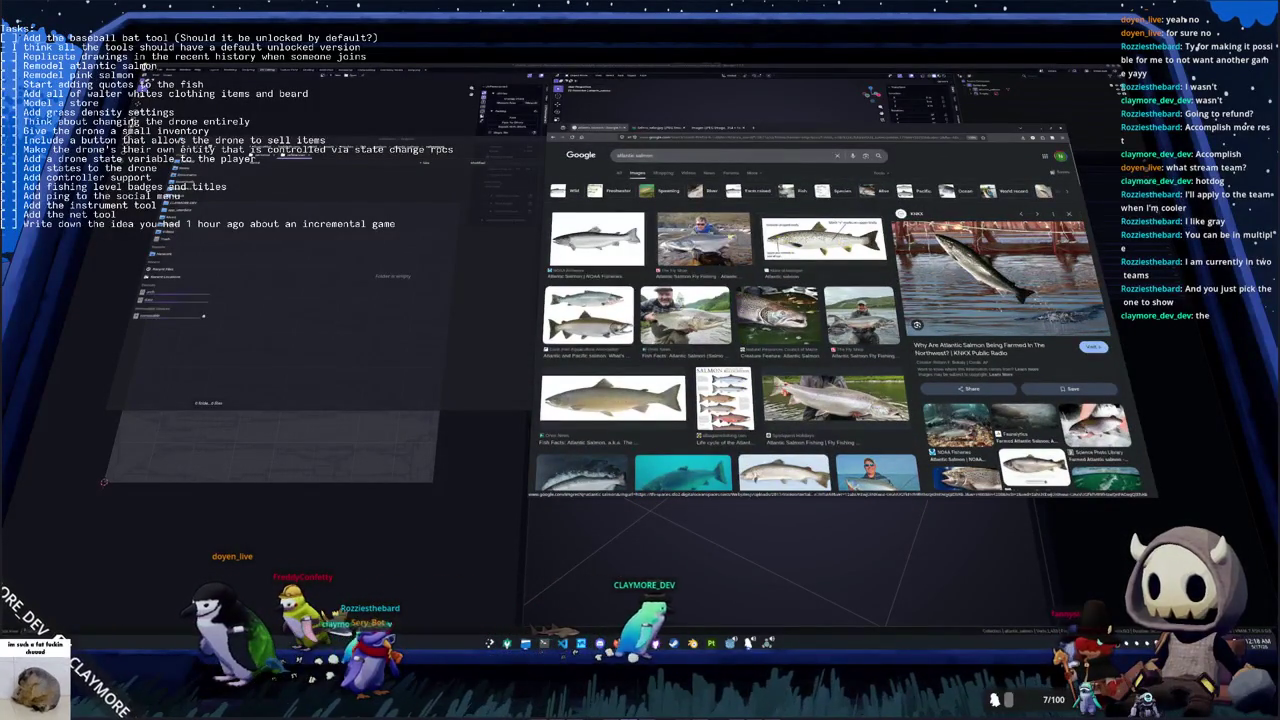
pyautogui.scroll(-2, 727, 330)
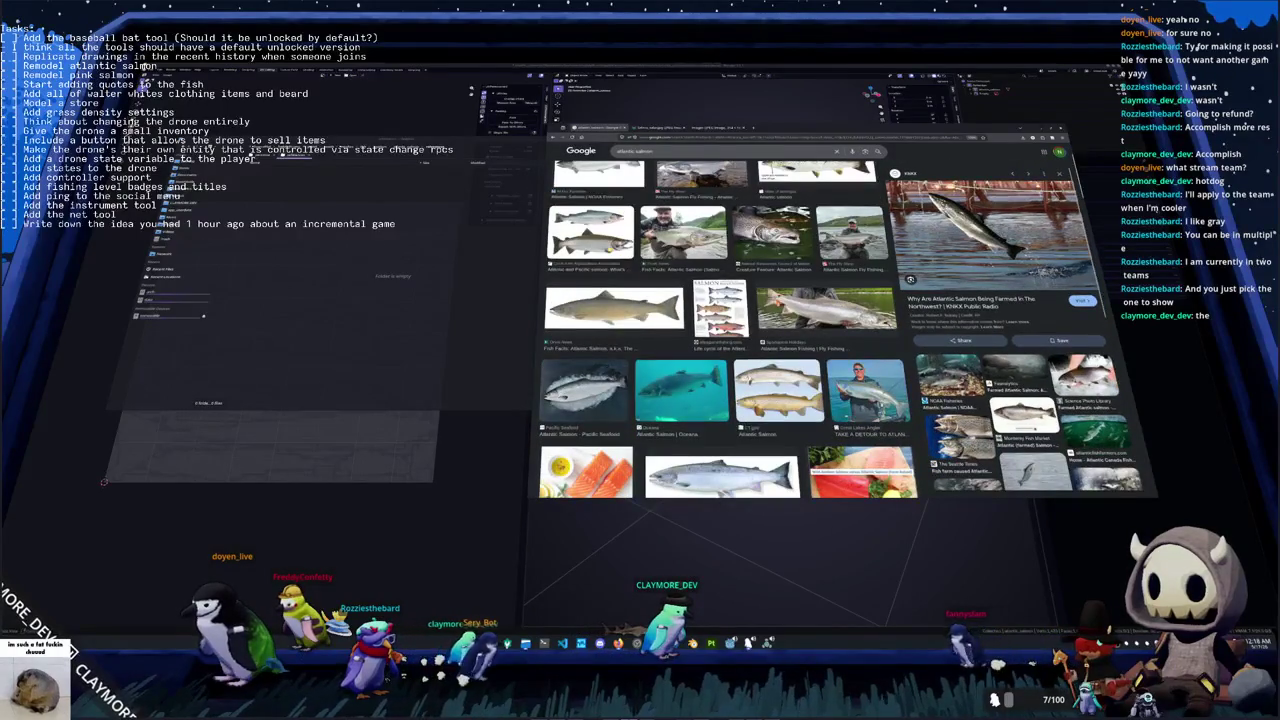
pyautogui.click(816, 172)
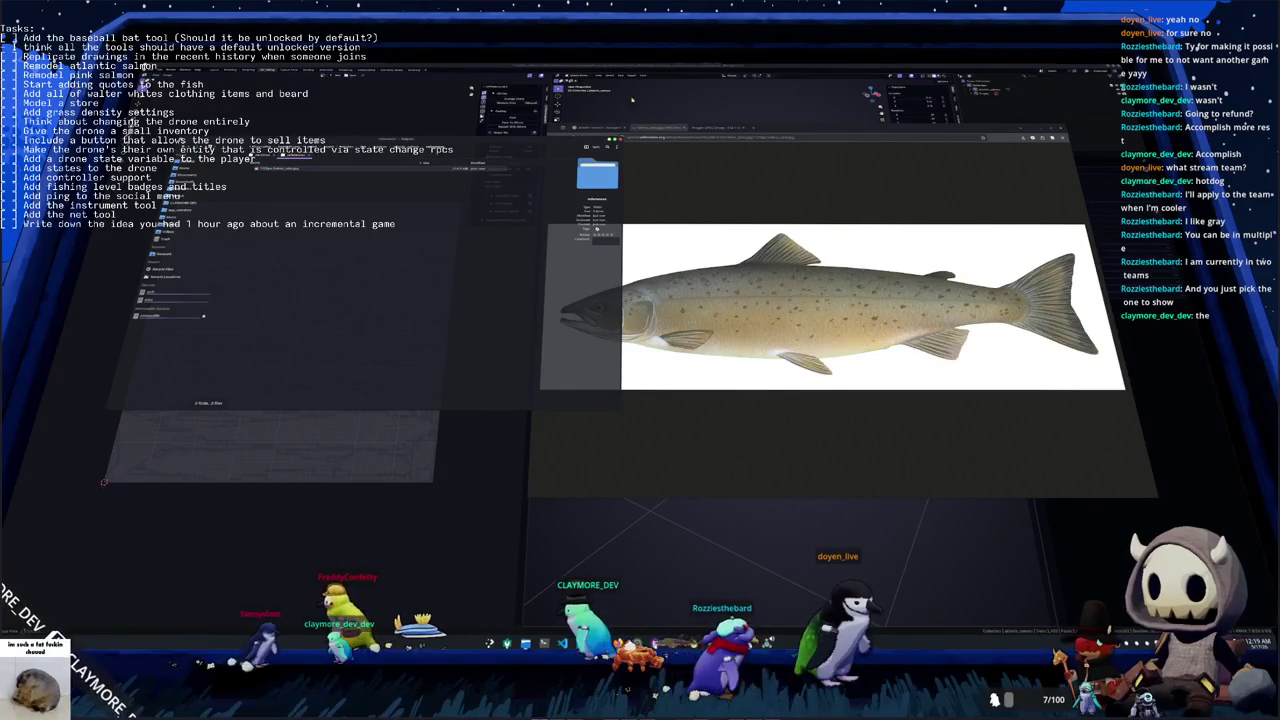
pyautogui.click(707, 210)
# Save the side-view salmon image into the open folder, open it in the image viewer, and move the viewer aside
pyautogui.moveTo(824, 303); pyautogui.dragTo(412, 266)
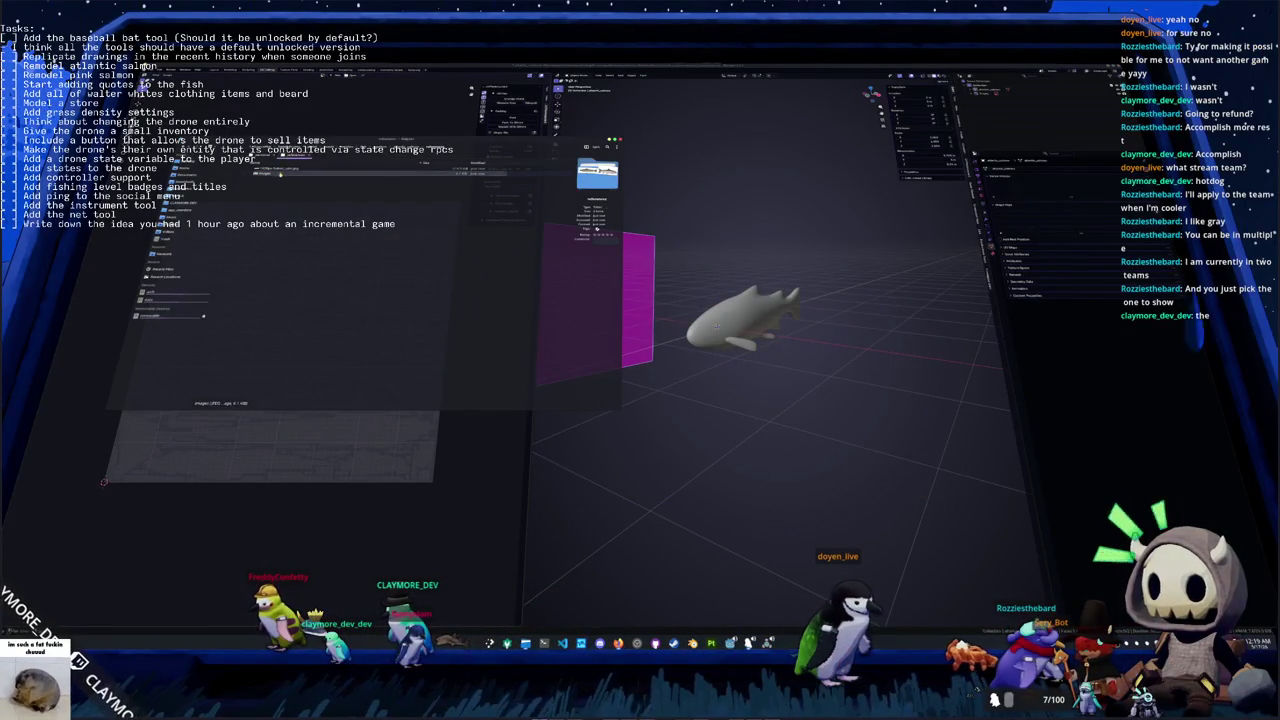
pyautogui.doubleClick(285, 168)
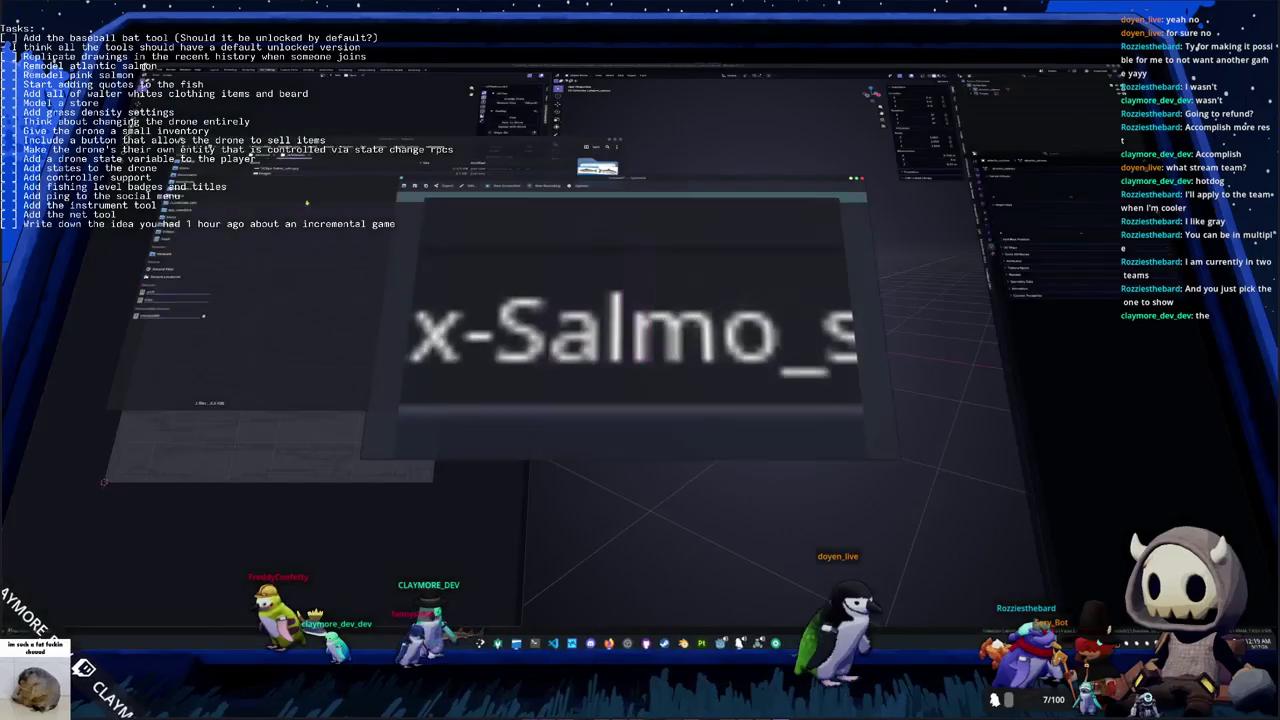
pyautogui.moveTo(657, 178); pyautogui.dragTo(887, 266)
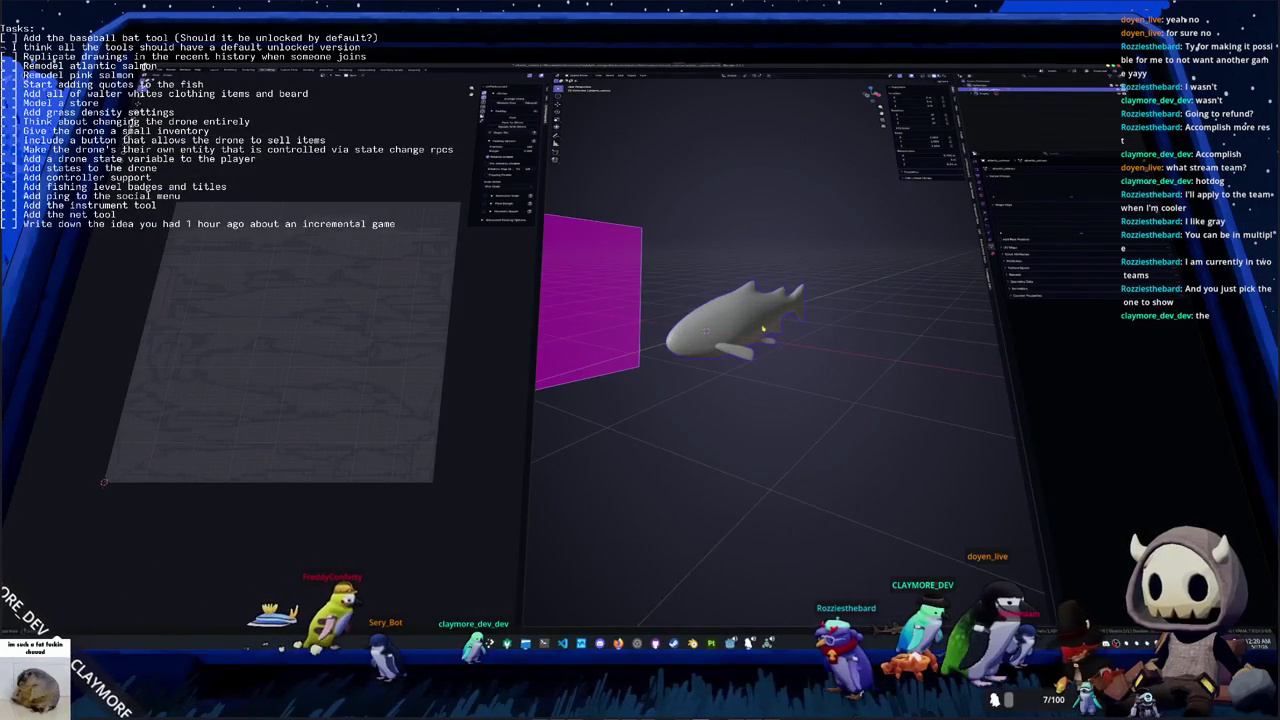
# Delete the old salmon model and add a default cube in its place
pyautogui.moveTo(762, 330)
pyautogui.mouseDown(button='middle')
pyautogui.moveTo(777, 337)
pyautogui.moveTo(763, 331)
pyautogui.mouseUp(button='middle')
pyautogui.press('h')
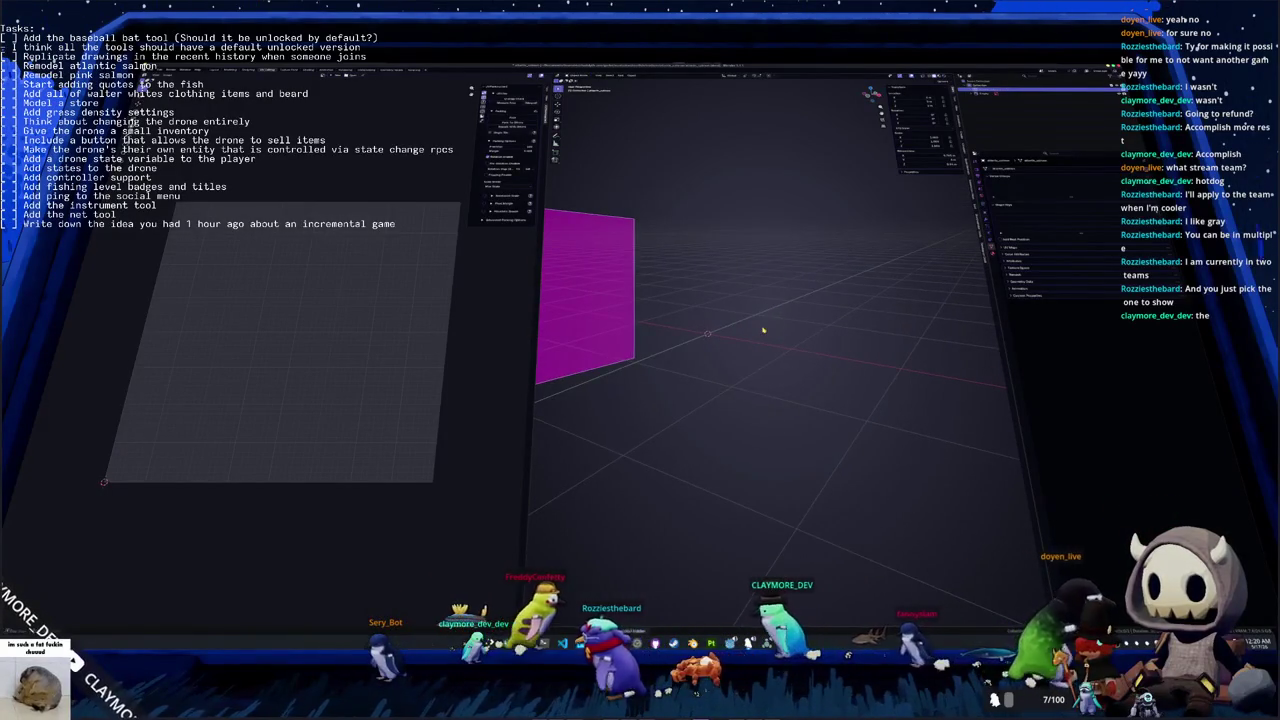
pyautogui.hotkey('shift', 'a')
pyautogui.click(797, 341)
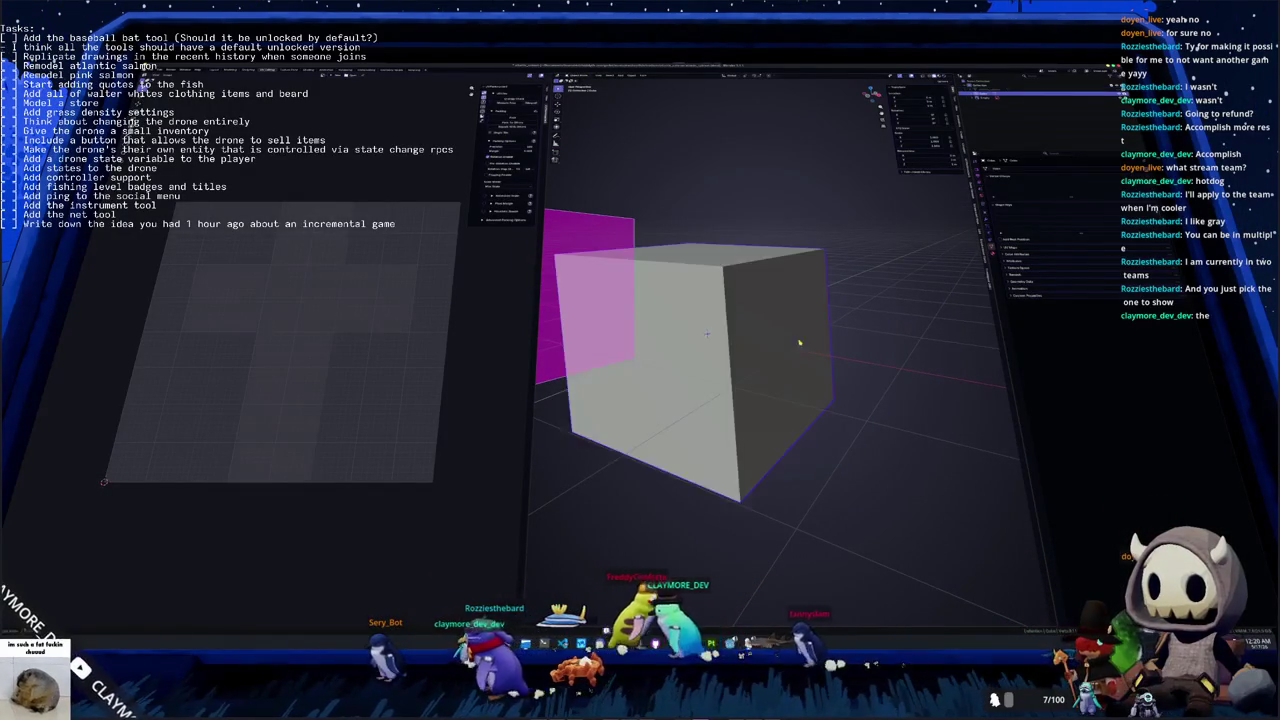
pyautogui.scroll(-3, 934, 204)
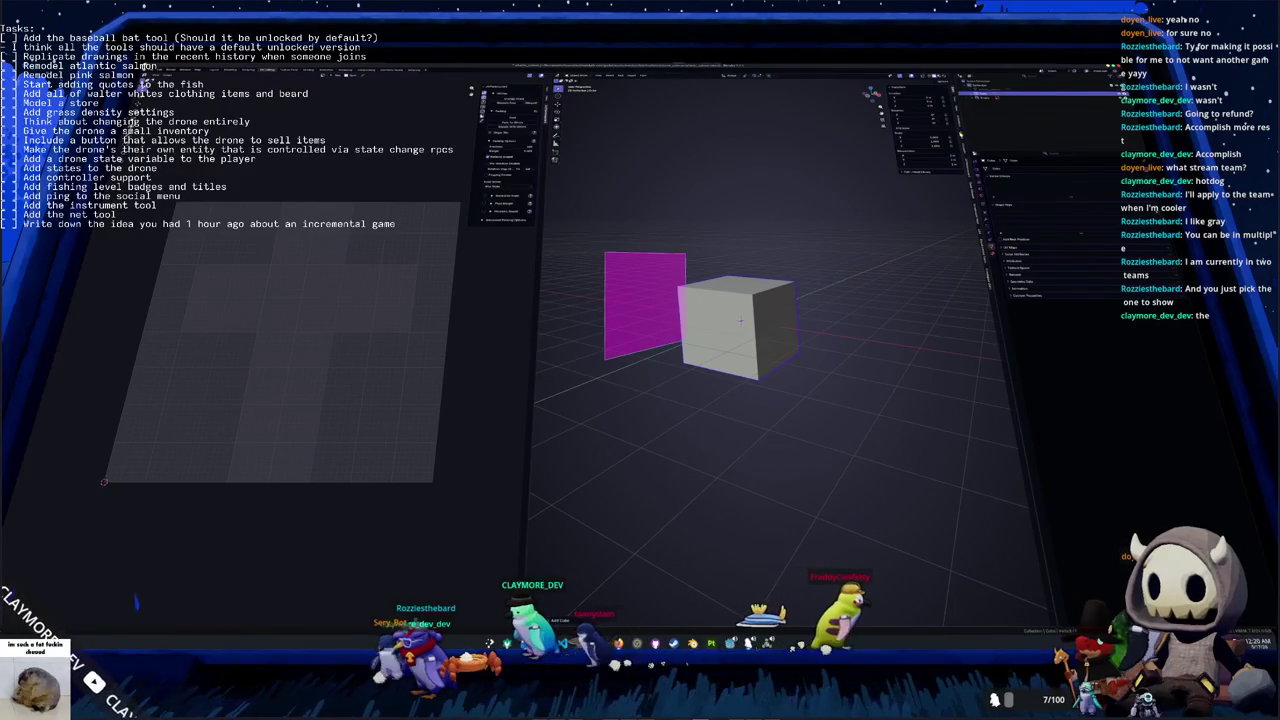
pyautogui.click(905, 88)
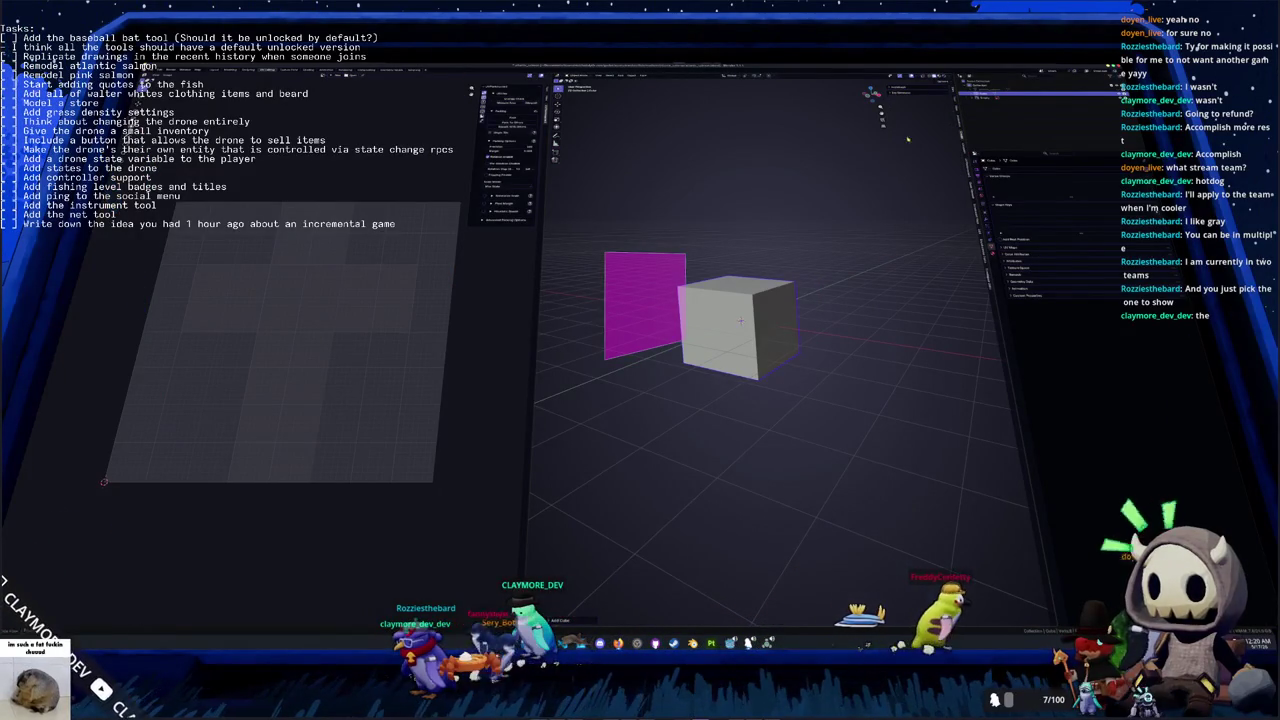
# Enter Edit Mode on the cube and look at it from the top view
pyautogui.press('Tab')
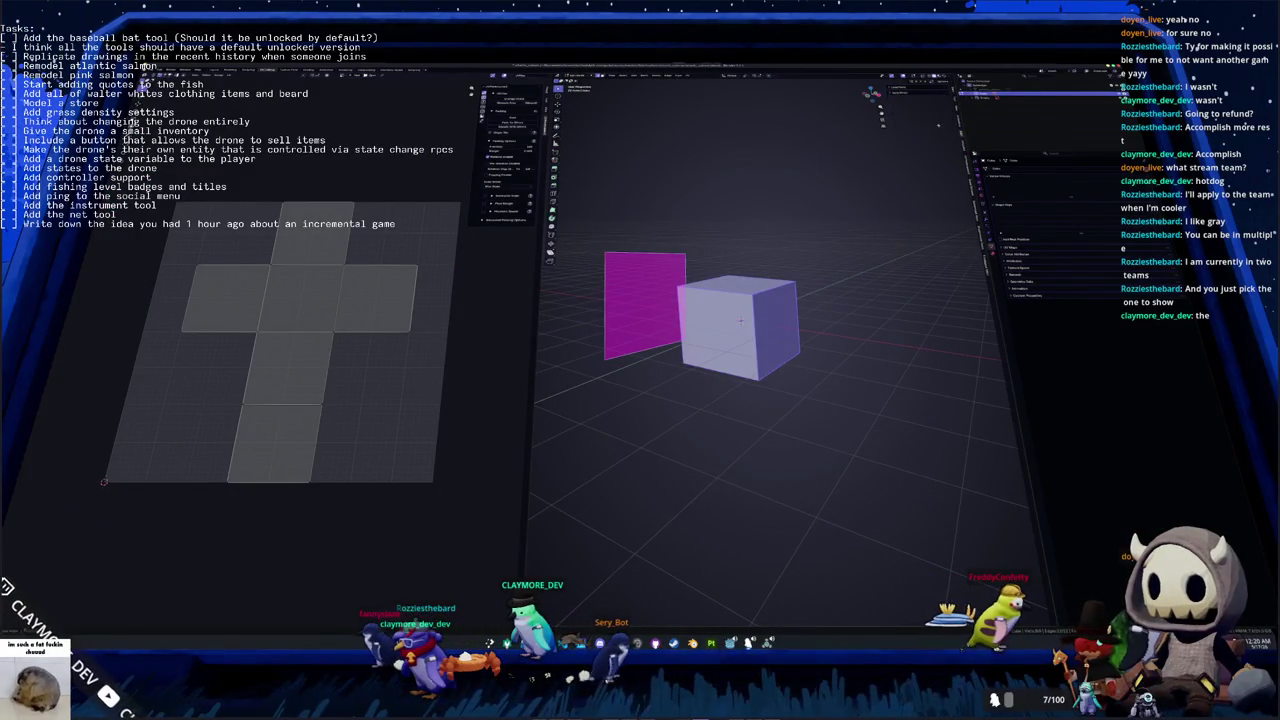
pyautogui.click(881, 100)
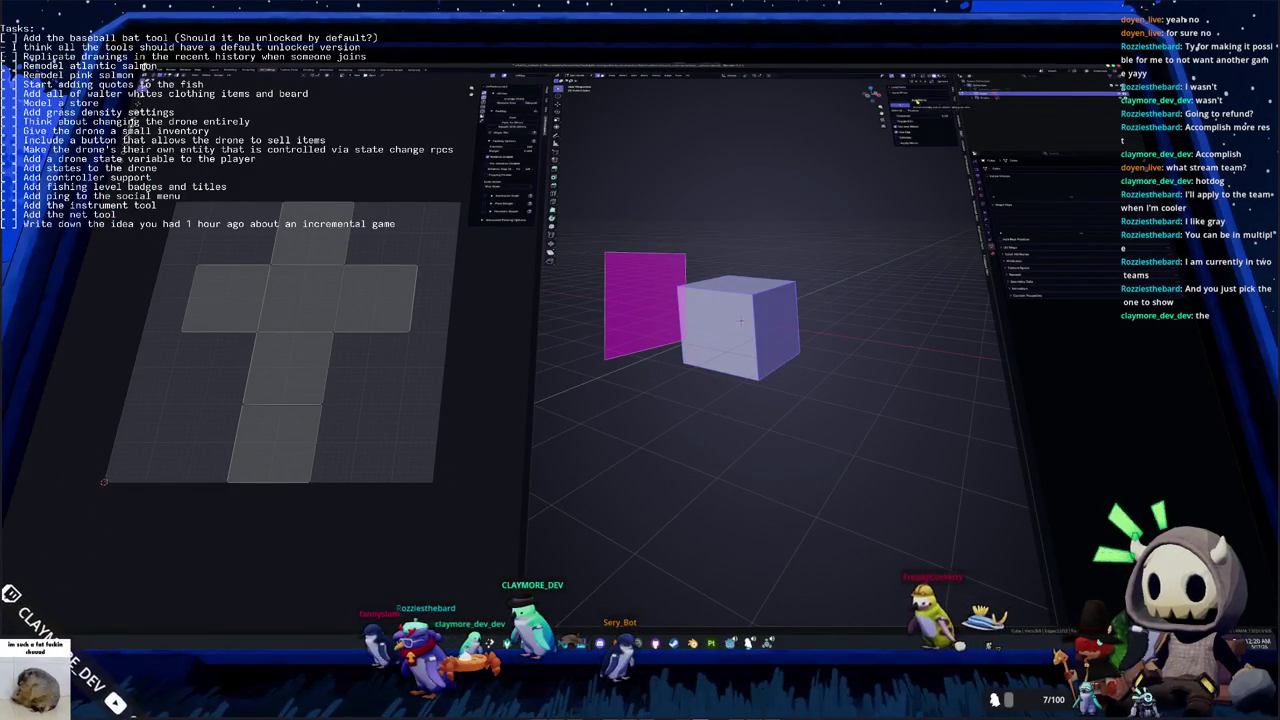
pyautogui.press('Tab')
pyautogui.moveTo(740, 320); pyautogui.dragTo(760, 330, button='middle')
pyautogui.press('Tab')
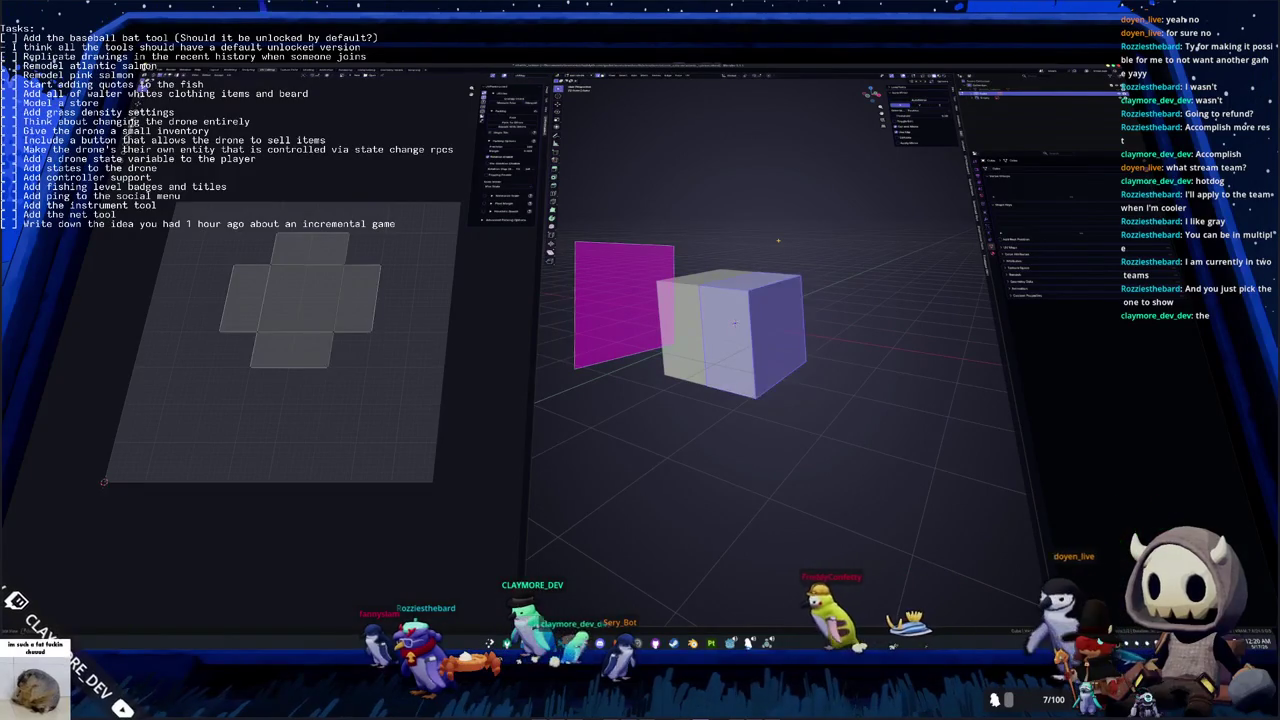
pyautogui.press('KP_7')
# Toggle the cube's selection, return to Object Mode, and pick the salmon image in a file browser
pyautogui.hotkey('alt', 'a')
pyautogui.press('a')
pyautogui.hotkey('alt', 'a')
pyautogui.press('Tab')
pyautogui.moveTo(797, 289); pyautogui.dragTo(737, 434, button='middle')
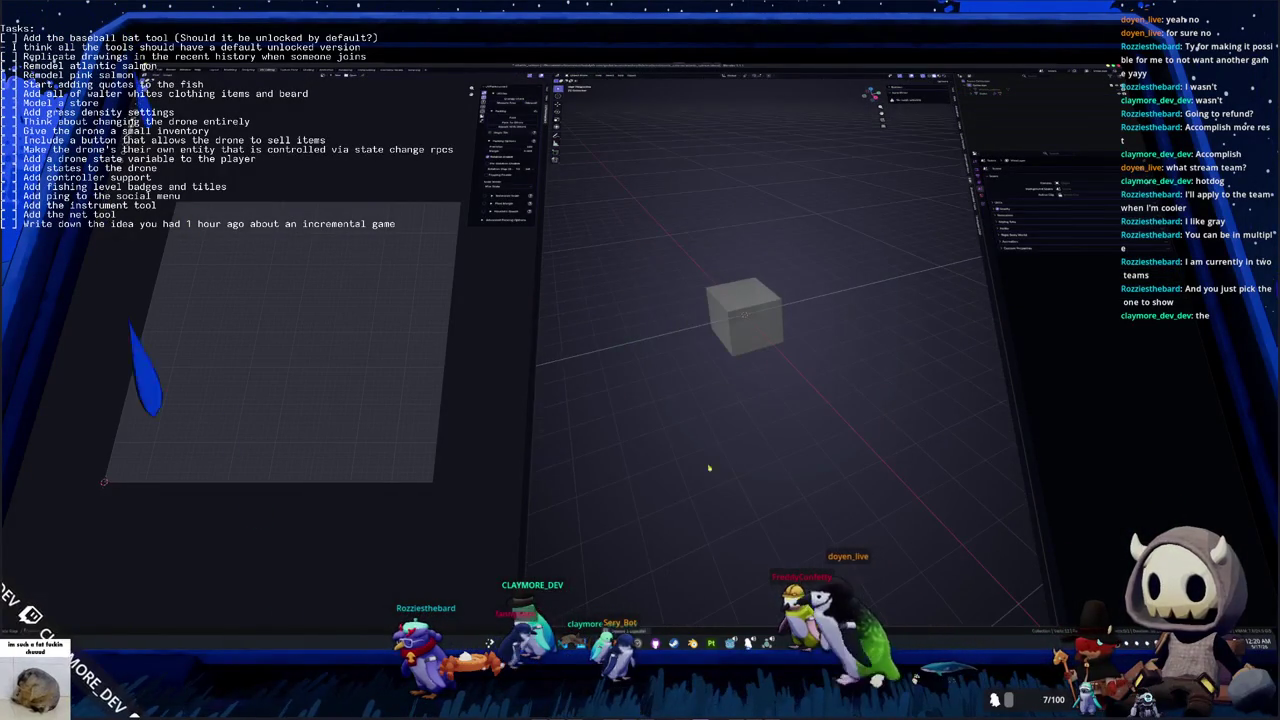
pyautogui.hotkey('alt', 'o')
pyautogui.click(274, 174)
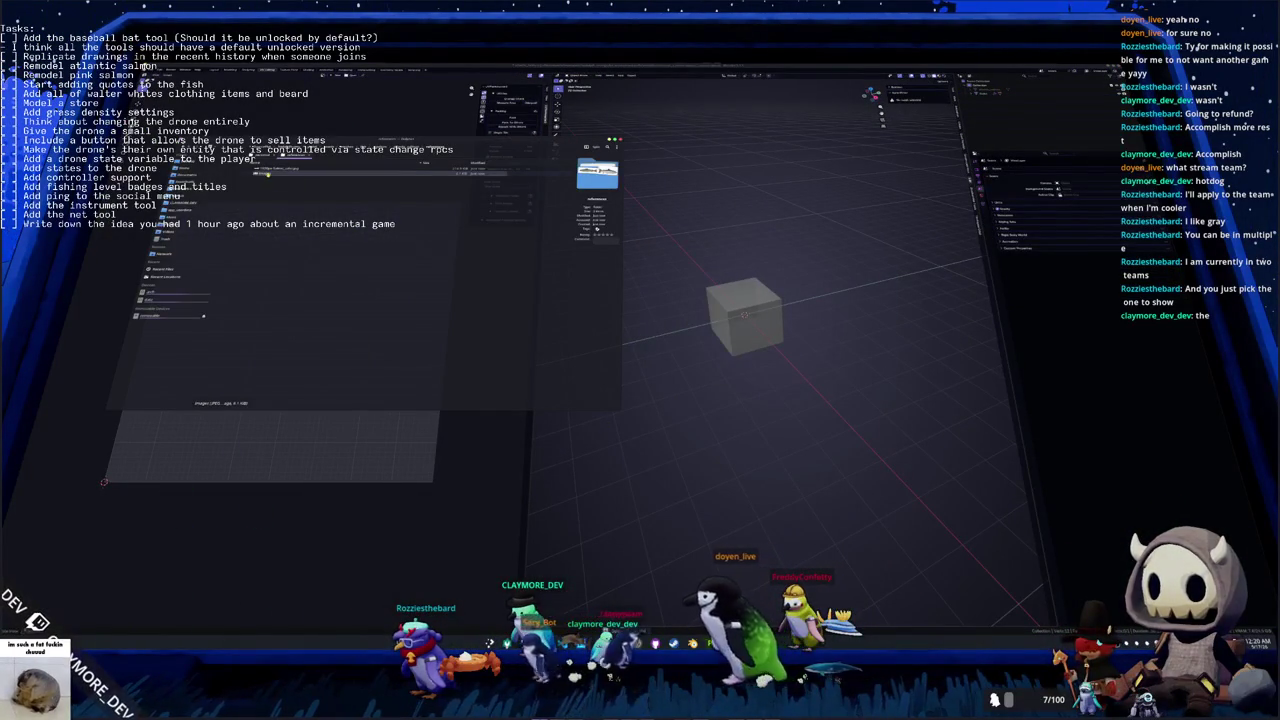
# Start renaming the salmon image file with F2, then leave the name field
pyautogui.press('F2')
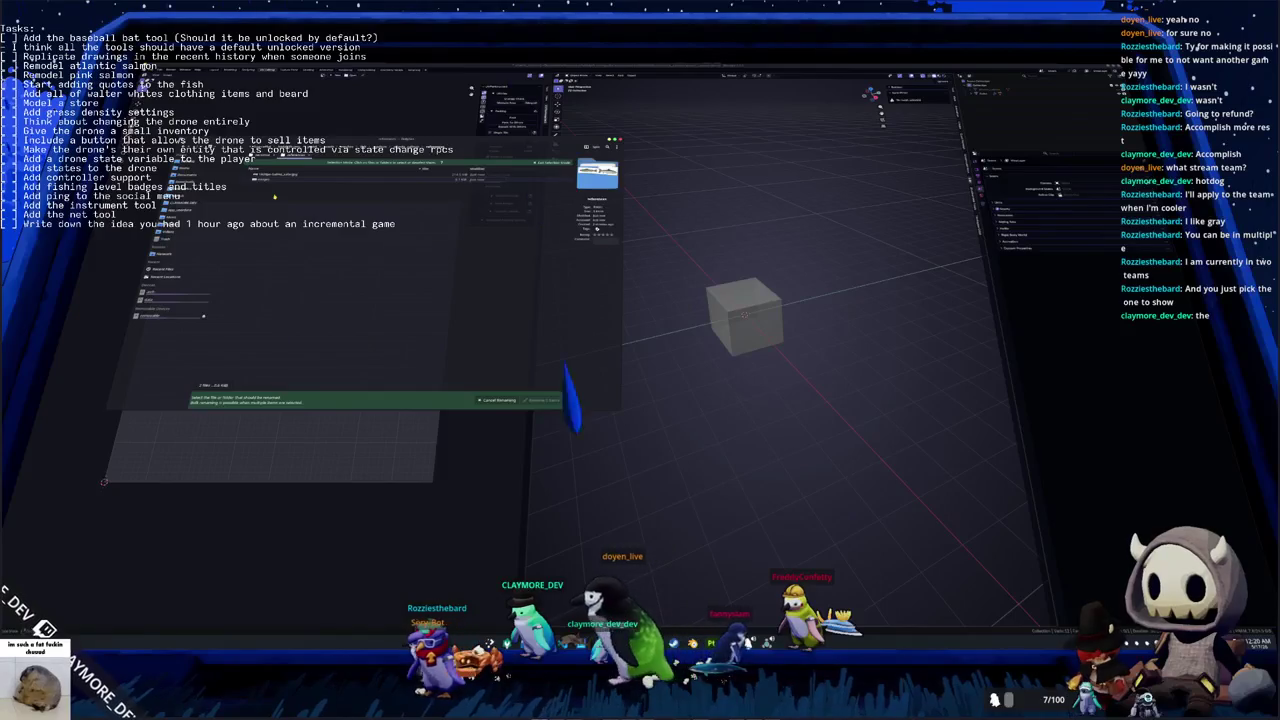
pyautogui.press('Escape')
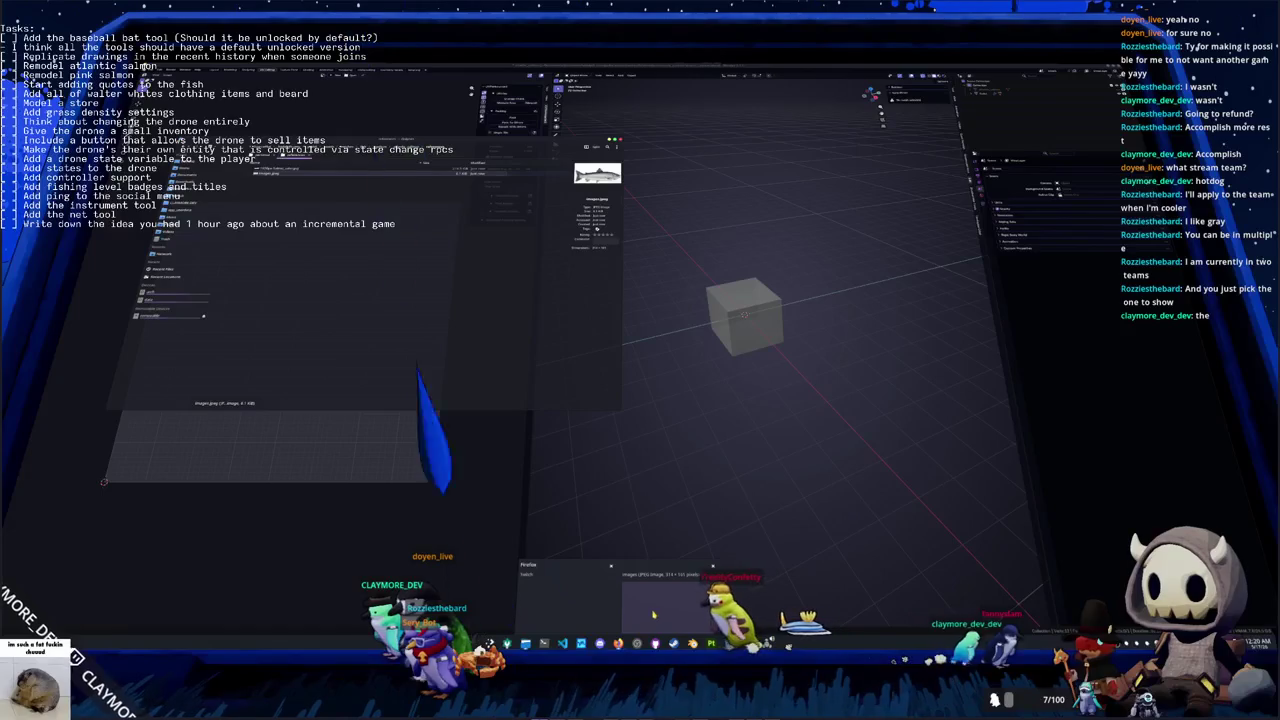
pyautogui.moveTo(543, 643)
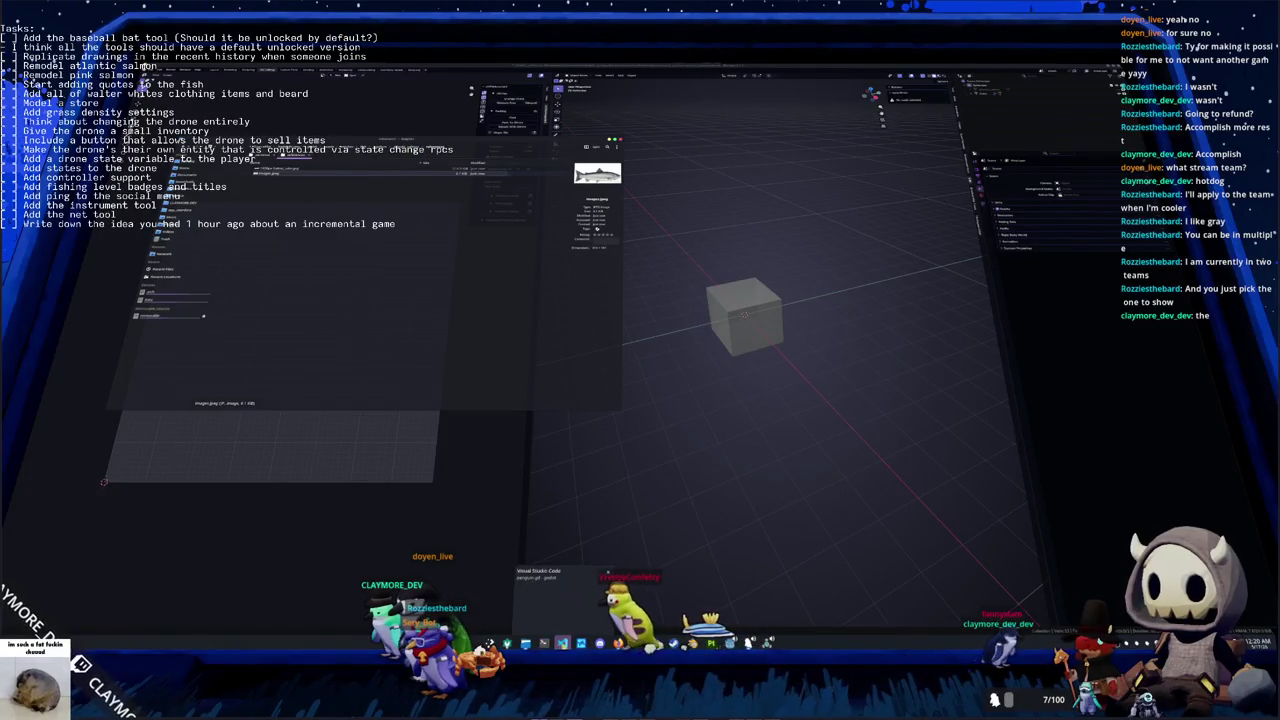
pyautogui.click(562, 643)
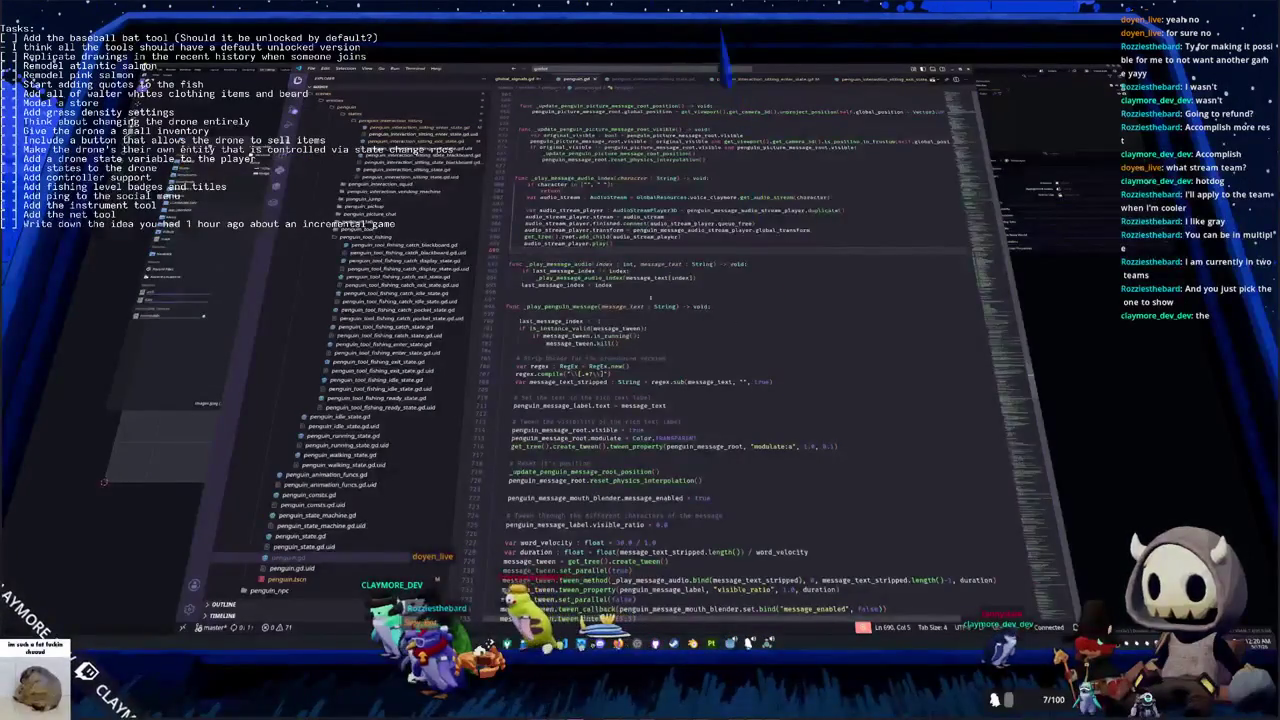
pyautogui.moveTo(1038, 513); pyautogui.dragTo(1042, 577)
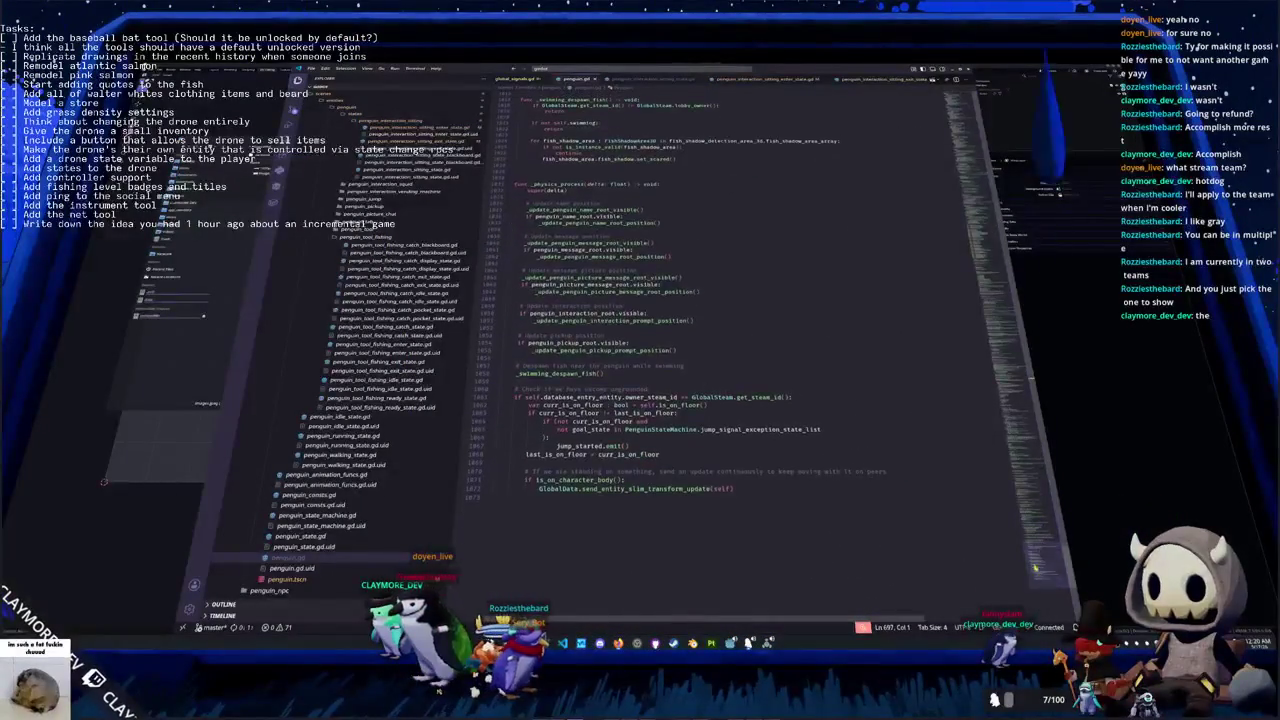
pyautogui.click(605, 381)
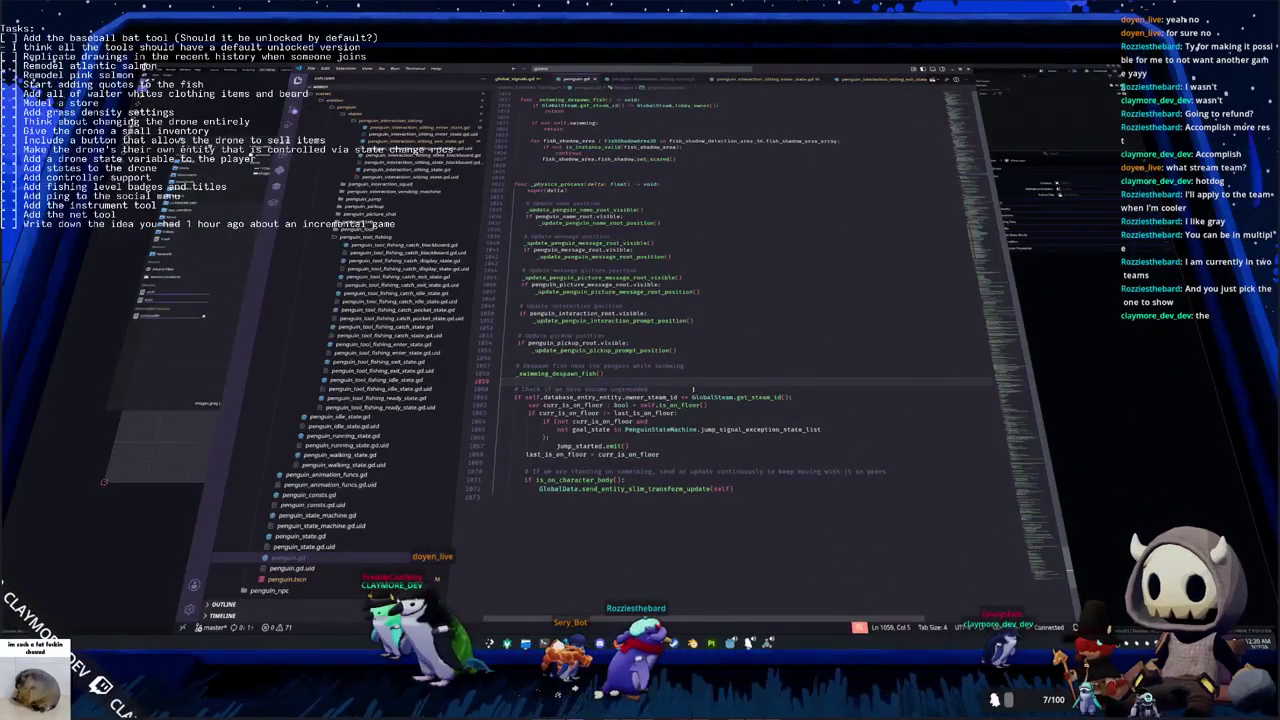
pyautogui.click(583, 480)
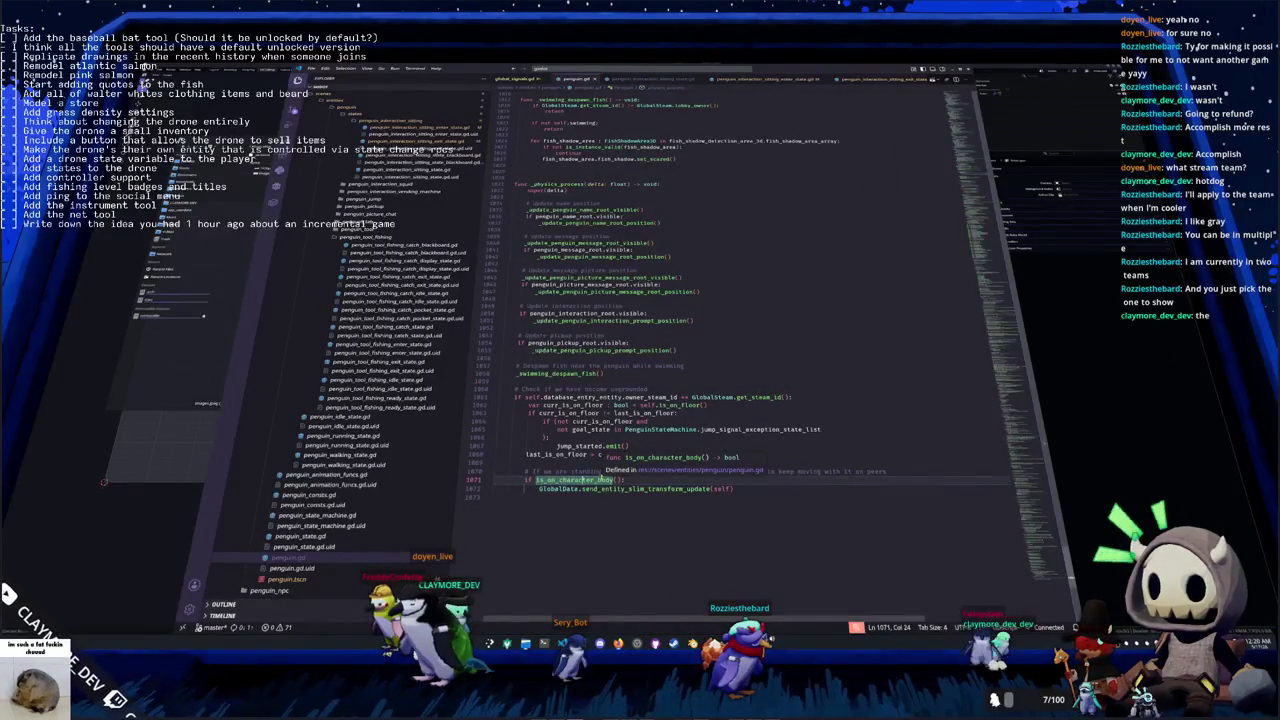
pyautogui.doubleClick(583, 480)
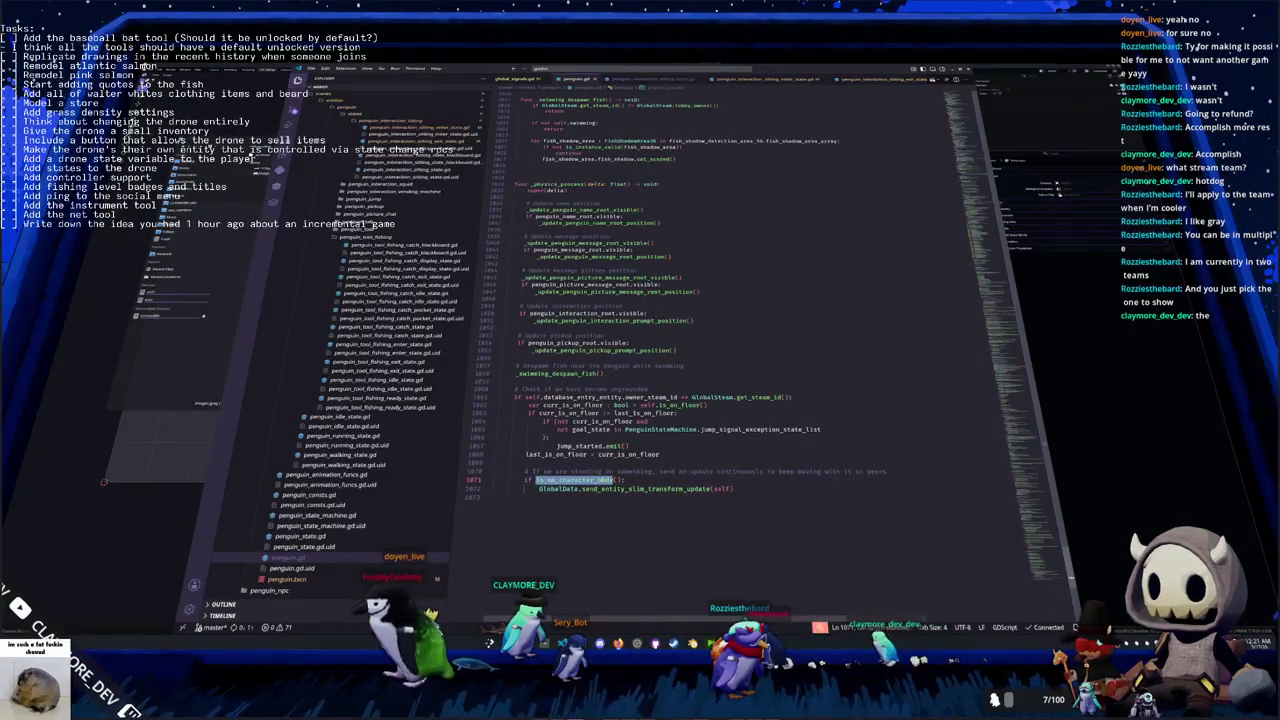
pyautogui.click(578, 488)
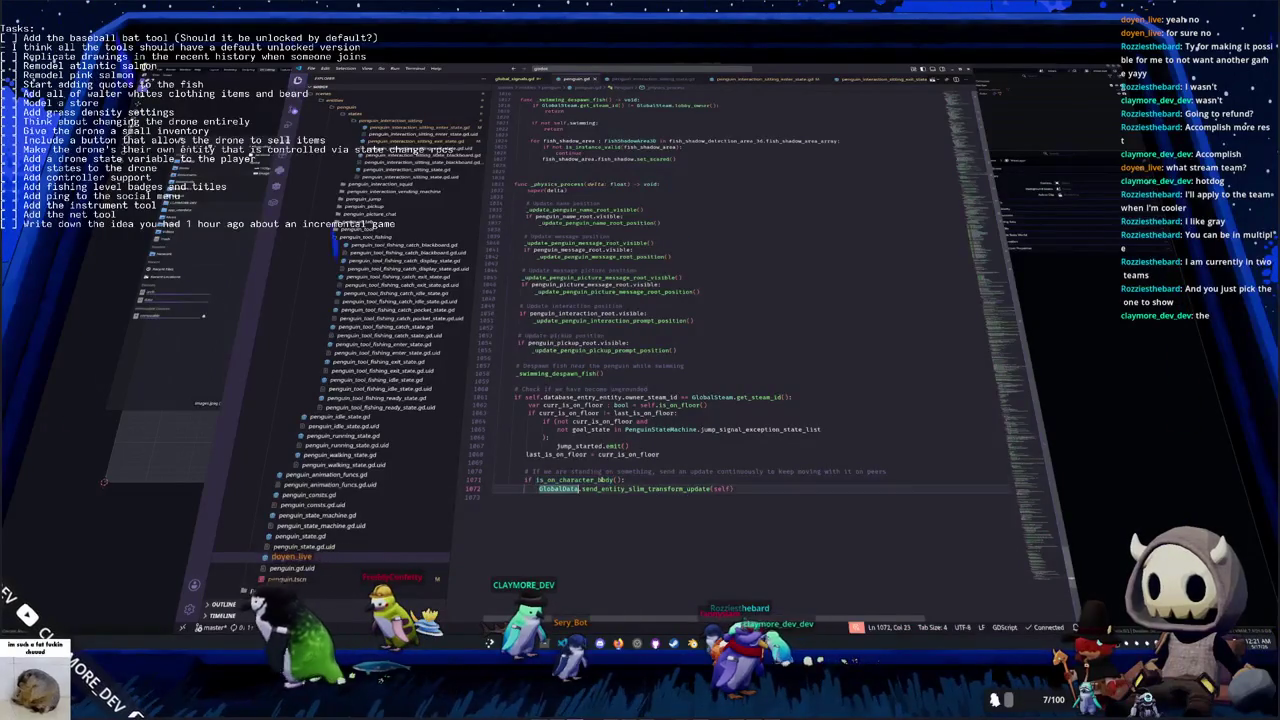
pyautogui.press('Up')
pyautogui.press('End')
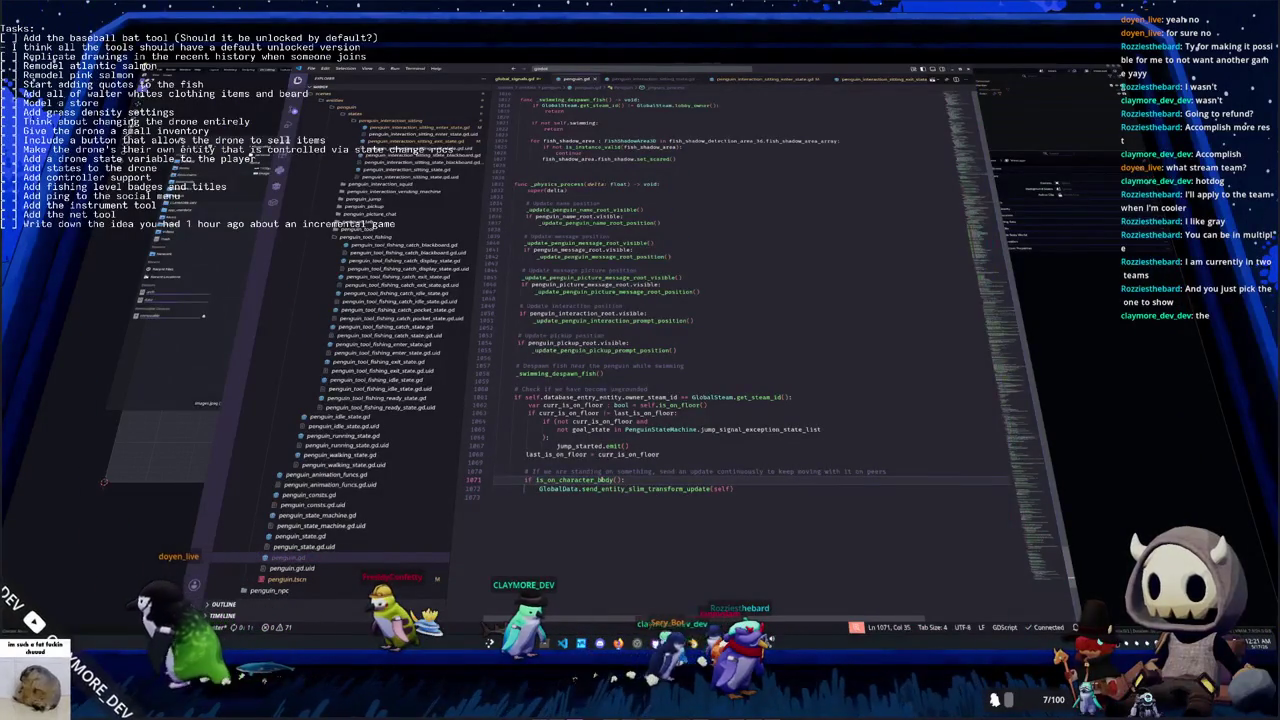
pyautogui.hotkey('ctrl', 'shift', 'Left')
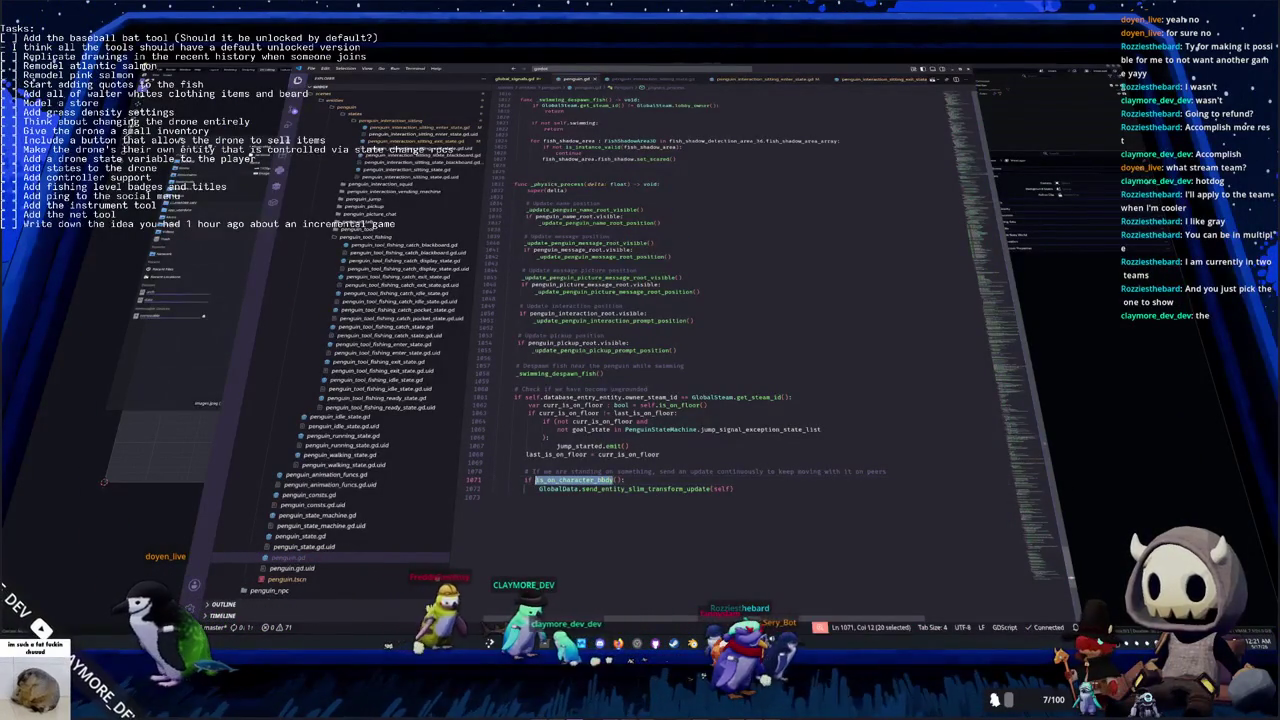
pyautogui.click(619, 480)
pyautogui.click(492, 497)
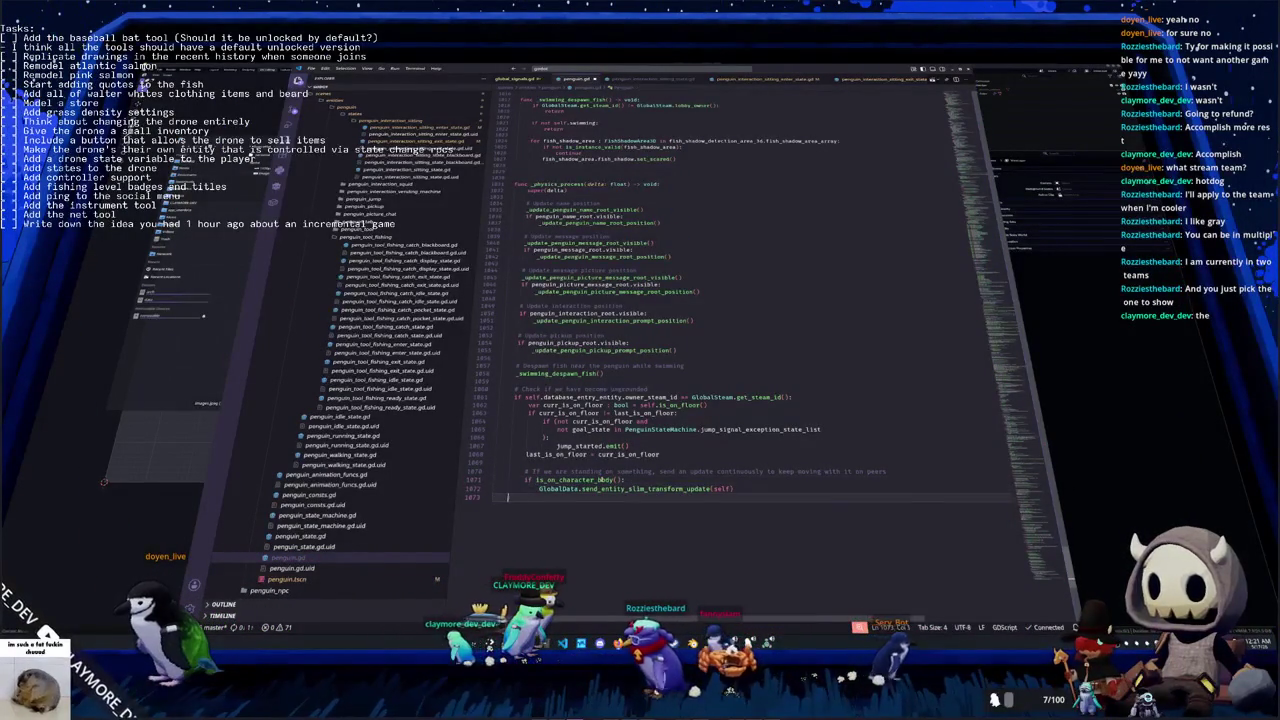
pyautogui.press('Return')
pyautogui.write('self.g')
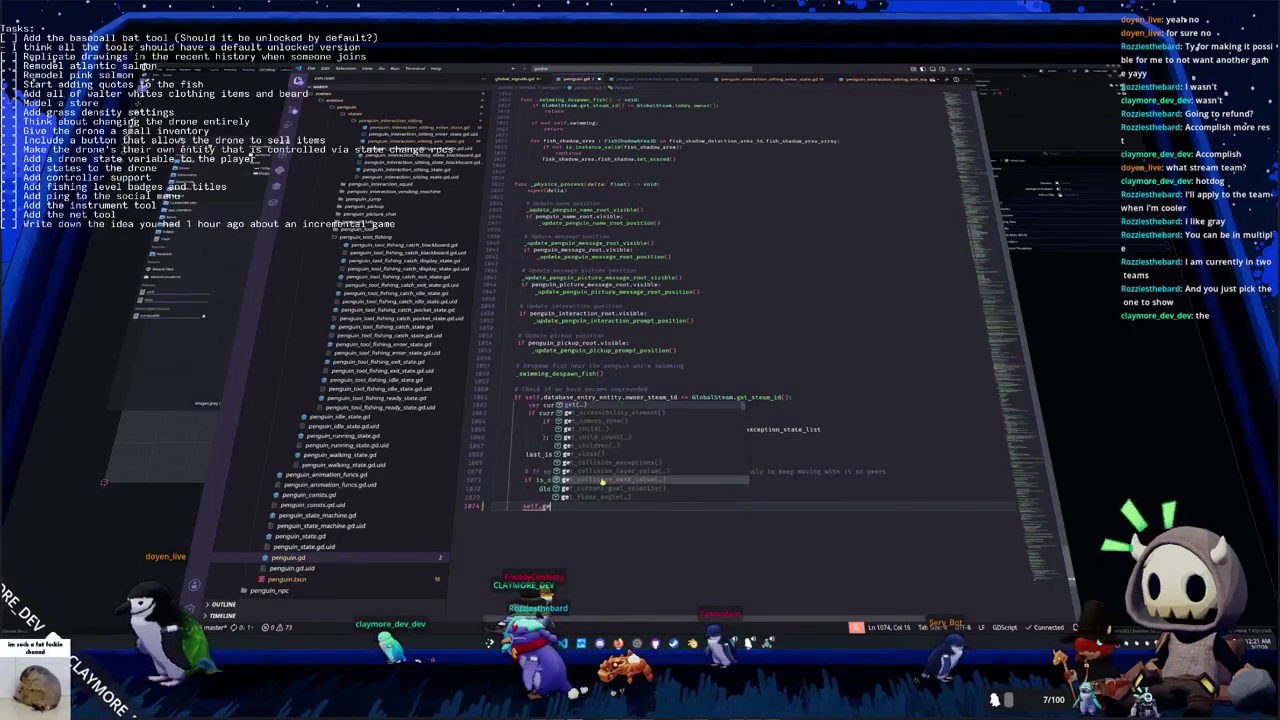
pyautogui.write('et_collision')
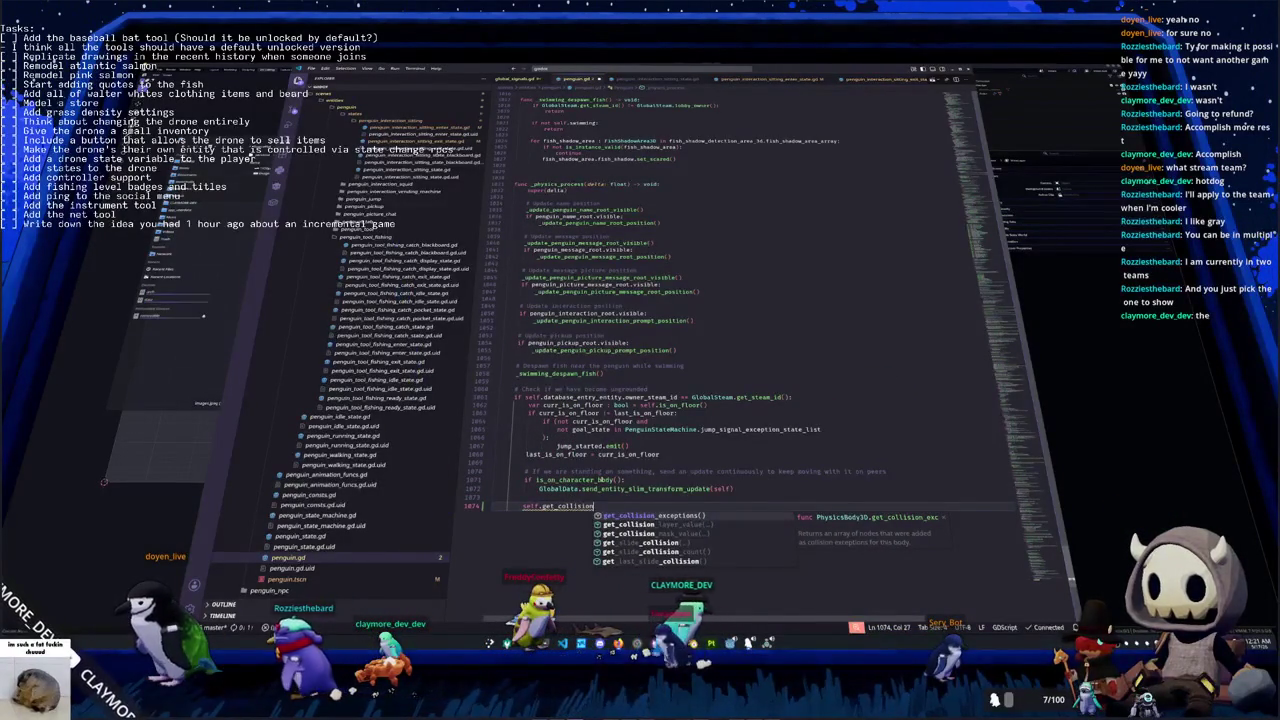
pyautogui.press('Down')
pyautogui.press('Down')
pyautogui.press('Down')
pyautogui.press('Down')
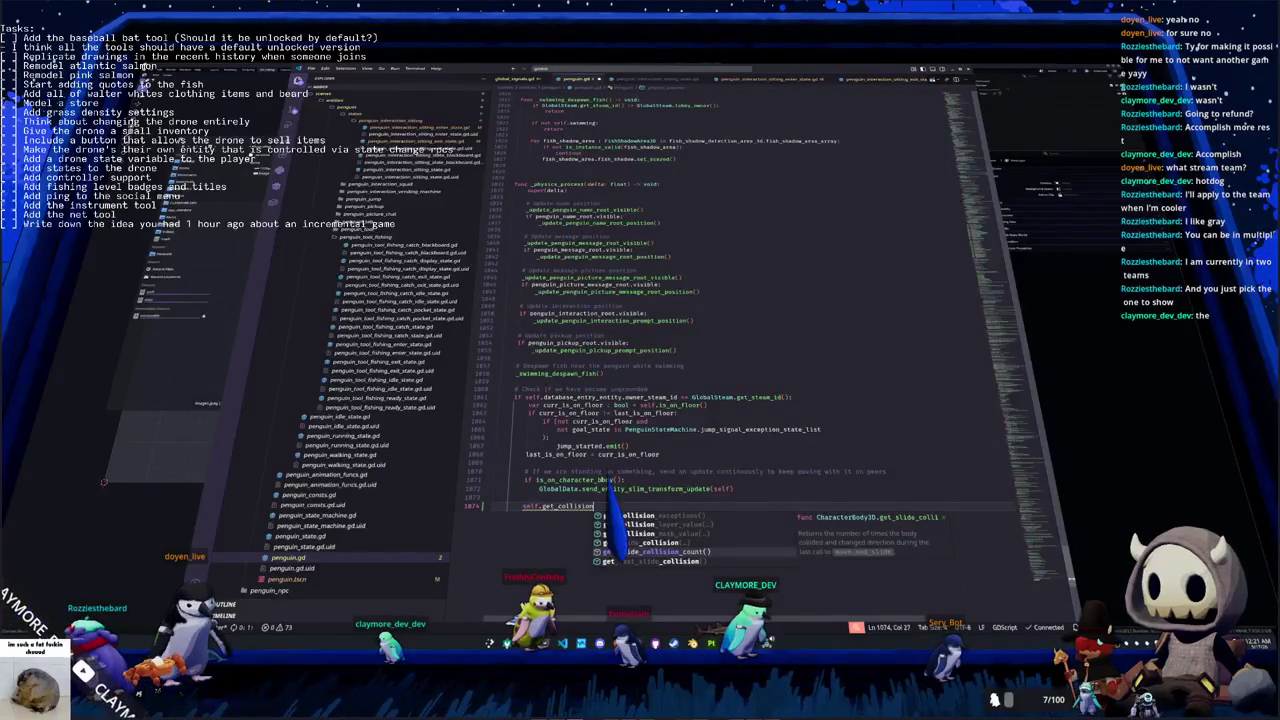
pyautogui.press('Up')
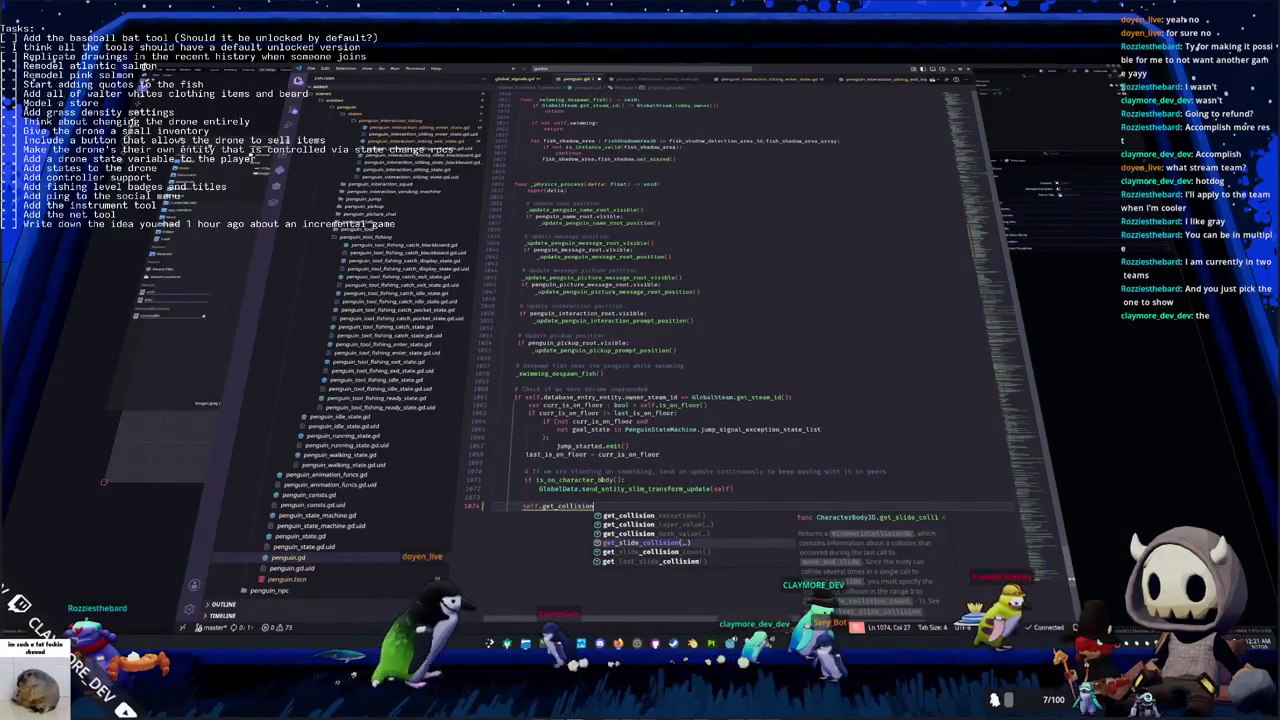
pyautogui.press('Down')
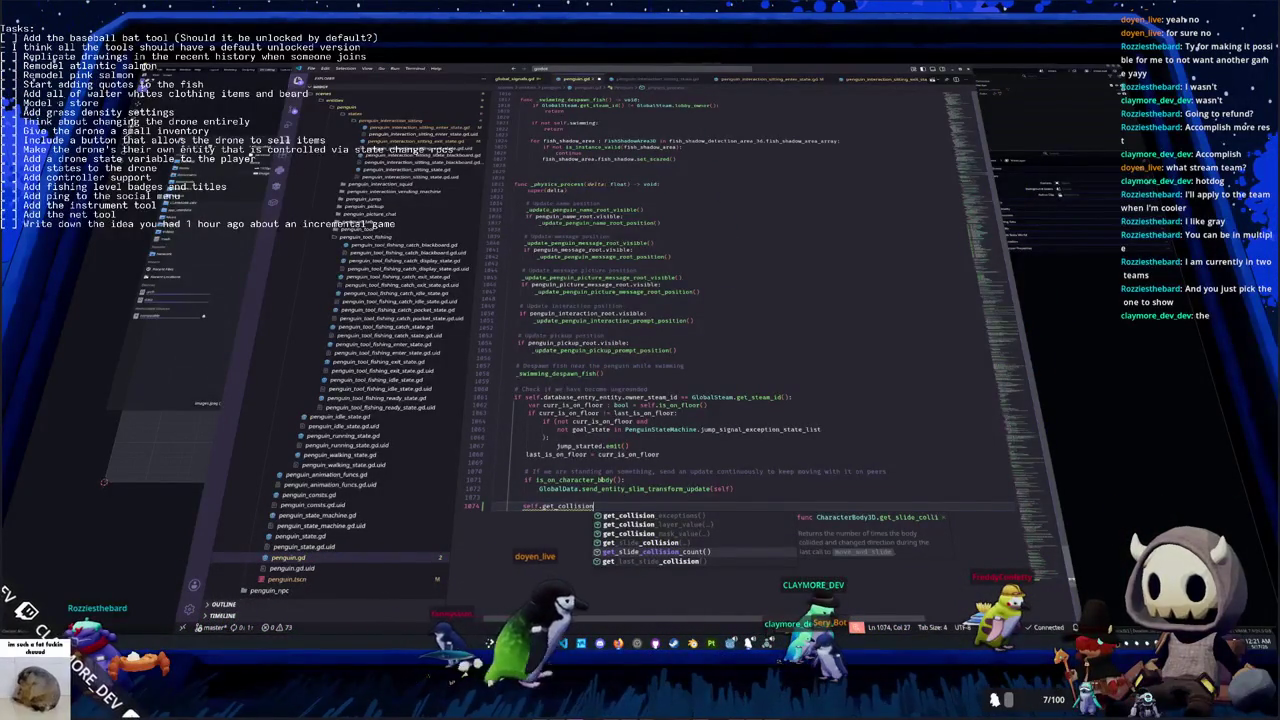
pyautogui.press('Up')
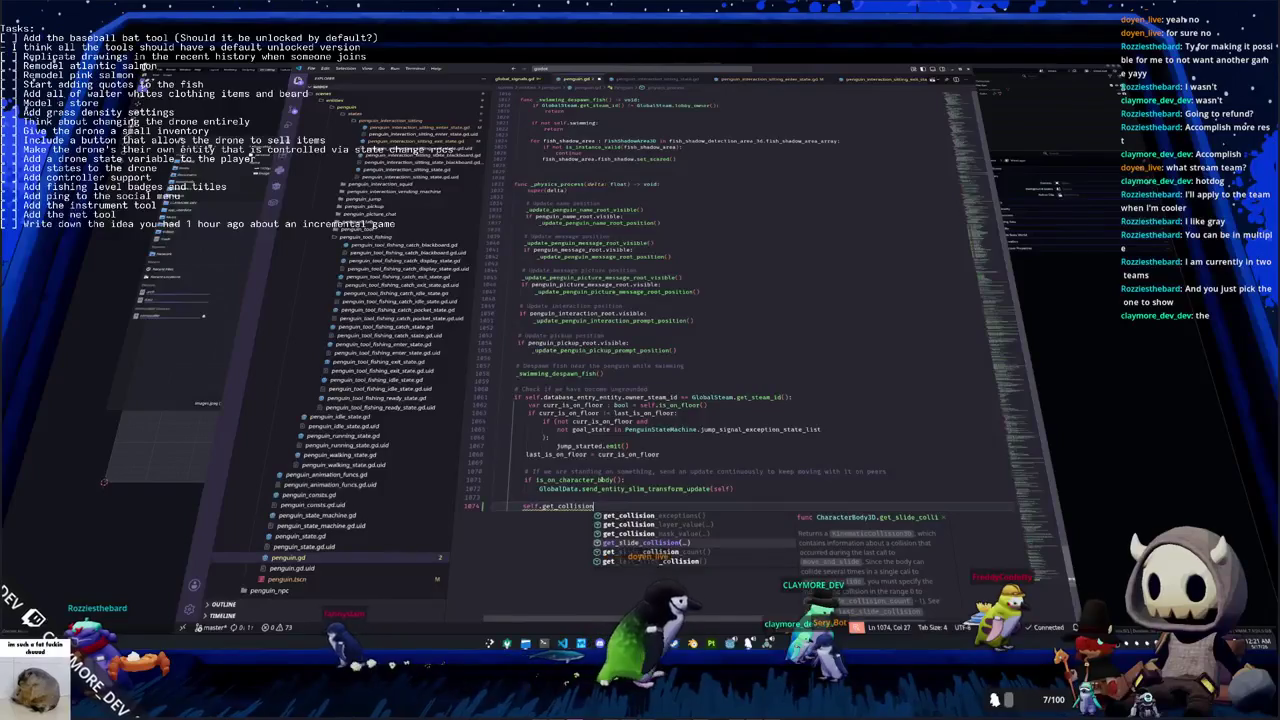
pyautogui.press('Escape')
pyautogui.hotkey('ctrl', 'shift', 'k')
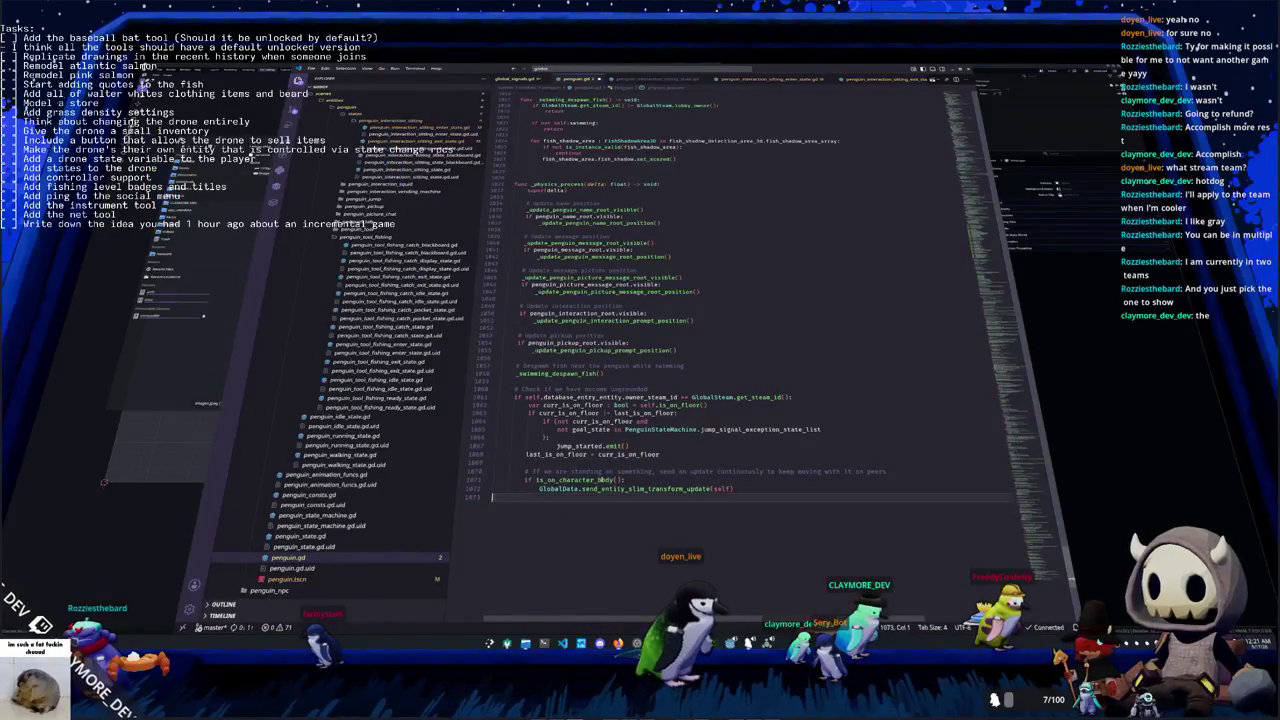
pyautogui.press('Return')
pyautogui.hotkey('ctrl', 'shift', 'k')
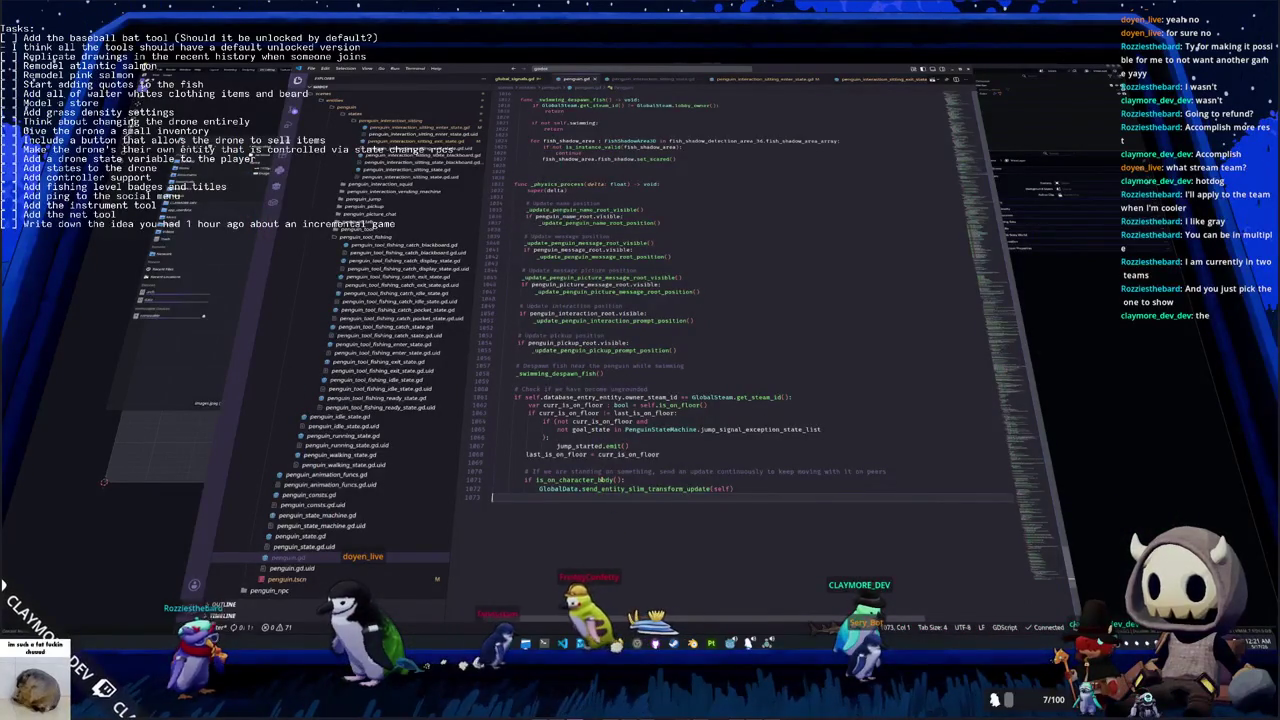
# Draft a collision comment at the end of penguin.gd, delete it, and switch to entity.gd
pyautogui.press('Tab')
pyautogui.press('Tab')
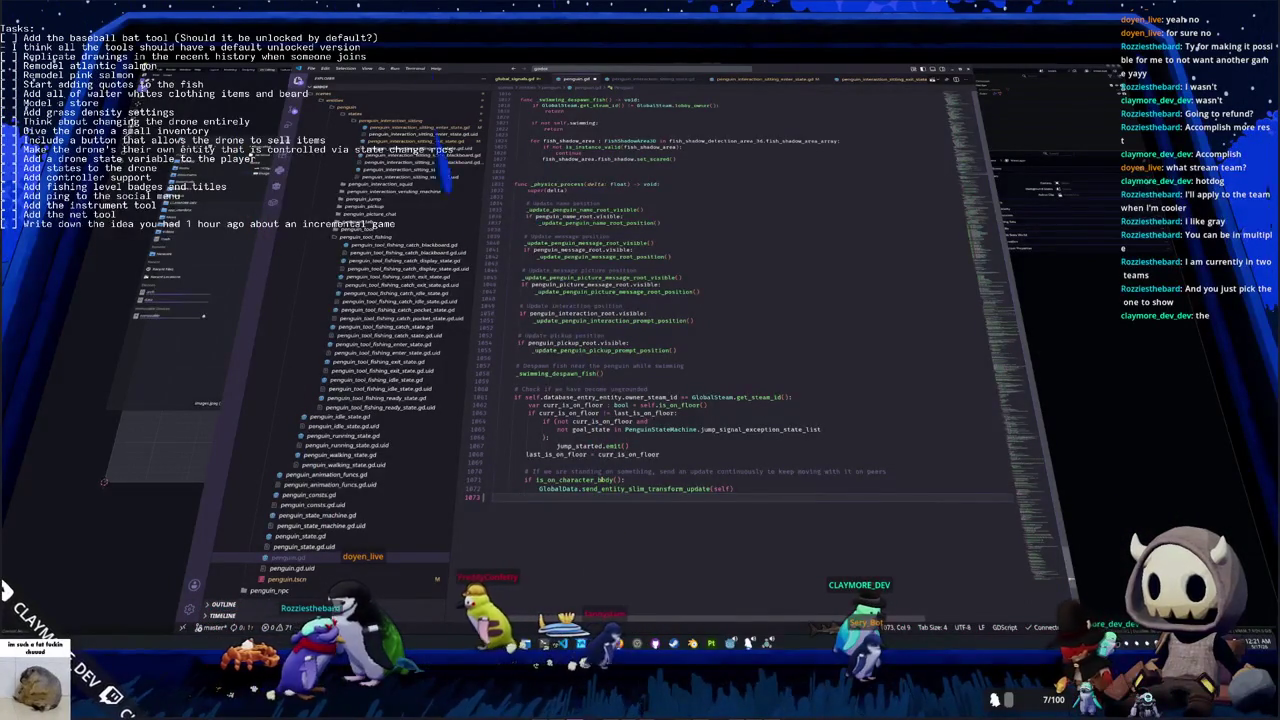
pyautogui.press('Return')
pyautogui.write('# If ')
pyautogui.write('we a')
pyautogui.write('shed wi')
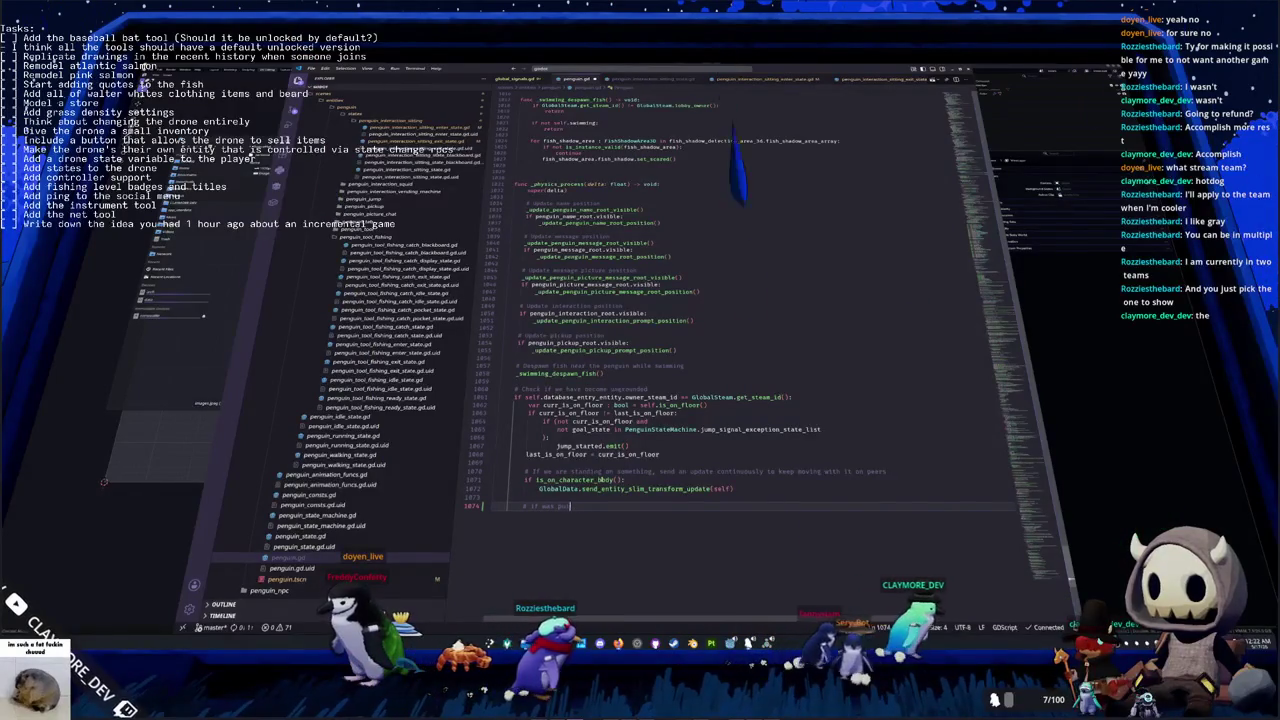
pyautogui.write('thout')
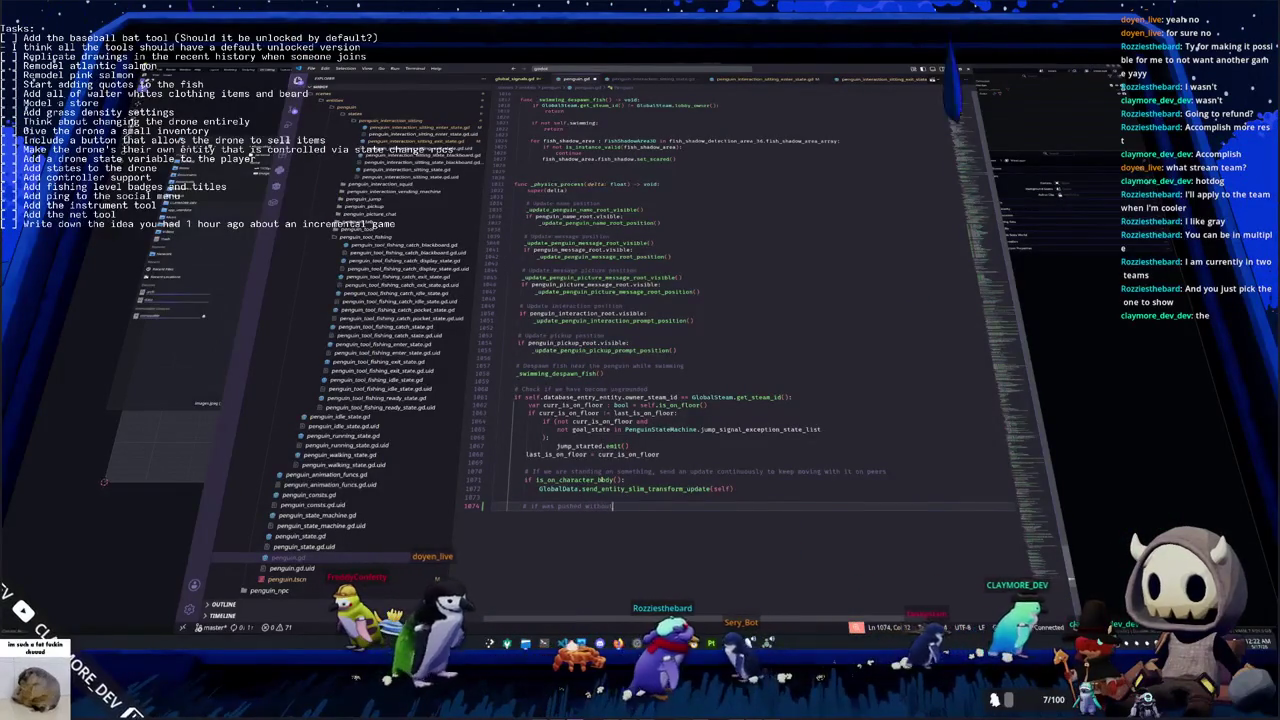
pyautogui.write(' velocityy changes,')
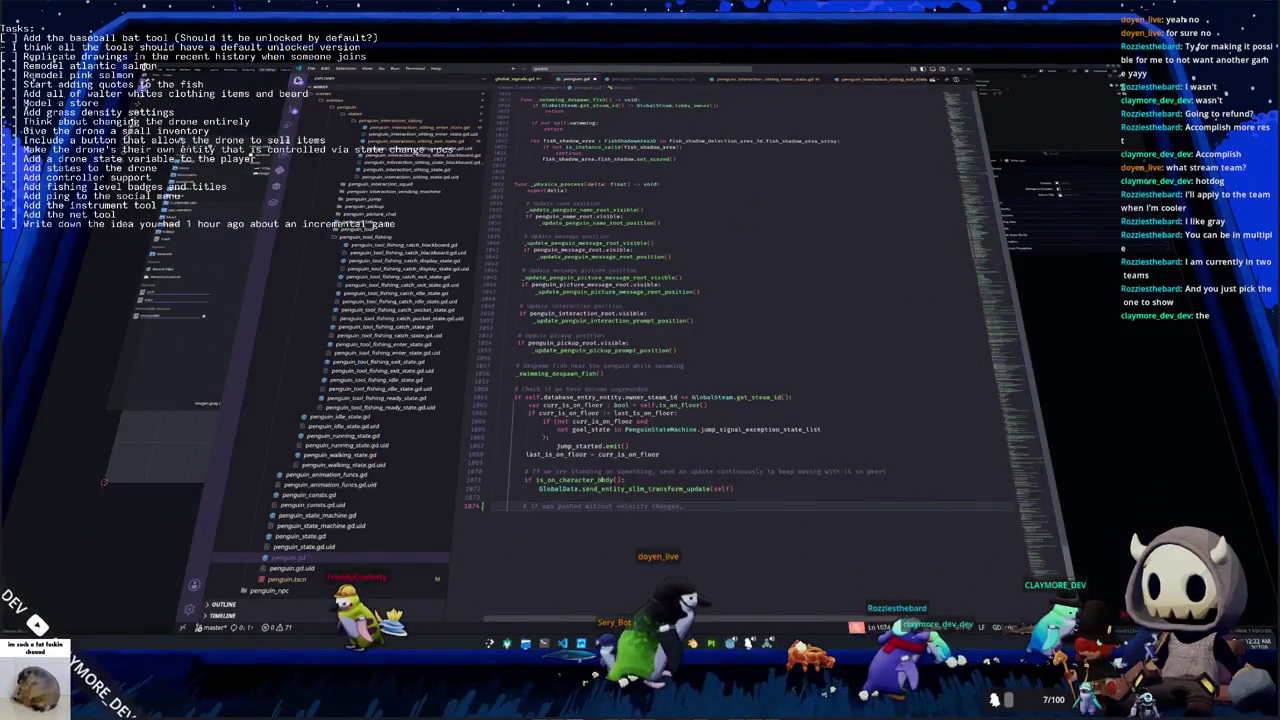
pyautogui.write(' send move and still')
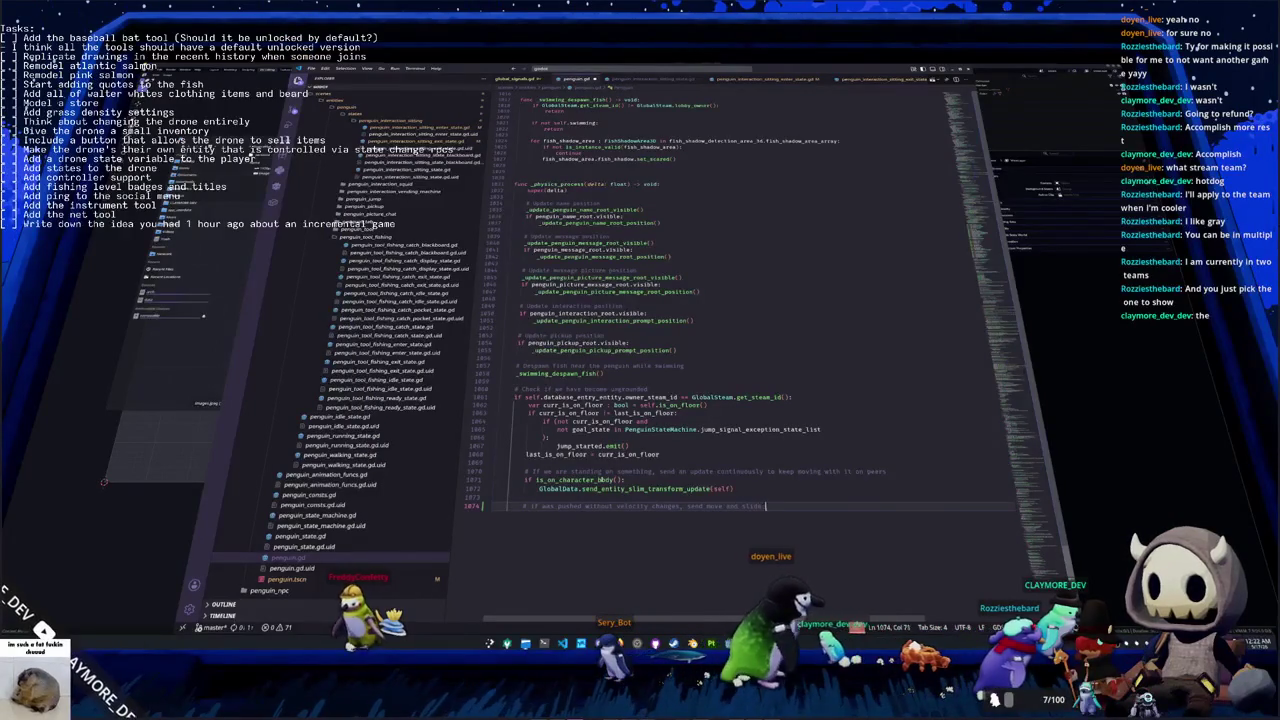
pyautogui.hotkey('ctrl', 'shift', 'k')
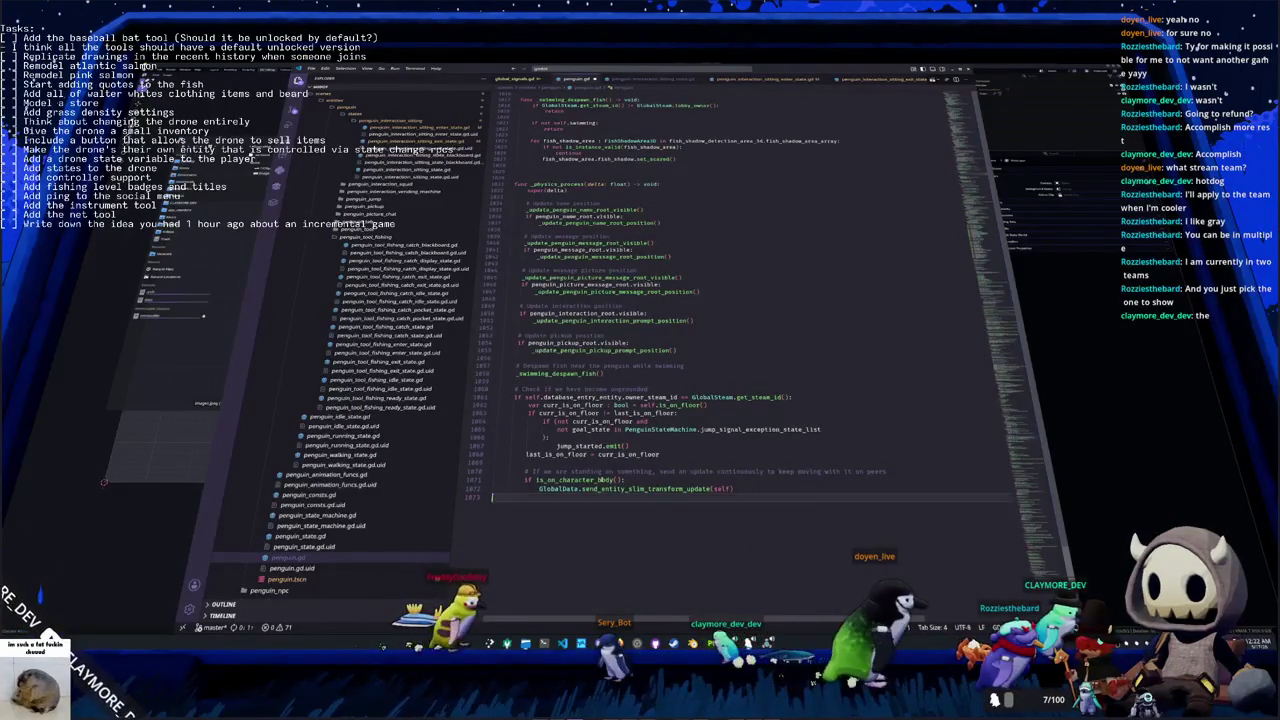
pyautogui.hotkey('ctrl', 'Tab')
# Below move_and_slide(), write 'for i : int in range(get_slide_collision_count()' using autocomplete
pyautogui.click(556, 351)
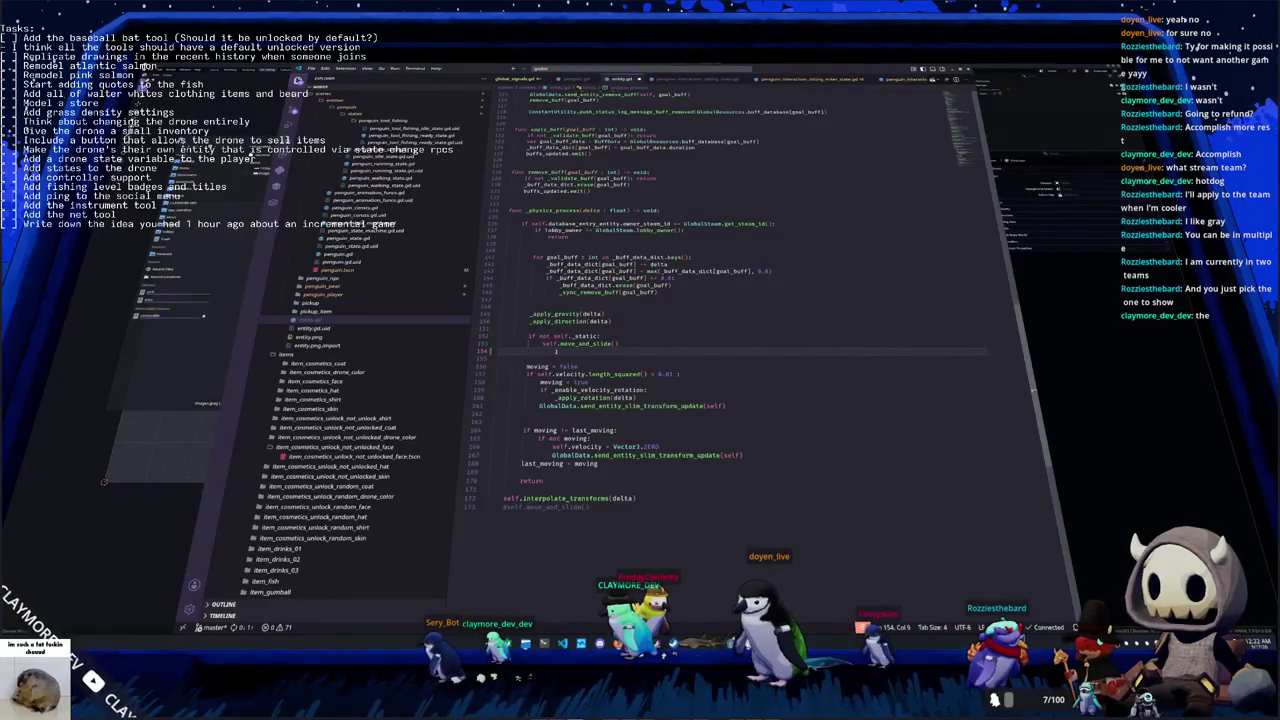
pyautogui.press('Return')
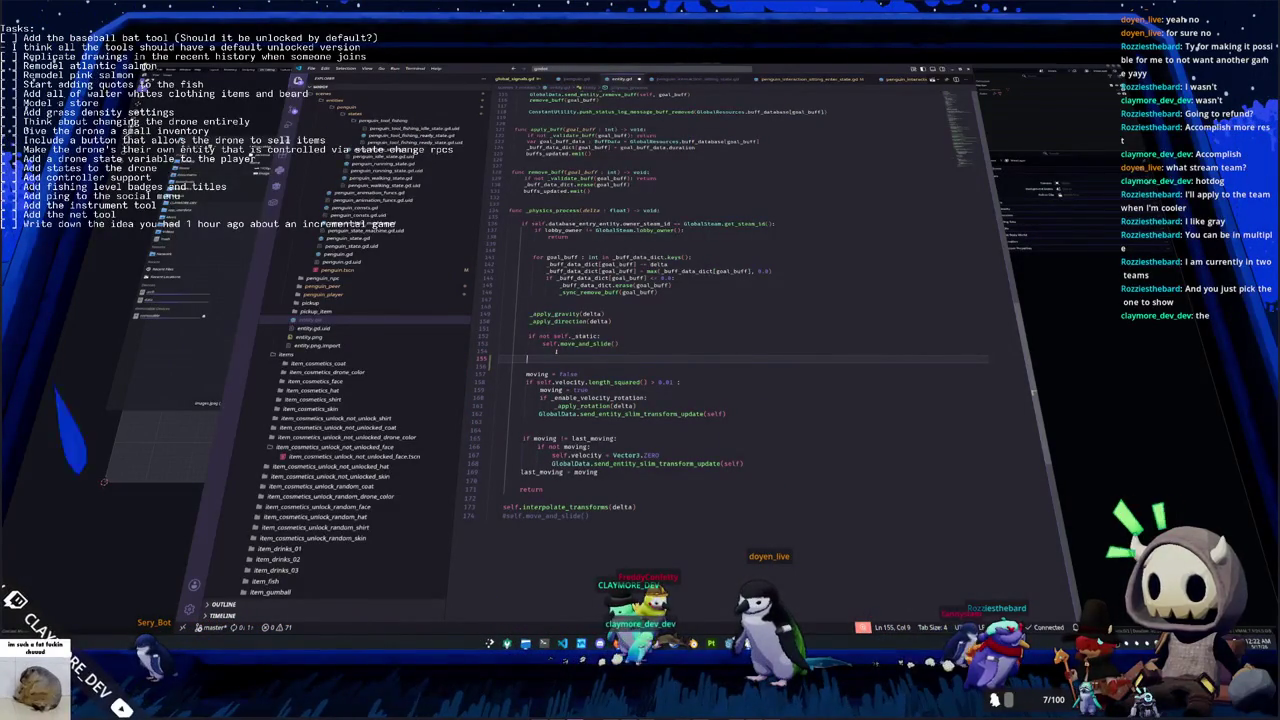
pyautogui.write('if slf.collis')
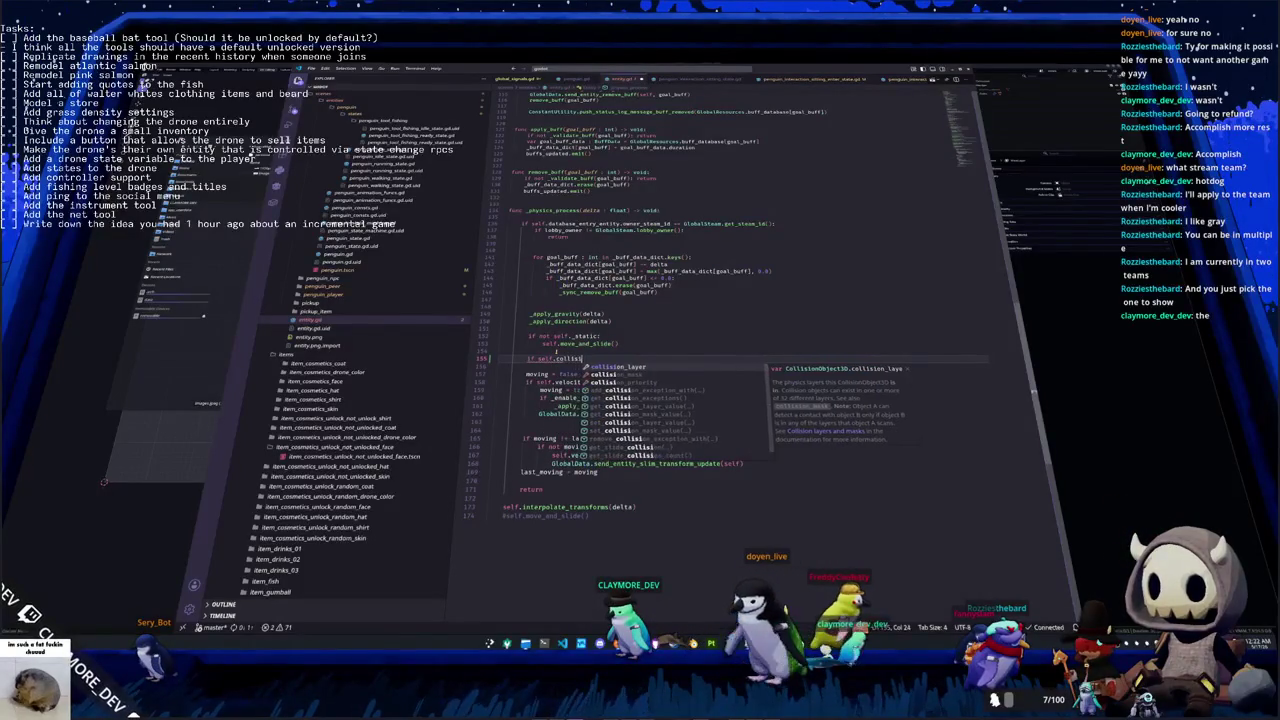
pyautogui.write('ion')
pyautogui.press('Down')
pyautogui.press('Down')
pyautogui.press('Down')
pyautogui.press('Down')
pyautogui.press('Down')
pyautogui.press('Down')
pyautogui.press('Down')
pyautogui.press('Down')
pyautogui.press('Down')
pyautogui.press('Down')
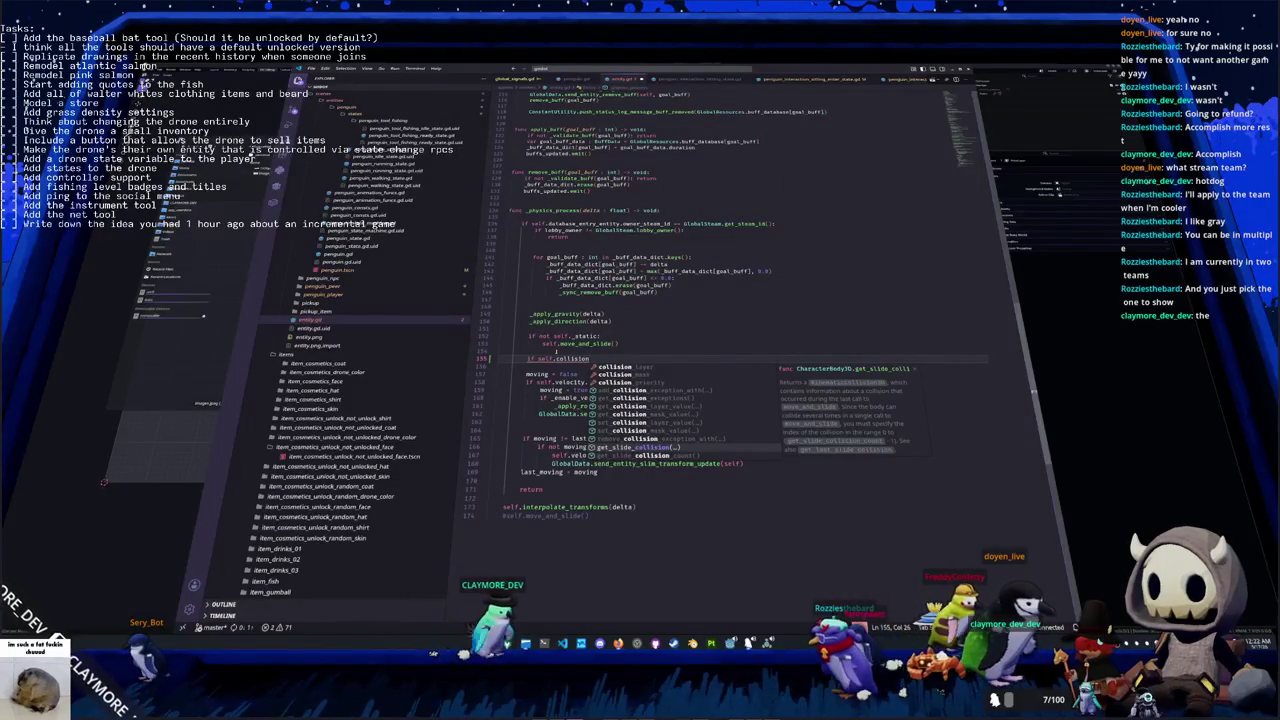
pyautogui.press('Down')
pyautogui.press('Return')
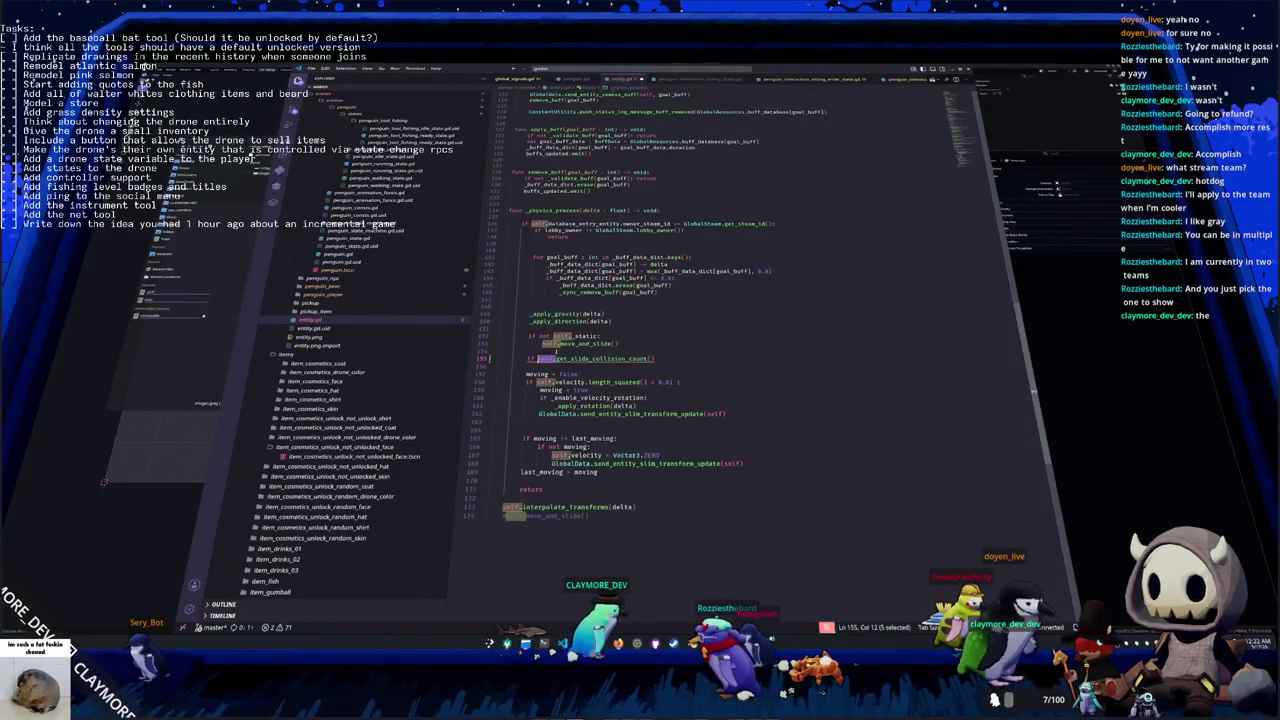
pyautogui.press('BackSpace')
pyautogui.press('BackSpace')
pyautogui.press('BackSpace')
pyautogui.write('for col')
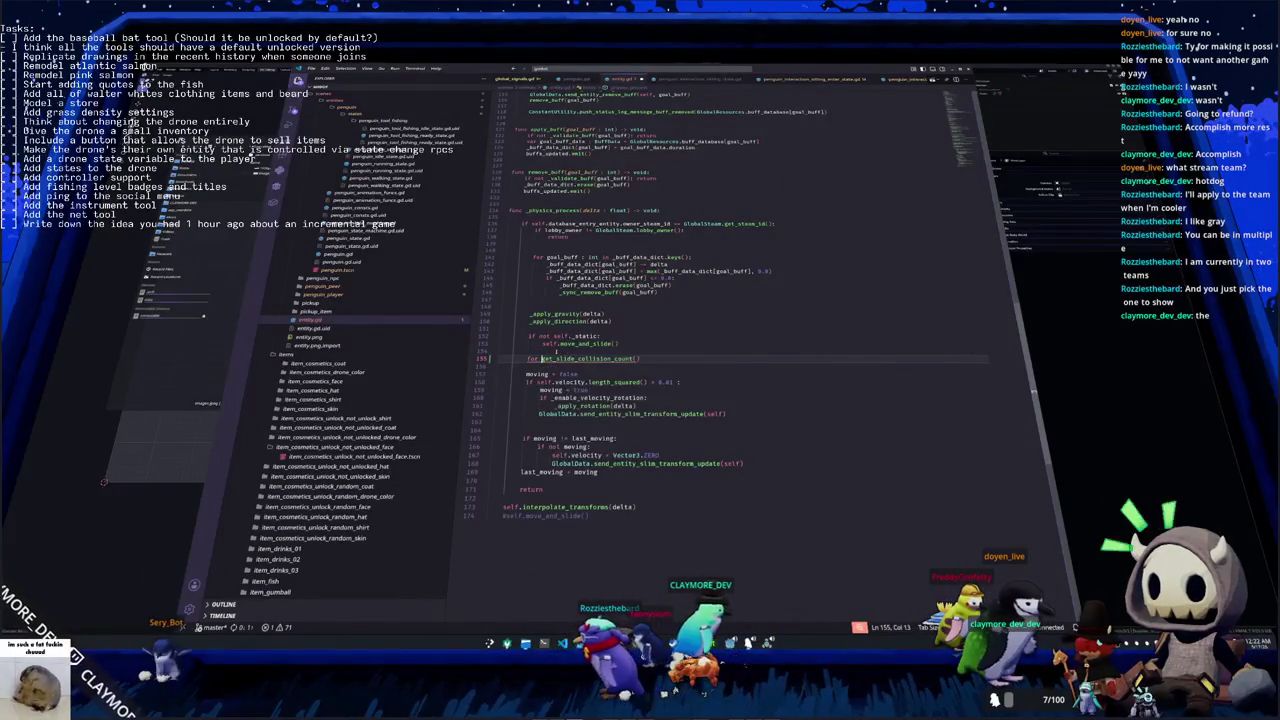
pyautogui.press('BackSpace')
pyautogui.write('c')
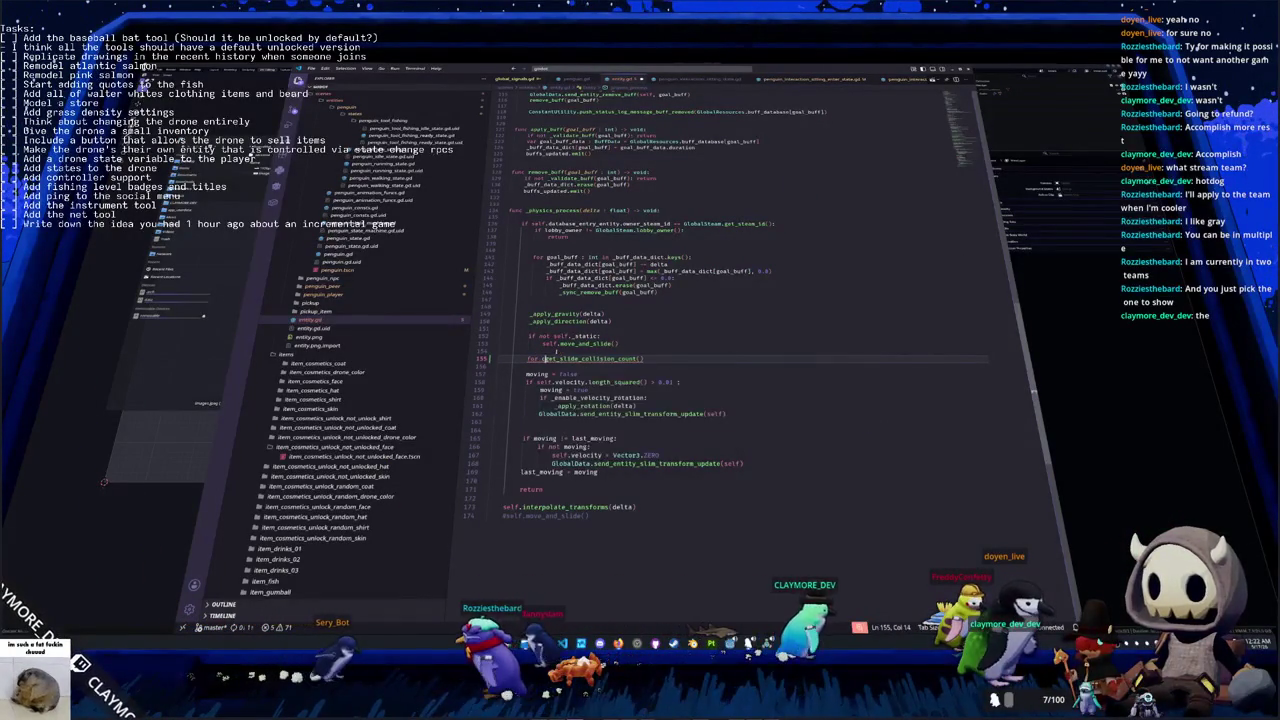
pyautogui.press('BackSpace')
pyautogui.press('BackSpace')
pyautogui.write('i :')
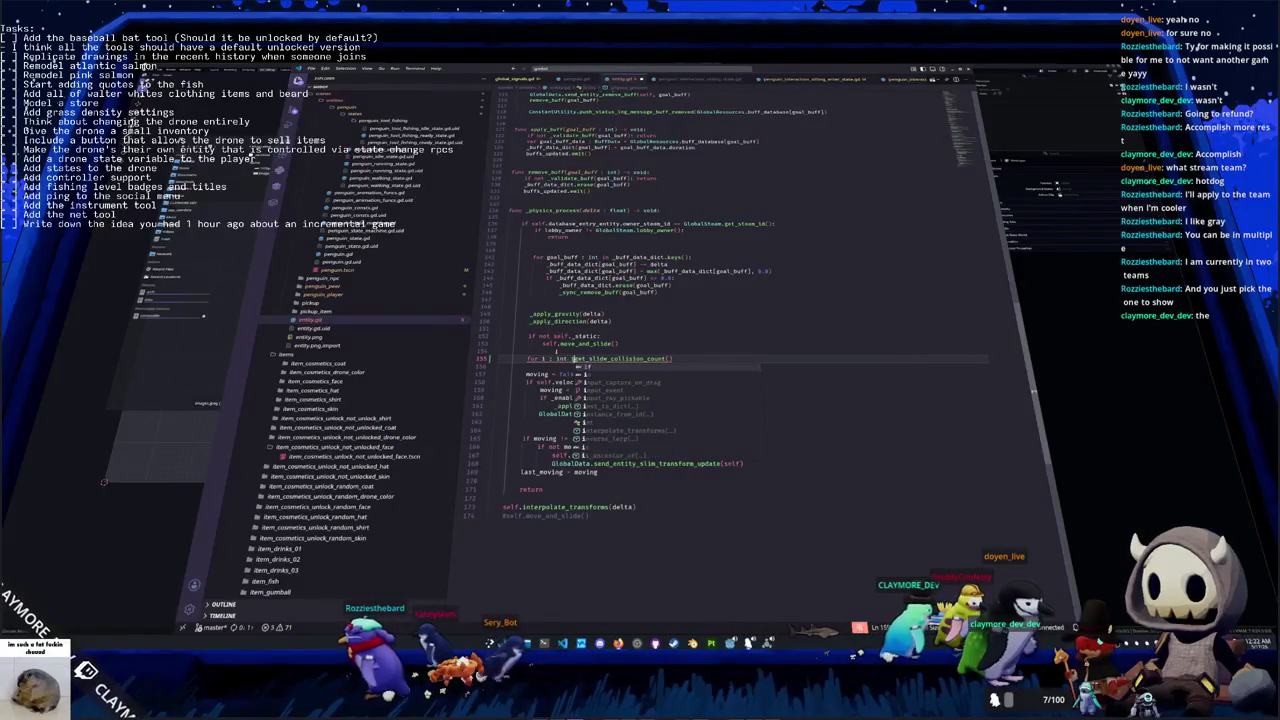
pyautogui.write('int in range(')
pyautogui.write('):')
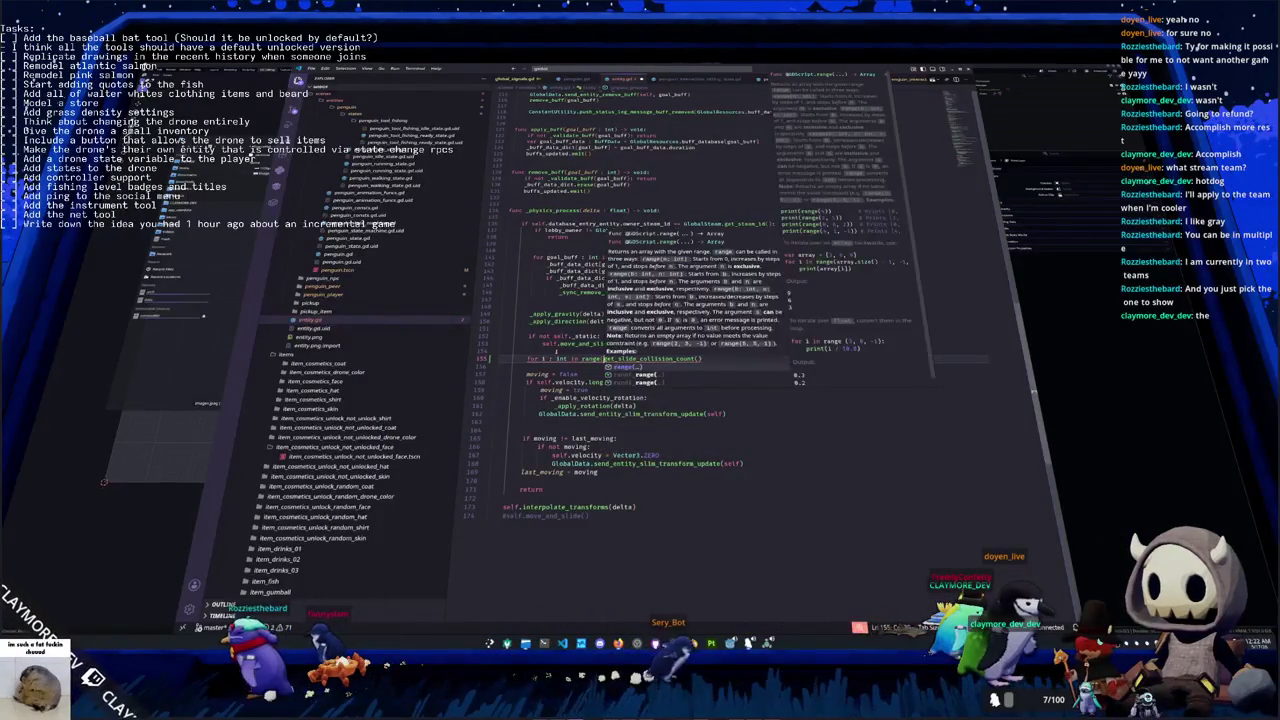
# Declare 'var pushed : bool = false' above the loop and start an indented line in its body
pyautogui.press('Return')
pyautogui.press('Return')
pyautogui.write('var')
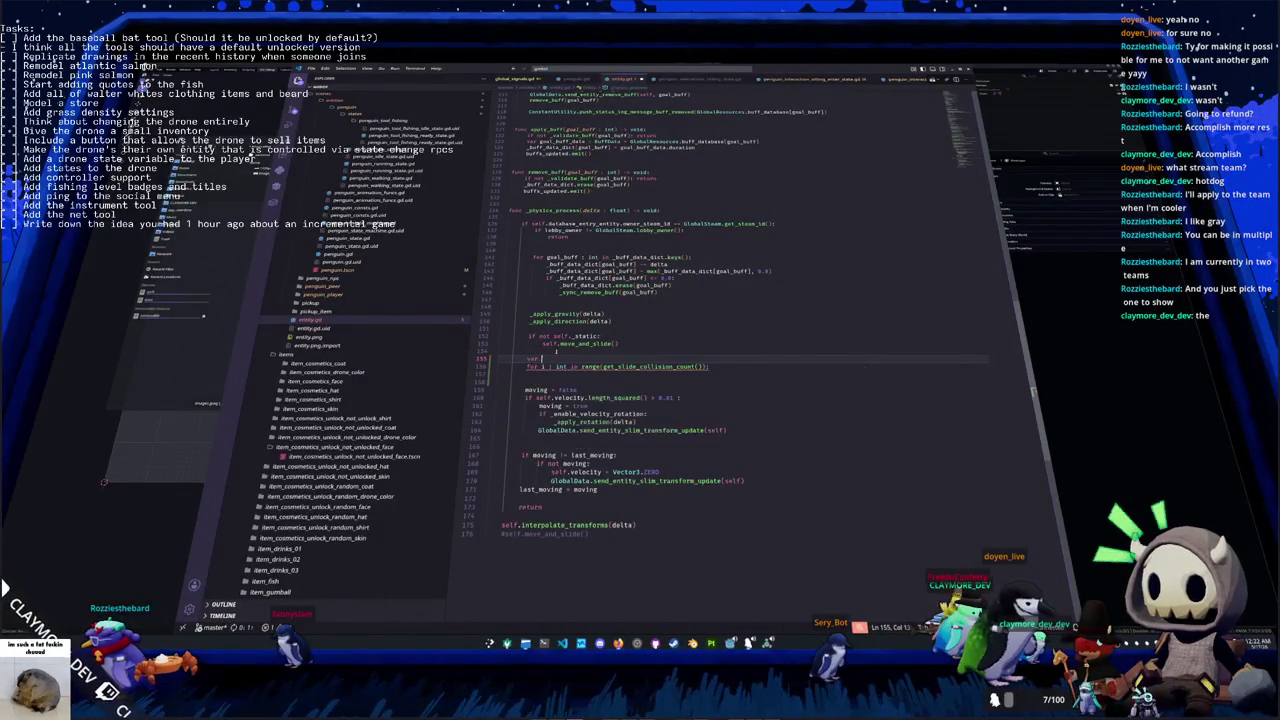
pyautogui.write('pushed')
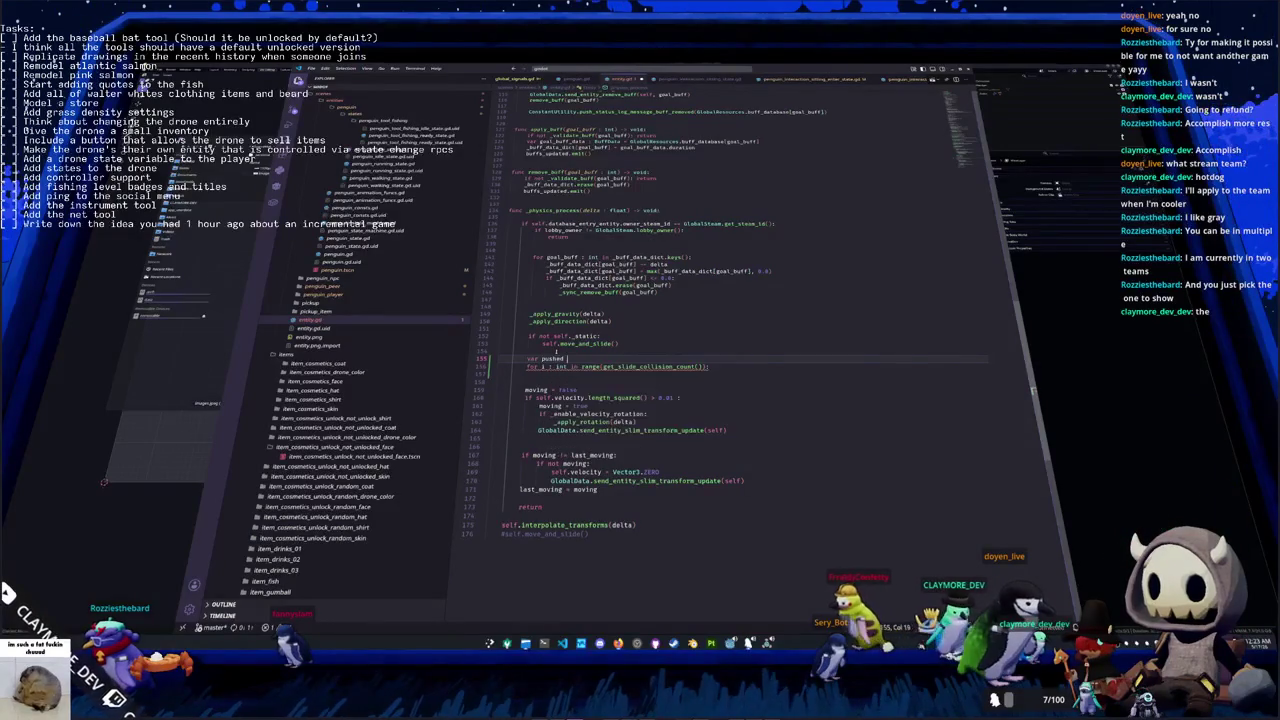
pyautogui.write(' : bool = false')
pyautogui.press('Down')
pyautogui.press('Down')
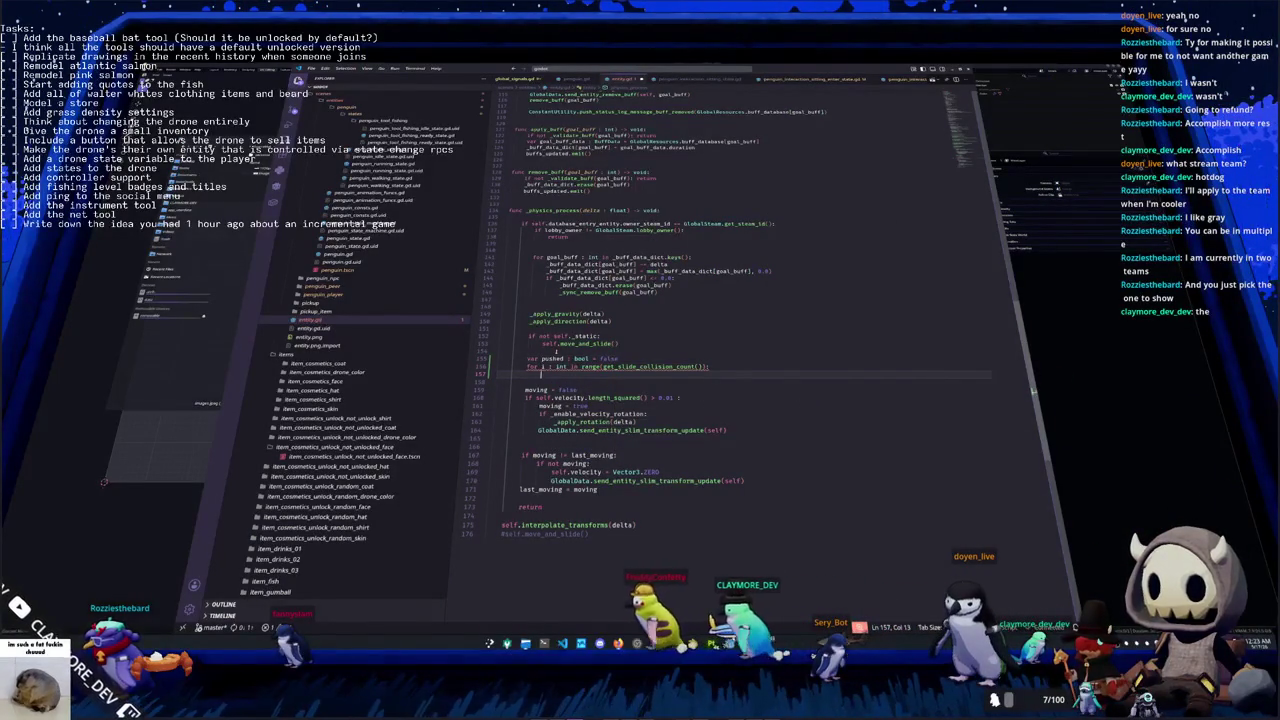
pyautogui.press('Tab')
pyautogui.press('Tab')
pyautogui.write('if i')
pyautogui.press('BackSpace')
pyautogui.press('BackSpace')
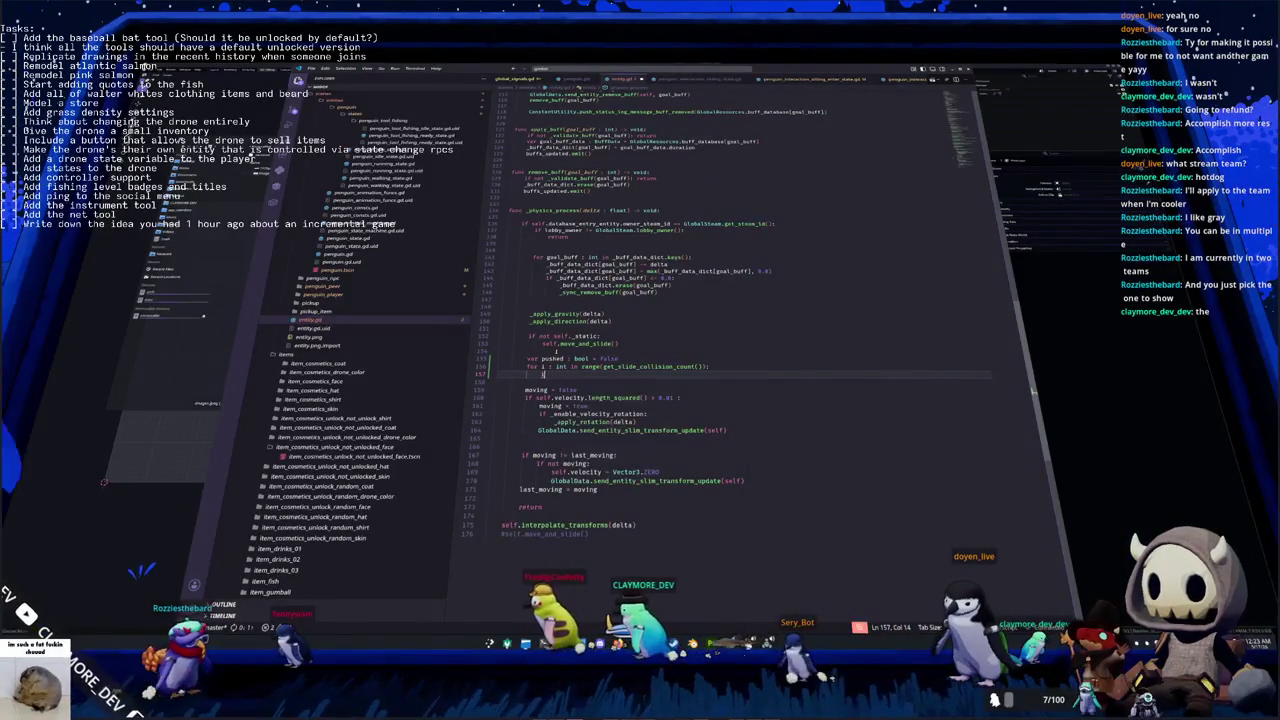
# Add self. inside range() and begin 'if self.get_slide_collision(' in the loop body
pyautogui.click(550, 366)
pyautogui.click(602, 366)
pyautogui.write('self.')
pyautogui.press('Escape')
pyautogui.press('Down')
pyautogui.write('self.get_slide_')
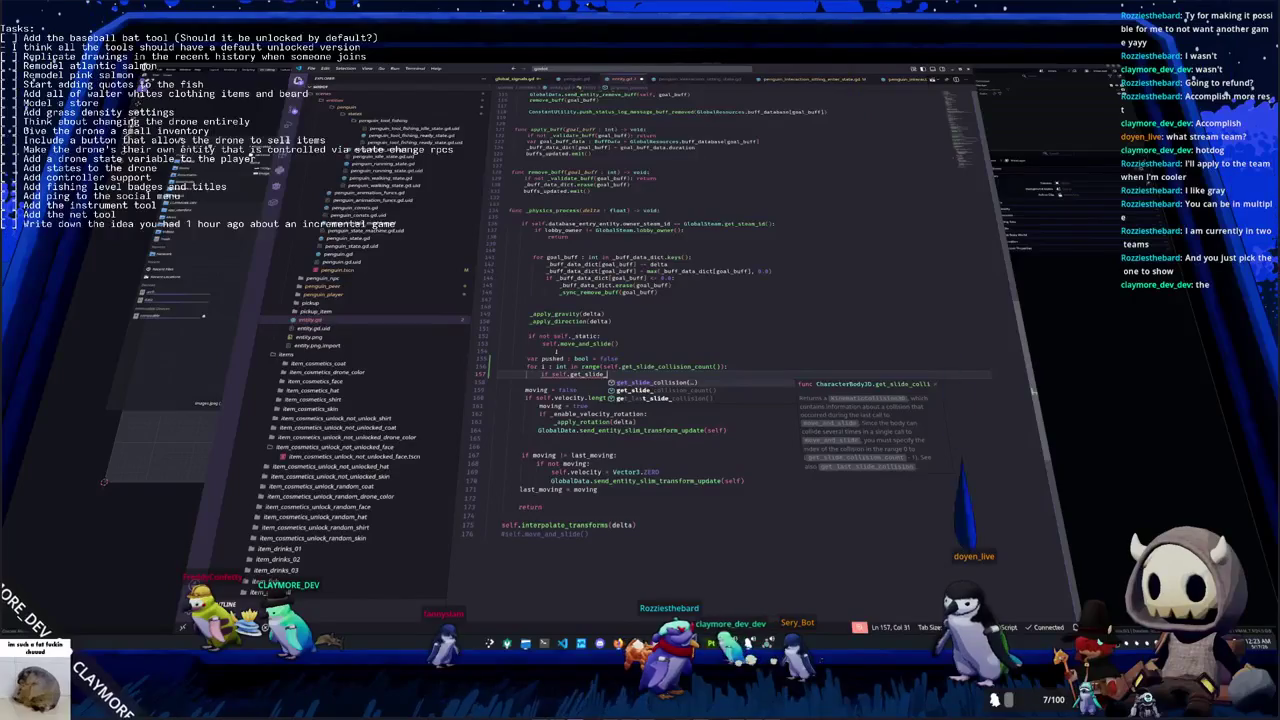
pyautogui.press('Down')
pyautogui.press('Down')
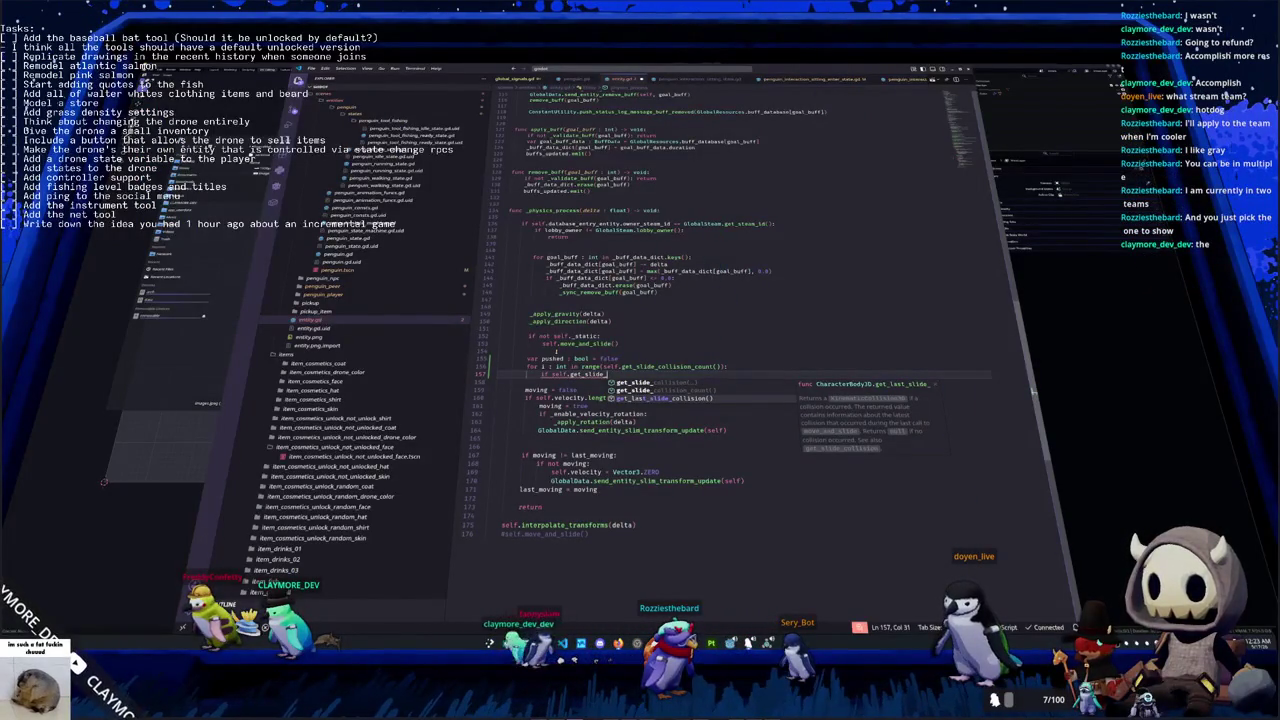
pyautogui.press('Up')
pyautogui.press('Up')
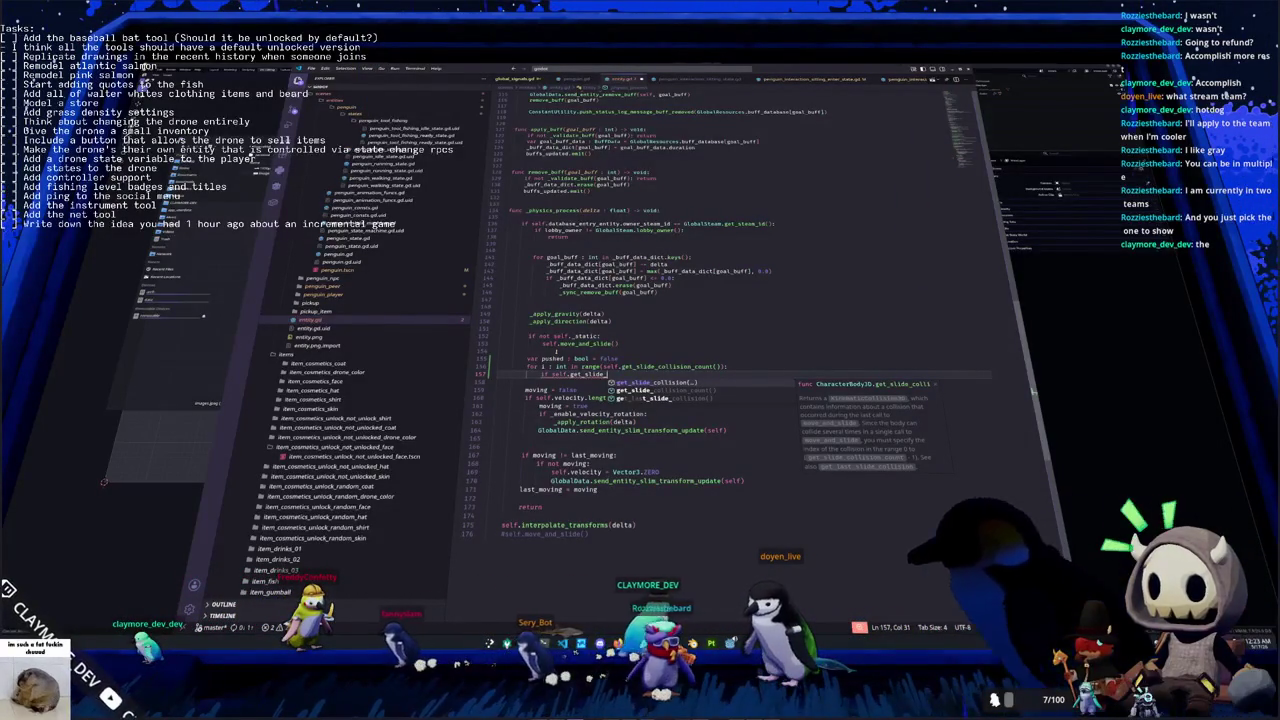
pyautogui.press('Return')
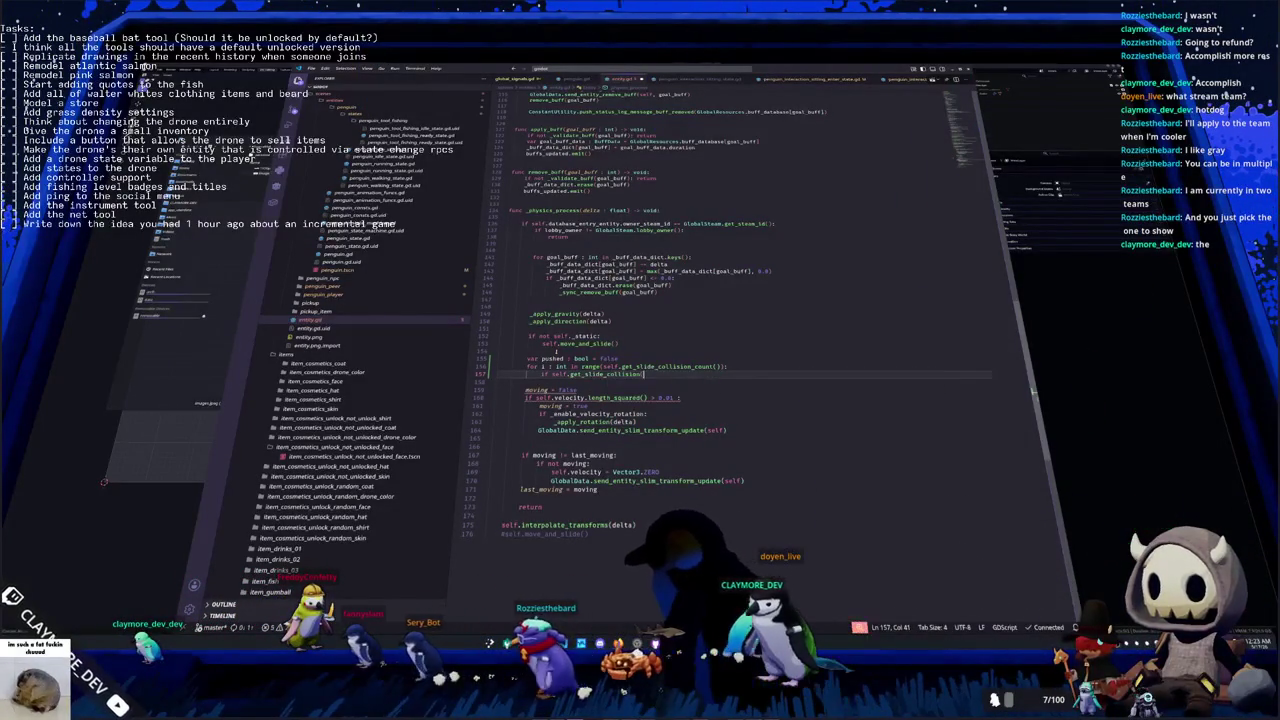
# Complete the check as 'self.get_slide_collision(i).get_collider() is Entity'
pyautogui.write('i')
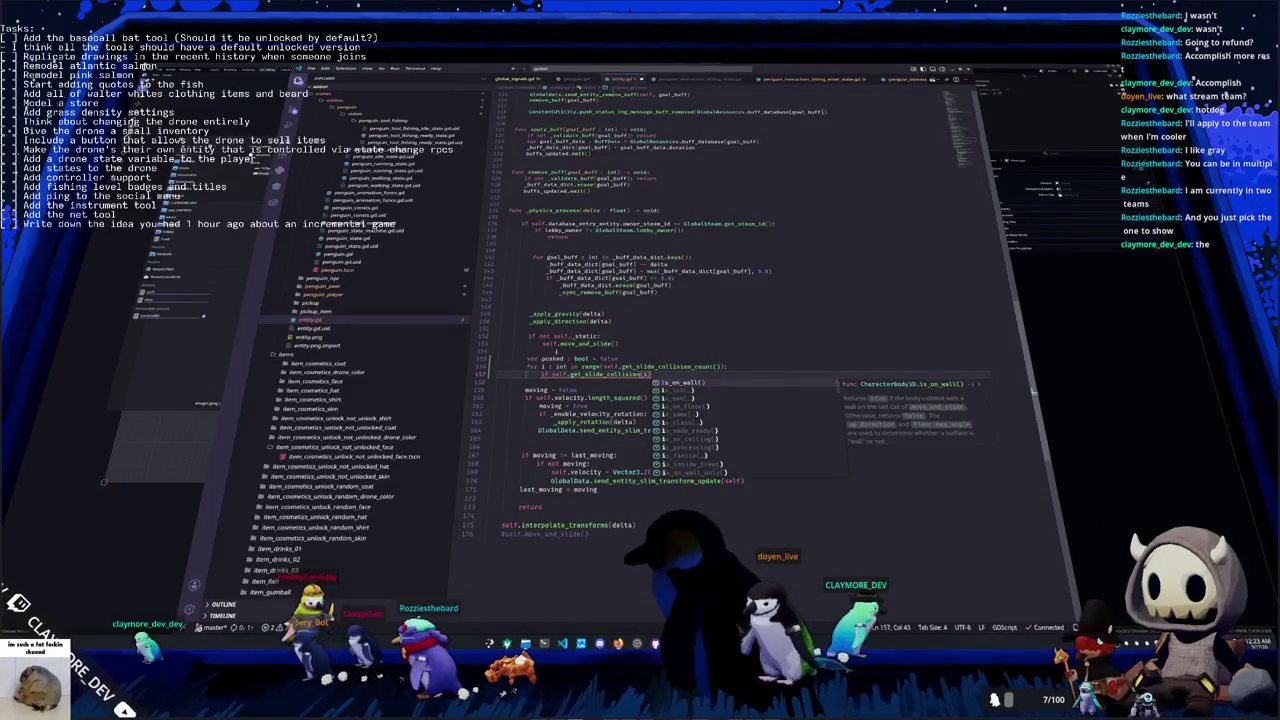
pyautogui.press('Escape')
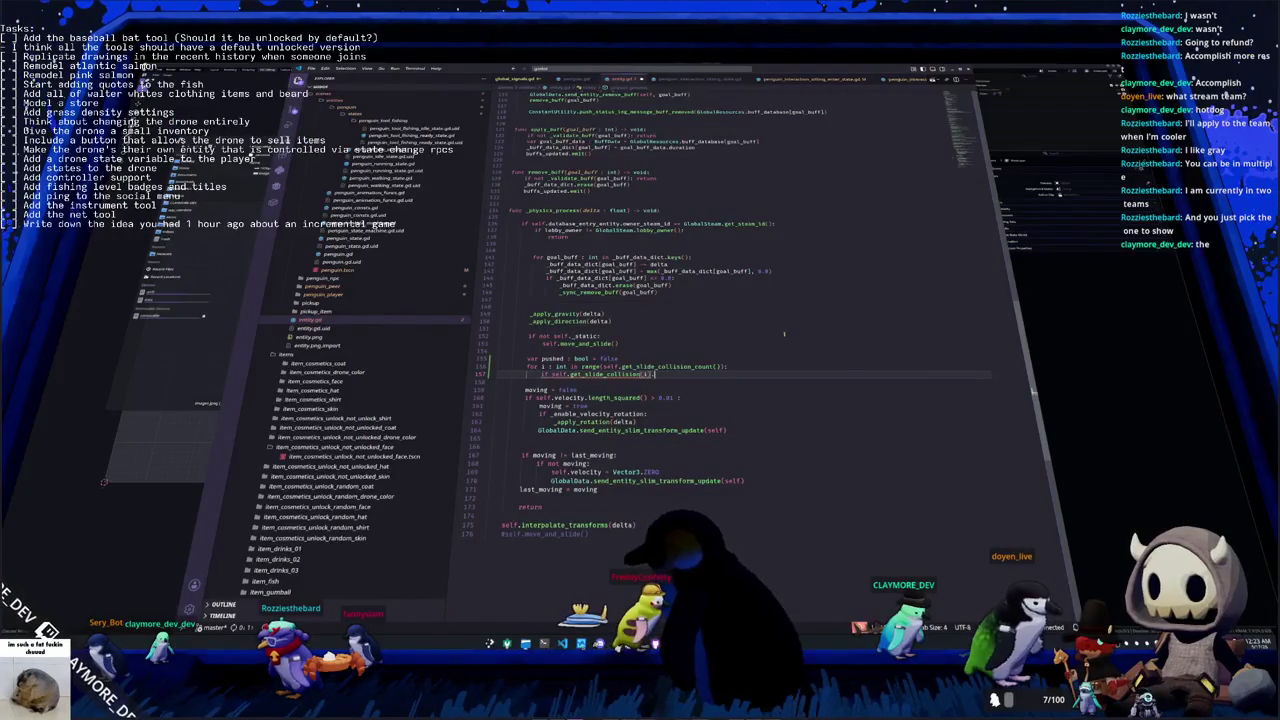
pyautogui.write('.')
pyautogui.press('Up')
pyautogui.write('col')
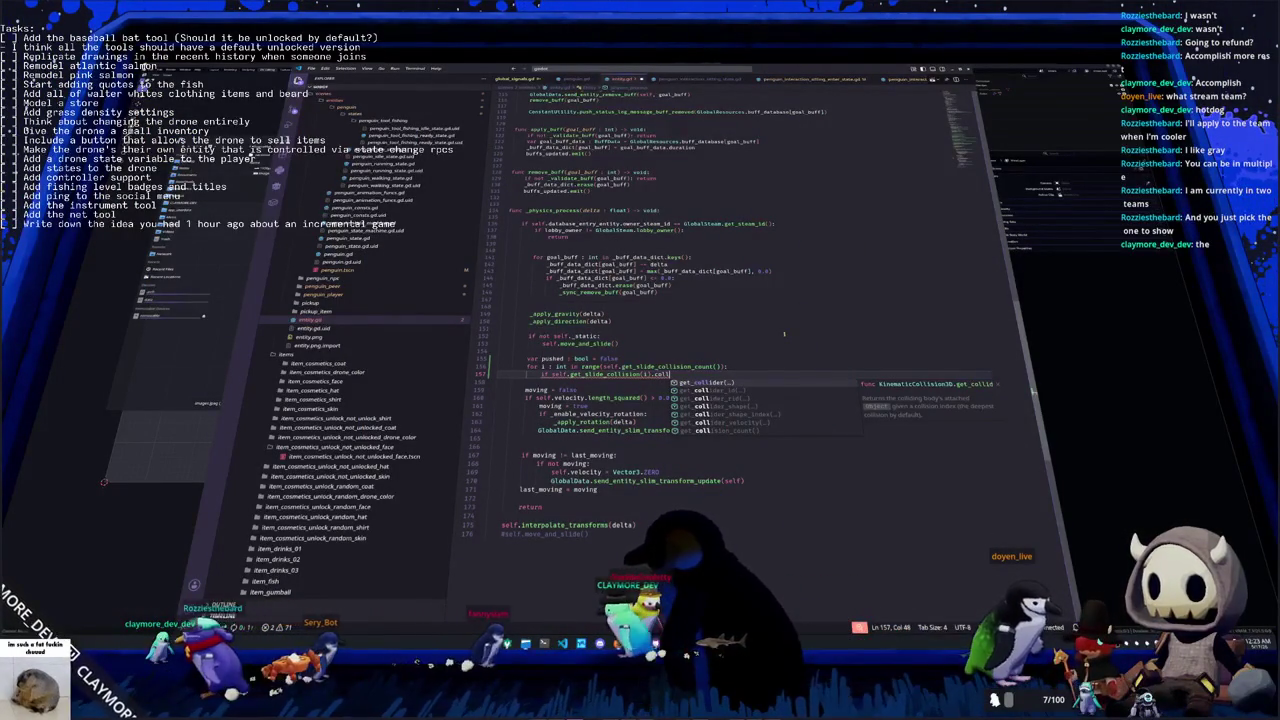
pyautogui.press('Down')
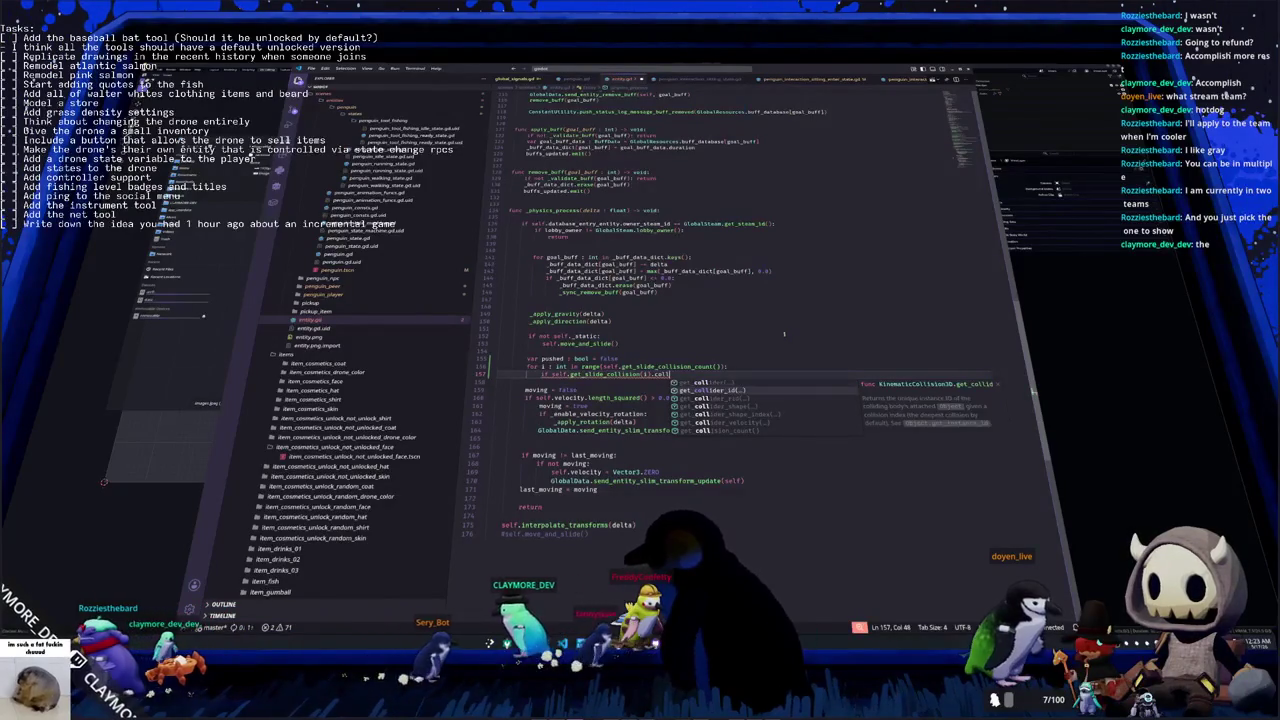
pyautogui.press('Return')
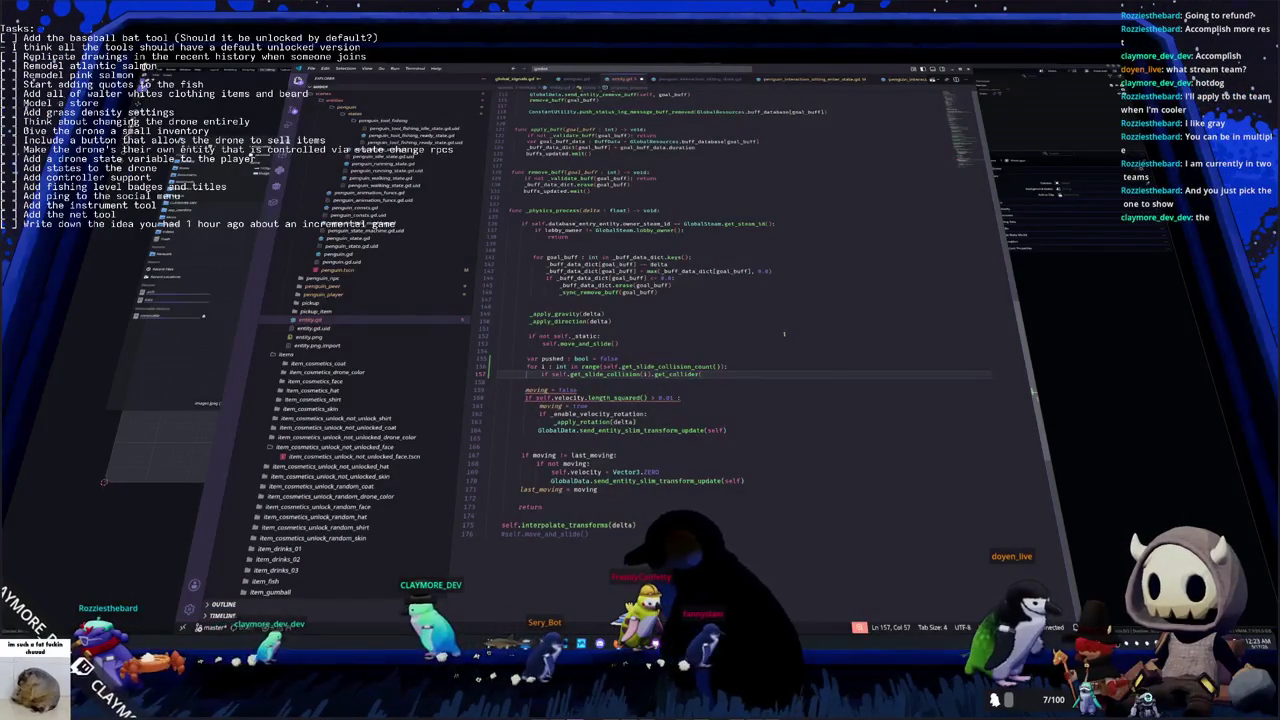
pyautogui.write(' is K')
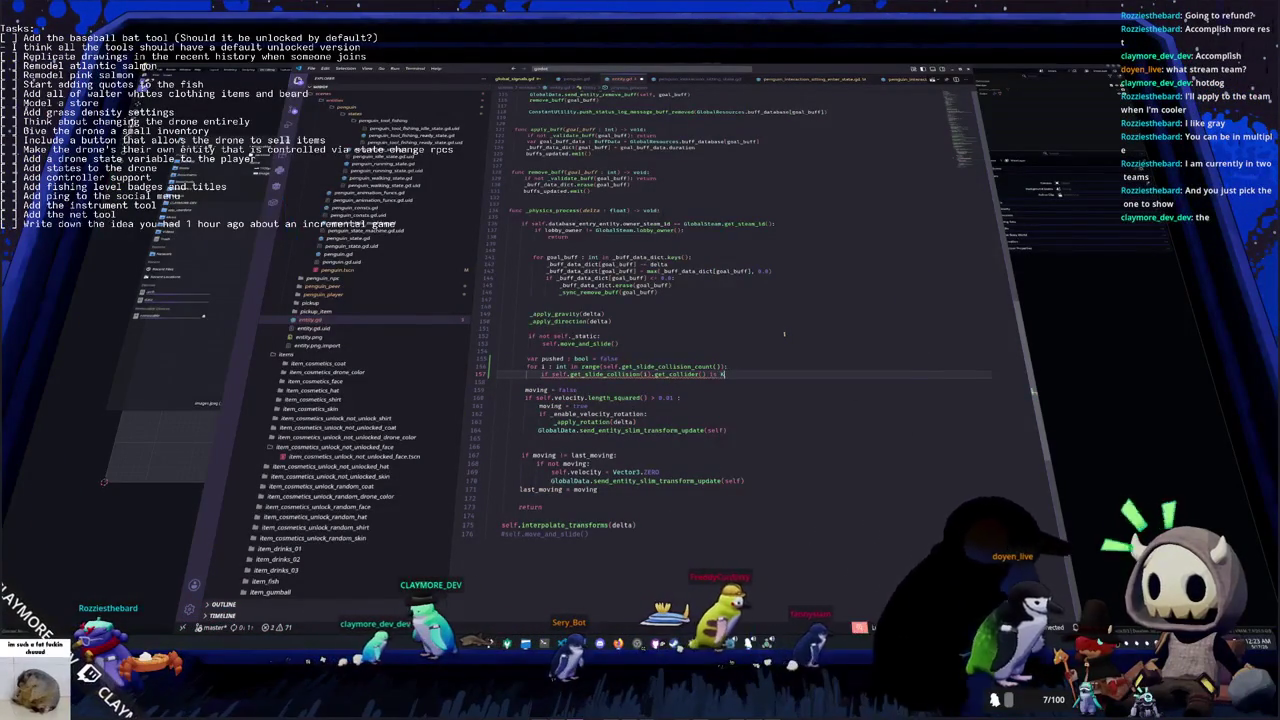
pyautogui.press('BackSpace')
pyautogui.write('Cha')
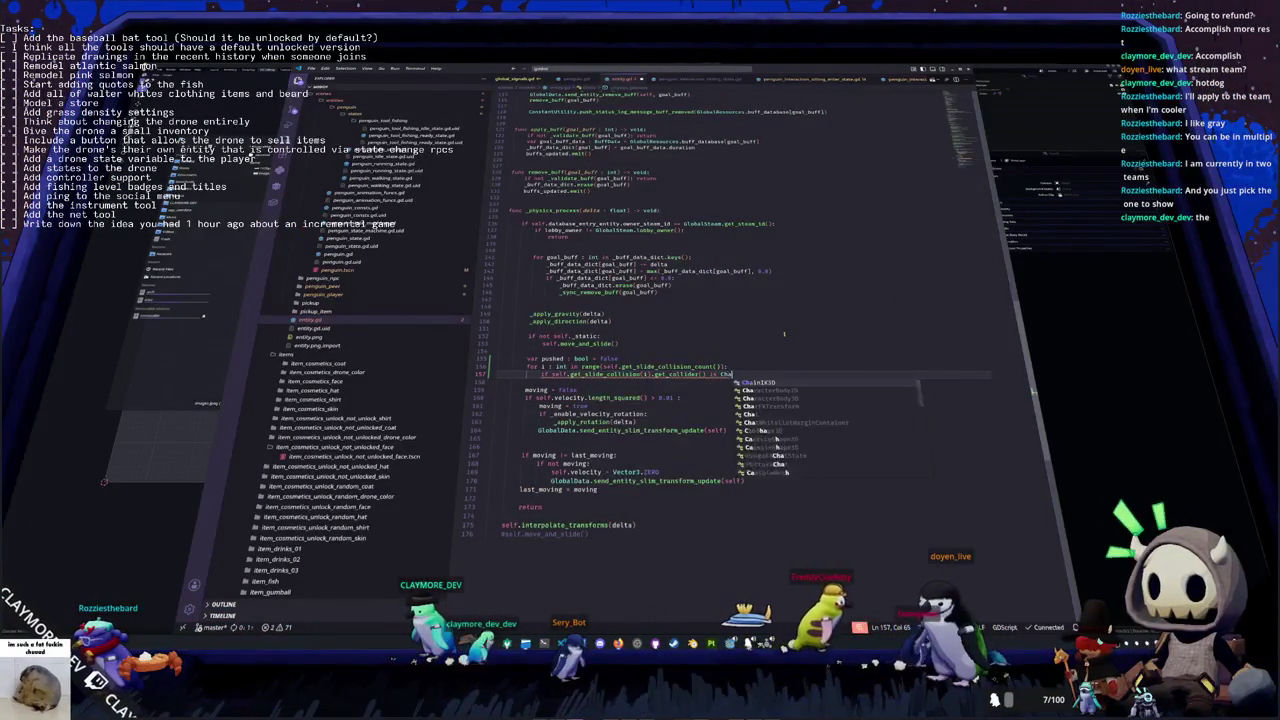
pyautogui.press('BackSpace')
pyautogui.press('BackSpace')
pyautogui.press('BackSpace')
pyautogui.write('Entity')
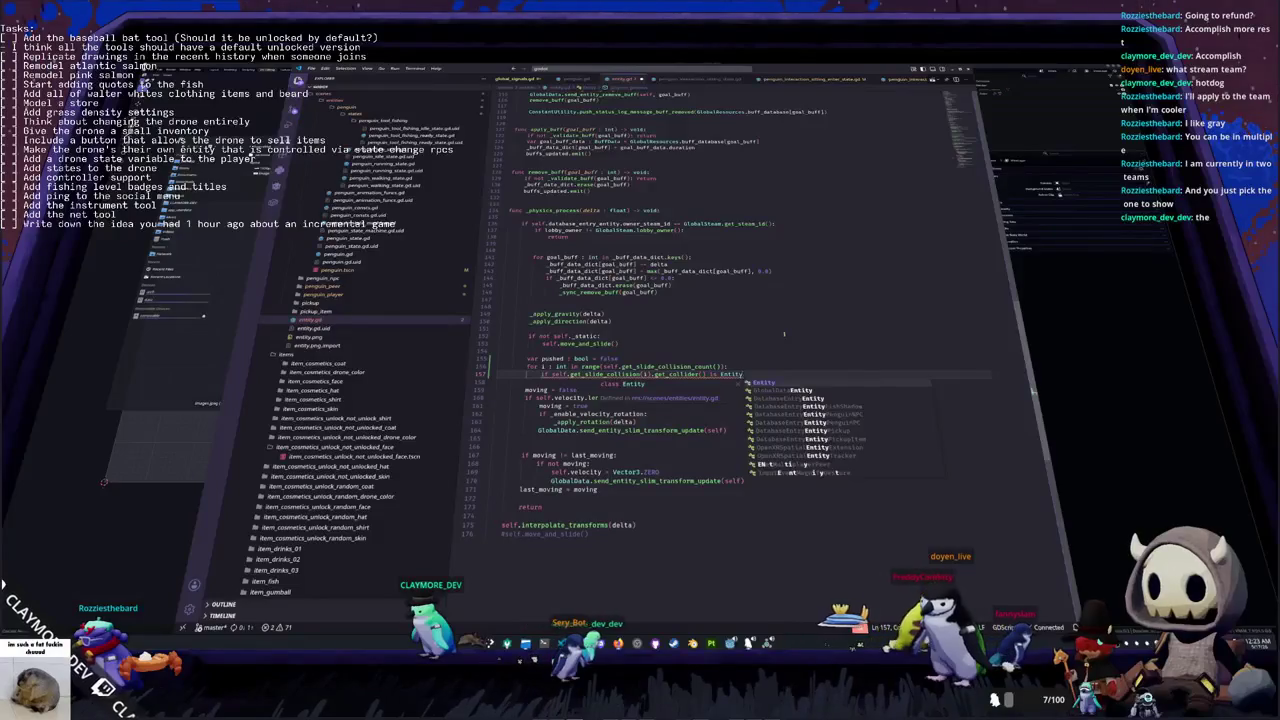
pyautogui.write(':')
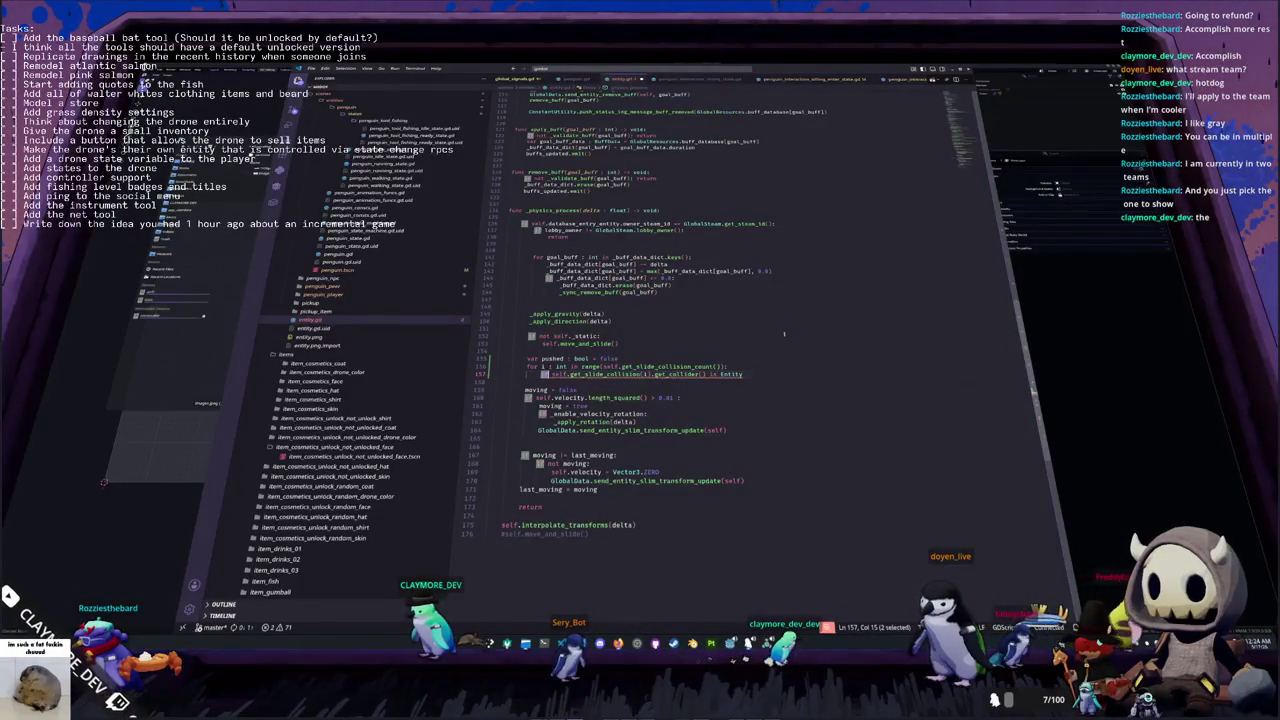
pyautogui.write('pushed')
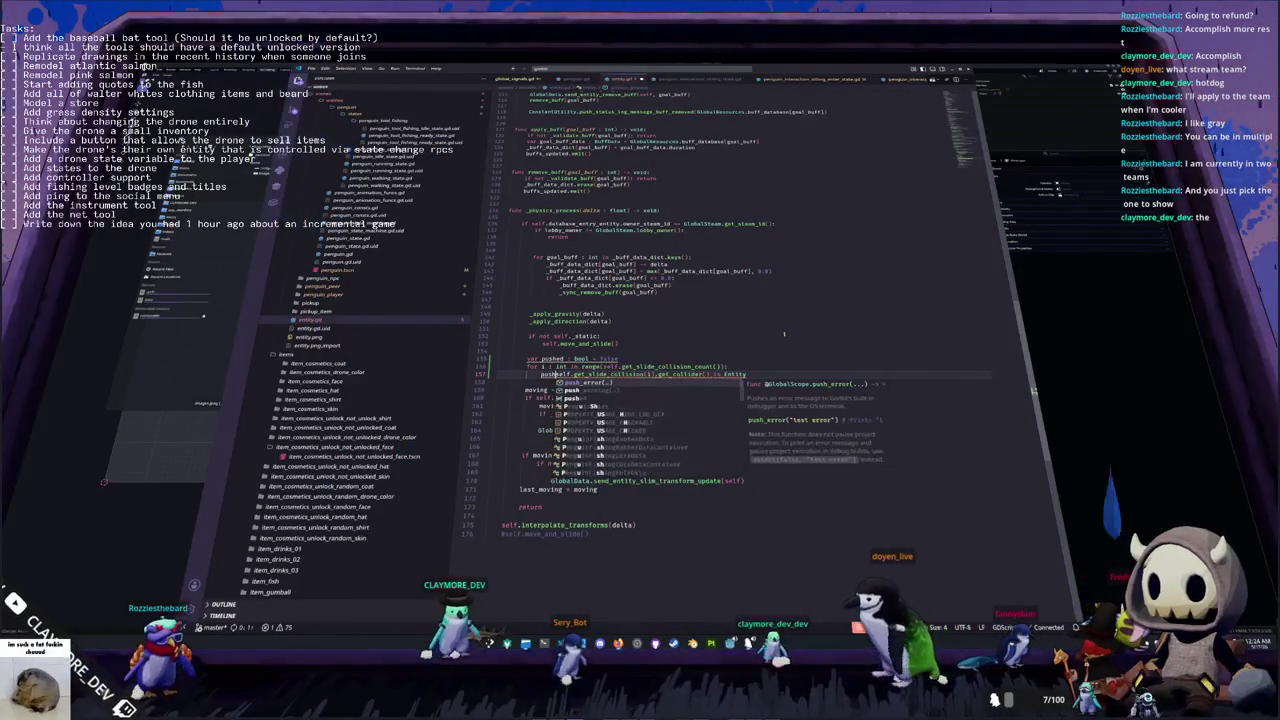
pyautogui.write(' |=')
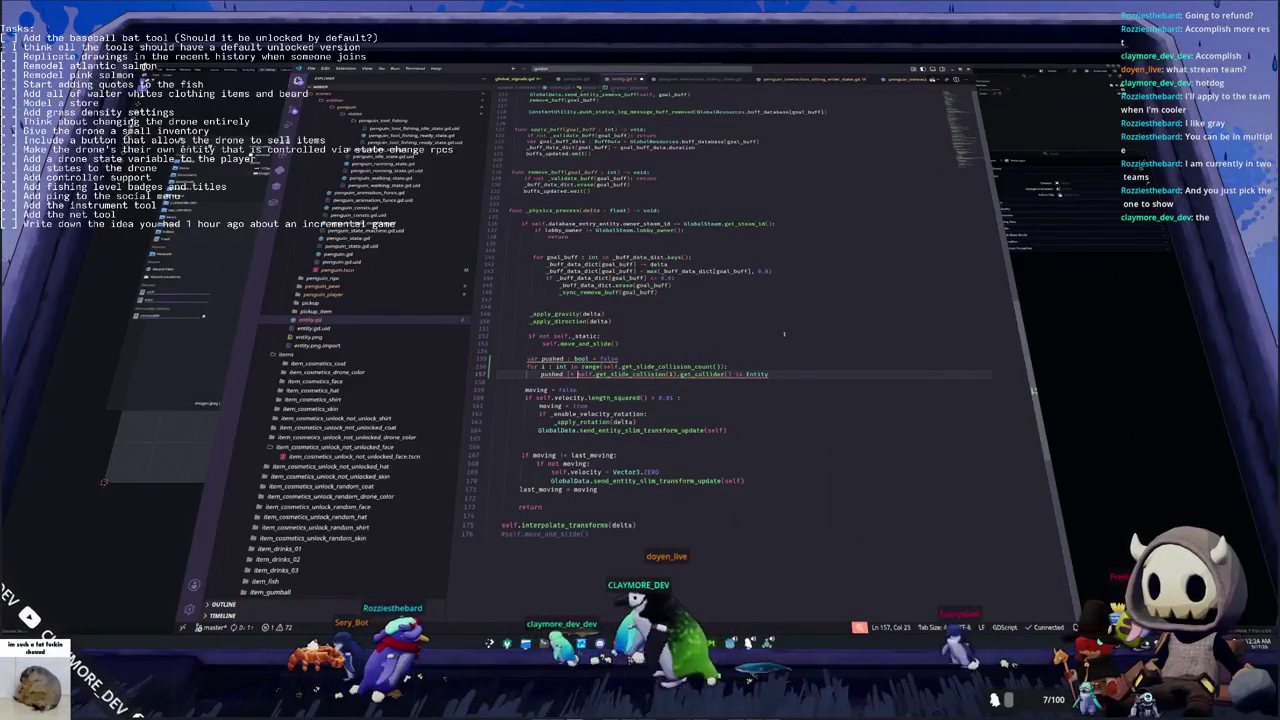
# Turn the line into 'pushed = pushed or self.get_slide_collision(i).get_collider() is Entity'
pyautogui.press('Left')
pyautogui.hotkey('shift', 'Left')
pyautogui.press('Right')
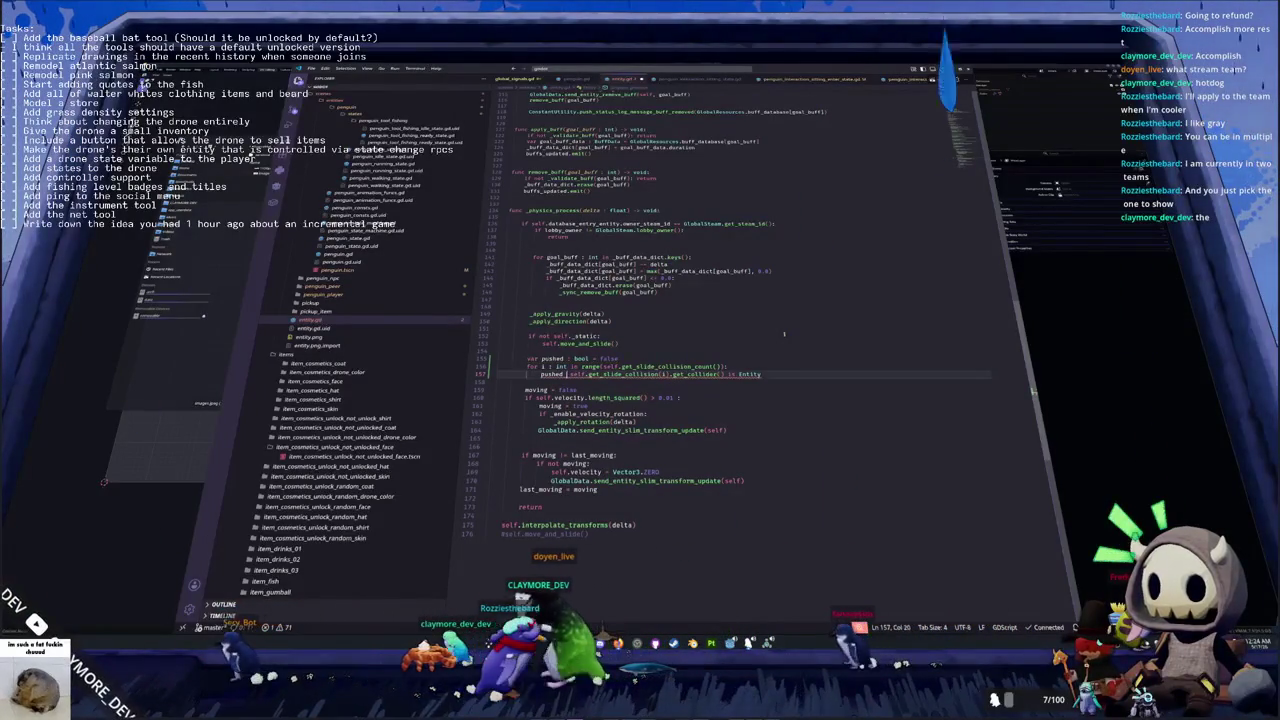
pyautogui.write('pushed or')
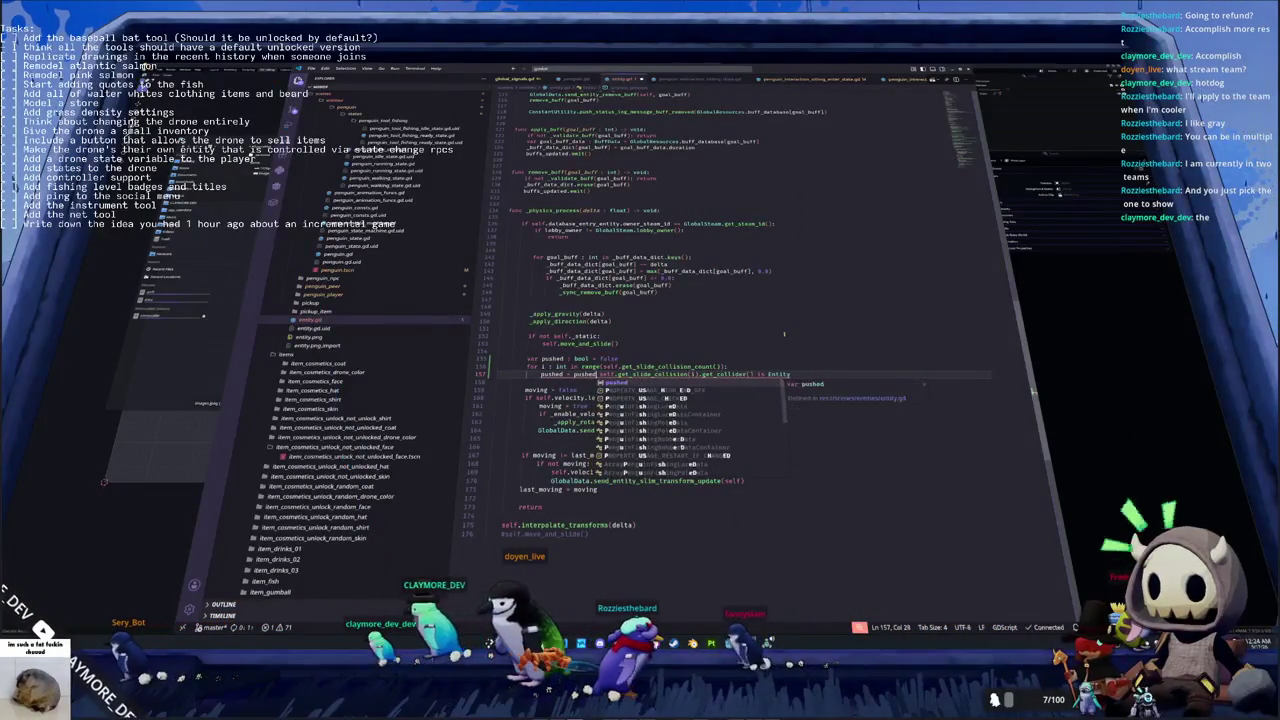
pyautogui.hotkey('shift', 'End')
pyautogui.hotkey('ctrl', 'shift', 'Left')
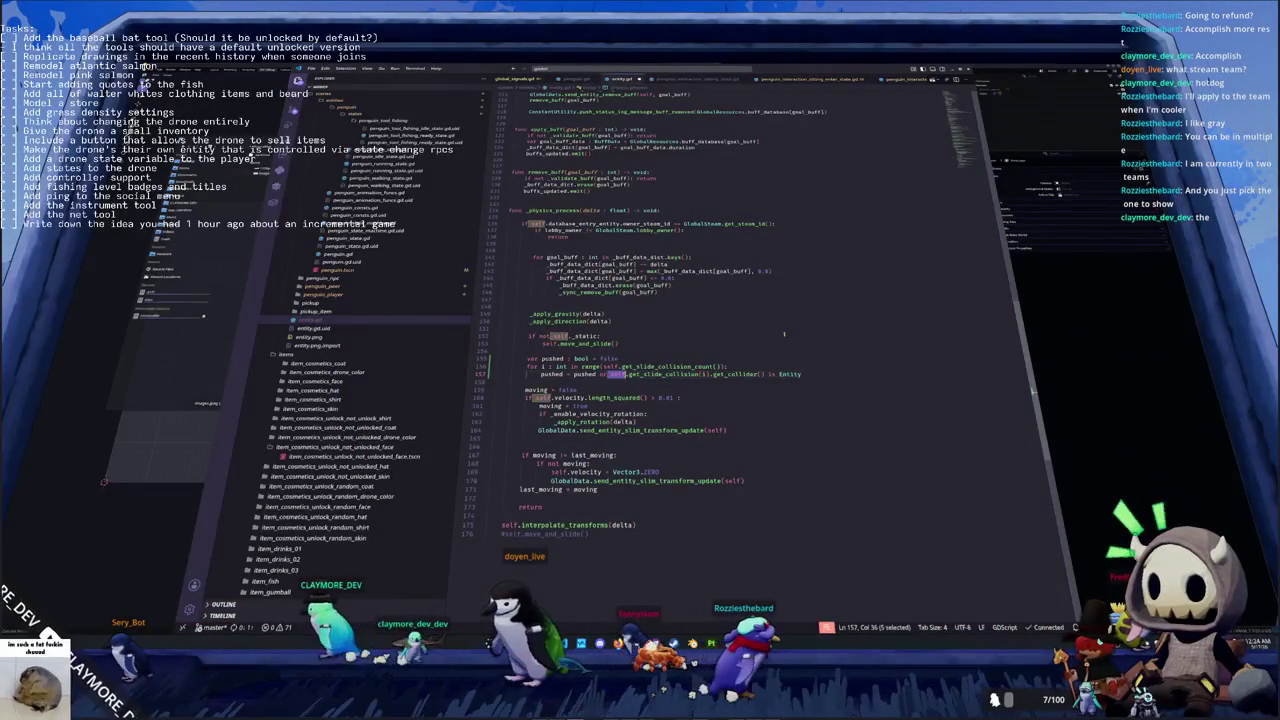
pyautogui.press('End')
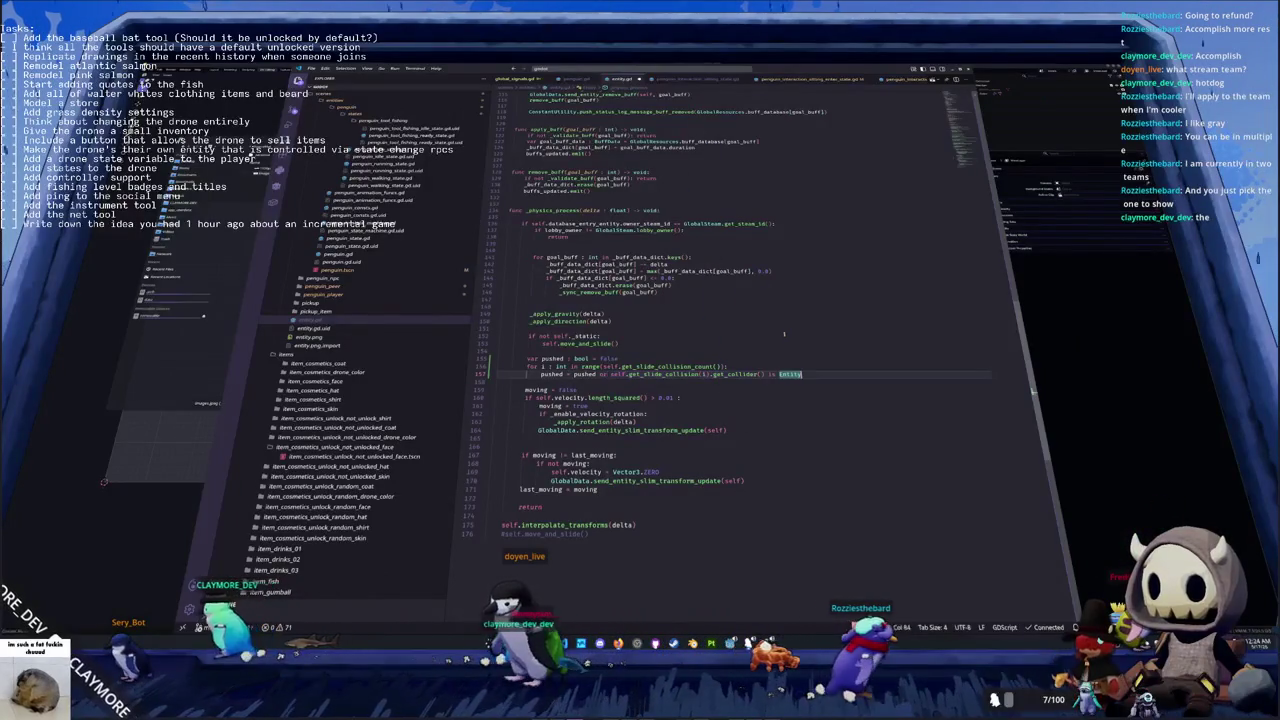
# Add a blank line below the loop and look over the following code
pyautogui.press('Return')
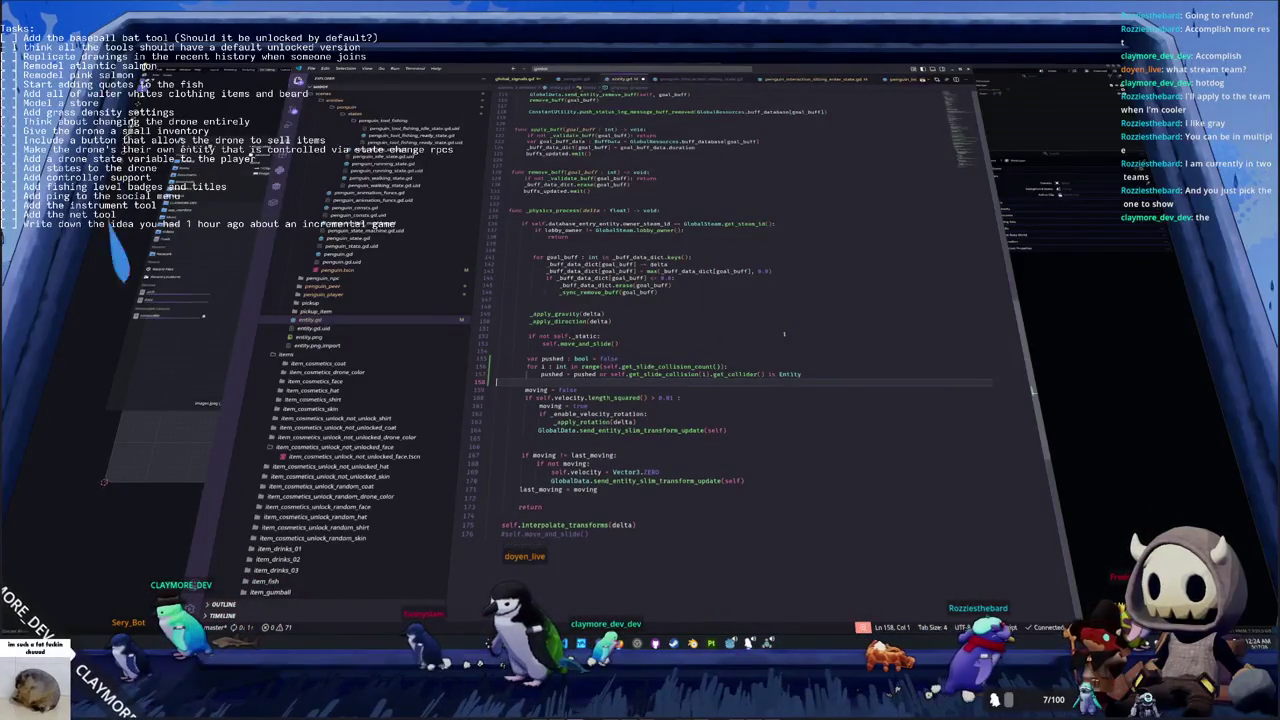
pyautogui.press('Down')
pyautogui.press('Down')
pyautogui.press('Down')
pyautogui.press('Down')
pyautogui.press('Down')
pyautogui.press('Down')
pyautogui.press('Down')
pyautogui.press('Down')
pyautogui.press('Down')
pyautogui.press('Down')
pyautogui.press('Up')
pyautogui.press('Up')
pyautogui.press('Up')
pyautogui.press('Up')
pyautogui.press('Up')
pyautogui.press('Up')
pyautogui.press('Up')
pyautogui.press('Up')
pyautogui.press('Up')
pyautogui.press('Up')
pyautogui.press('Down')
pyautogui.press('Down')
pyautogui.press('Down')
pyautogui.press('Down')
pyautogui.press('Down')
pyautogui.press('Up')
pyautogui.press('Up')
pyautogui.press('Up')
pyautogui.press('Up')
pyautogui.press('Up')
pyautogui.press('Down')
pyautogui.press('Down')
pyautogui.press('Down')
pyautogui.press('Down')
pyautogui.press('Down')
pyautogui.press('Down')
pyautogui.press('Down')
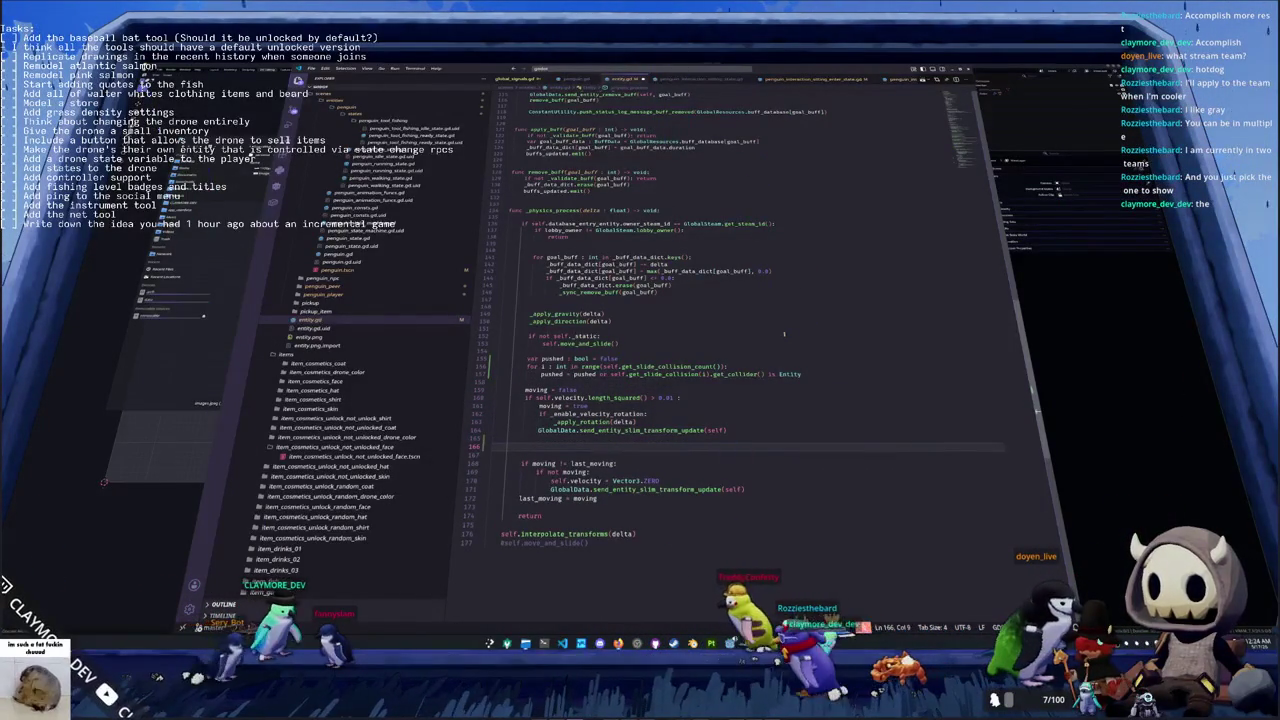
# Move the pushed-detection block to just after last_moving = moving
pyautogui.press('BackSpace')
pyautogui.press('Up')
pyautogui.press('Up')
pyautogui.press('Up')
pyautogui.press('Up')
pyautogui.press('Up')
pyautogui.hotkey('shift', 'Up')
pyautogui.hotkey('shift', 'Up')
pyautogui.hotkey('shift', 'Up')
pyautogui.hotkey('shift', 'Up')
pyautogui.press('BackSpace')
pyautogui.press('Down')
pyautogui.press('Down')
pyautogui.press('Down')
pyautogui.press('Down')
pyautogui.press('Down')
pyautogui.hotkey('ctrl', 'v')
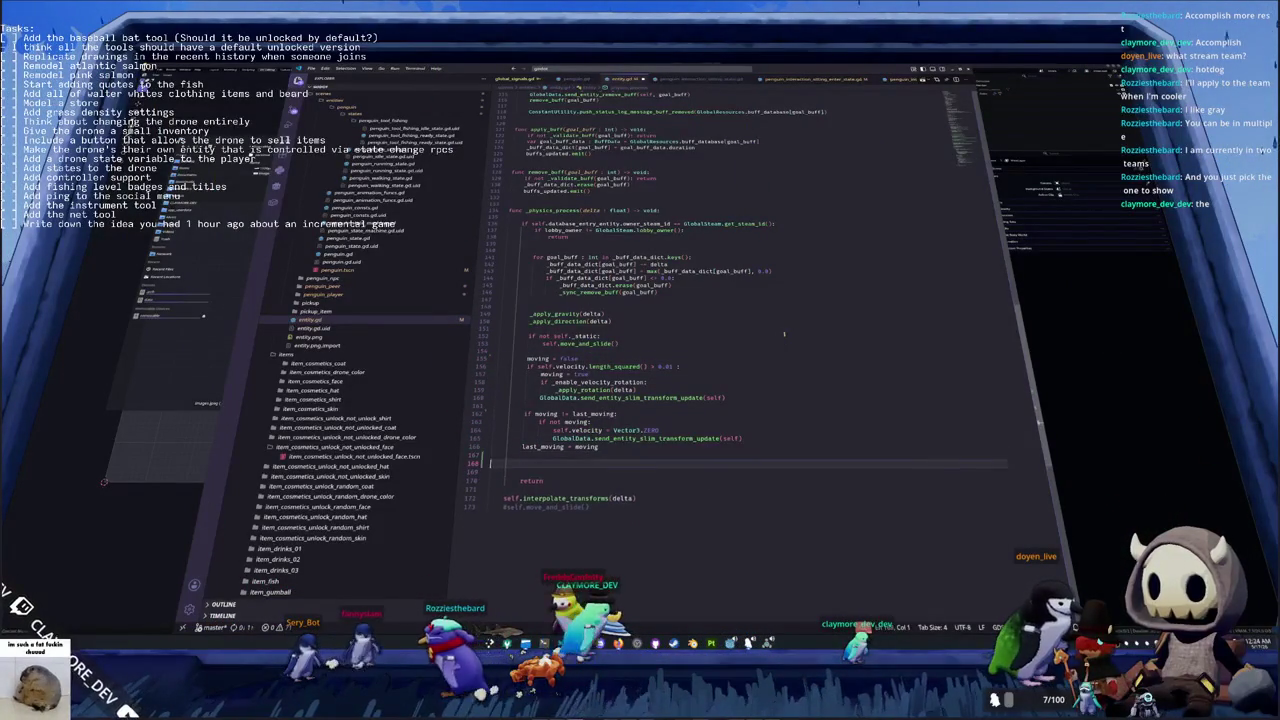
pyautogui.press('Down')
# Add 'if pushed and not moving:' containing the pasted transform update call
pyautogui.press('Return')
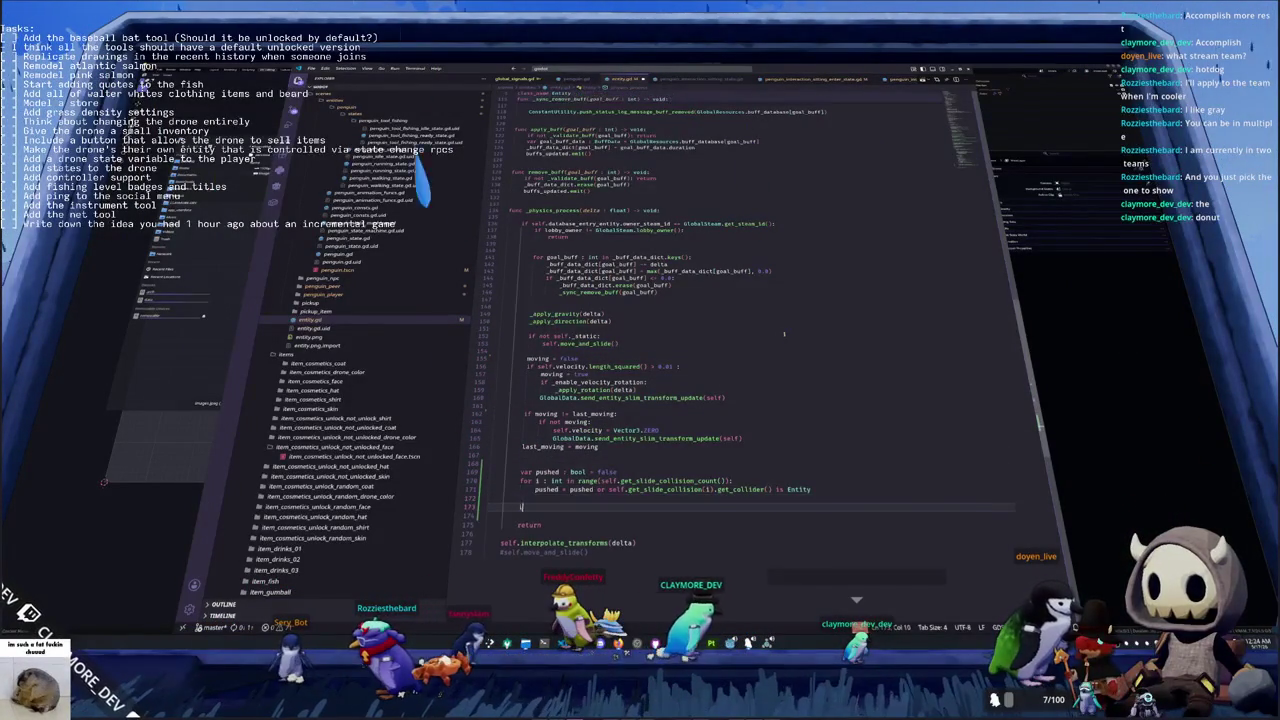
pyautogui.write('if pushed and not moving')
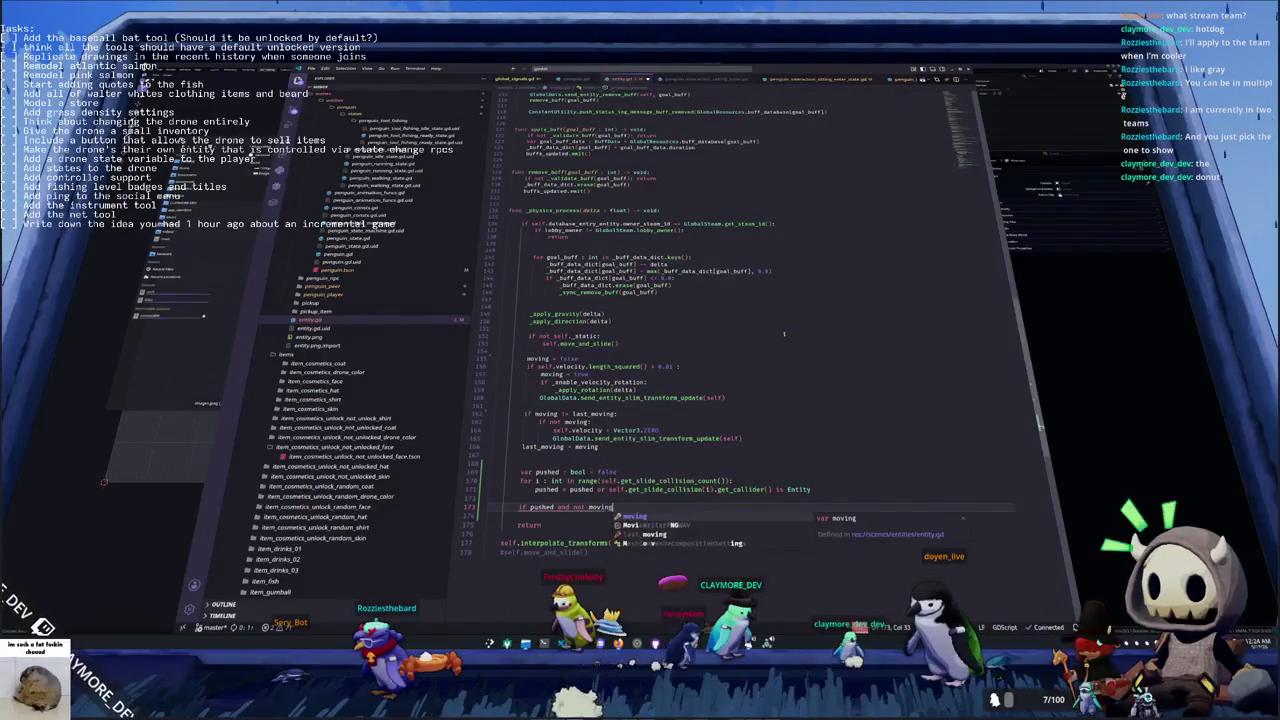
pyautogui.write(':')
pyautogui.press('Up')
pyautogui.press('Up')
pyautogui.press('Up')
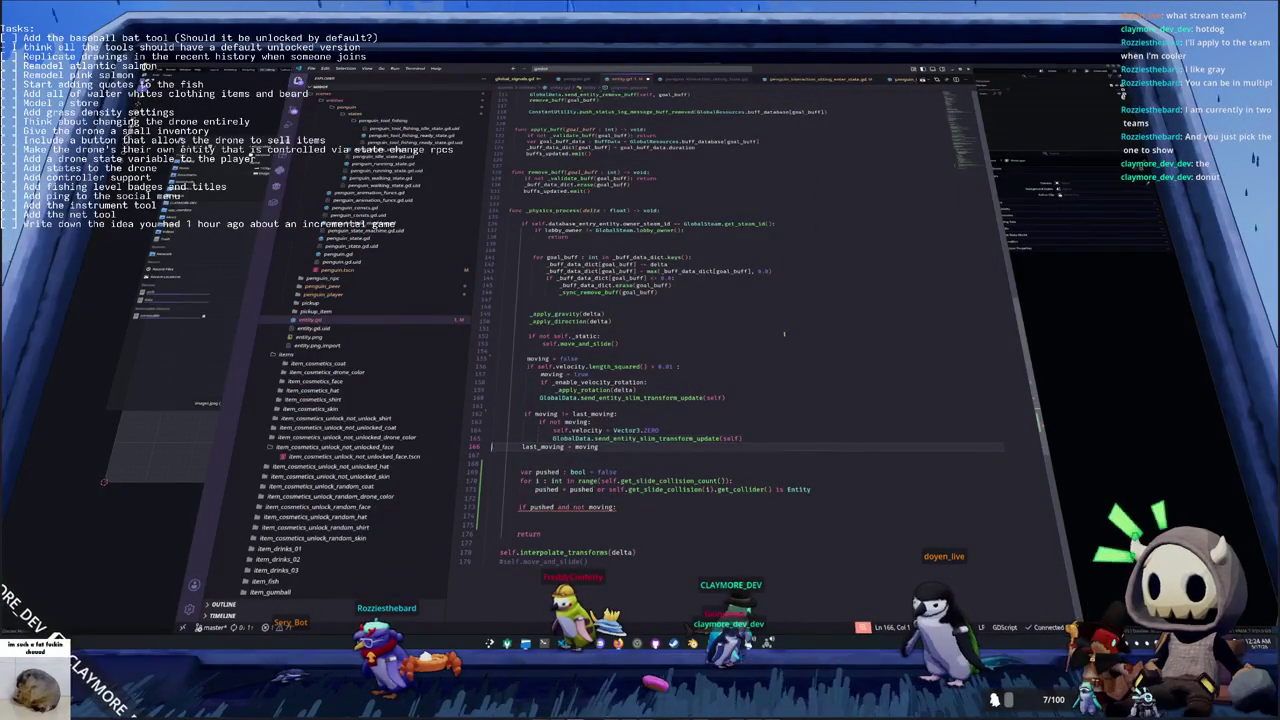
pyautogui.press('Down')
pyautogui.press('Down')
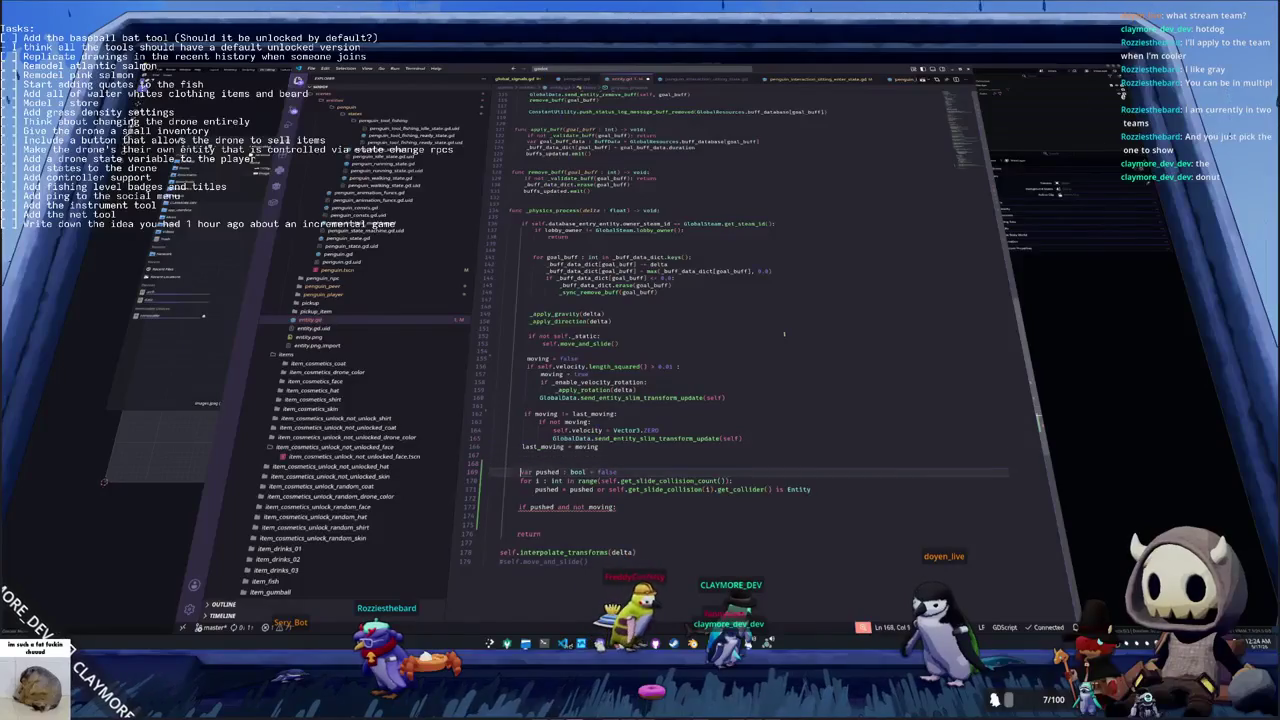
pyautogui.press('Down')
pyautogui.press('Down')
pyautogui.press('Down')
pyautogui.press('Down')
pyautogui.write('GlobalData.send_entity_slim_transform_update(self)')
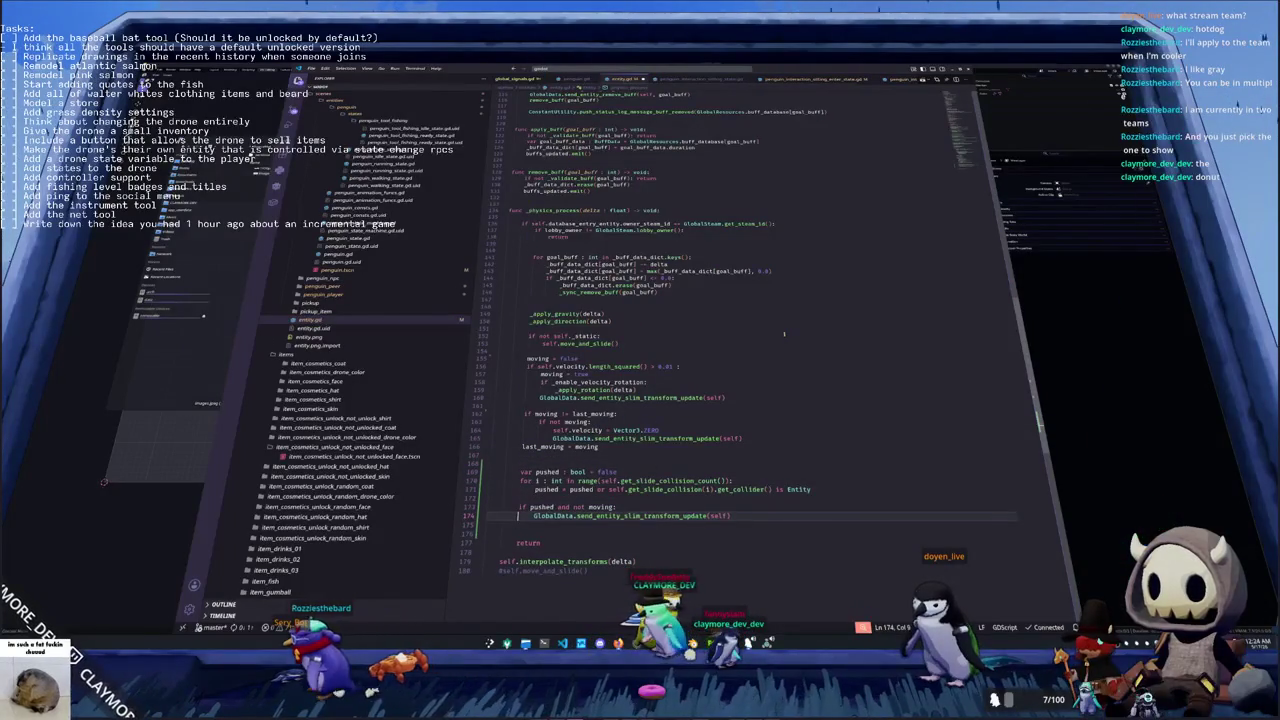
# Remove the extra blank lines around the new if and the var pushed declaration
pyautogui.hotkey('alt', 'Up')
pyautogui.hotkey('alt', 'Up')
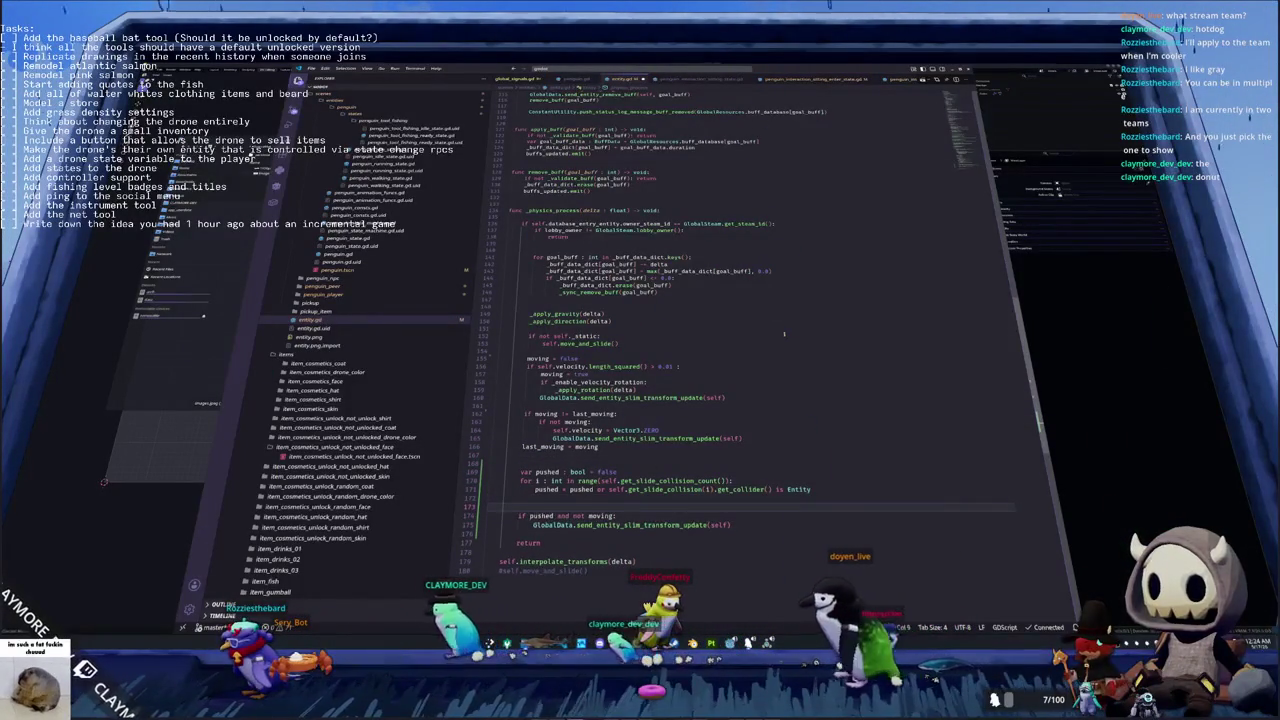
pyautogui.press('BackSpace')
pyautogui.press('BackSpace')
pyautogui.press('Up')
pyautogui.press('Up')
pyautogui.press('Up')
pyautogui.press('BackSpace')
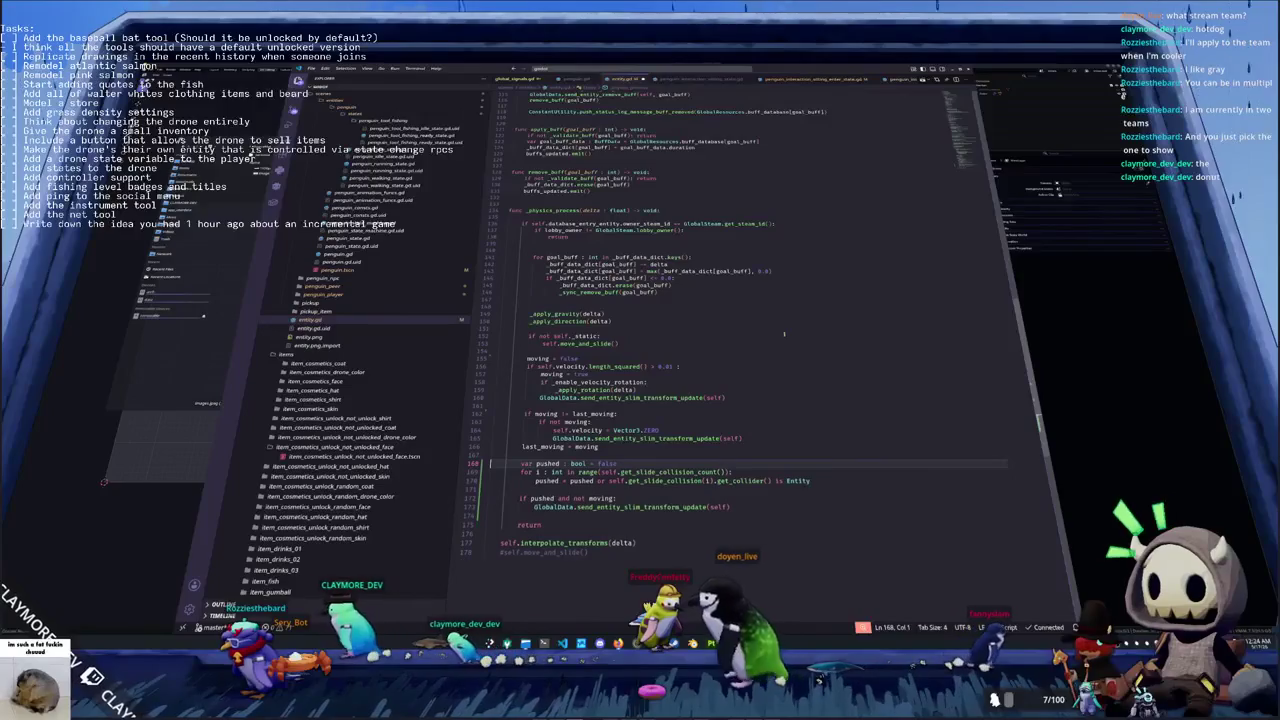
pyautogui.press('Down')
pyautogui.press('Down')
pyautogui.press('Down')
pyautogui.press('Down')
pyautogui.press('Down')
pyautogui.press('Down')
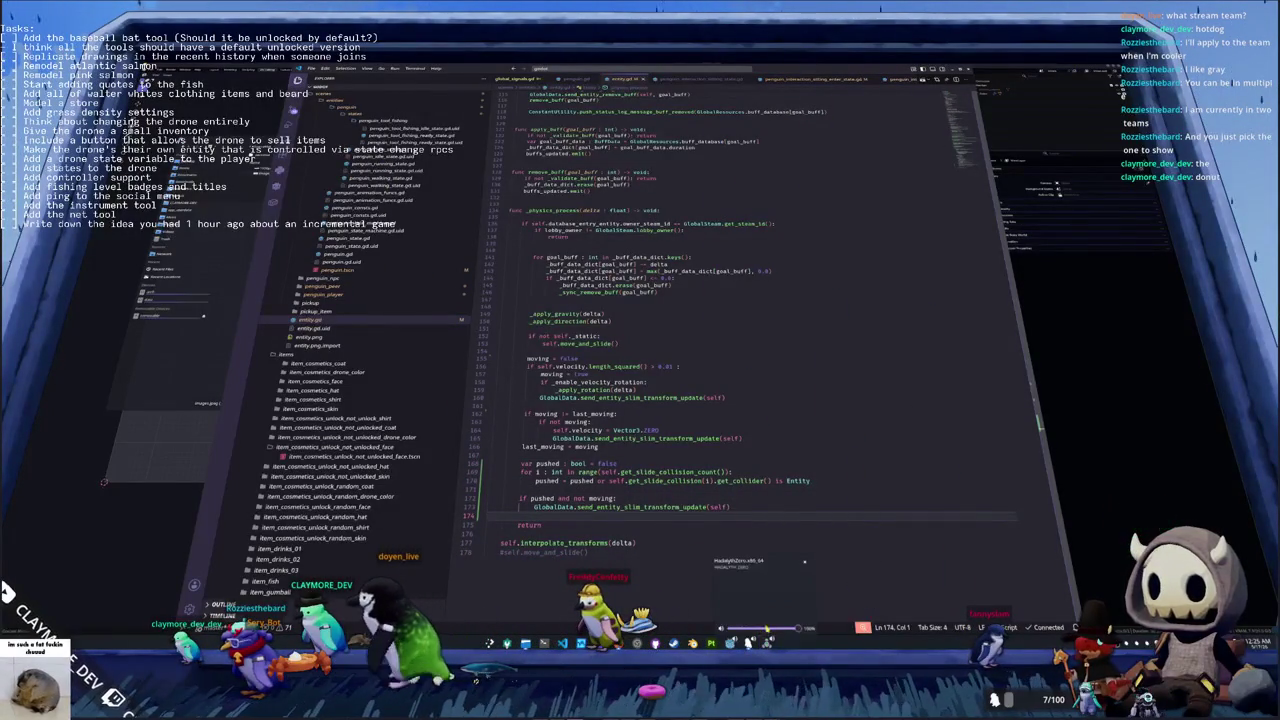
pyautogui.click(749, 643)
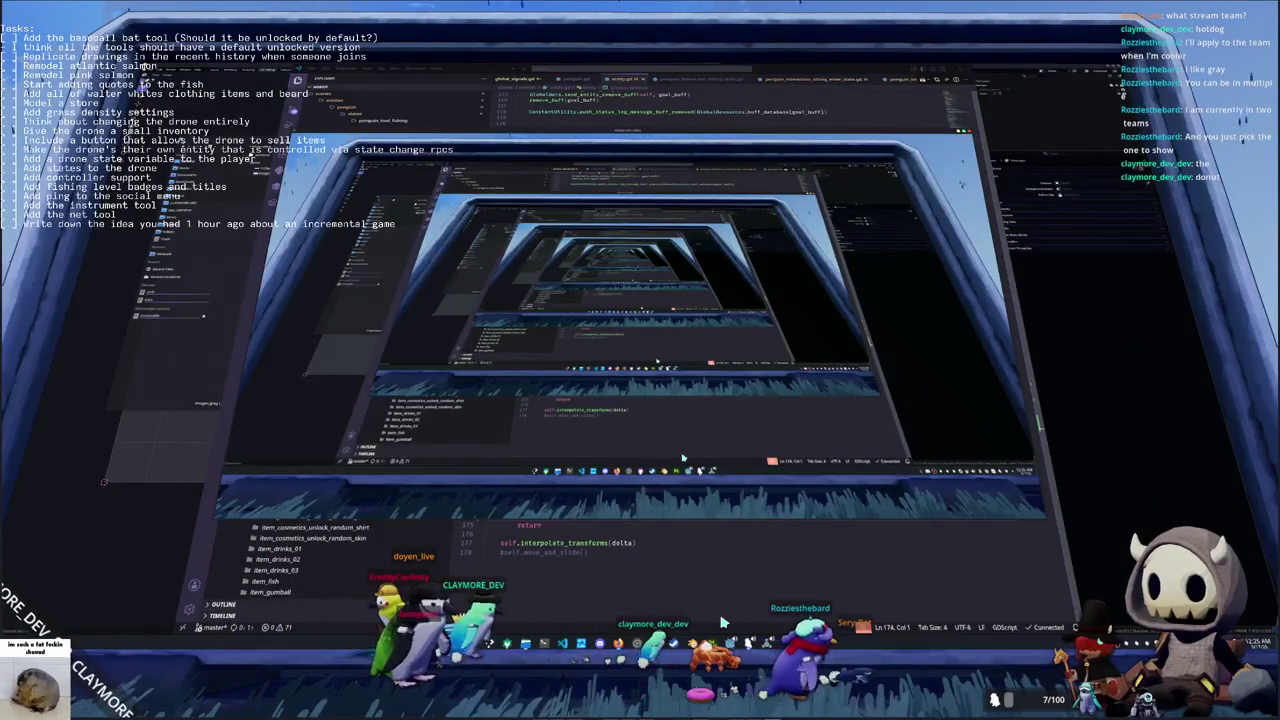
pyautogui.click(651, 553)
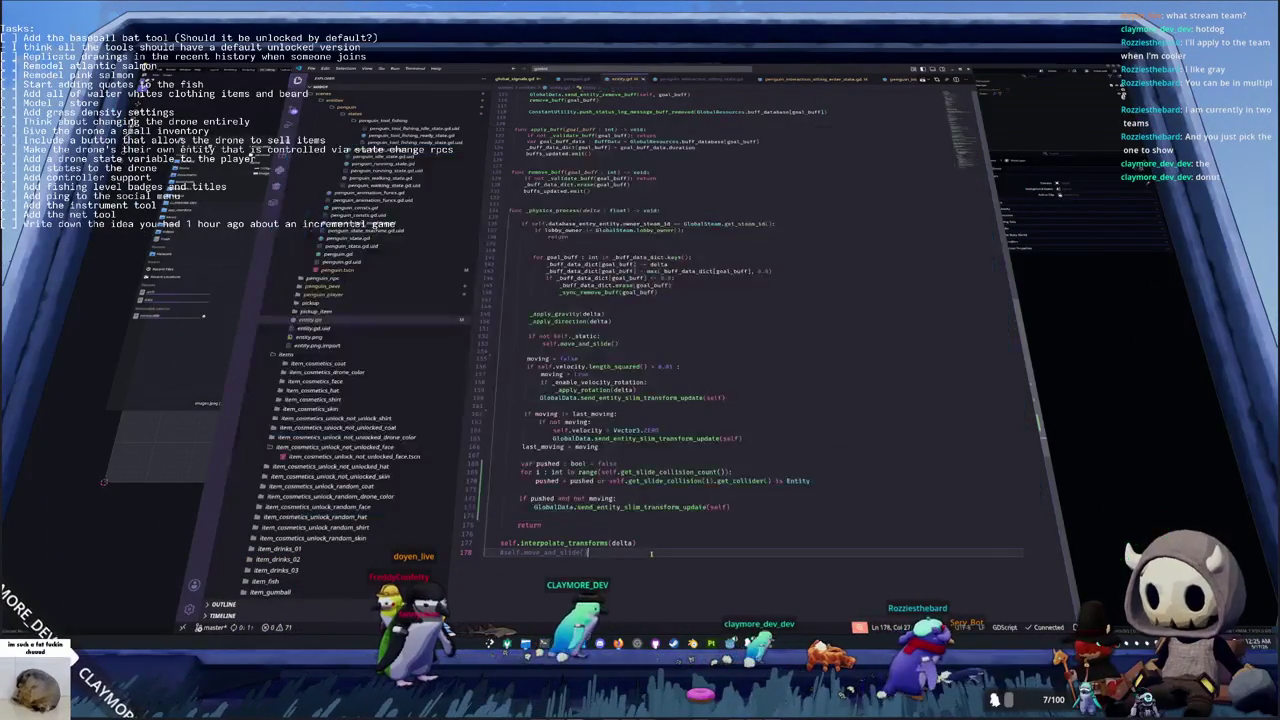
# Write '# TODO : Test this code' below last_moving = moving, then switch to Blender
pyautogui.click(600, 489)
pyautogui.click(534, 454)
pyautogui.press('Return')
pyautogui.press('Return')
pyautogui.press('Up')
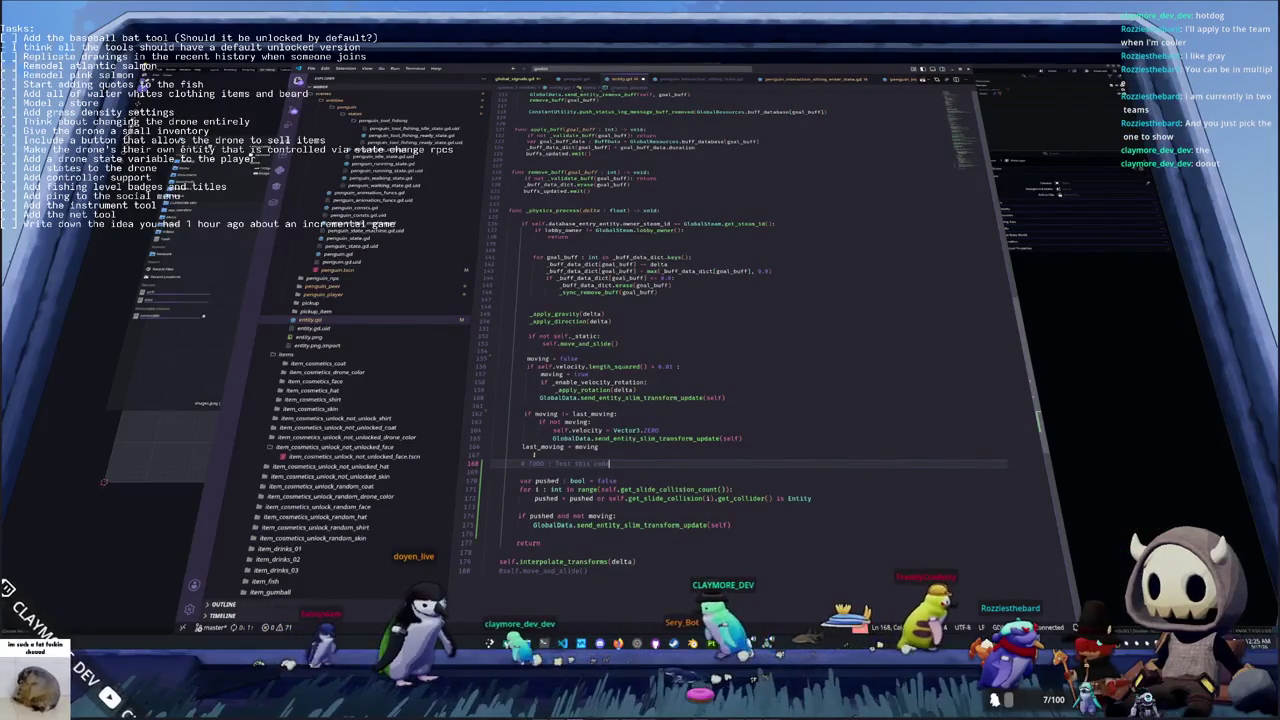
pyautogui.press('Down')
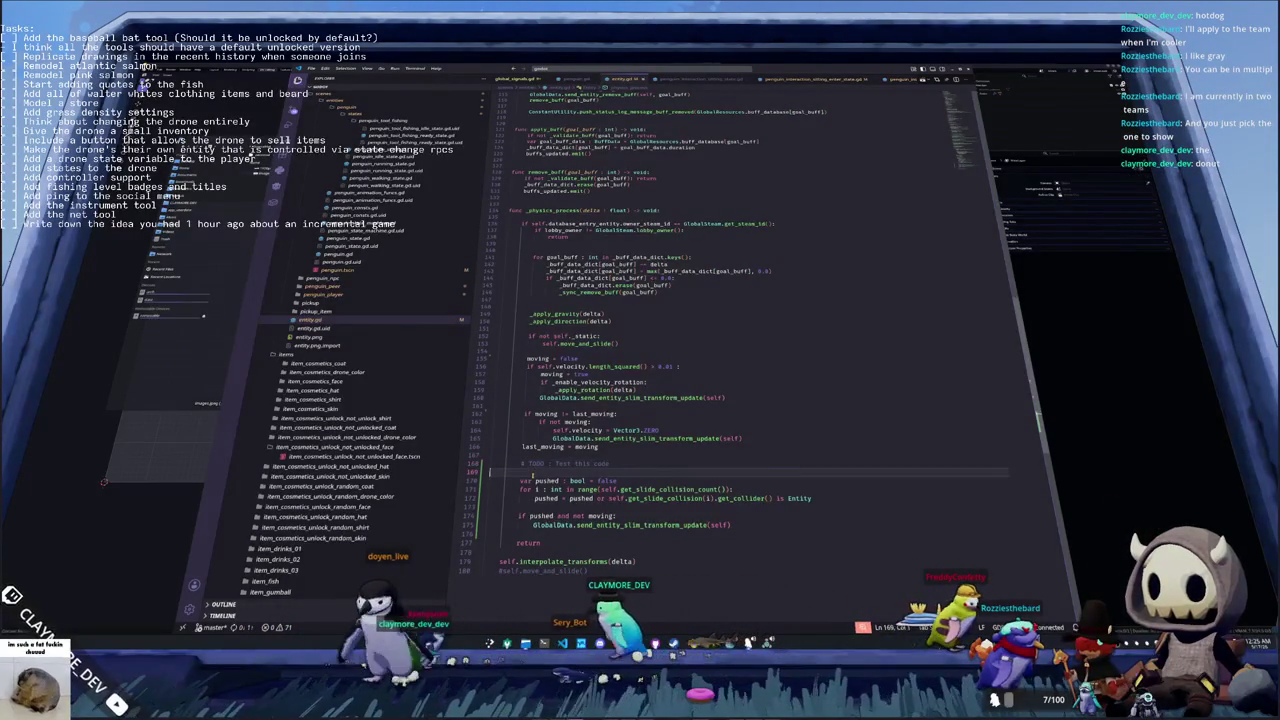
pyautogui.scroll(-2, 750, 350)
pyautogui.hotkey('alt', 'Tab')
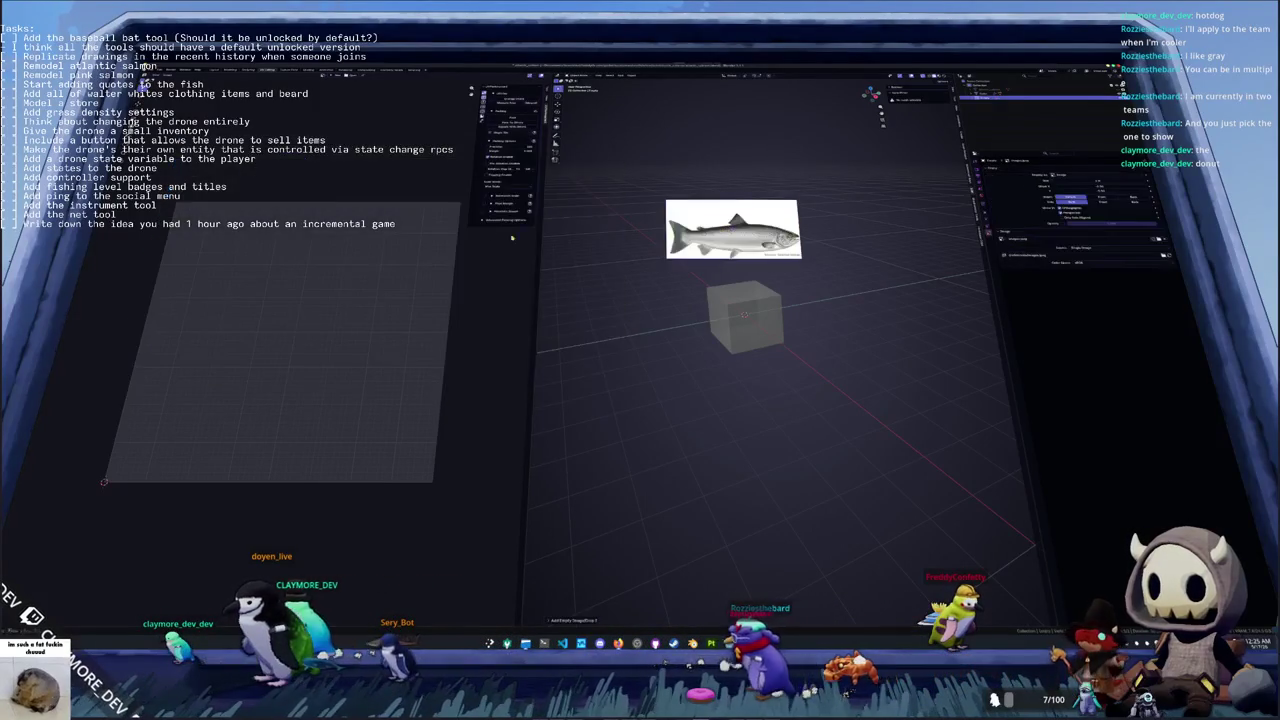
# Drop the second side-view salmon picture into the viewport and zoom in on the front view
pyautogui.moveTo(467, 253); pyautogui.dragTo(684, 299)
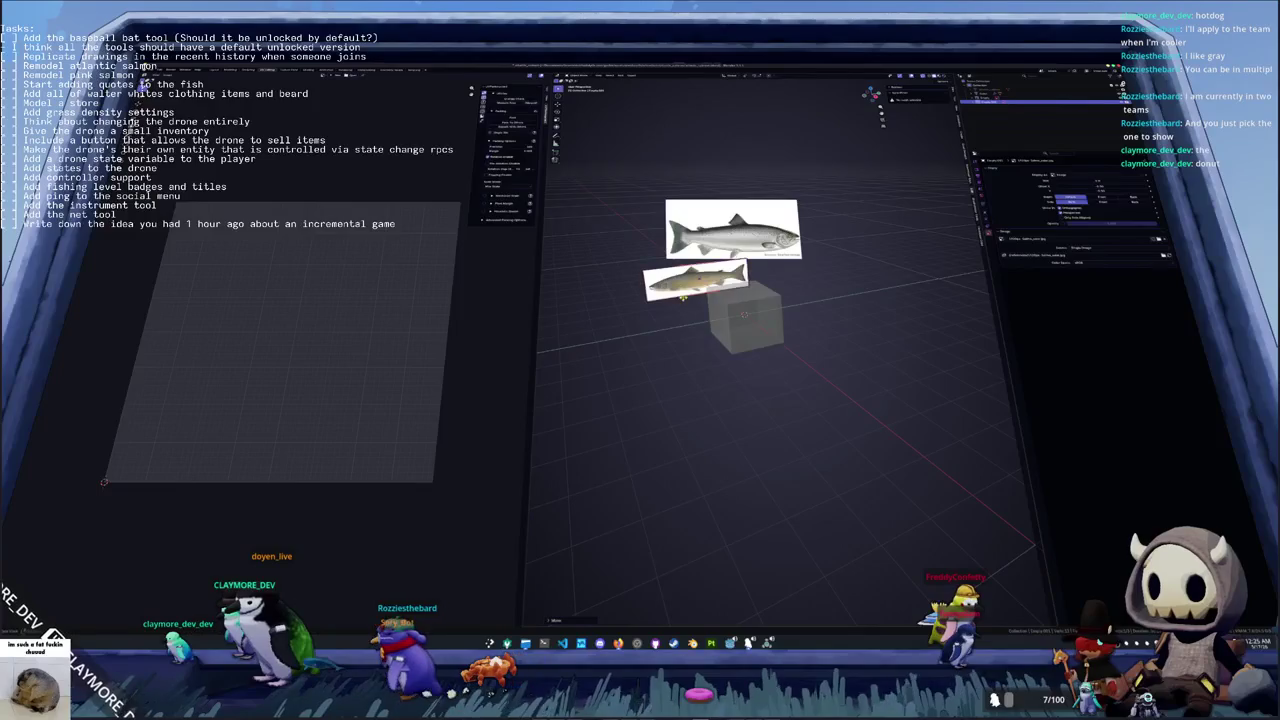
pyautogui.press('KP_1')
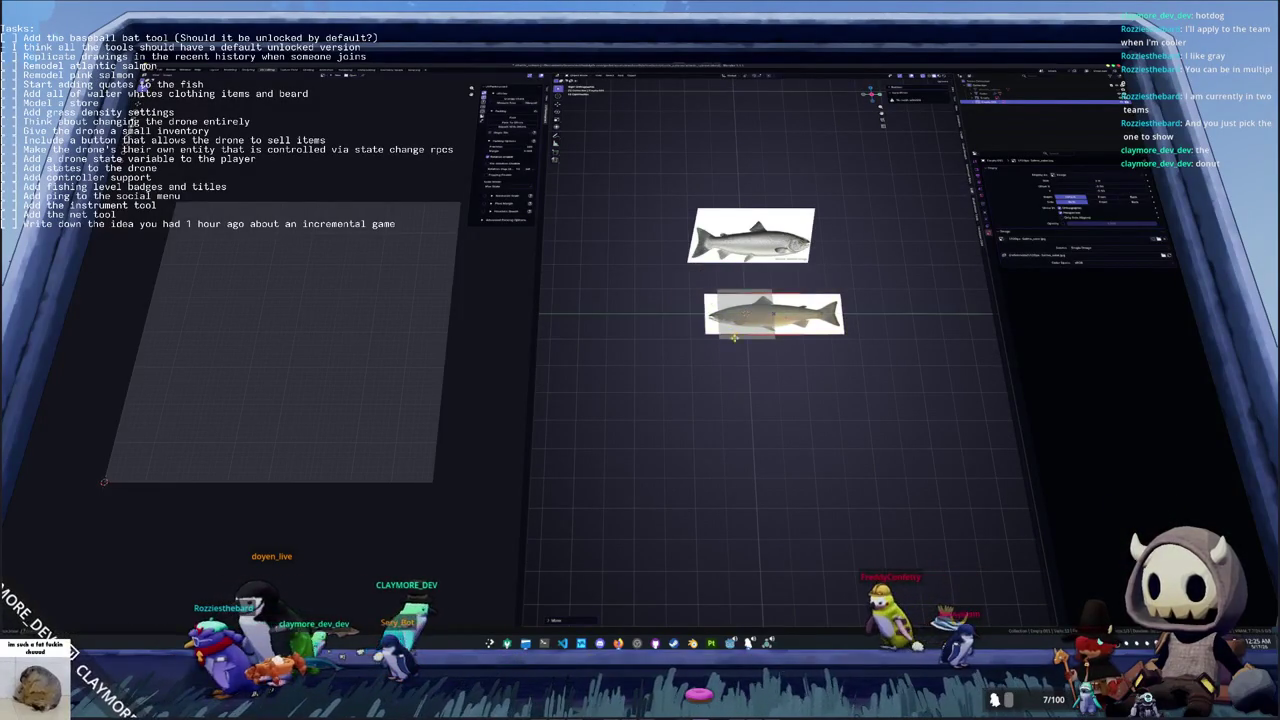
pyautogui.scroll(2, 769, 306)
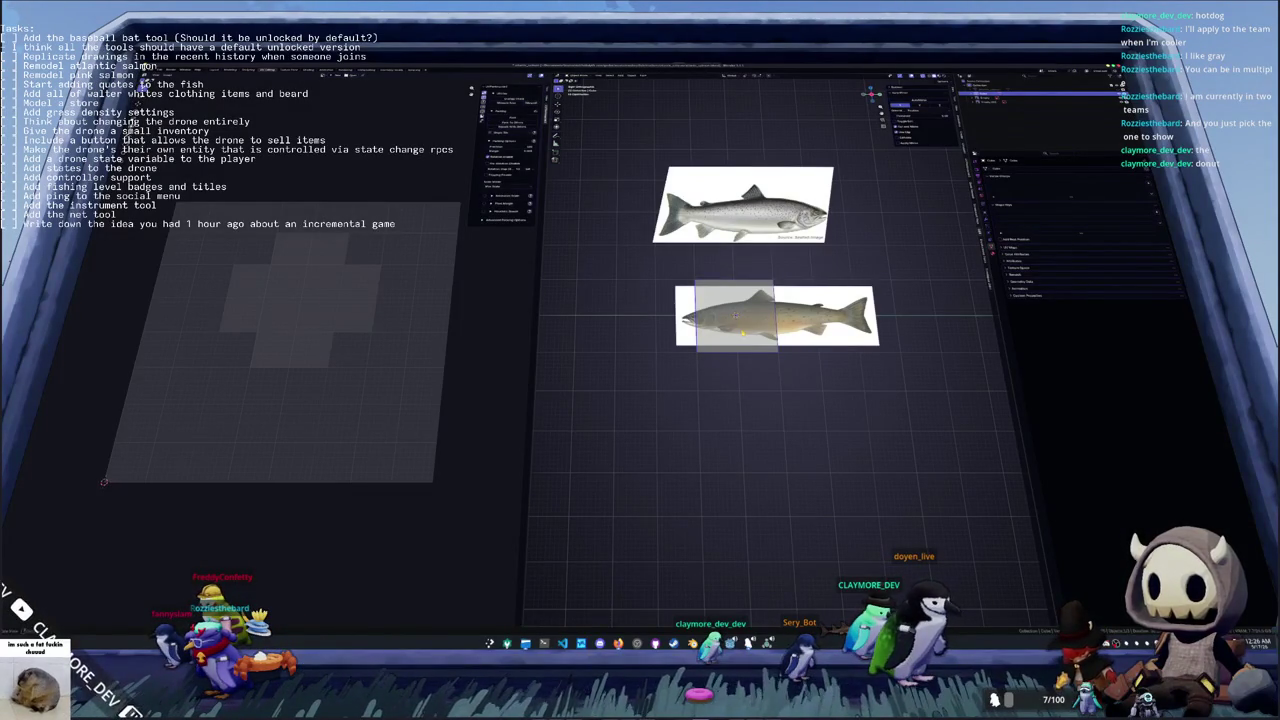
pyautogui.press('Tab')
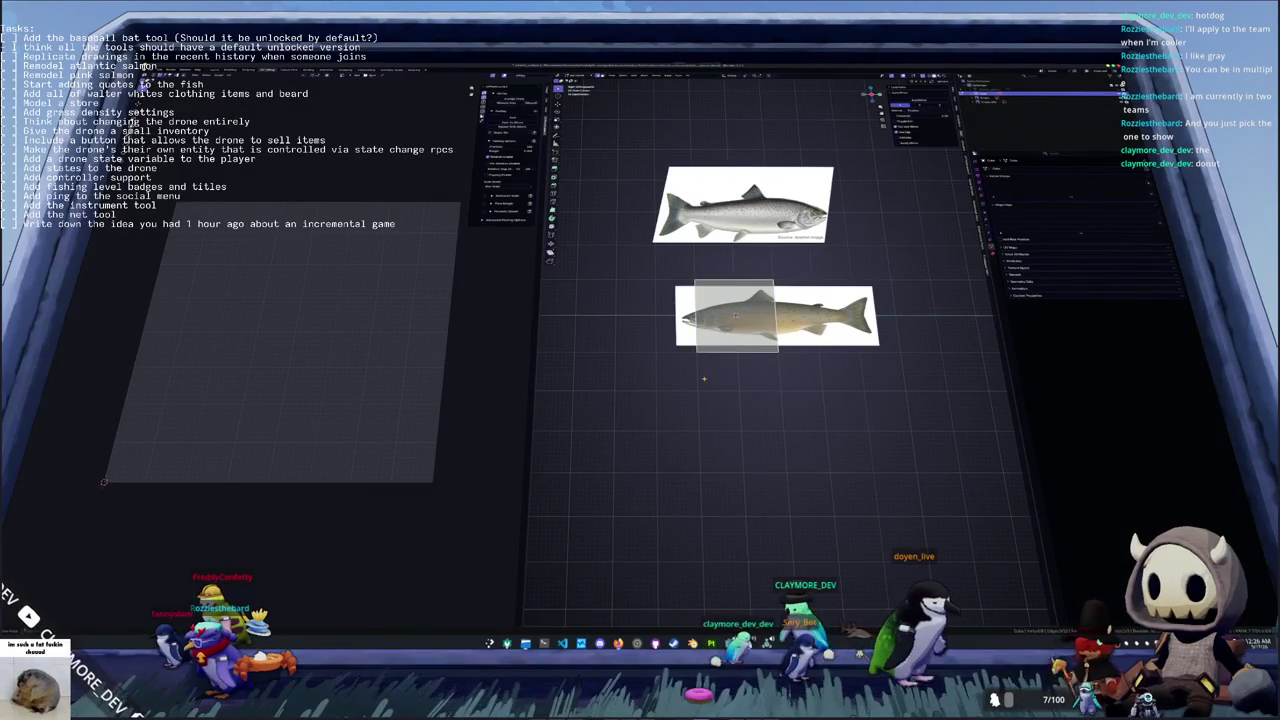
# Rotate the box about Y over the lower salmon, then undo the rotation
pyautogui.press('Tab')
pyautogui.scroll(1, 727, 356)
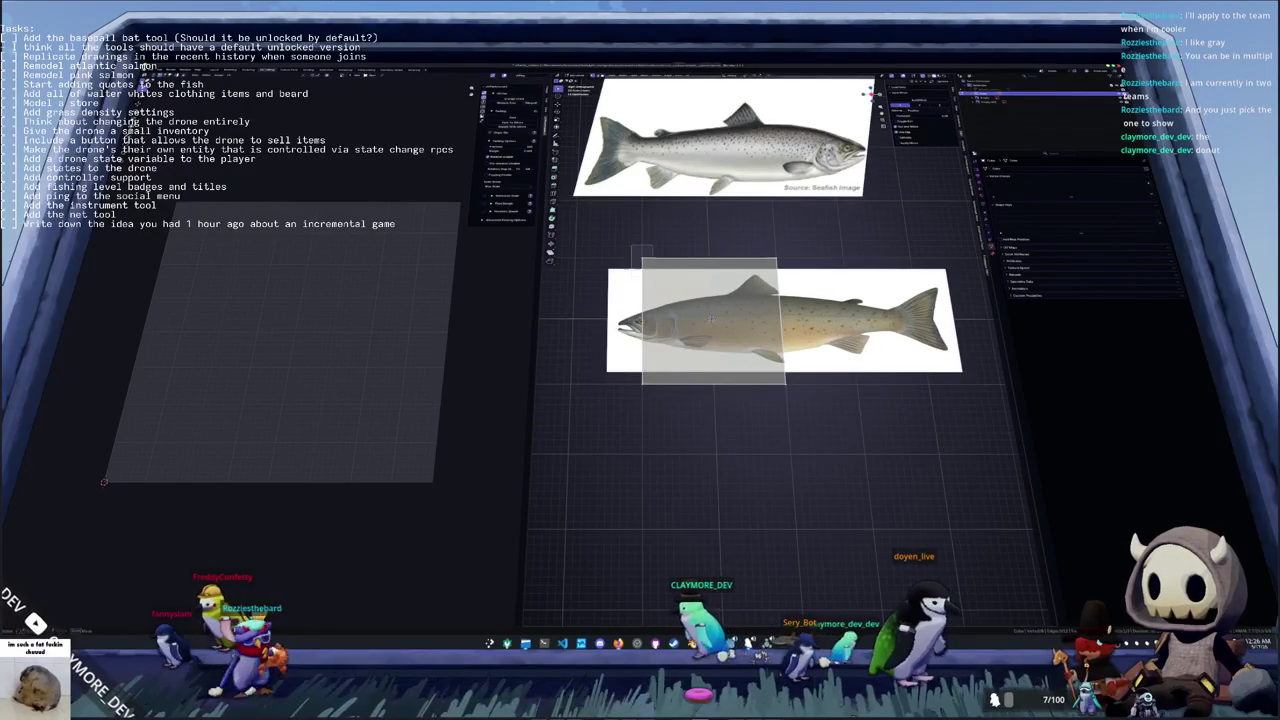
pyautogui.press('r')
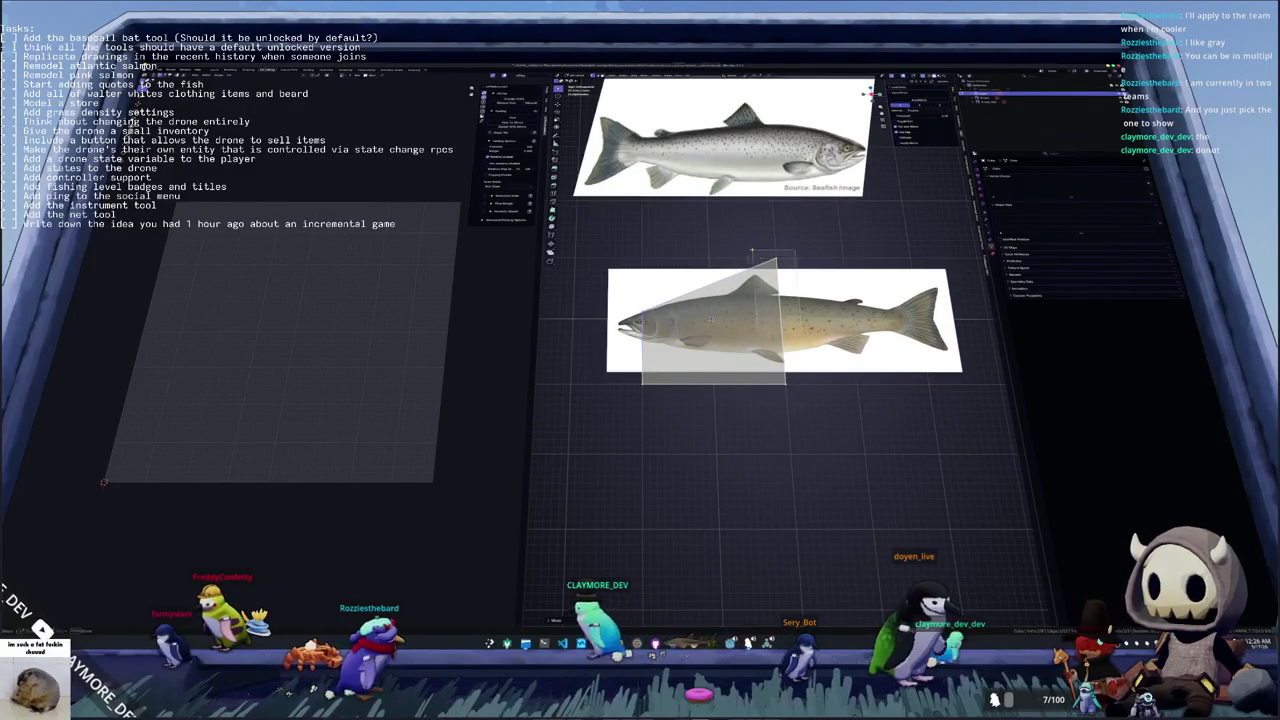
pyautogui.press('y')
pyautogui.press('Return')
pyautogui.hotkey('ctrl', 'z')
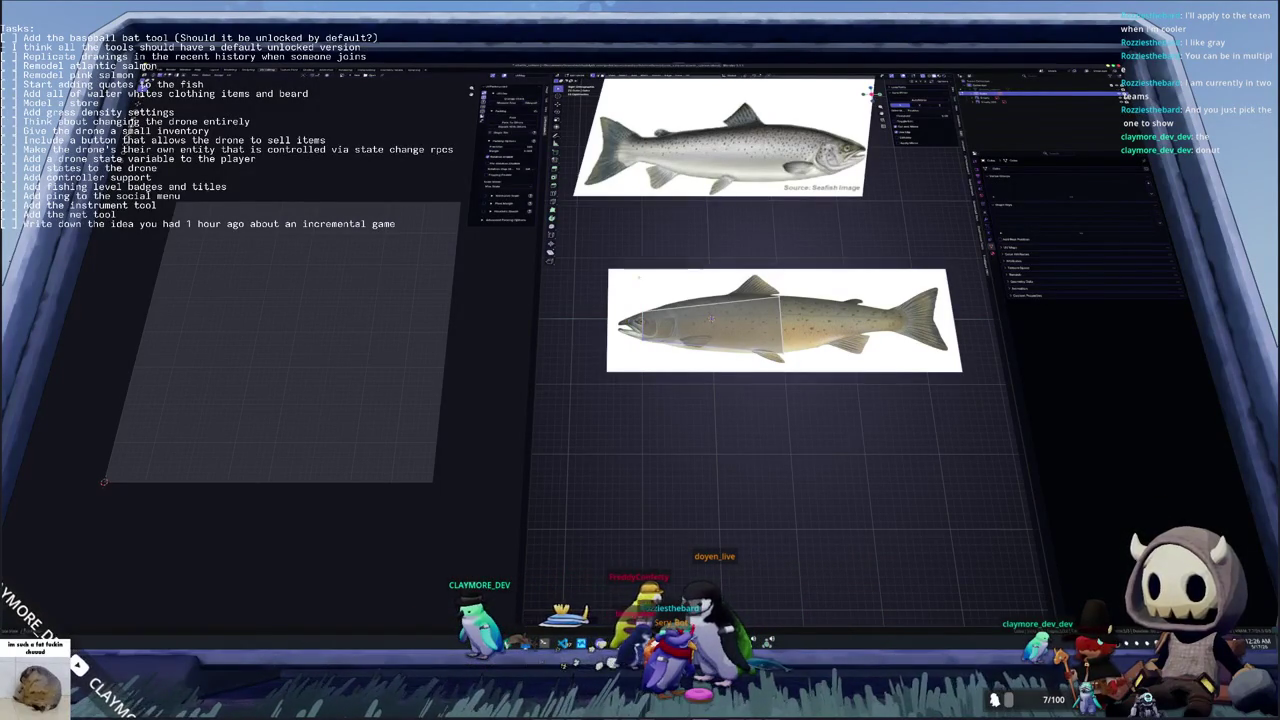
pyautogui.scroll(1, 755, 265)
pyautogui.scroll(1, 755, 265)
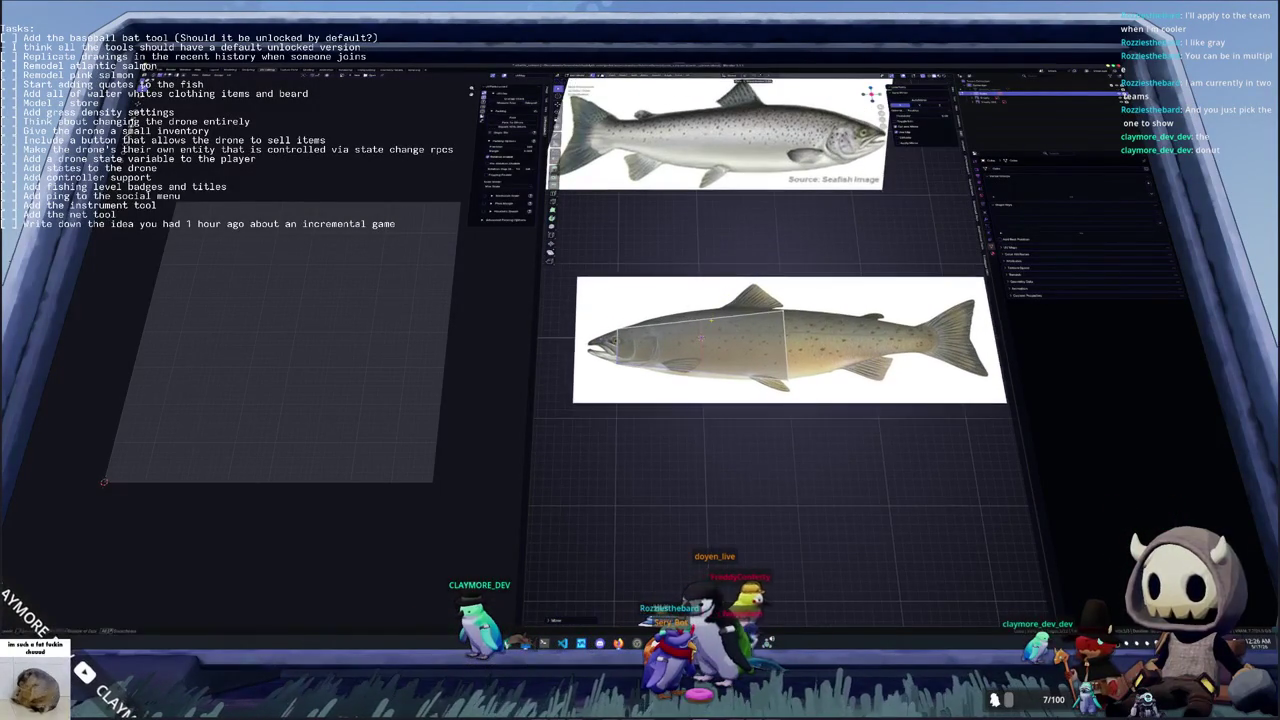
# Raise the box along Z and slide a new section along the fish body
pyautogui.press('g')
pyautogui.press('z')
pyautogui.press('Return')
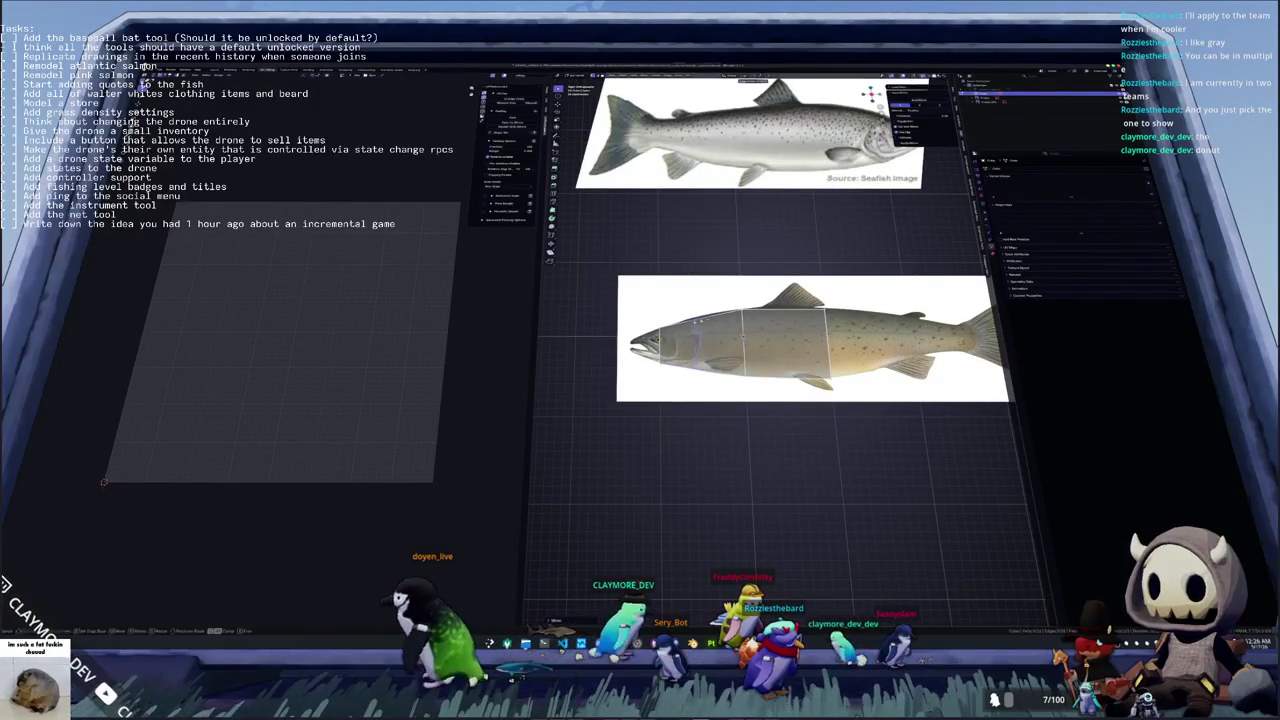
pyautogui.scroll(1, 780, 350)
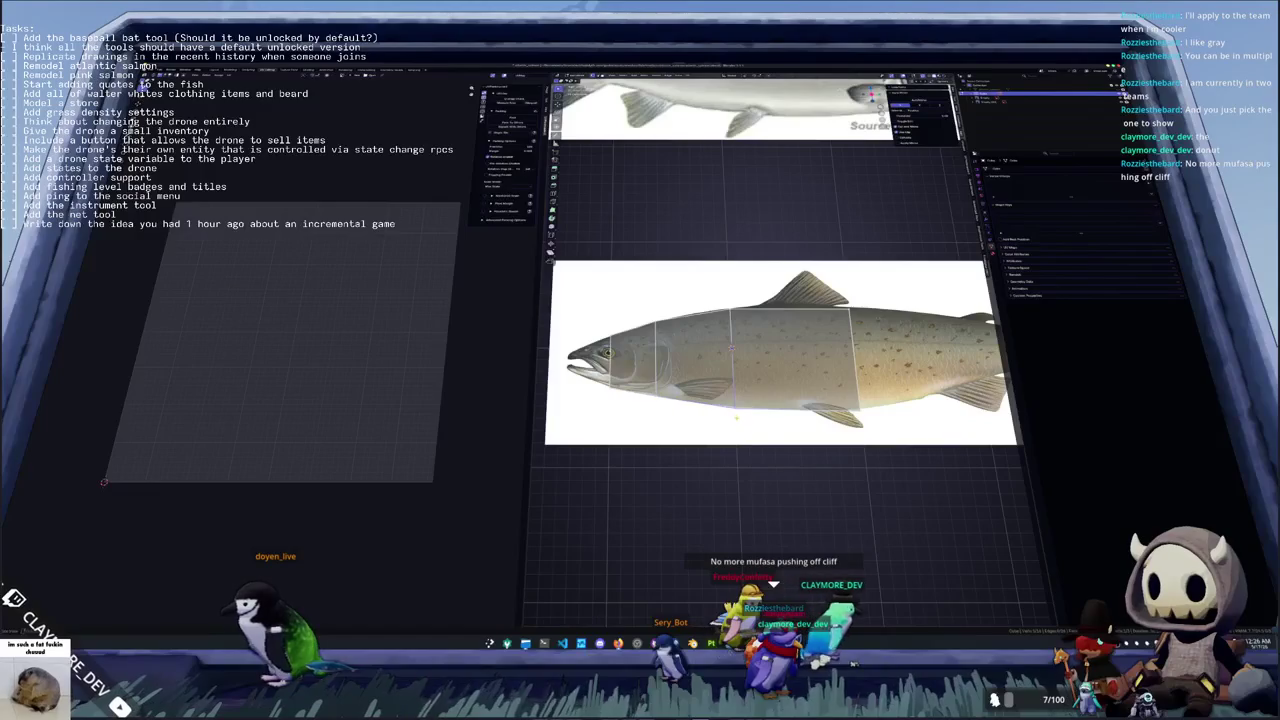
pyautogui.moveTo(780, 350); pyautogui.dragTo(770, 350, button='middle')
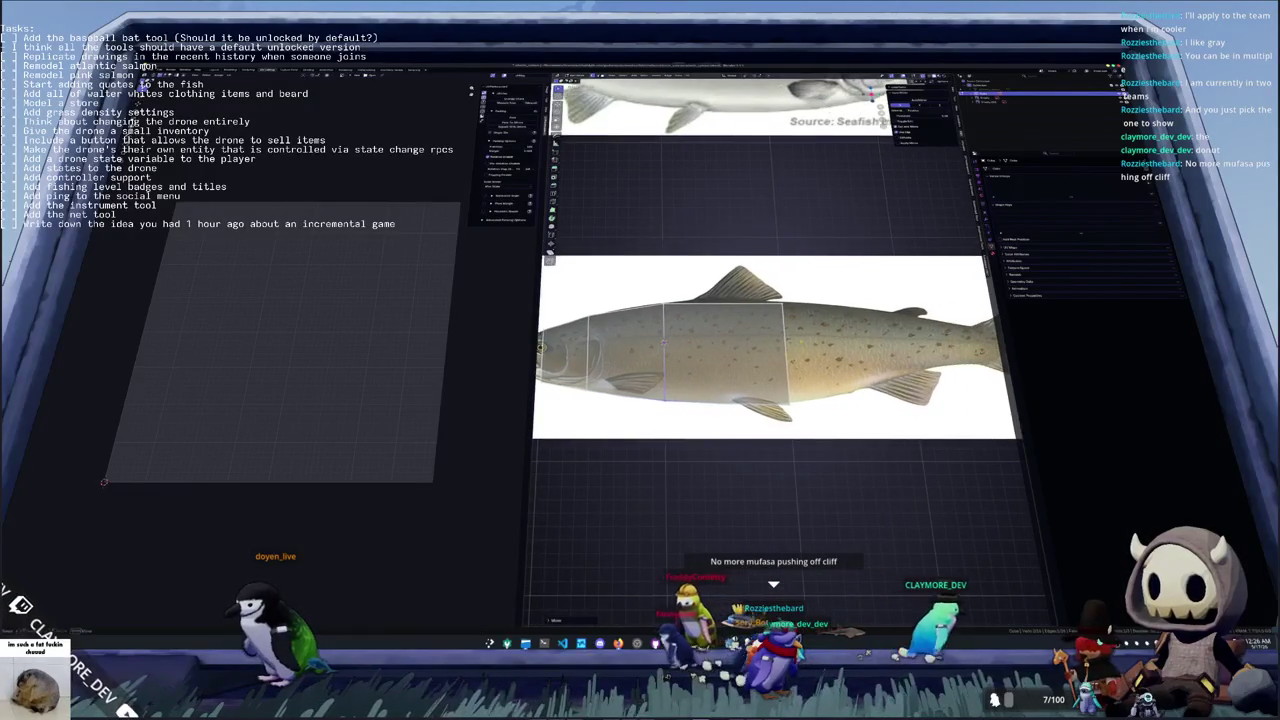
pyautogui.press('Return')
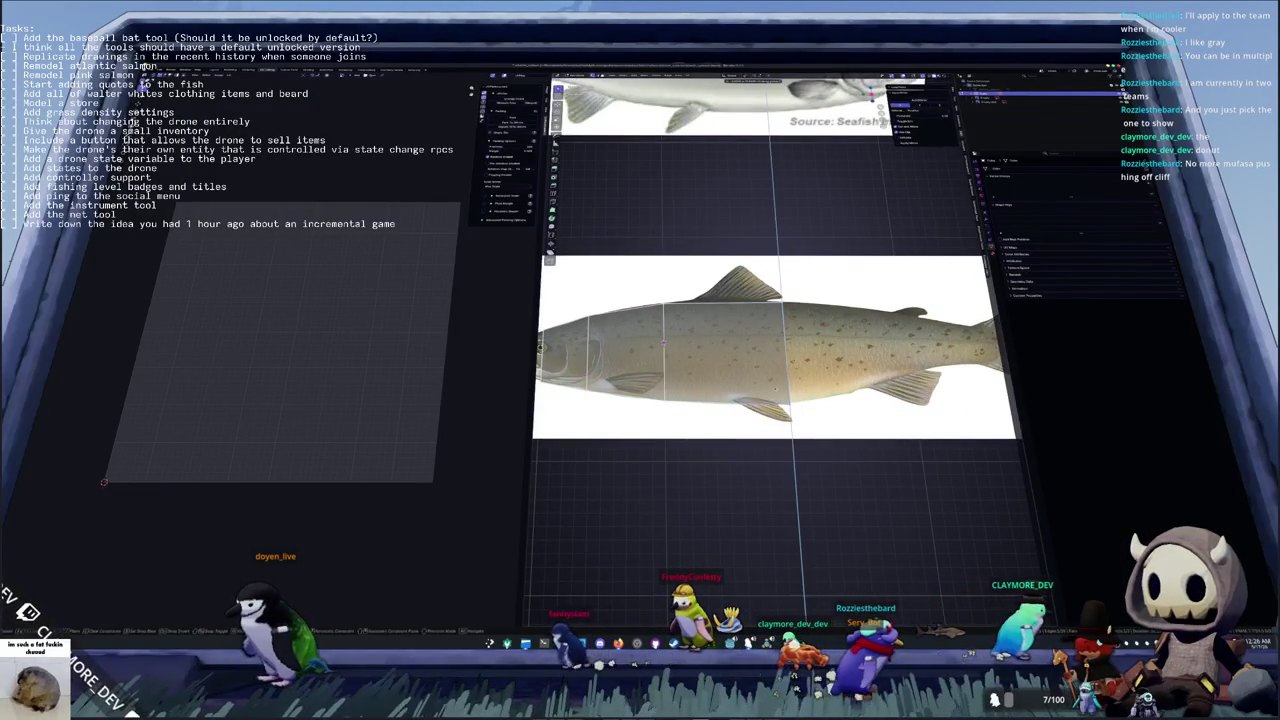
pyautogui.scroll(3, 640, 350)
pyautogui.scroll(3, 640, 350)
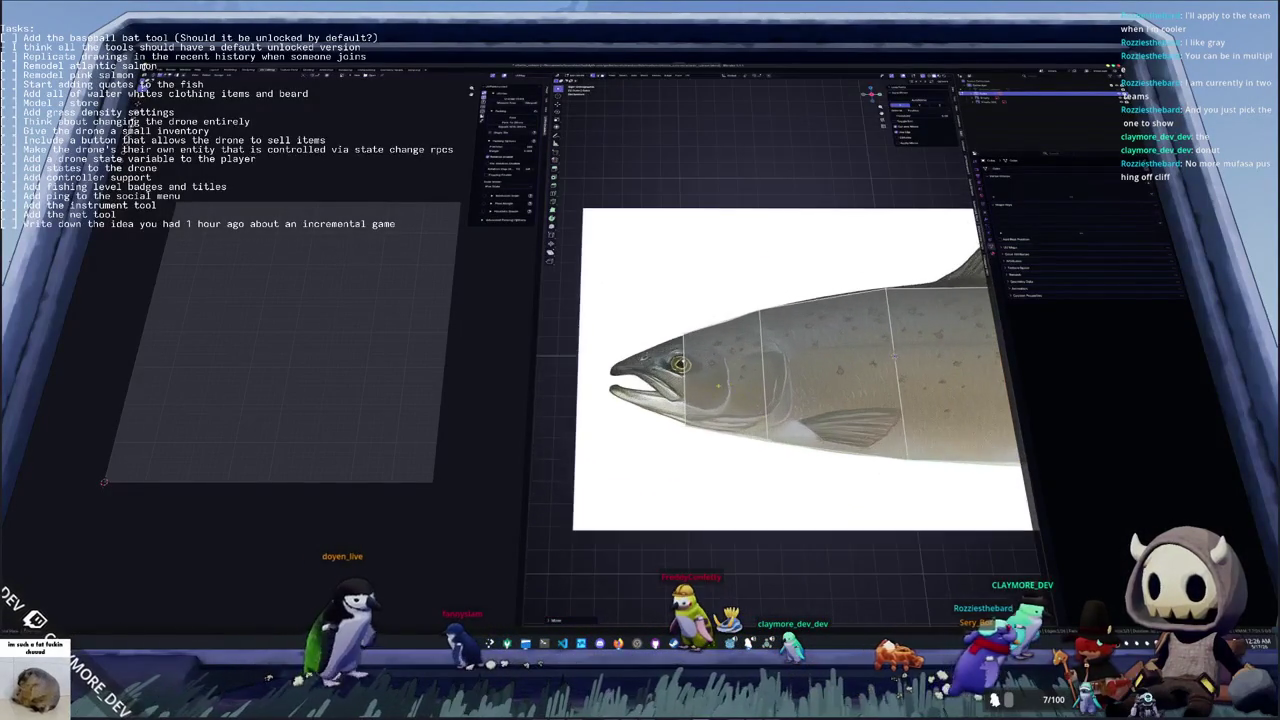
# Move the box's front face vertically to line it up with the salmon's head
pyautogui.moveTo(690, 300); pyautogui.dragTo(703, 265, button='middle')
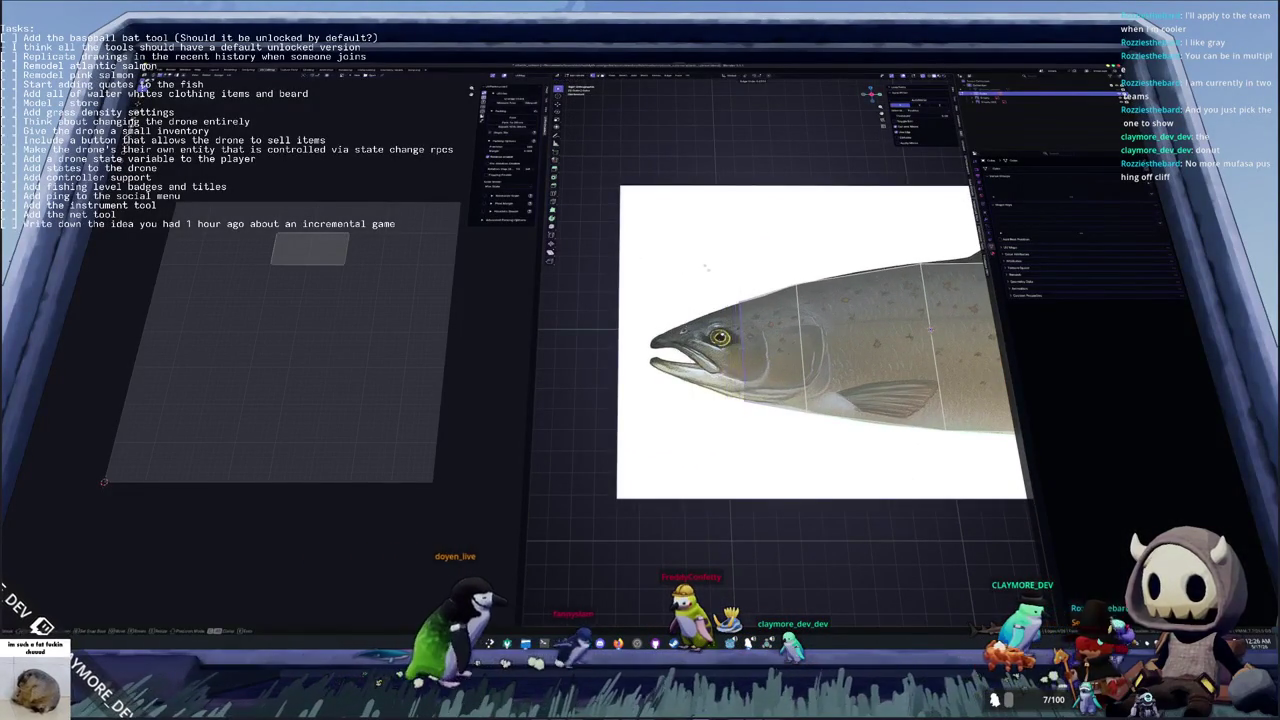
pyautogui.press('g')
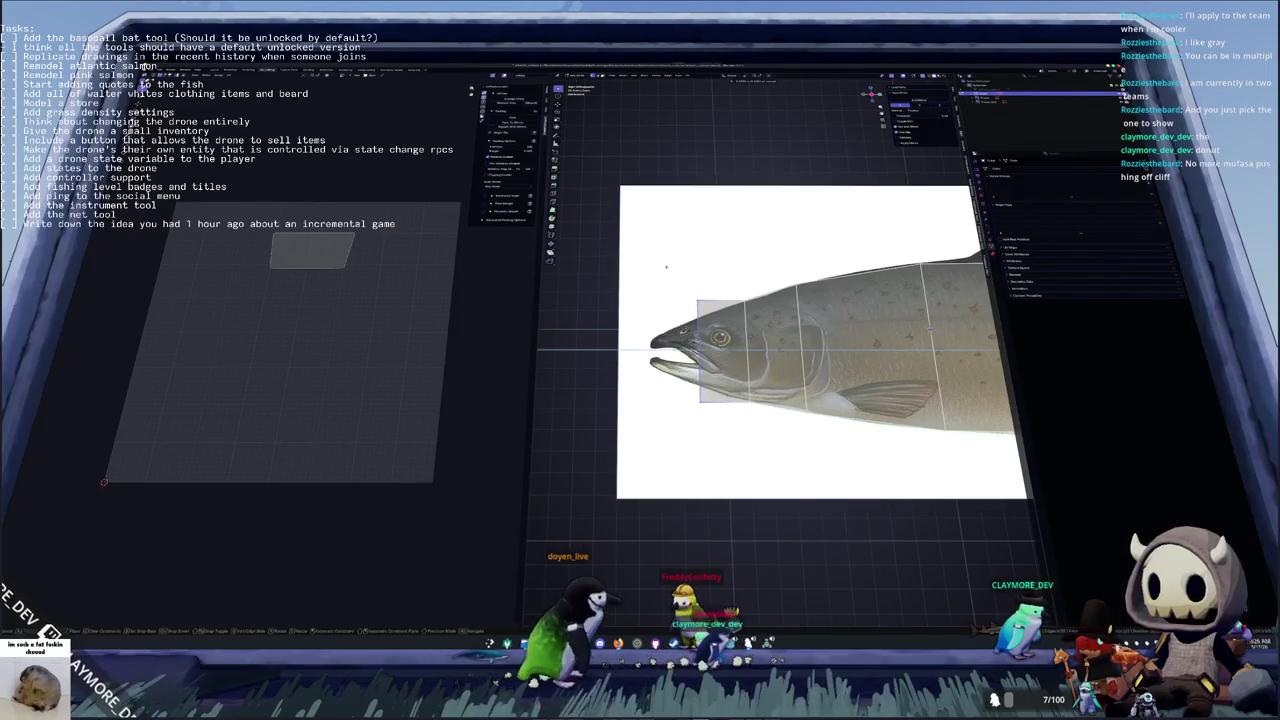
pyautogui.press('z')
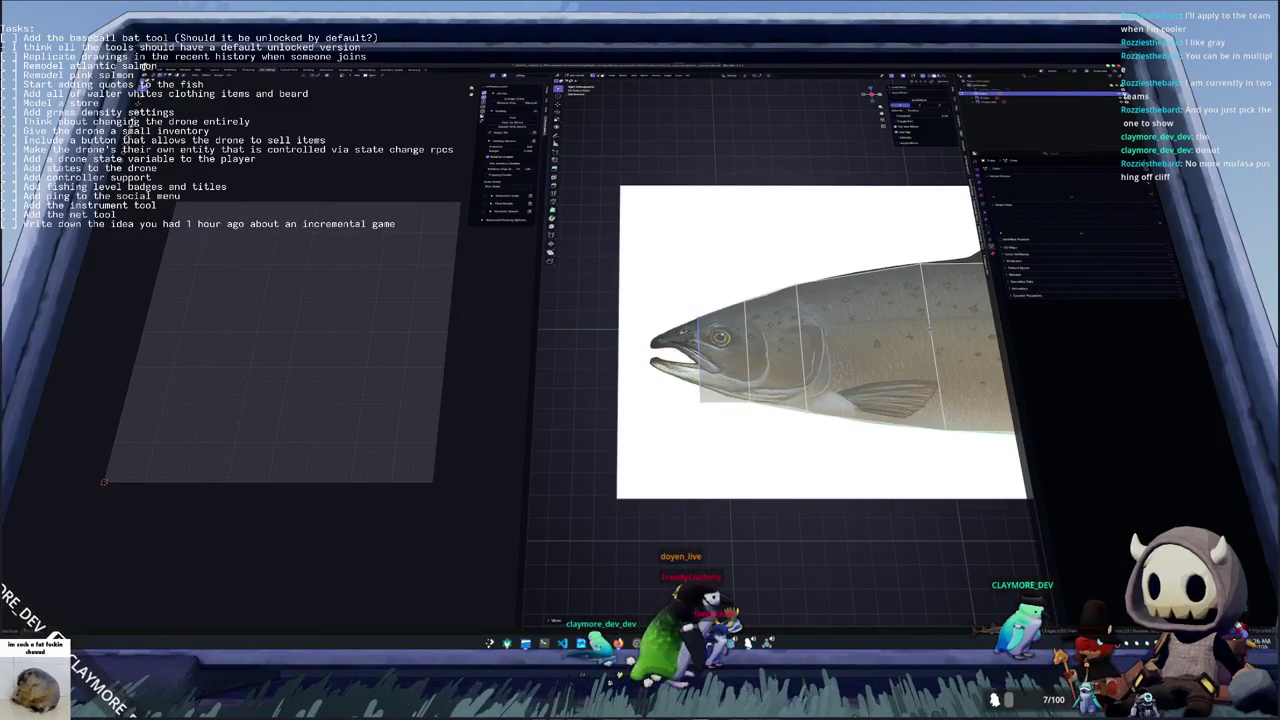
pyautogui.moveTo(752, 425); pyautogui.dragTo(663, 429, button='middle')
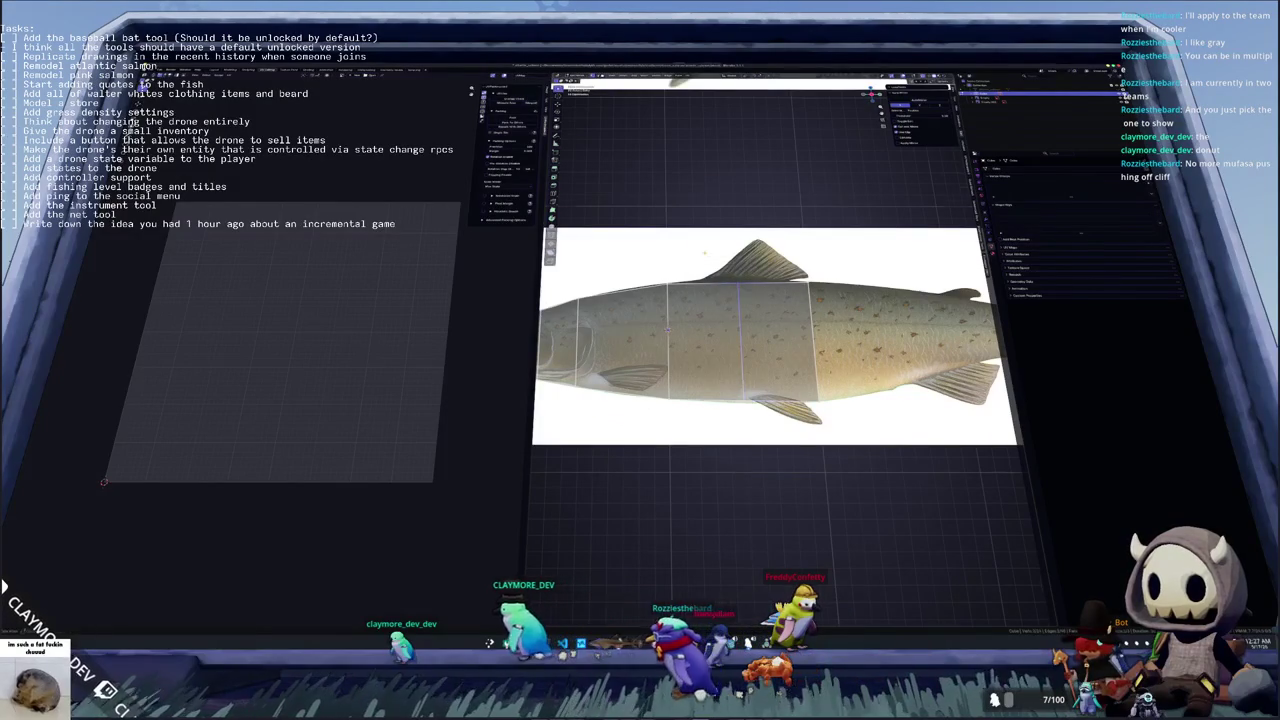
# Extrude a new mesh section toward the salmon's tail, then return to VS Code
pyautogui.scroll(2, 760, 320)
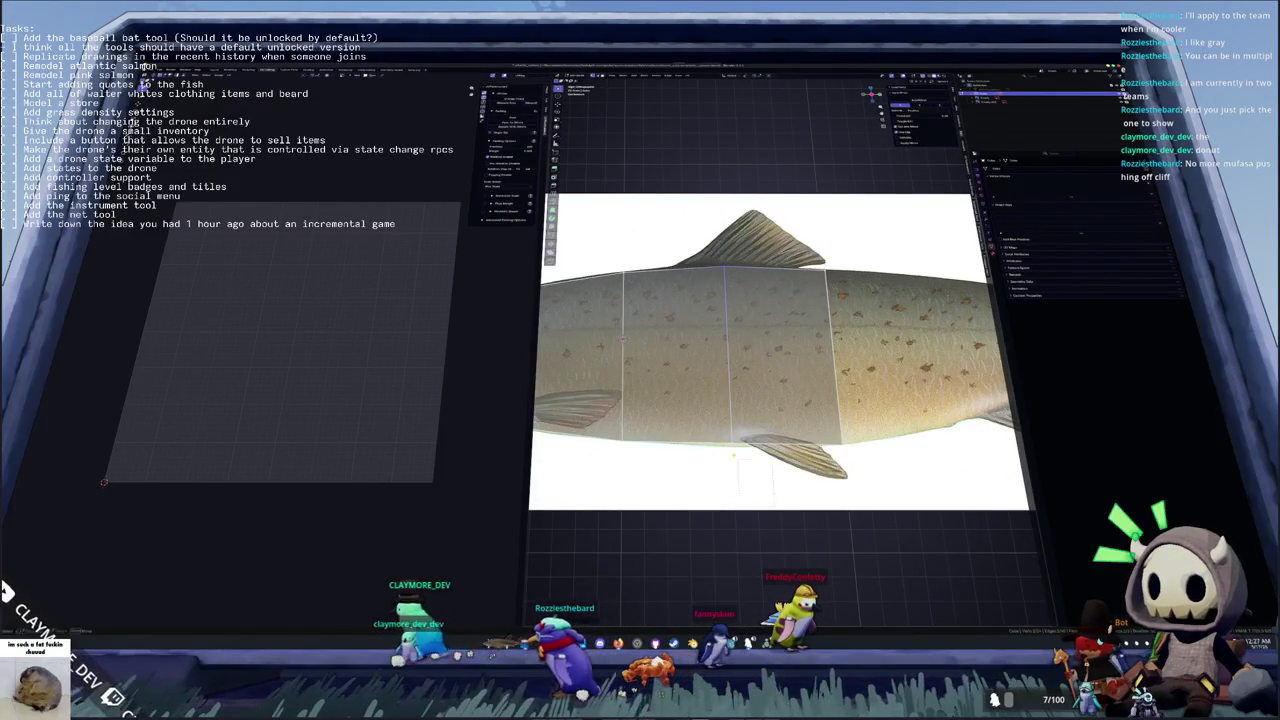
pyautogui.keyDown('shift'); pyautogui.moveTo(760, 350); pyautogui.dragTo(650, 350, button='middle'); pyautogui.keyUp('shift')
pyautogui.press('e')
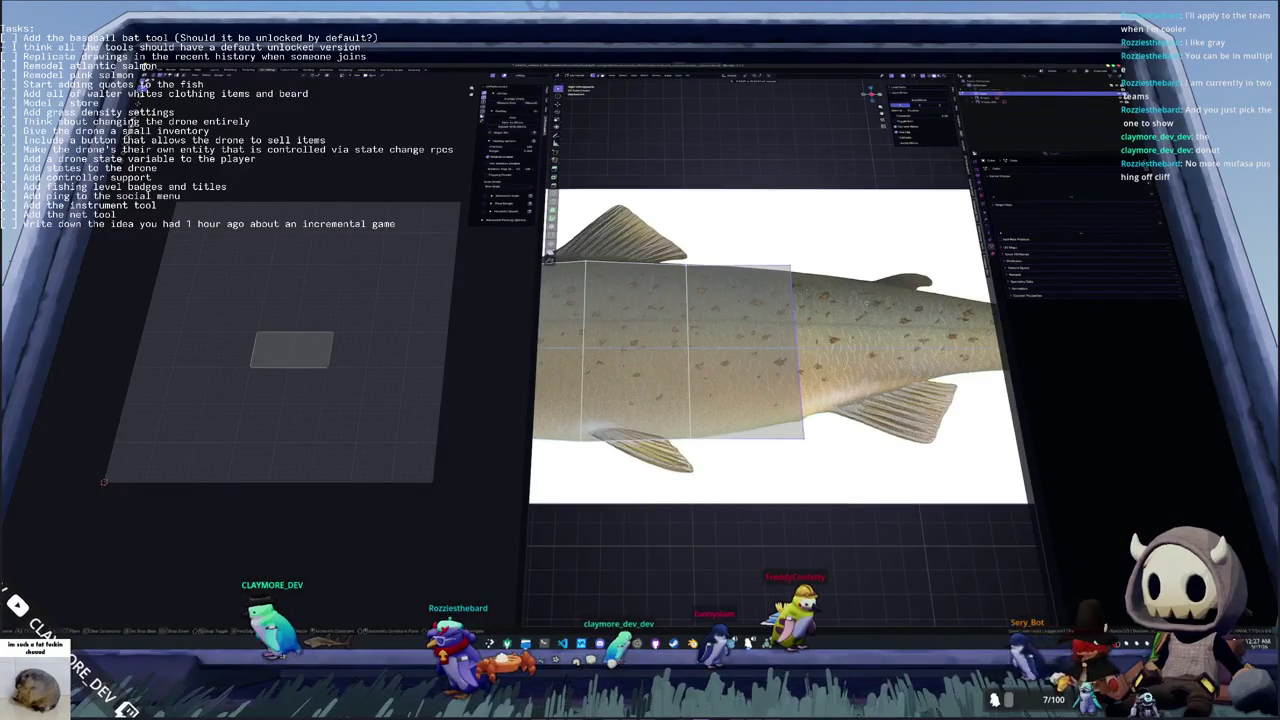
pyautogui.press('e')
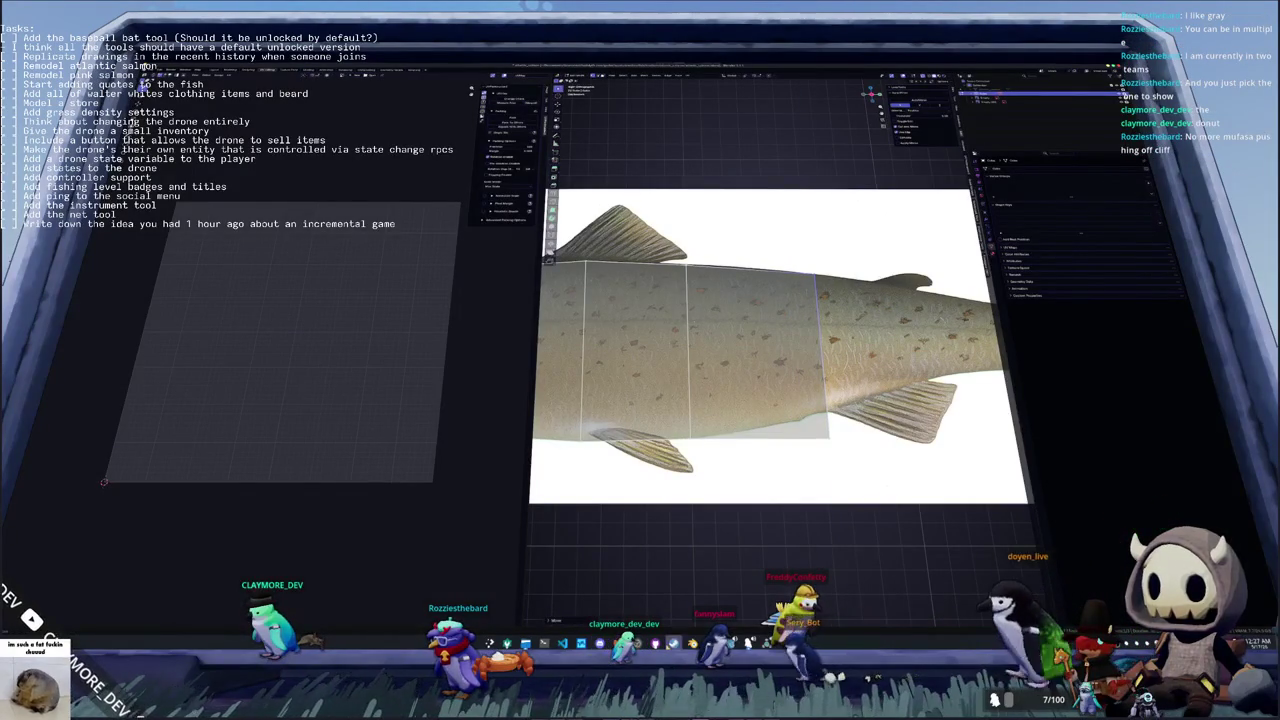
pyautogui.hotkey('alt', 'Tab')
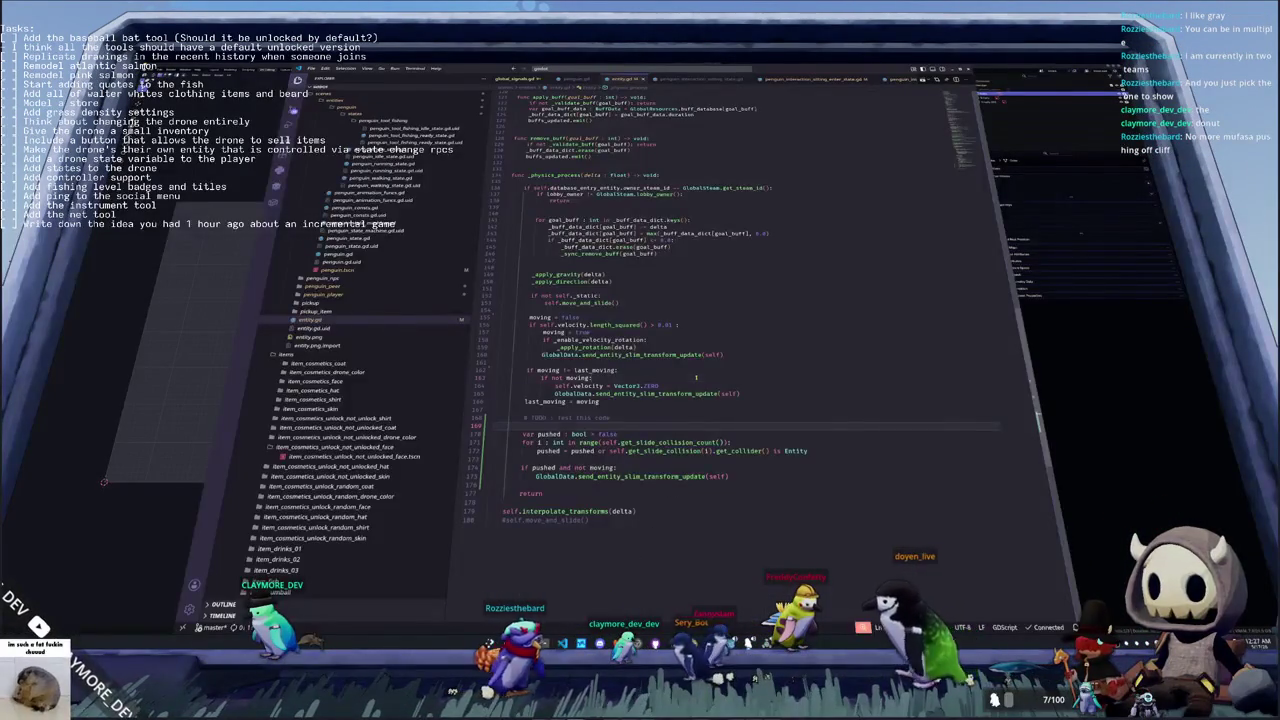
# Open penguin_interaction_sitting_state.gd and add 'if is_instance_valid(blackboard.cached_interaction):' after super(delta)
pyautogui.hotkey('ctrl', 'p')
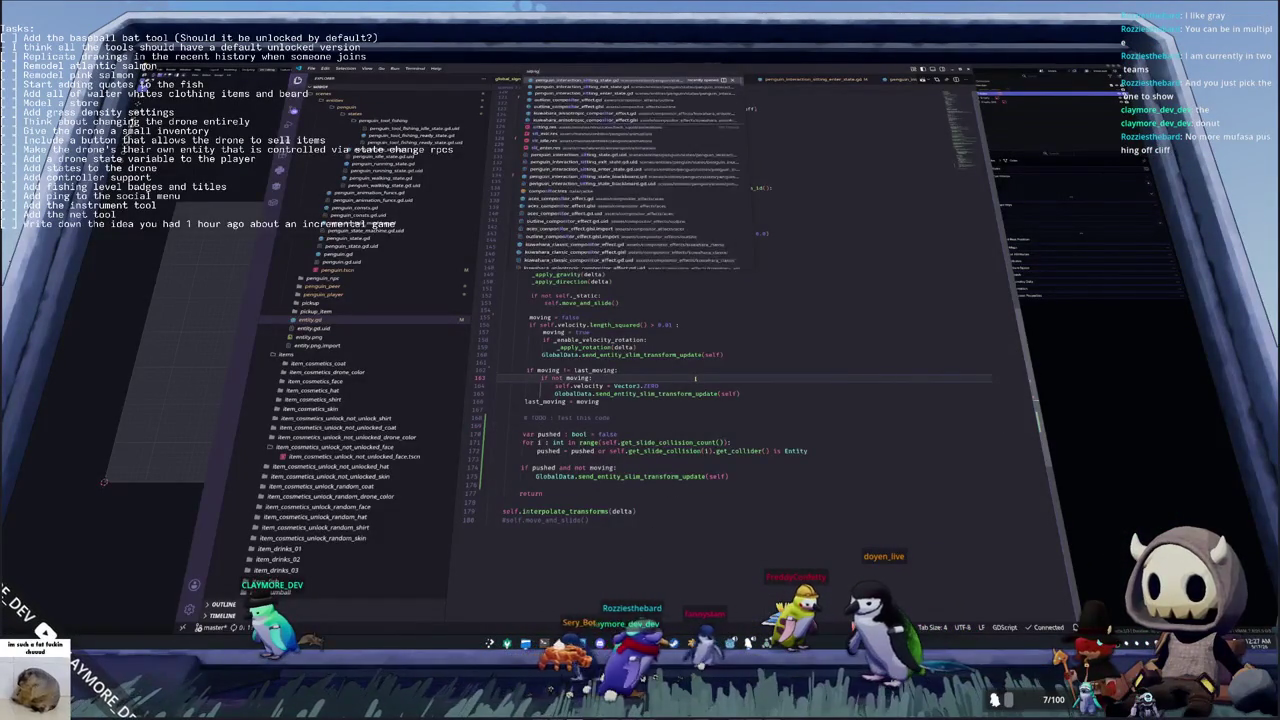
pyautogui.write('state')
pyautogui.press('Return')
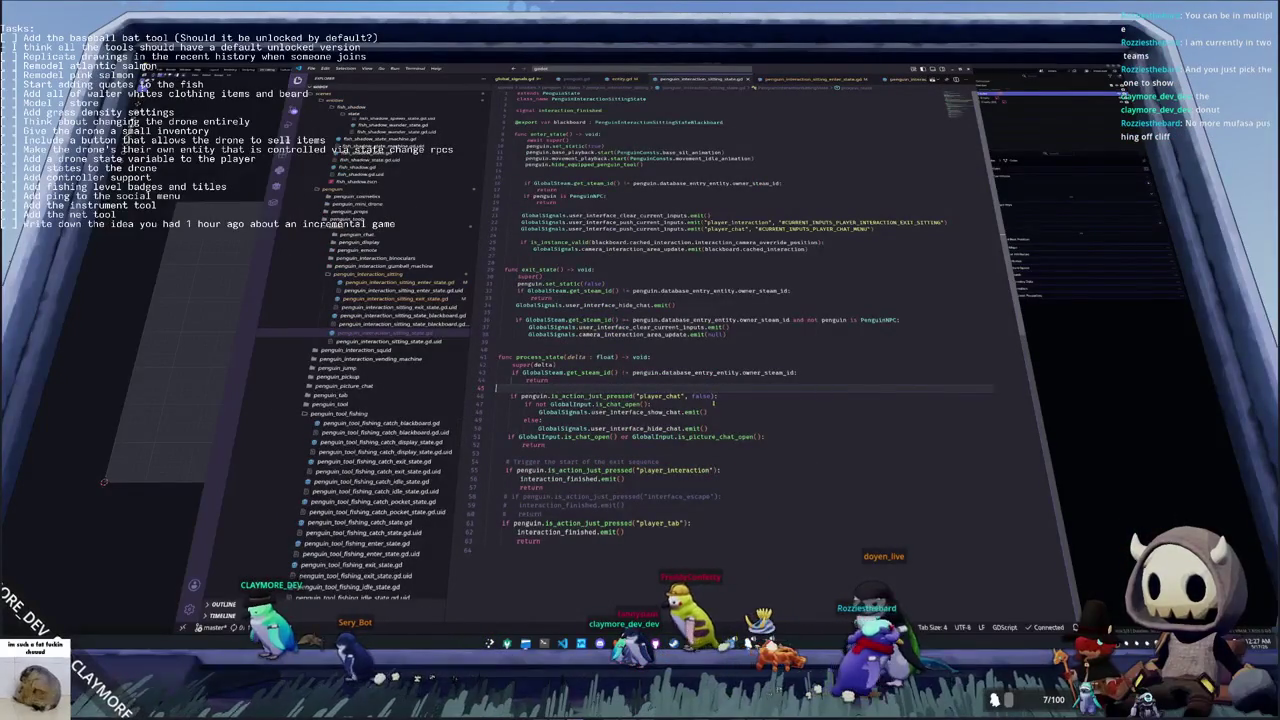
pyautogui.click(580, 365)
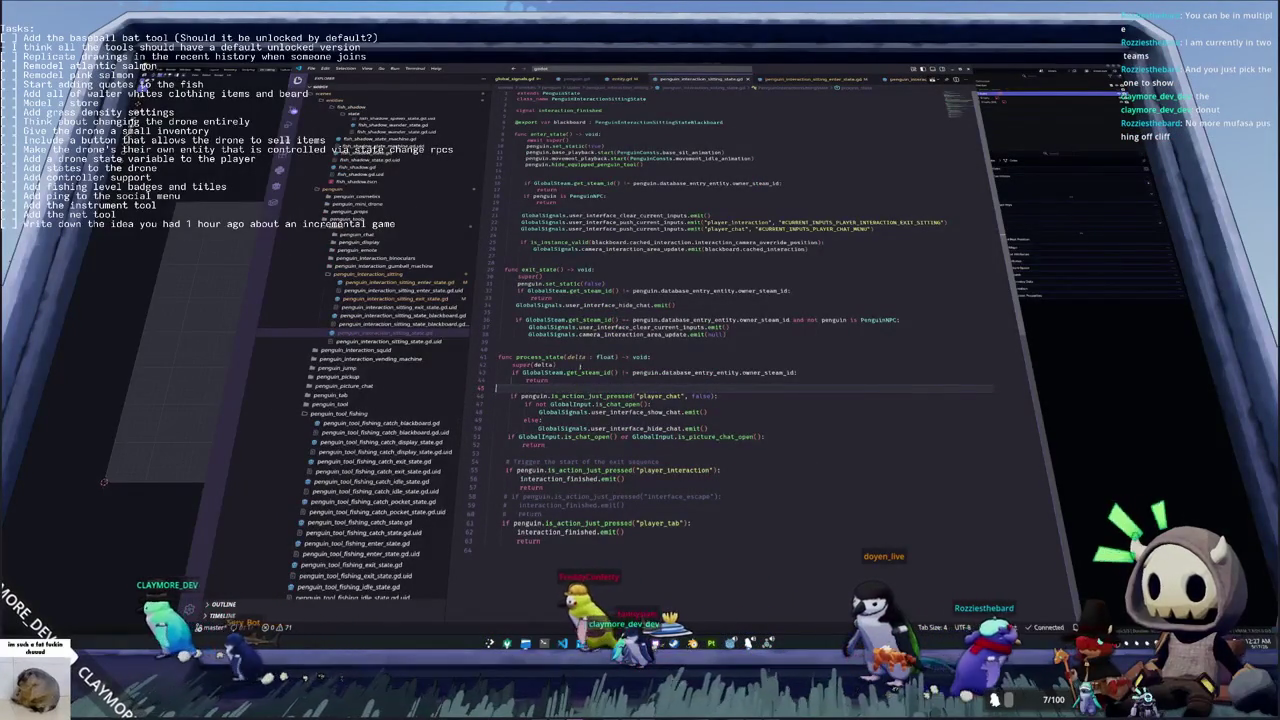
pyautogui.press('Return')
pyautogui.press('Return')
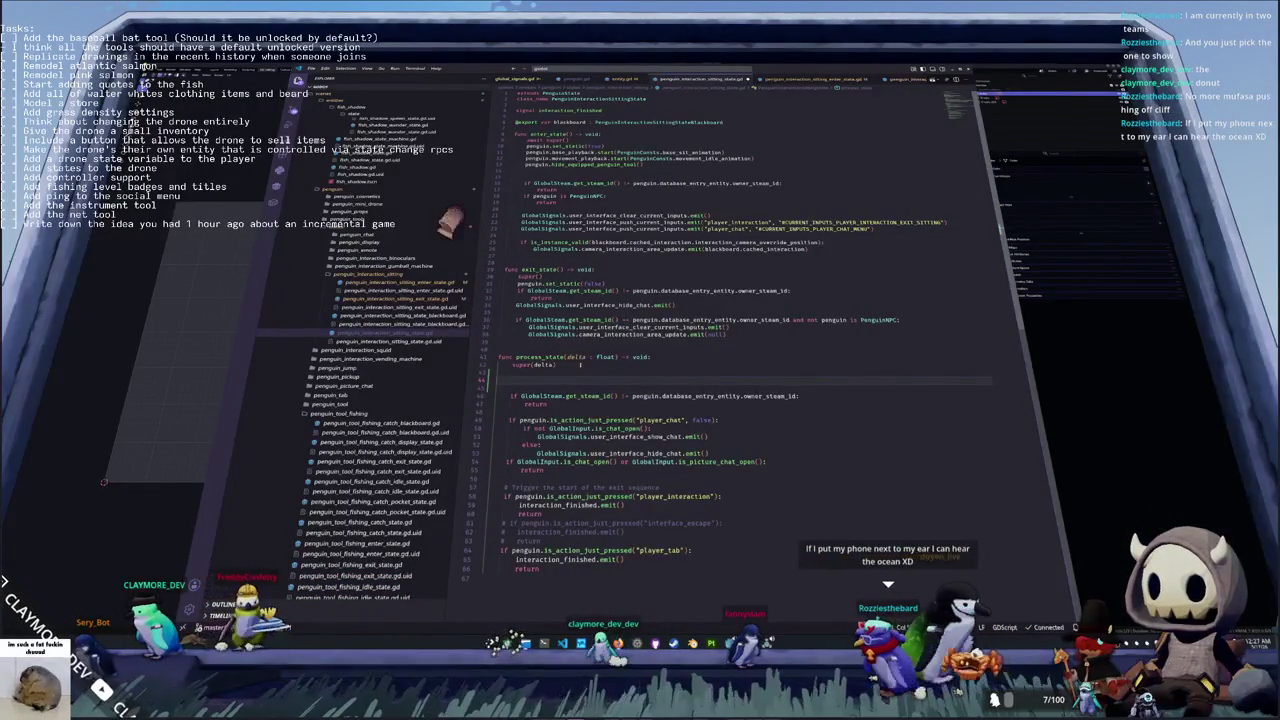
pyautogui.write('if is_instance_val')
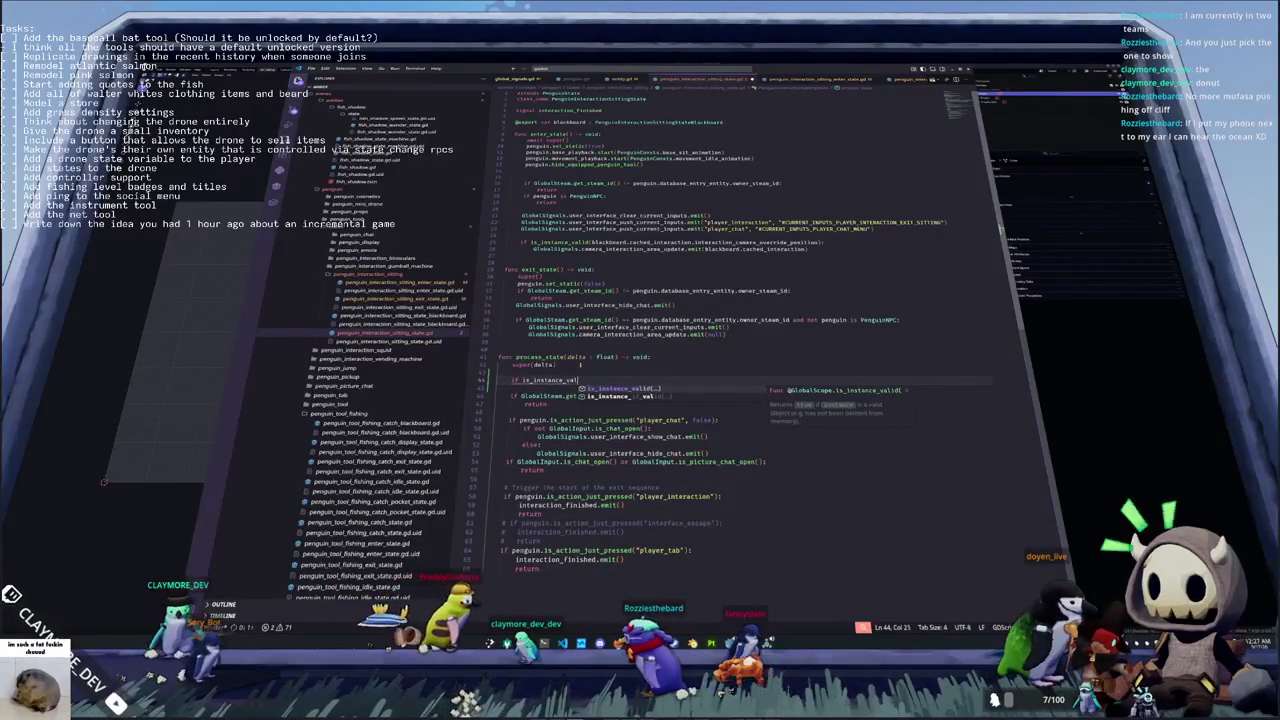
pyautogui.press('Return')
pyautogui.write('blackboard.cached_interaction')
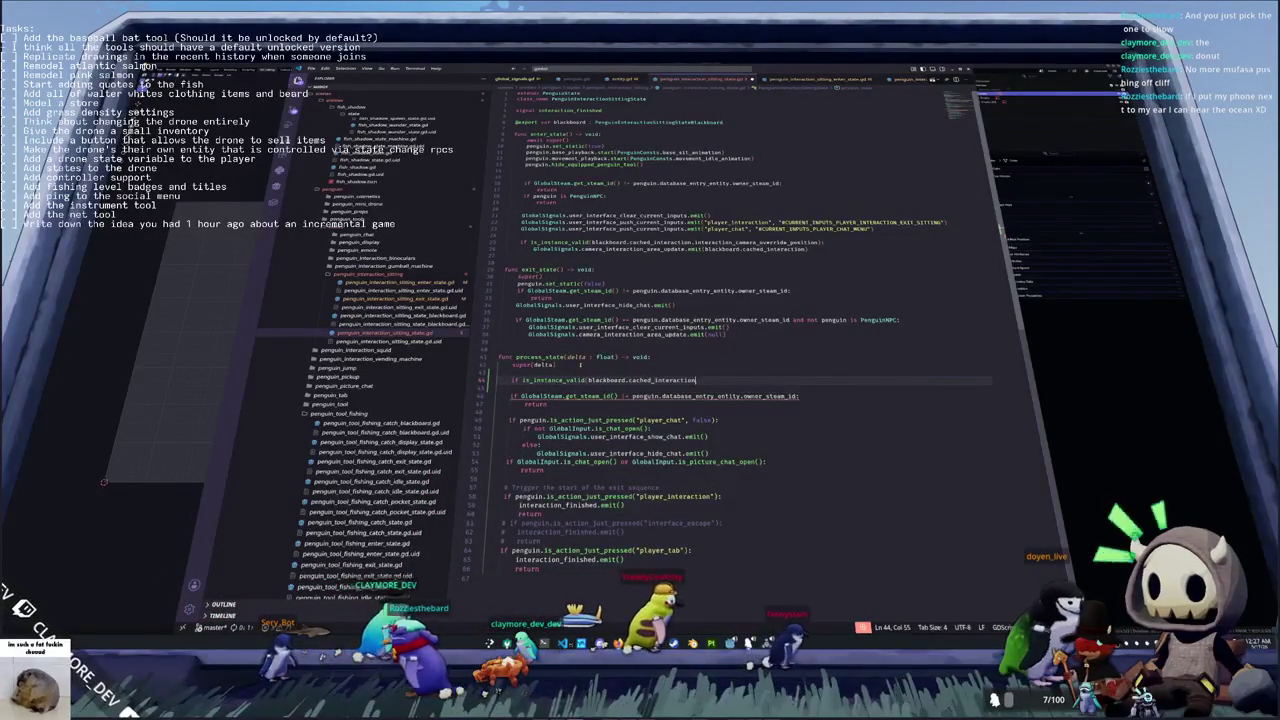
pyautogui.write('):')
pyautogui.press('Return')
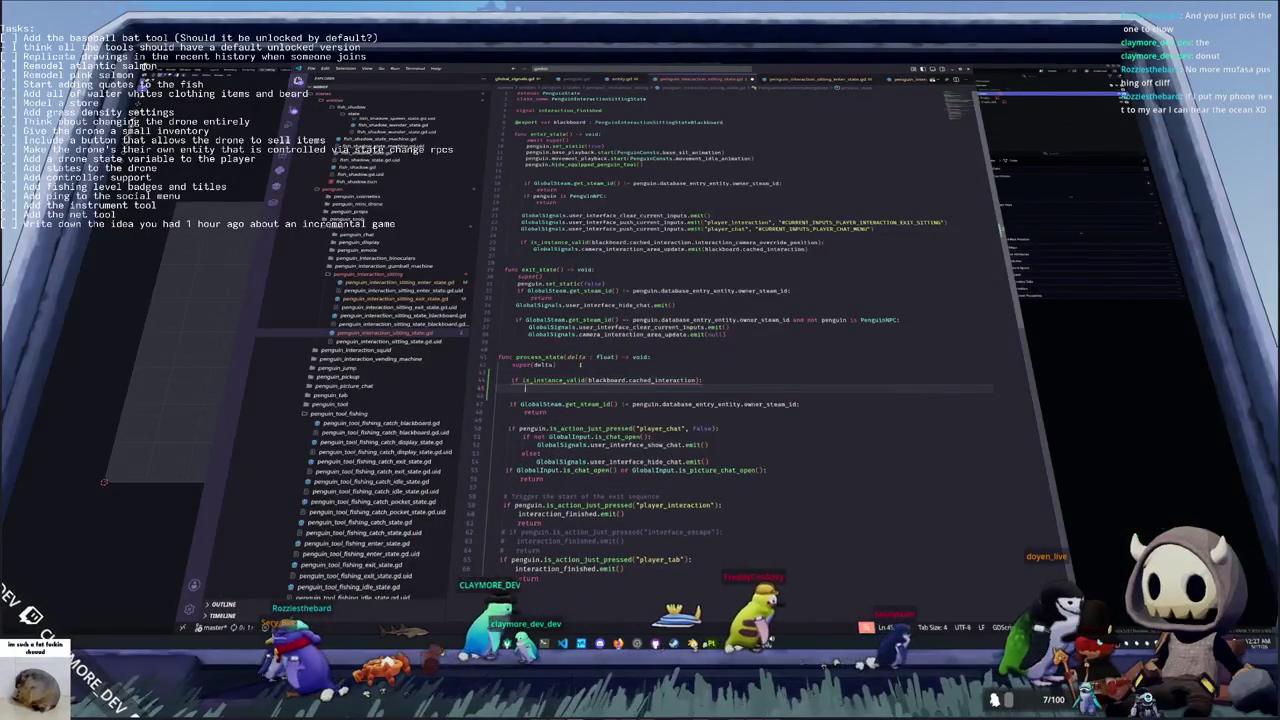
# Set penguin.global_transform to the interaction_position_marker's global_transform inside the check
pyautogui.write('penguin.g')
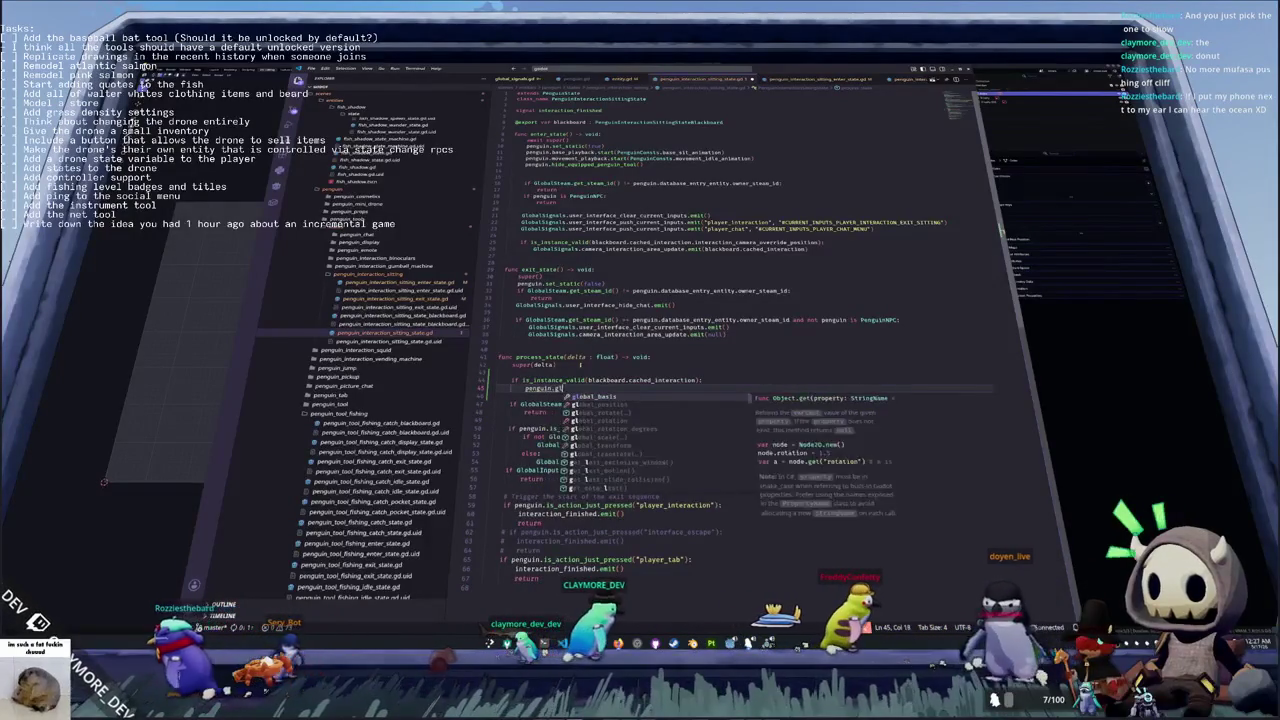
pyautogui.write('lobal_transform =')
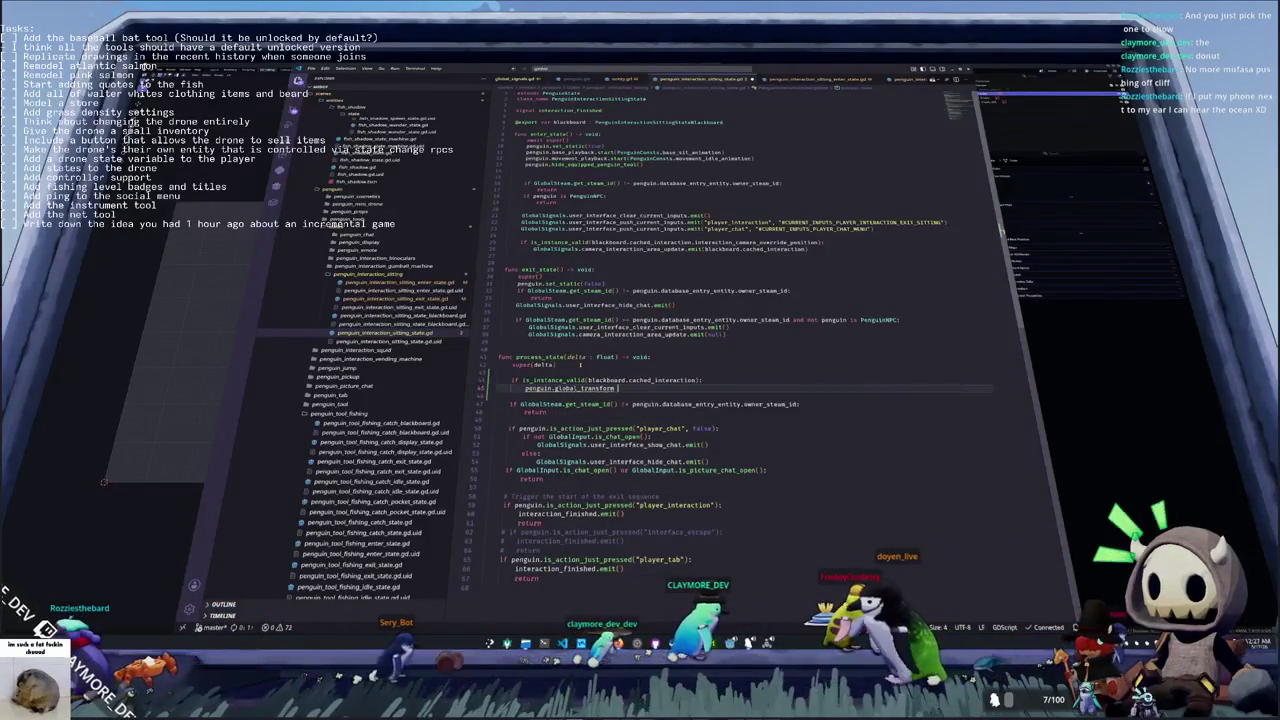
pyautogui.press('BackSpace')
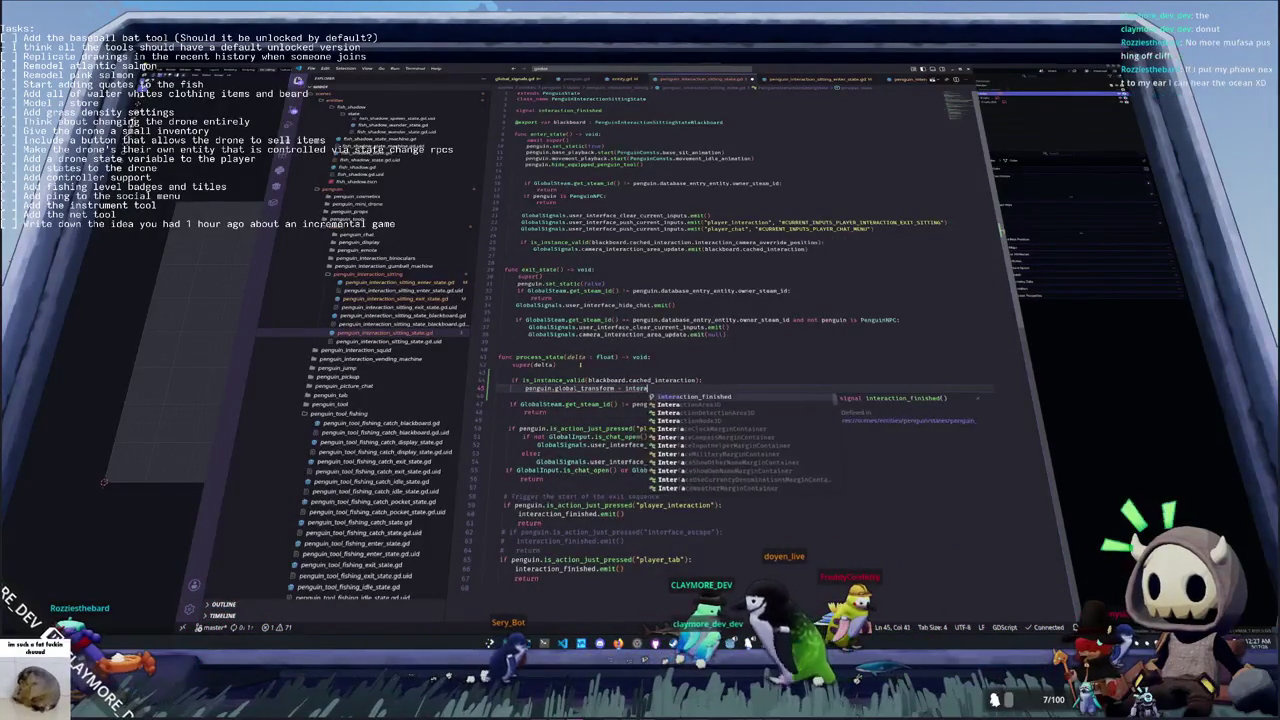
pyautogui.press('Escape')
pyautogui.write('blackboard.cached_interaction.')
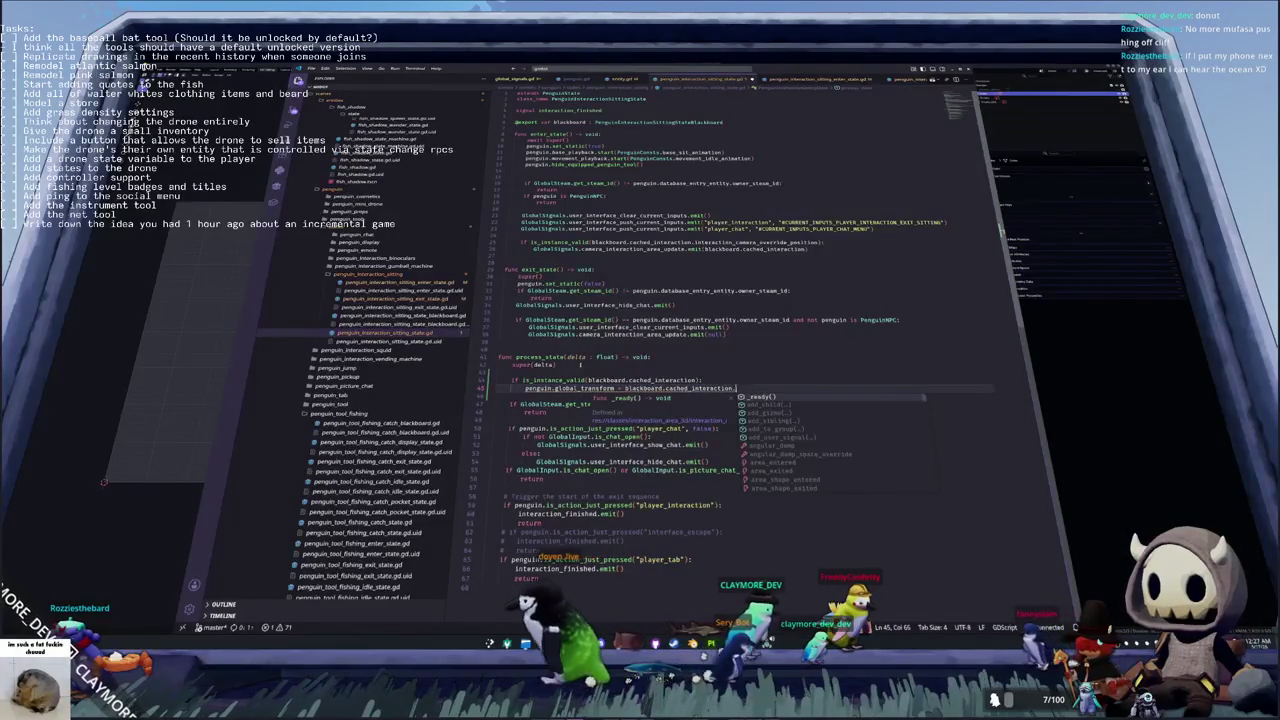
pyautogui.write('interaction')
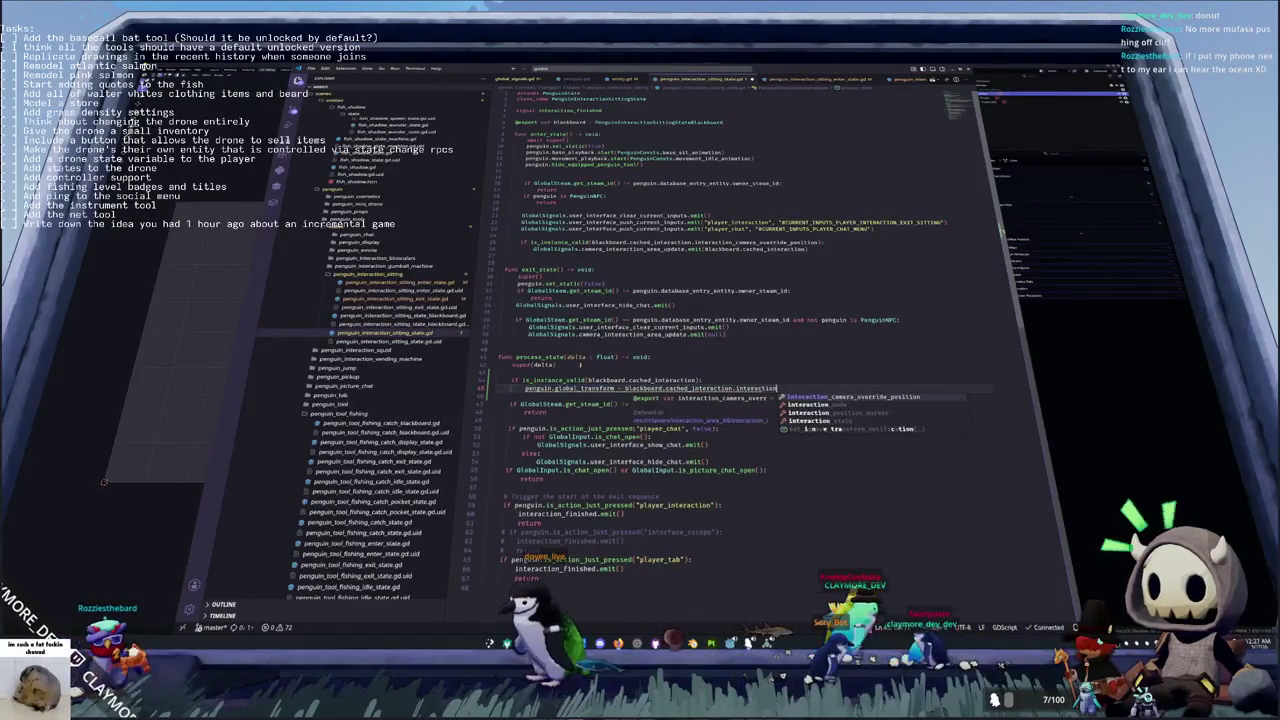
pyautogui.press('Down')
pyautogui.press('Down')
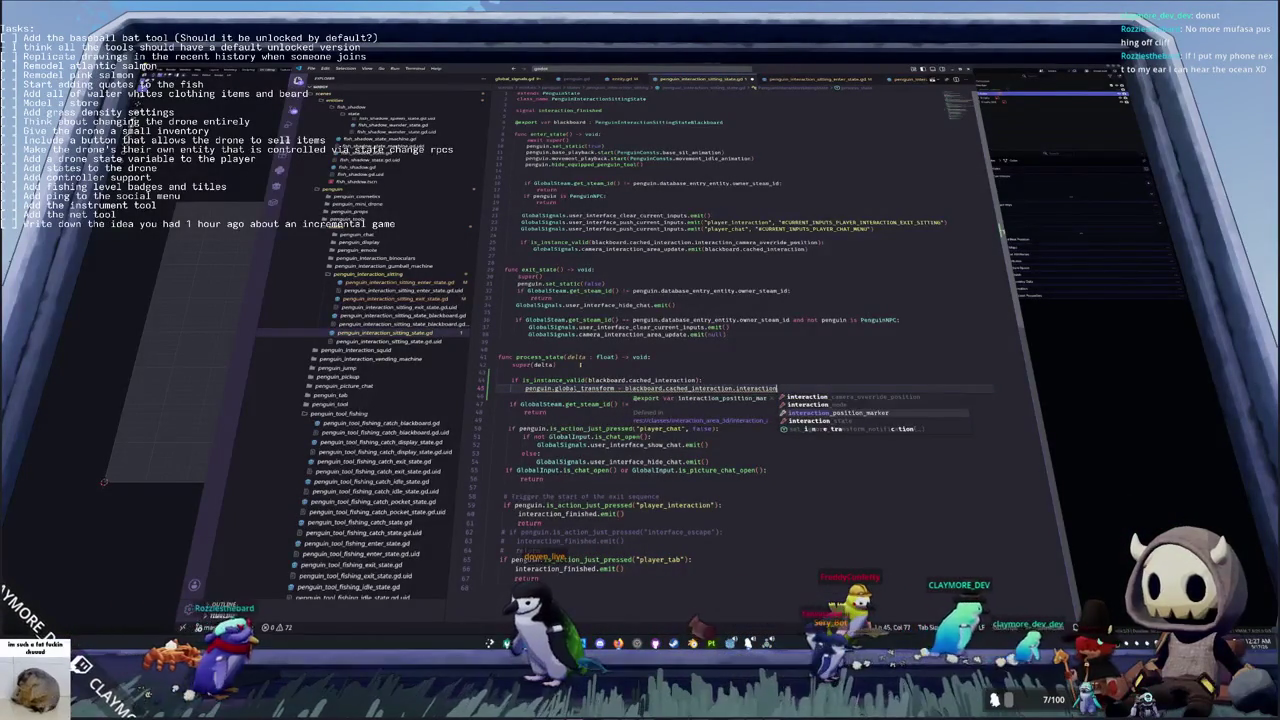
pyautogui.press('Return')
pyautogui.write('.global_tra')
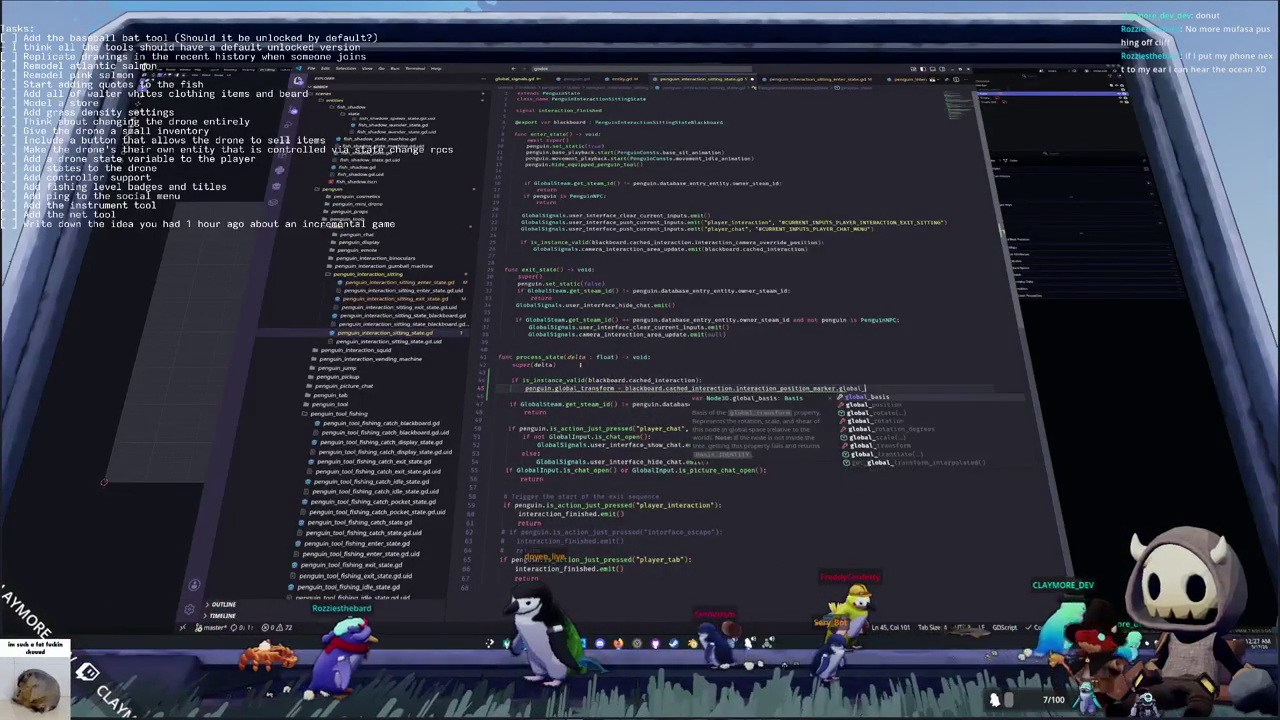
pyautogui.press('Return')
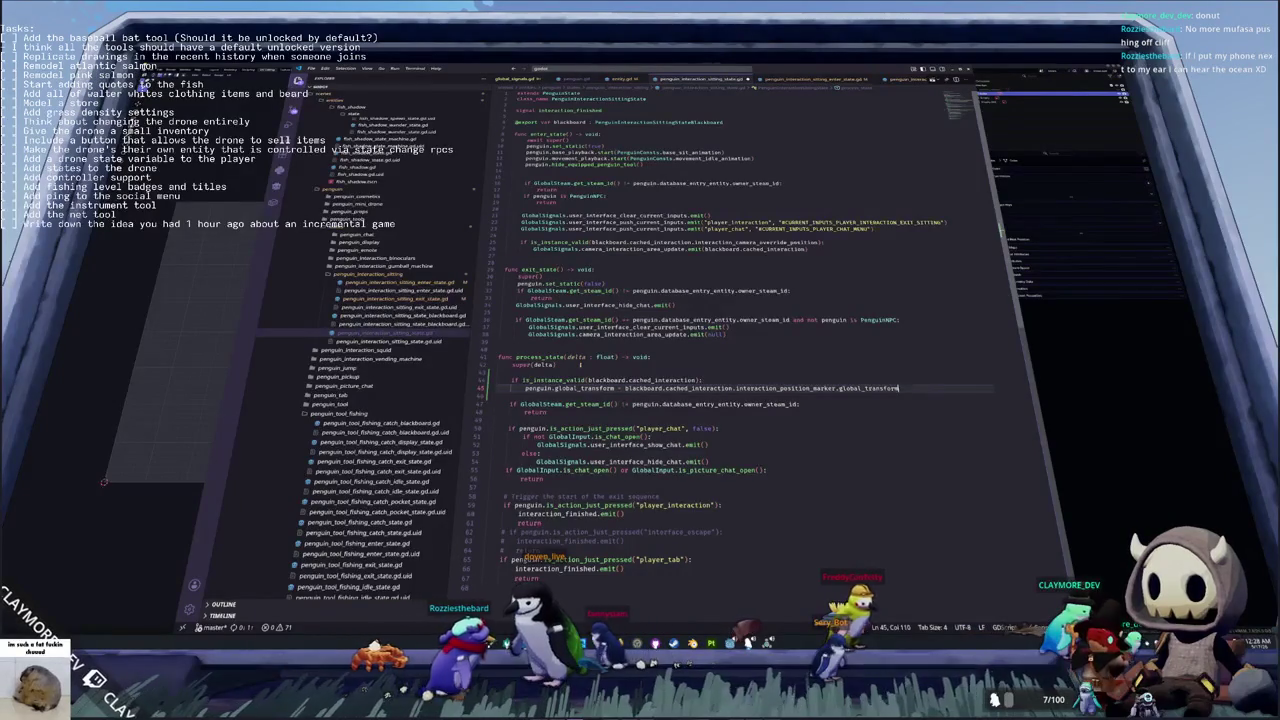
pyautogui.press('Down')
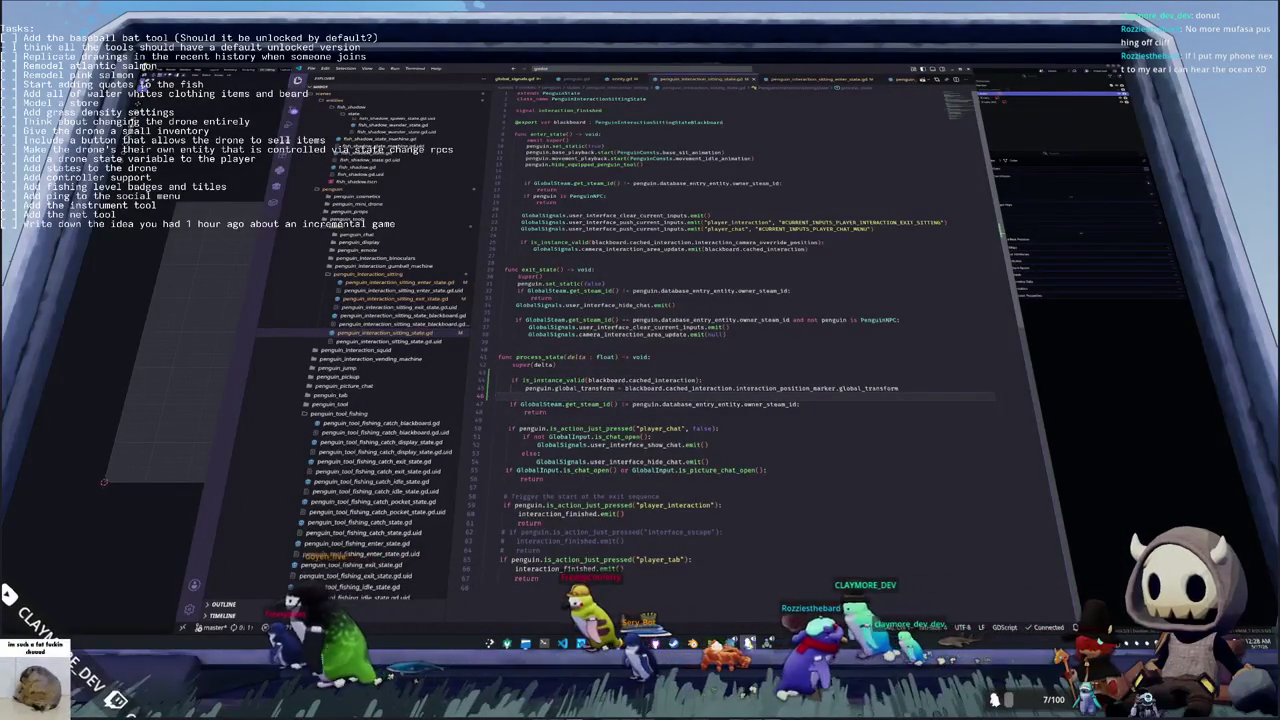
# Switch to the running game and open the Audio settings from the pause menu
pyautogui.hotkey('alt', 'Tab')
pyautogui.press('Escape')
pyautogui.click(640, 350)
pyautogui.click(780, 177)
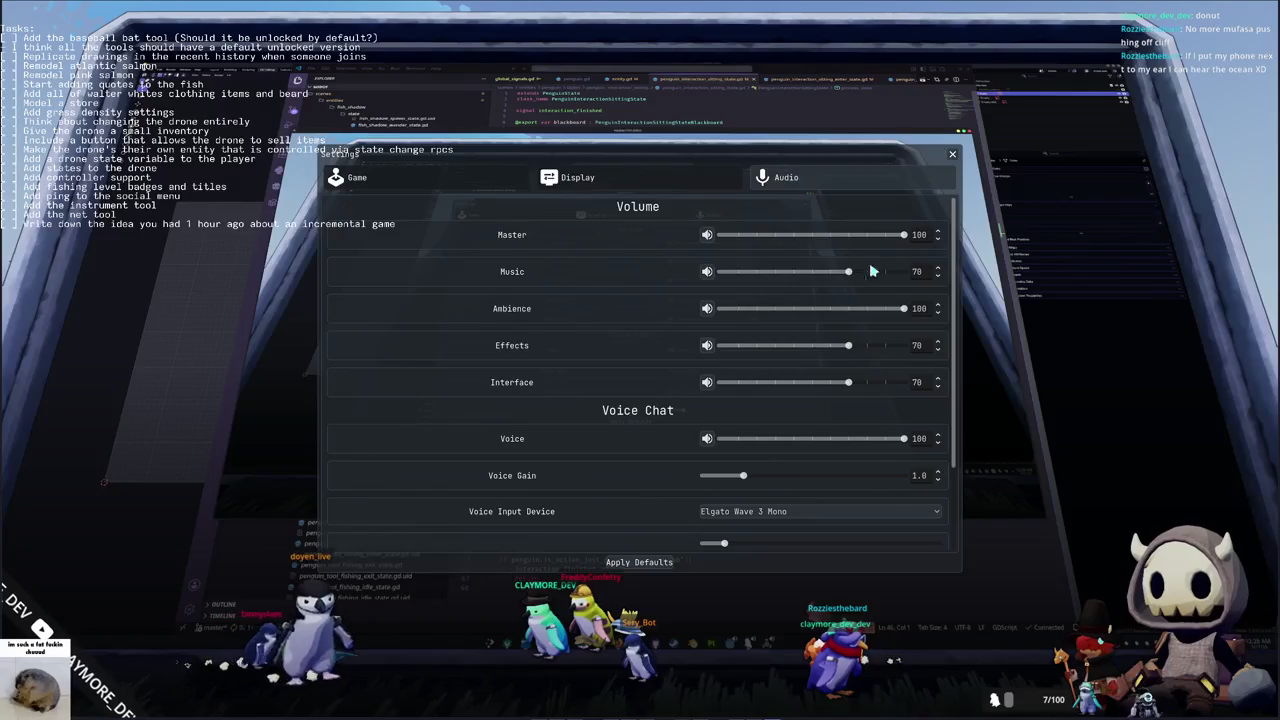
# Raise the Effects and Interface volumes to 100, then close Settings and the pause menu
pyautogui.moveTo(848, 345); pyautogui.dragTo(906, 345)
pyautogui.moveTo(848, 382); pyautogui.dragTo(900, 385)
pyautogui.press('Escape')
pyautogui.click(682, 331)
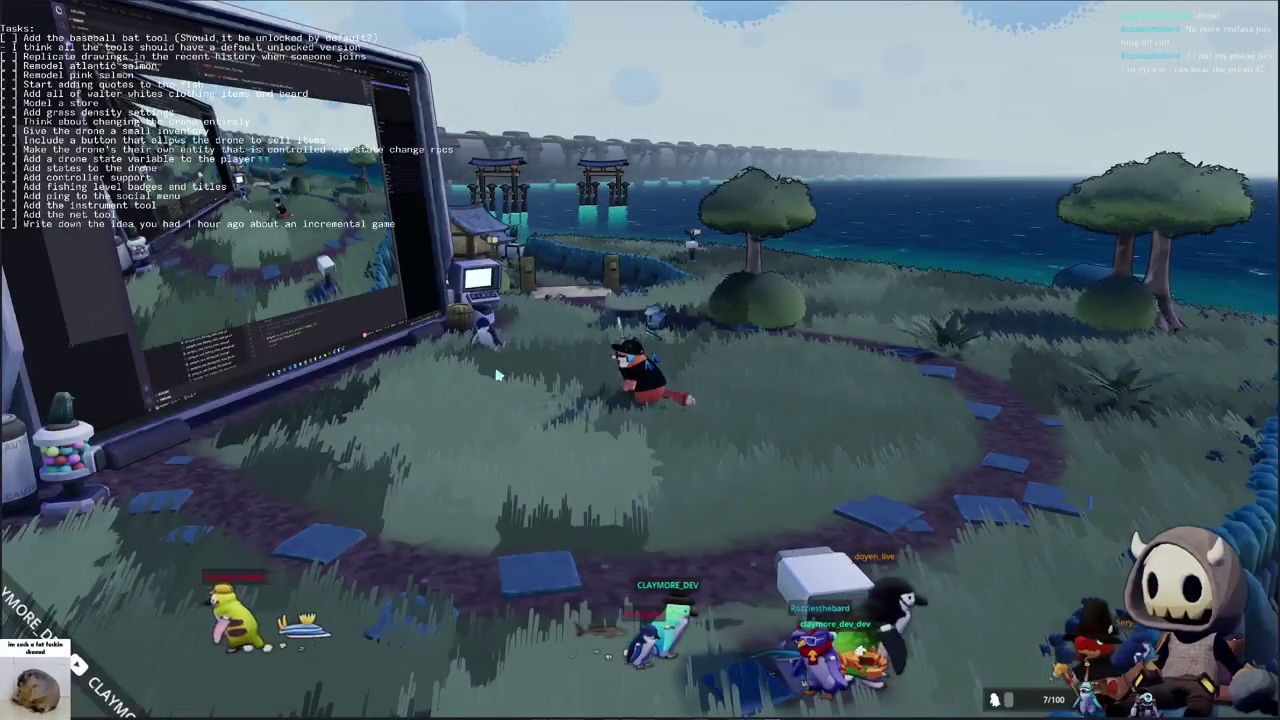
# Equip the black-and-white Baby Penguin skin from the inventory's Penguin page
pyautogui.press('Tab')
pyautogui.click(680, 17)
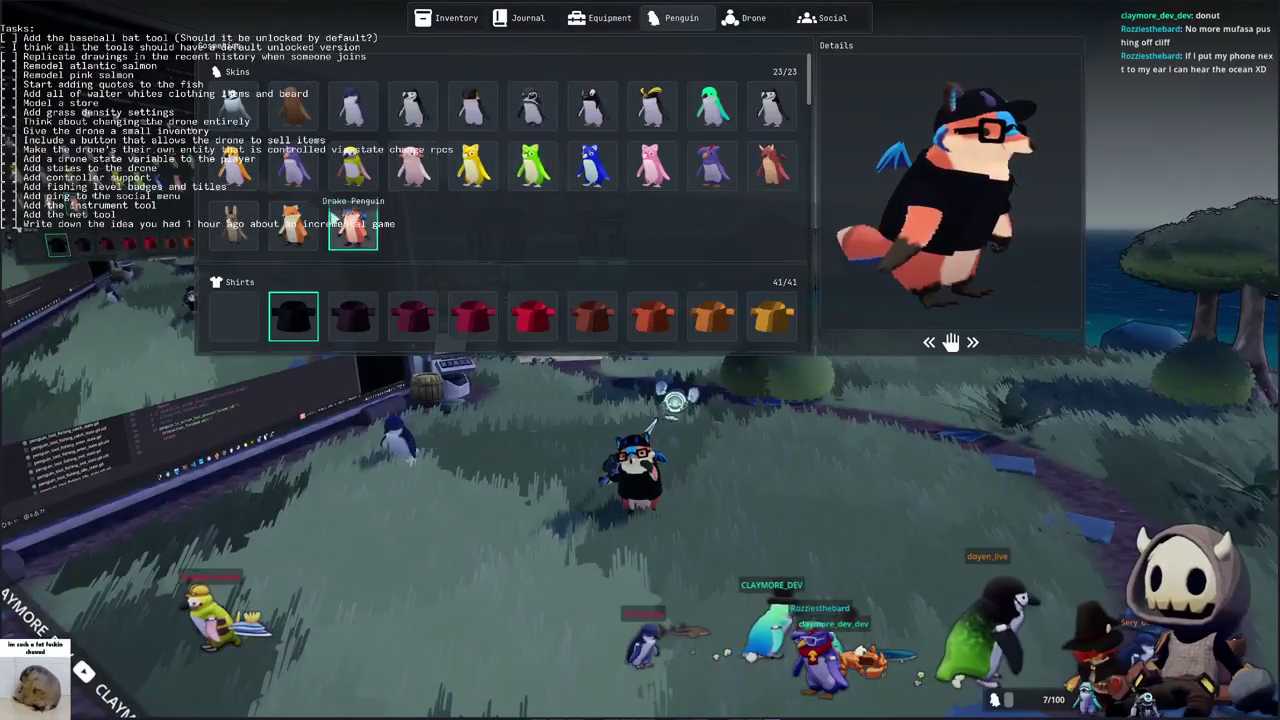
pyautogui.click(293, 105)
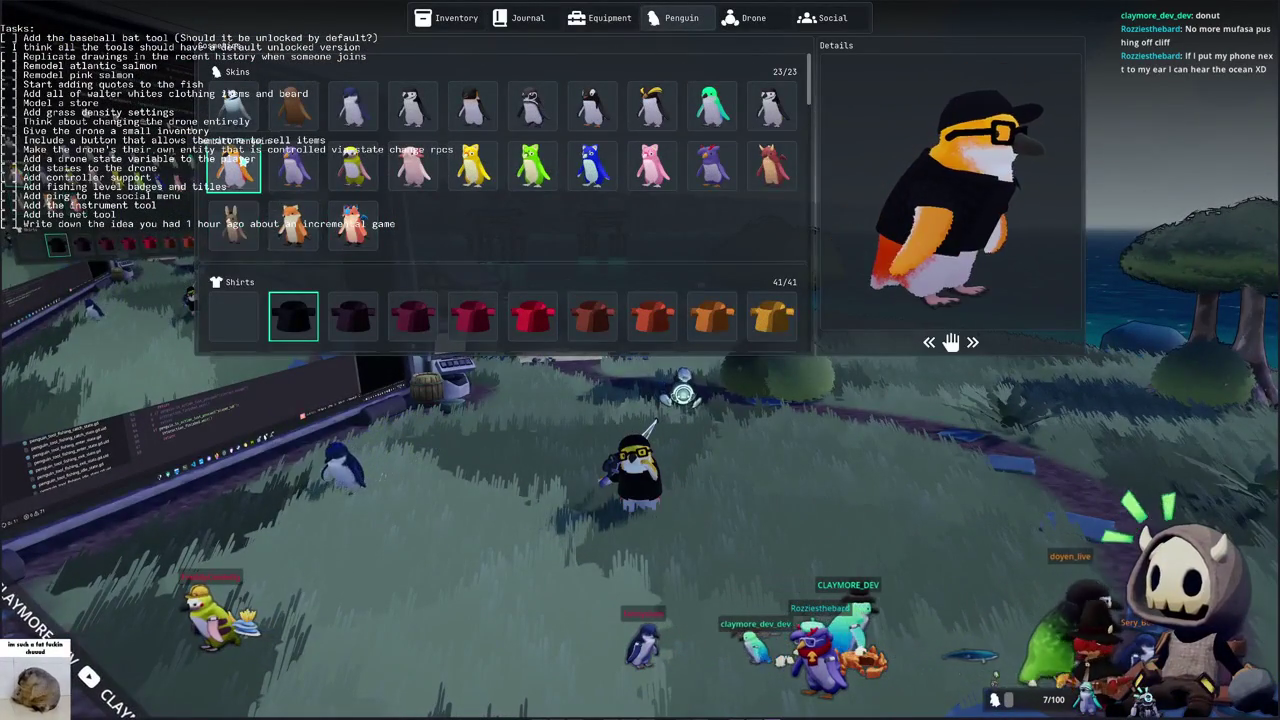
pyautogui.click(252, 113)
pyautogui.press('Tab')
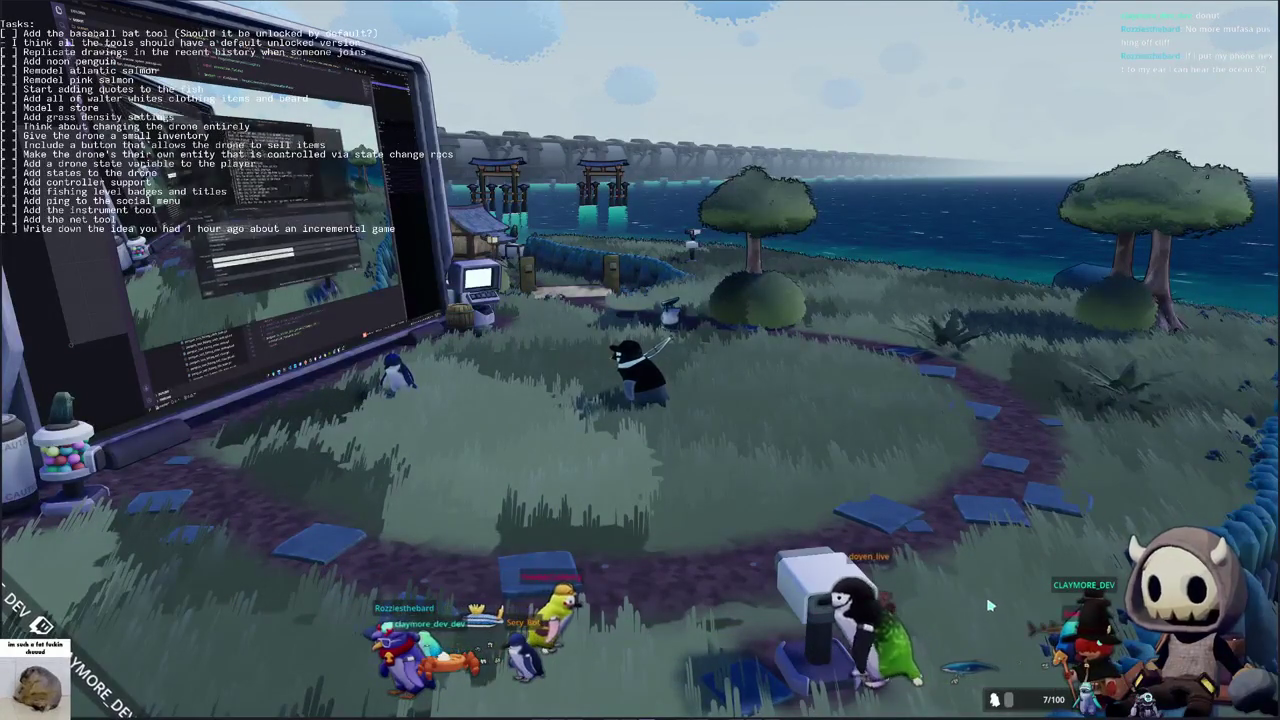
# Turn toward the ocean and cast the fishing line
pyautogui.moveTo(970, 420); pyautogui.dragTo(727, 403, button='right')
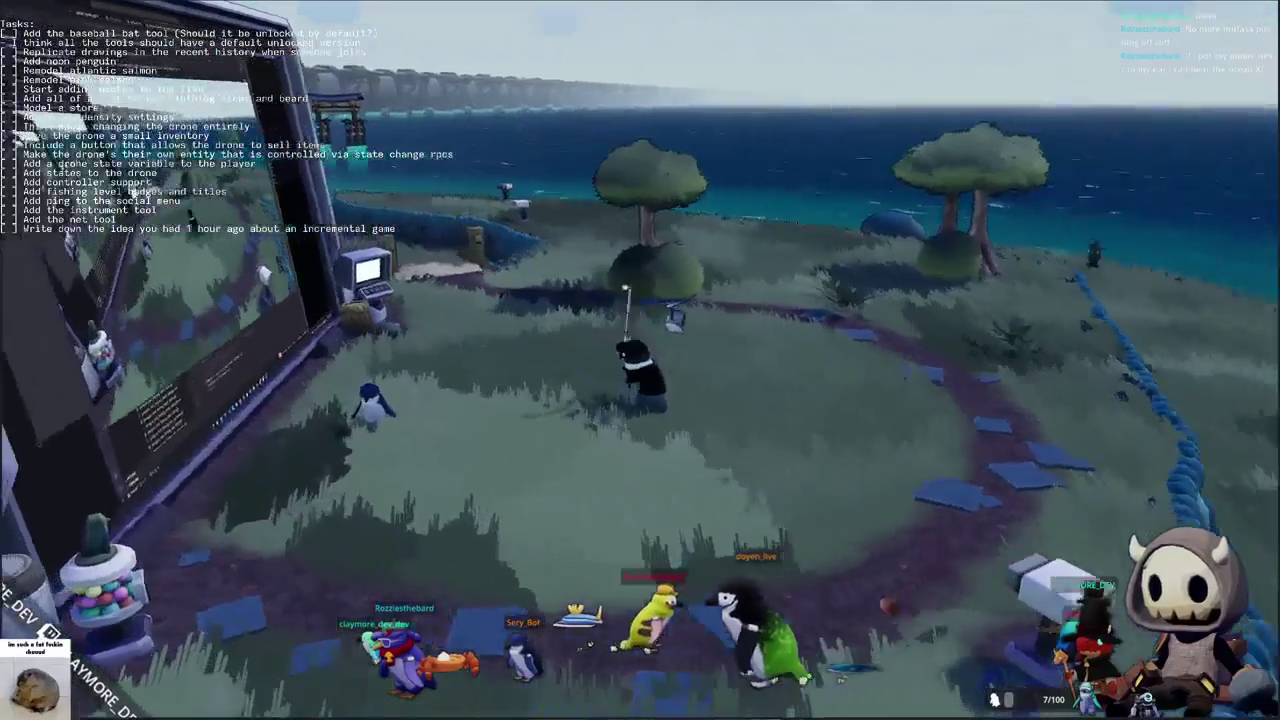
pyautogui.click(727, 403)
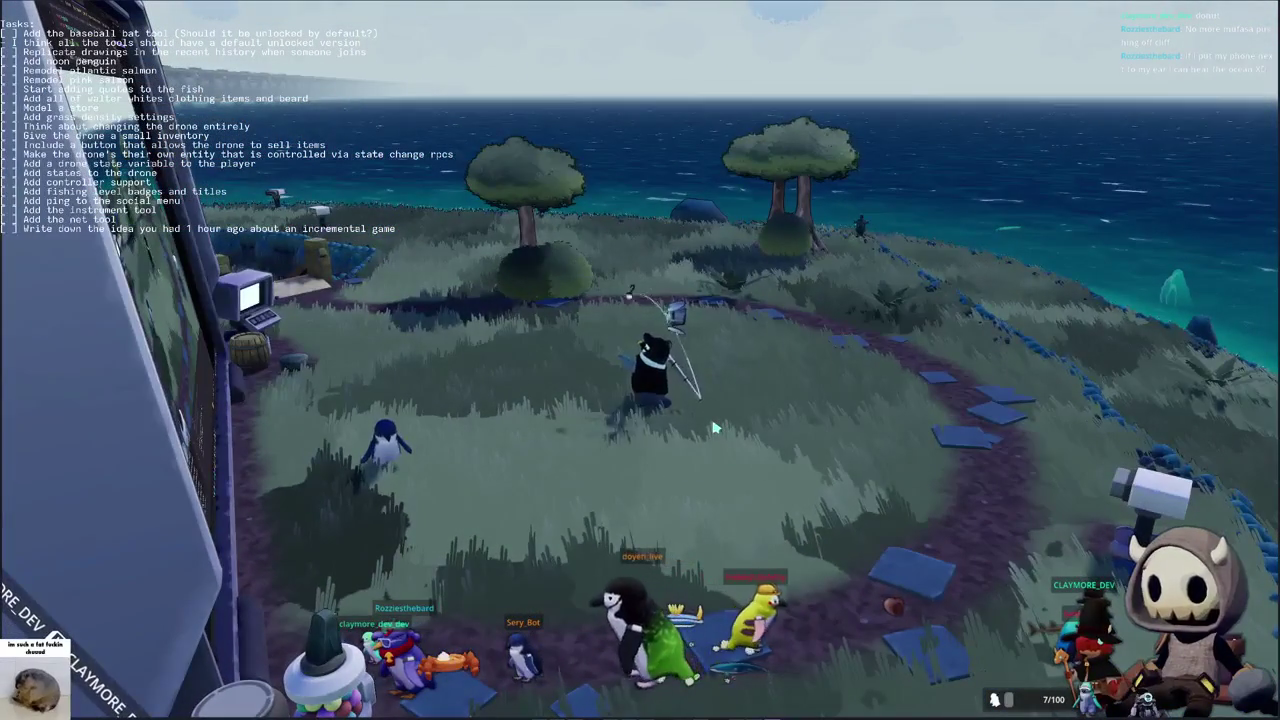
pyautogui.moveTo(700, 428)
pyautogui.mouseDown(button='right')
pyautogui.moveTo(880, 400)
pyautogui.moveTo(1160, 400)
pyautogui.mouseUp(button='right')
# Swing the camera round and zoom in close on the giant in-game screen
pyautogui.moveTo(640, 400)
pyautogui.mouseDown(button='right')
pyautogui.moveTo(860, 380)
pyautogui.moveTo(1200, 380)
pyautogui.mouseUp(button='right')
pyautogui.scroll(3, 640, 400)
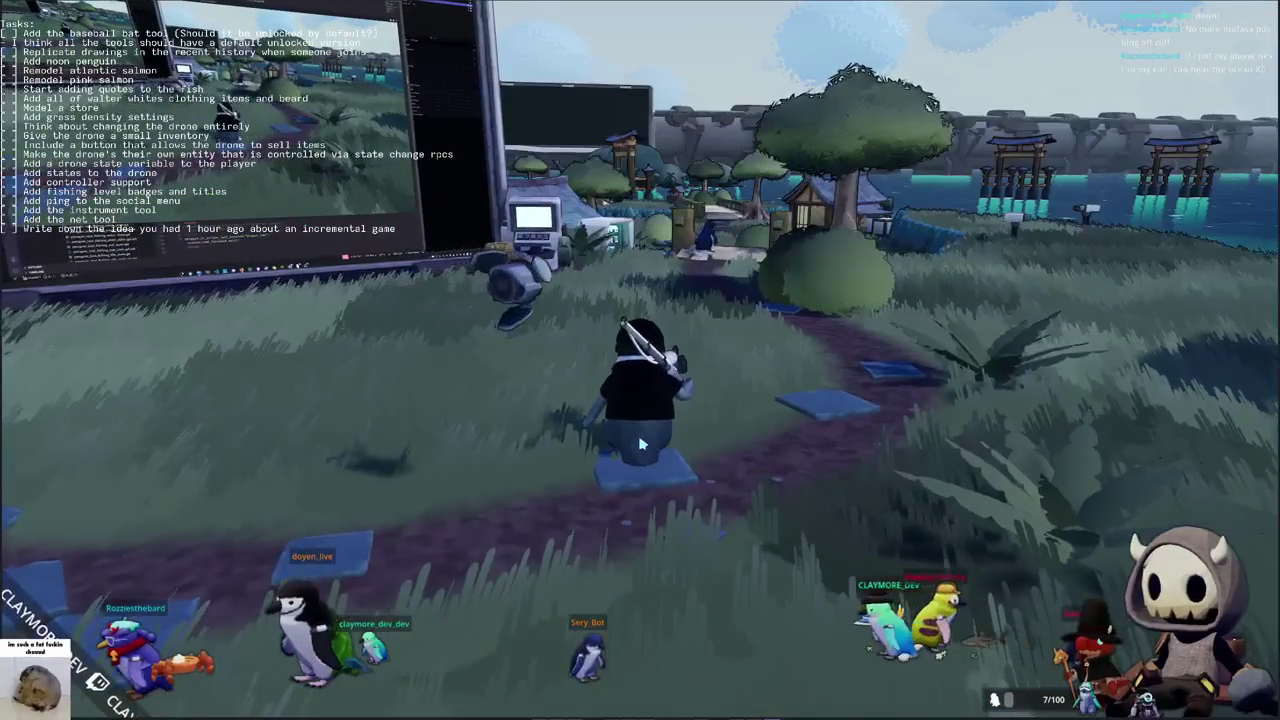
pyautogui.moveTo(640, 380); pyautogui.dragTo(520, 380, button='right')
pyautogui.press('w')
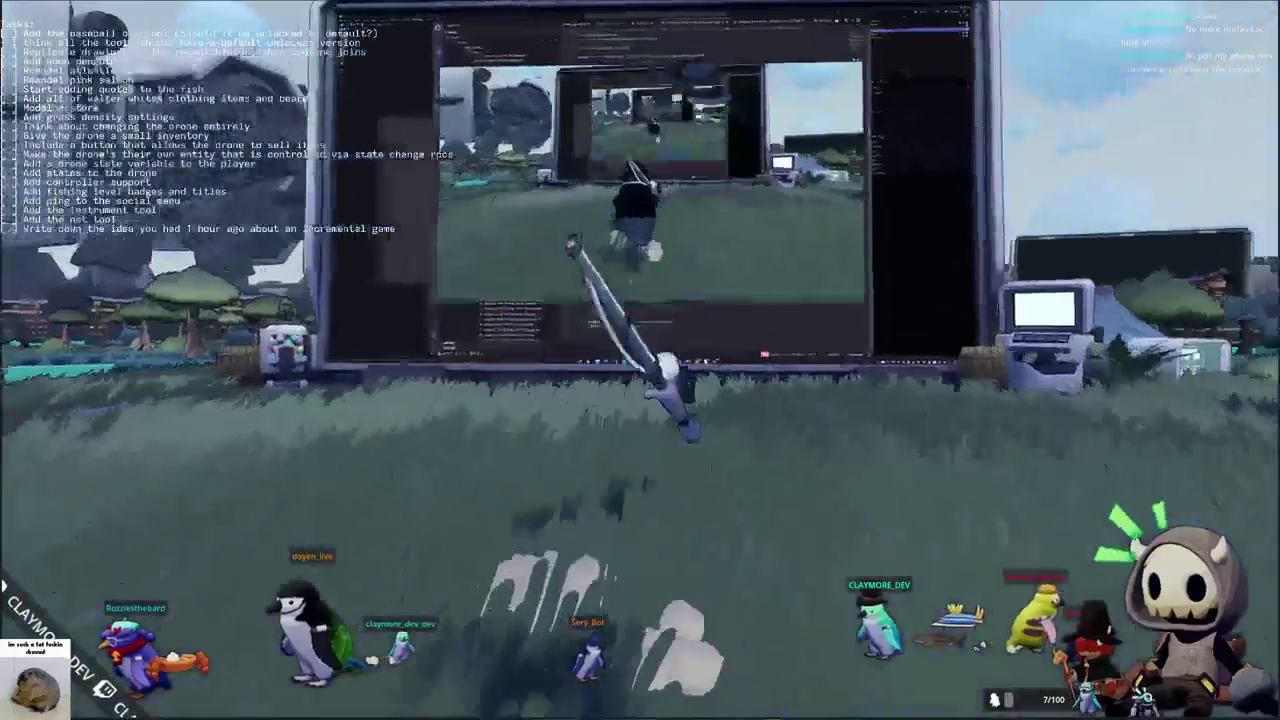
pyautogui.scroll(3, 640, 380)
pyautogui.scroll(3, 640, 380)
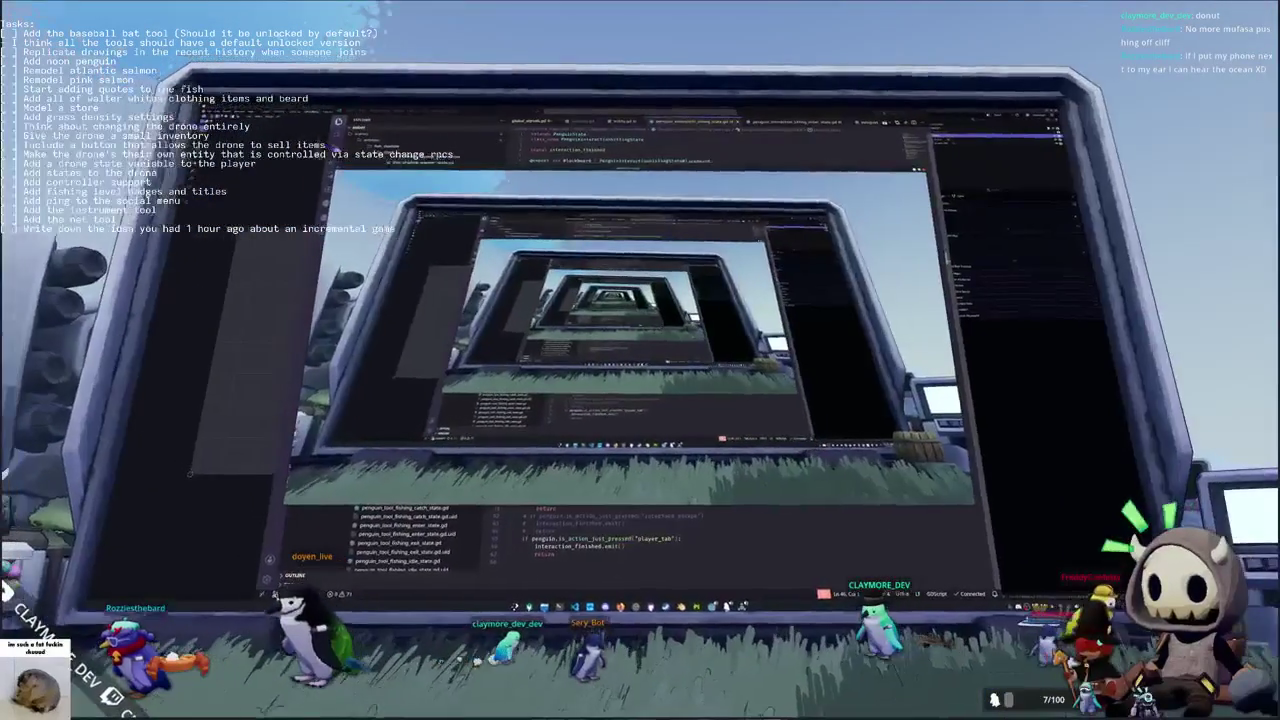
pyautogui.scroll(3, 640, 380)
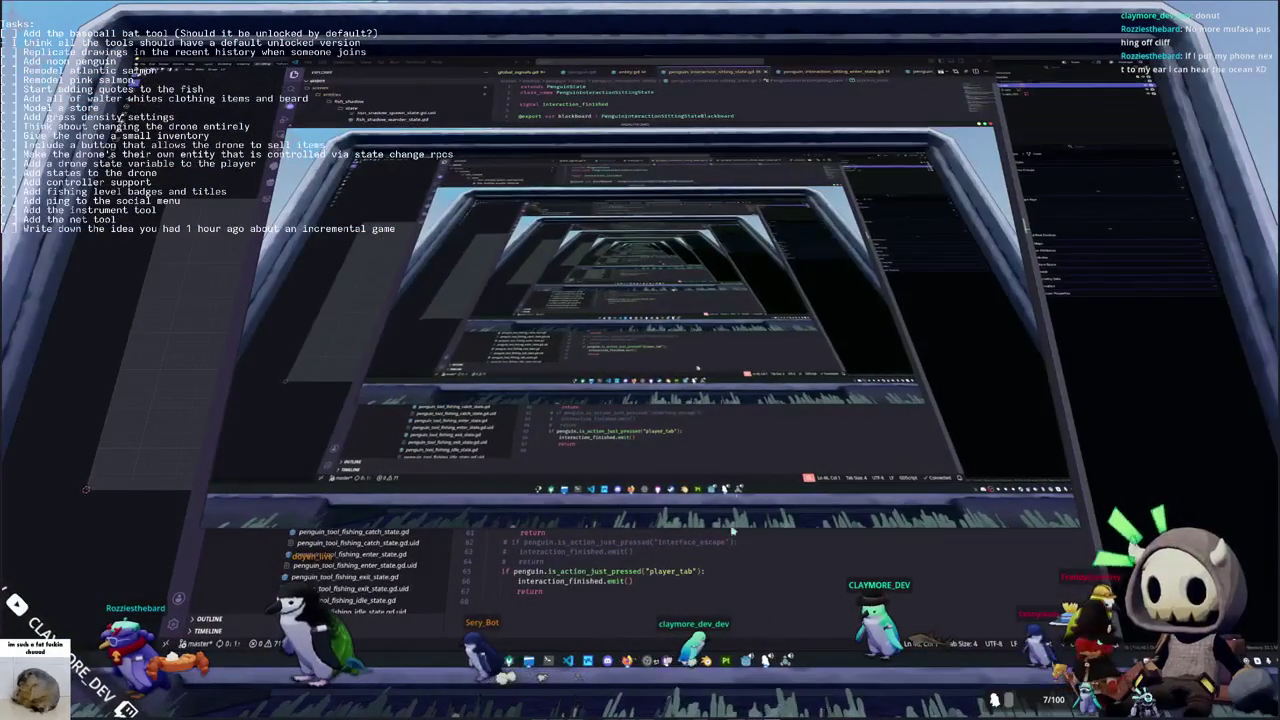
pyautogui.click(723, 577)
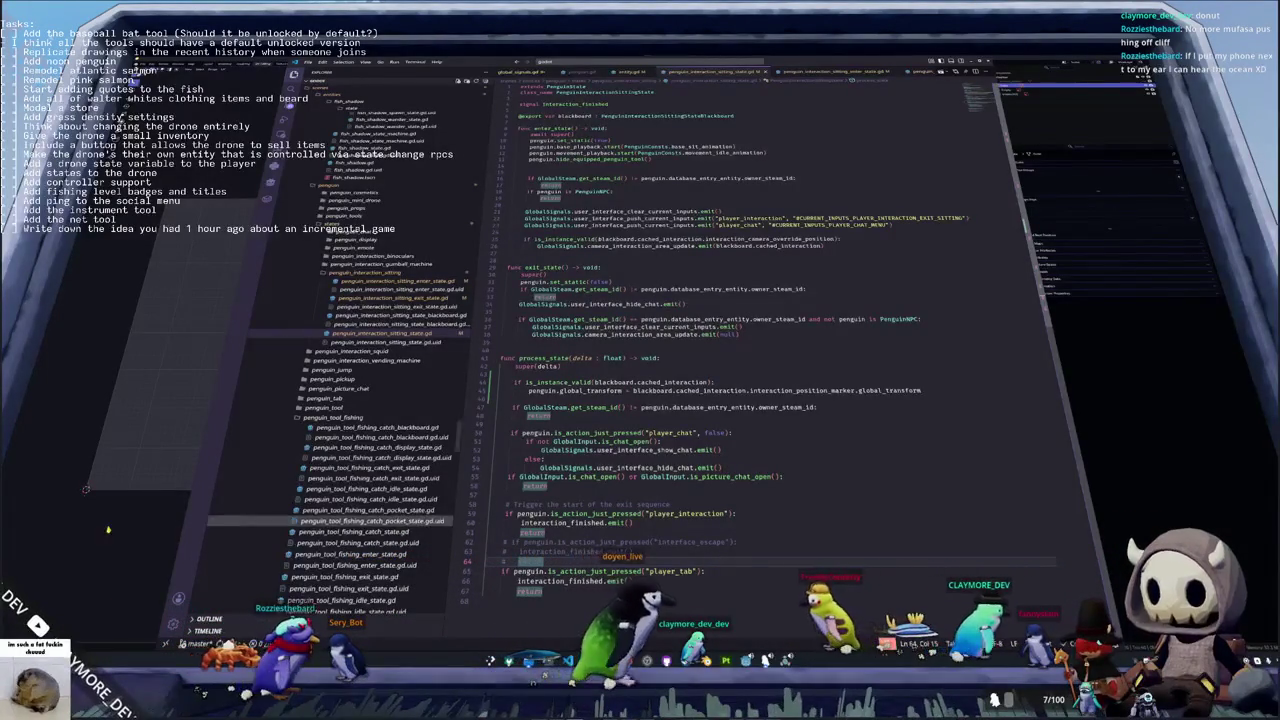
# Switch from VS Code to the Blender salmon model
pyautogui.hotkey('alt', 'Tab')
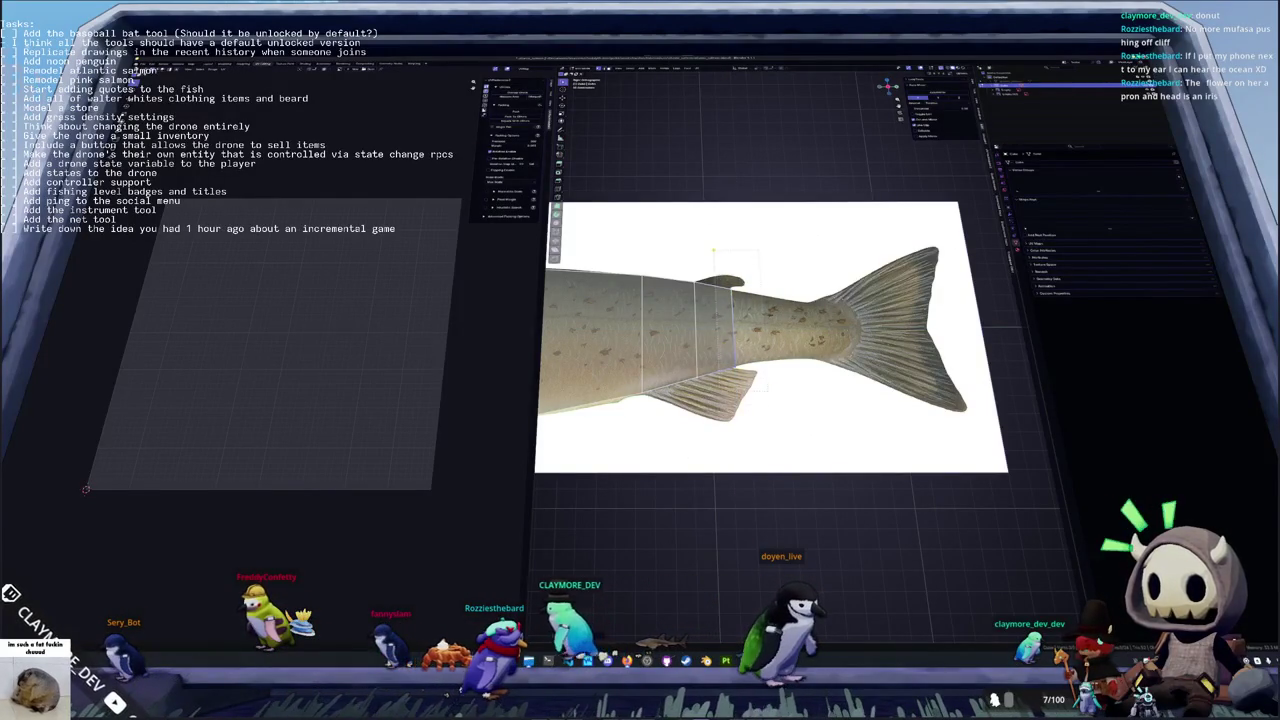
# Add an edge loop across the salmon mesh near the tail-fin base and adjust it vertically
pyautogui.scroll(1, 770, 340)
pyautogui.scroll(1, 770, 340)
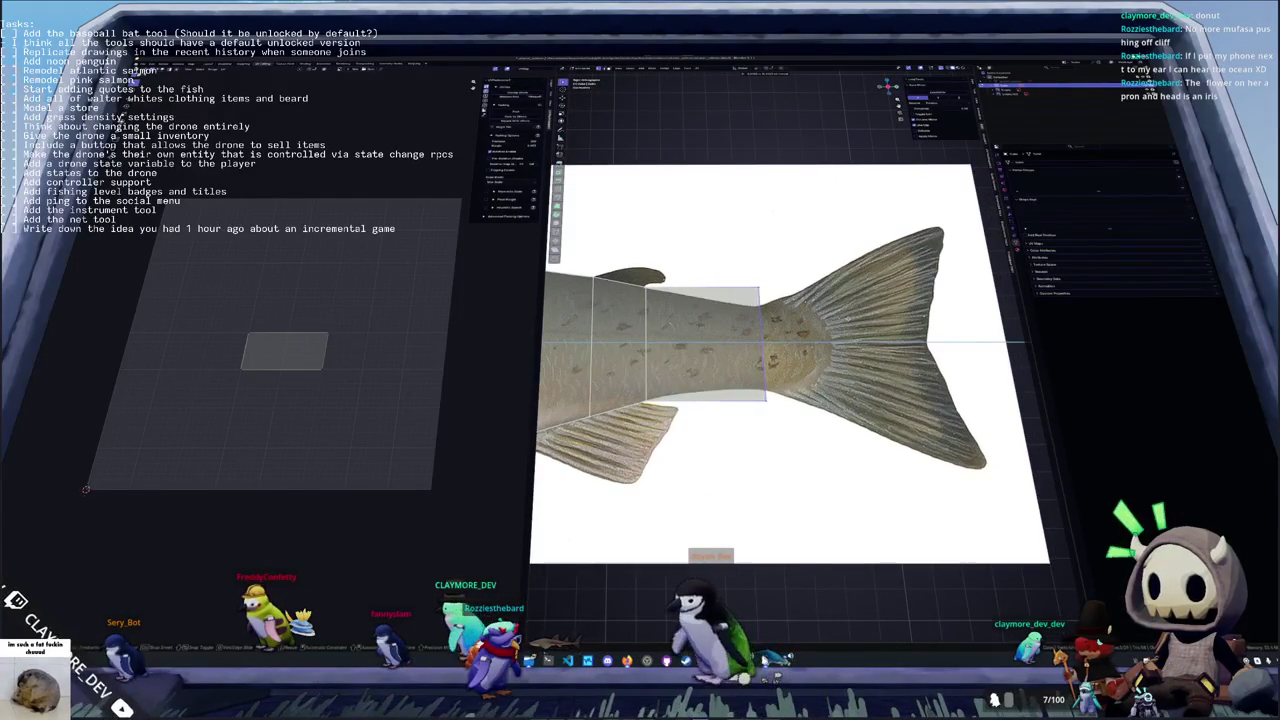
pyautogui.click(743, 273)
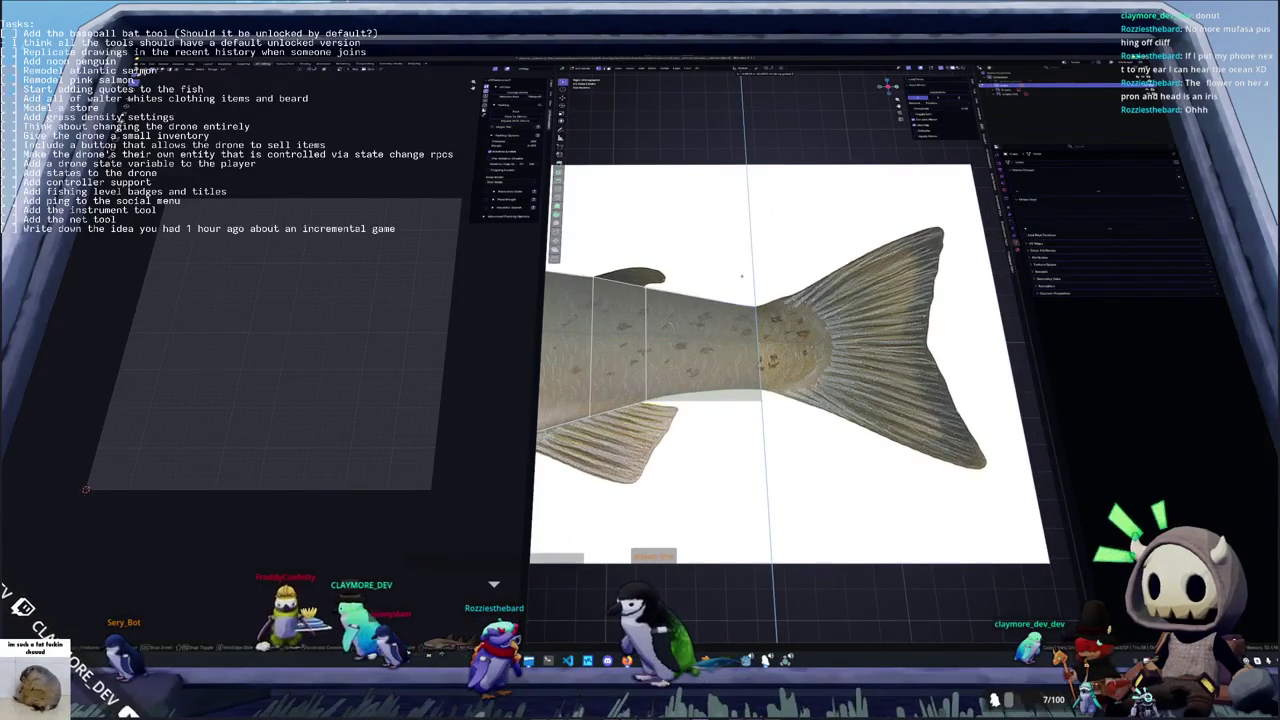
pyautogui.click(748, 390)
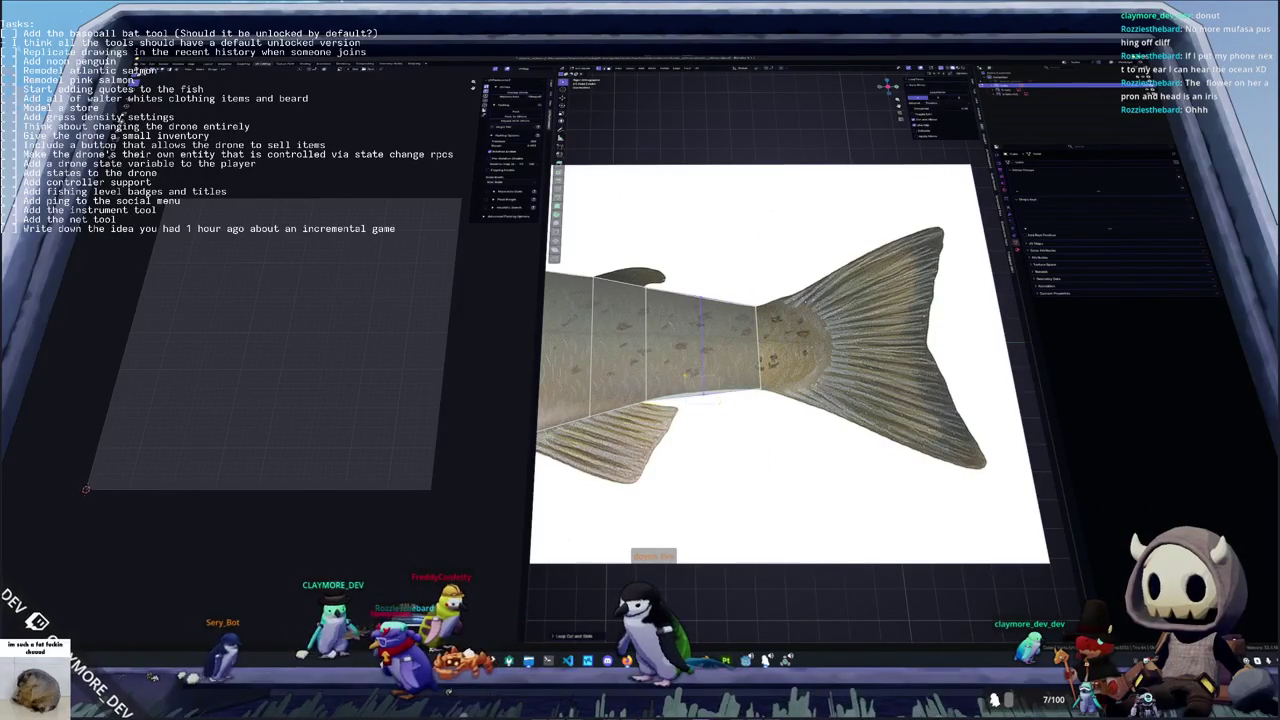
pyautogui.click(702, 360)
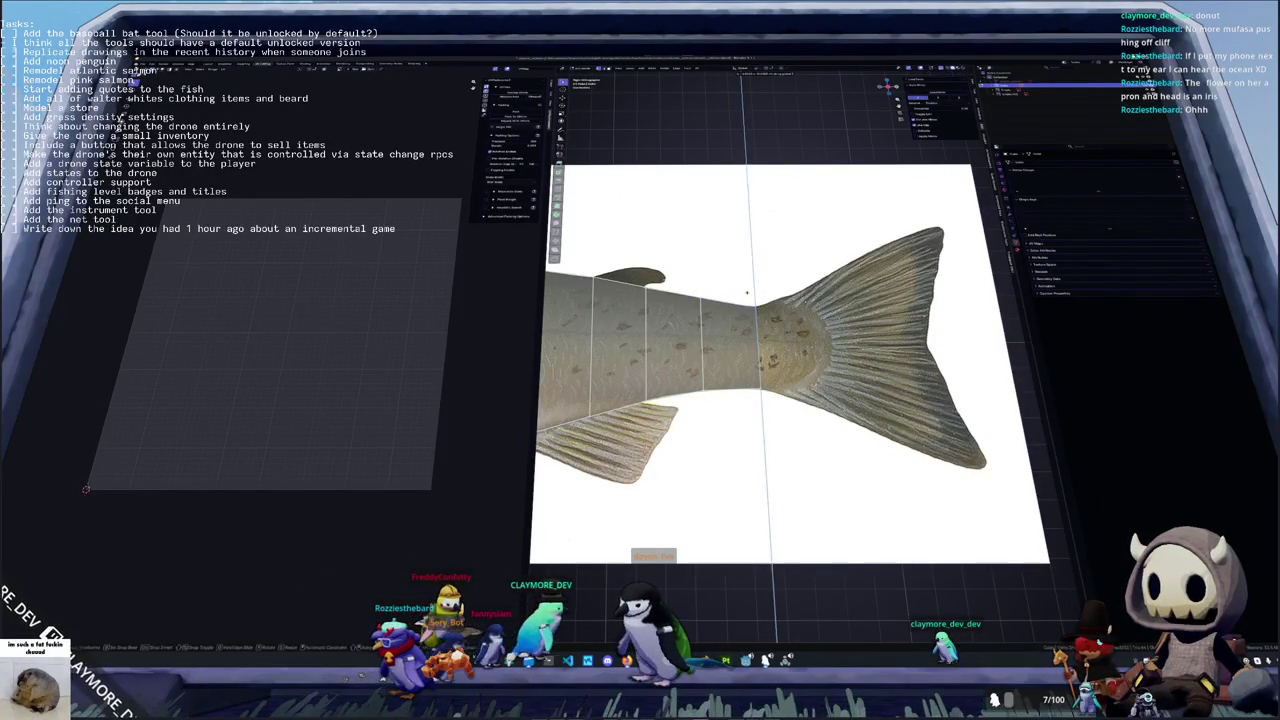
pyautogui.hotkey('ctrl', 'r')
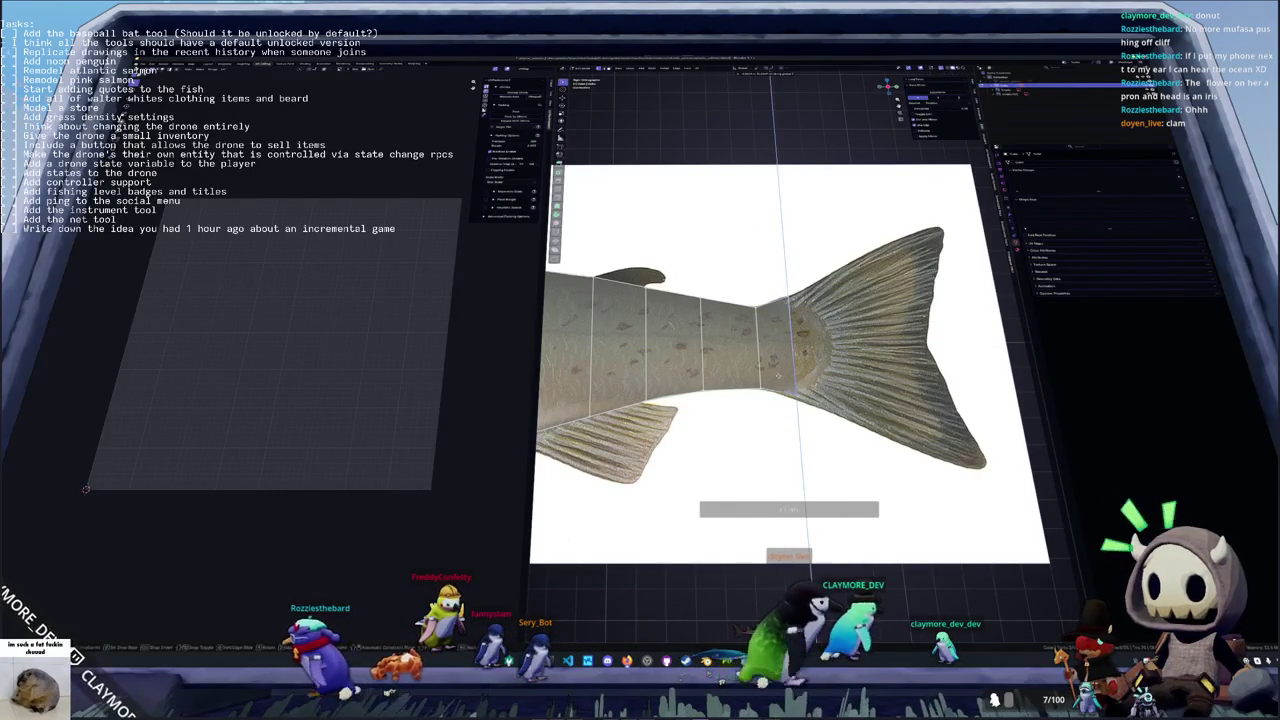
pyautogui.click(815, 420)
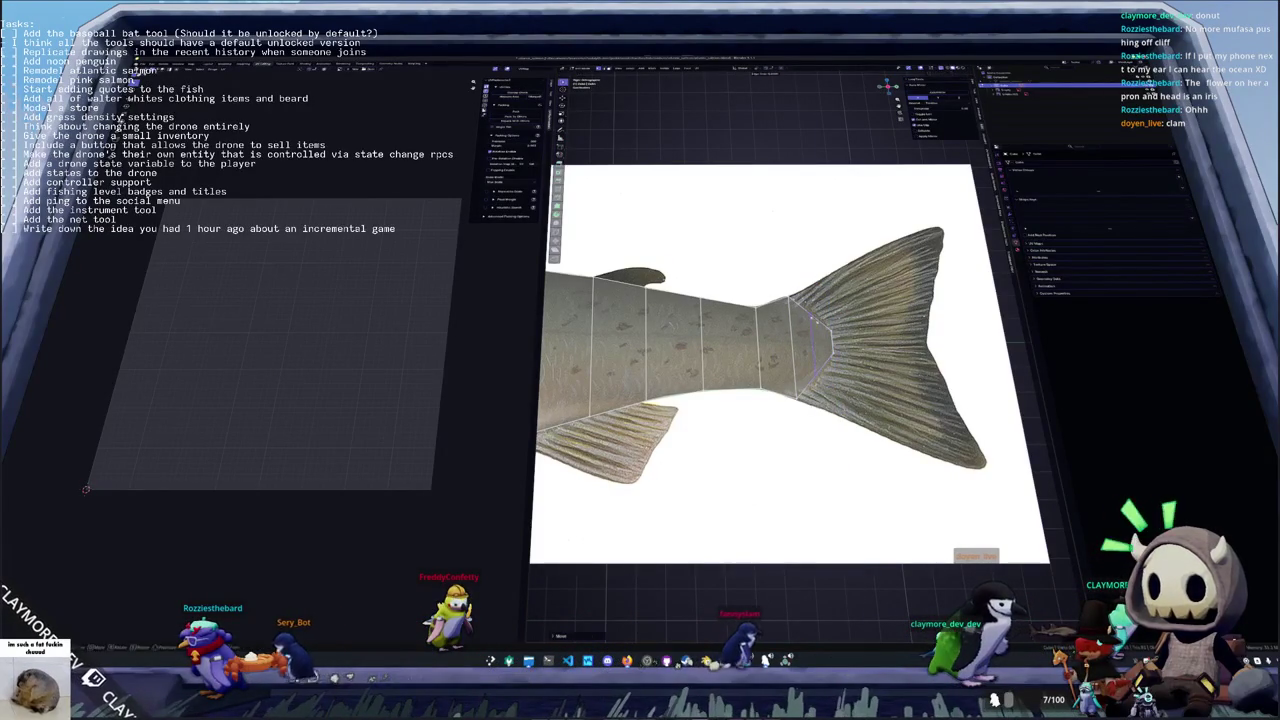
pyautogui.press('g')
pyautogui.press('z')
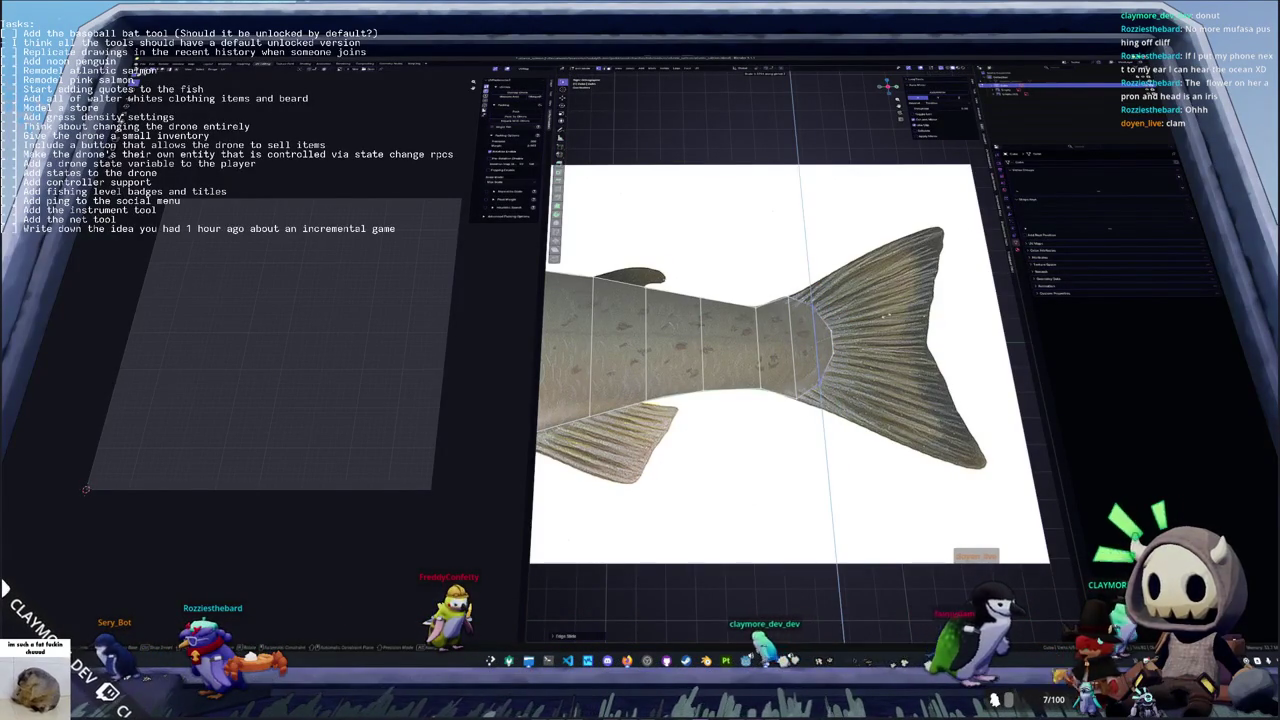
pyautogui.scroll(-1, 765, 350)
# Frame the rear body and cut a horizontal edge loop along the salmon body
pyautogui.keyDown('shift'); pyautogui.moveTo(700, 350); pyautogui.dragTo(900, 335, button='middle'); pyautogui.keyUp('shift')
pyautogui.scroll(1, 765, 318)
pyautogui.scroll(2, 770, 325)
pyautogui.scroll(1, 790, 340)
pyautogui.scroll(2, 809, 352)
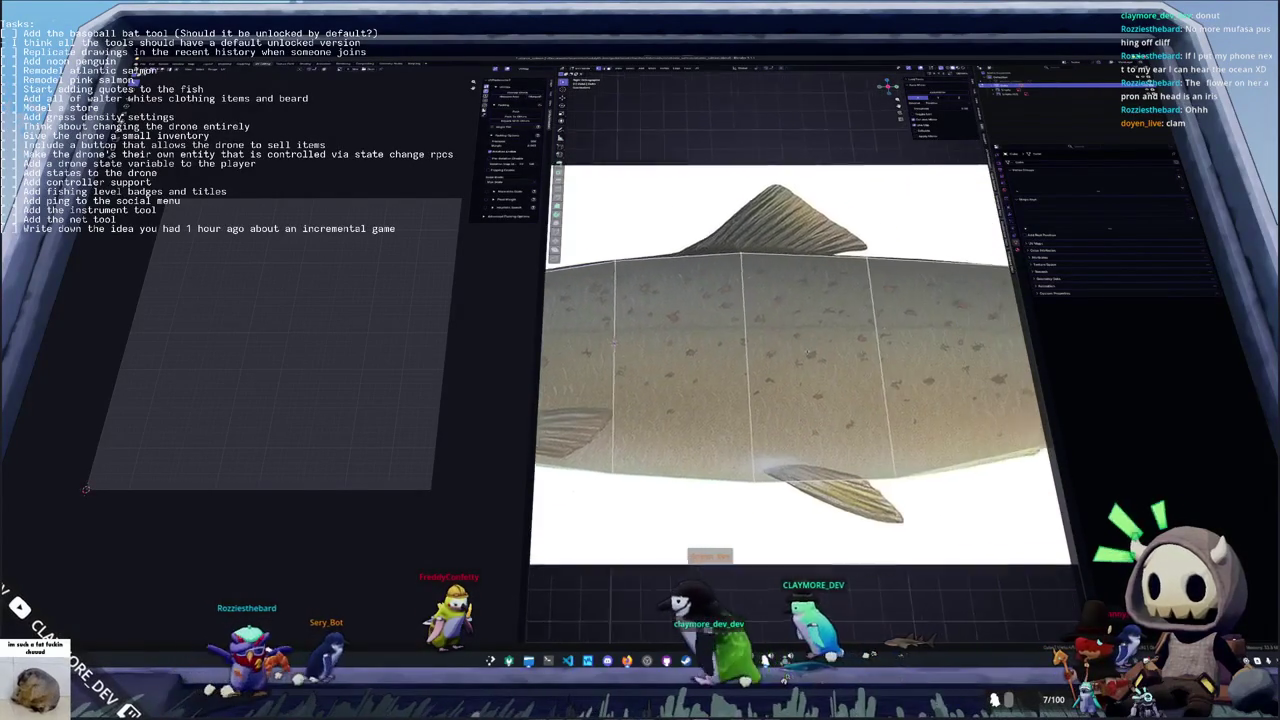
pyautogui.scroll(-1, 807, 353)
pyautogui.keyDown('shift'); pyautogui.moveTo(860, 355); pyautogui.dragTo(760, 360, button='middle'); pyautogui.keyUp('shift')
pyautogui.scroll(-2, 817, 366)
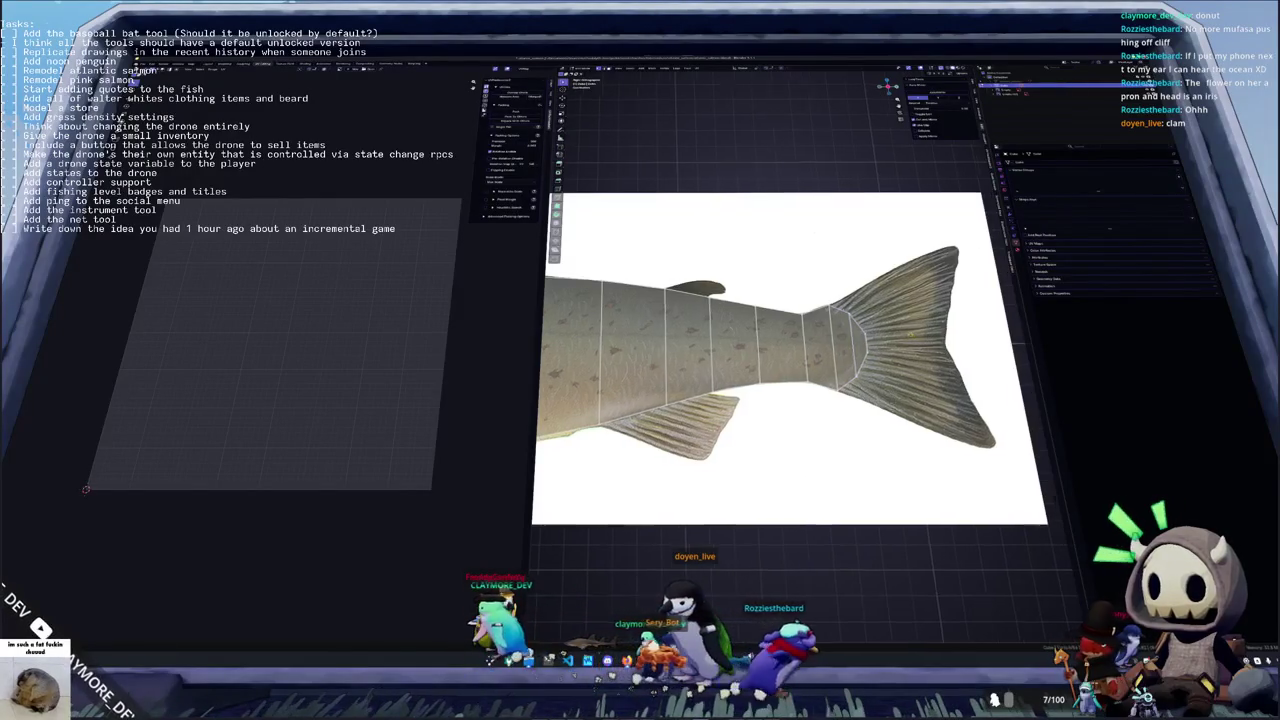
pyautogui.scroll(2, 876, 356)
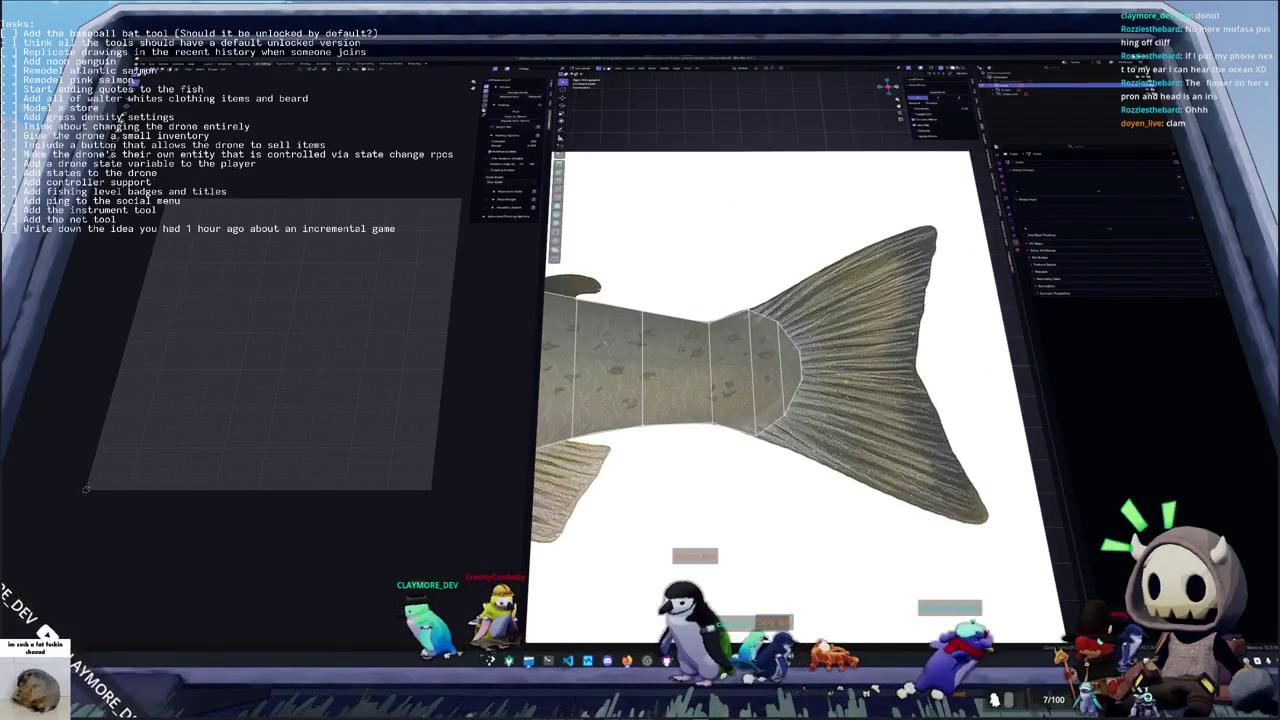
pyautogui.scroll(1, 760, 380)
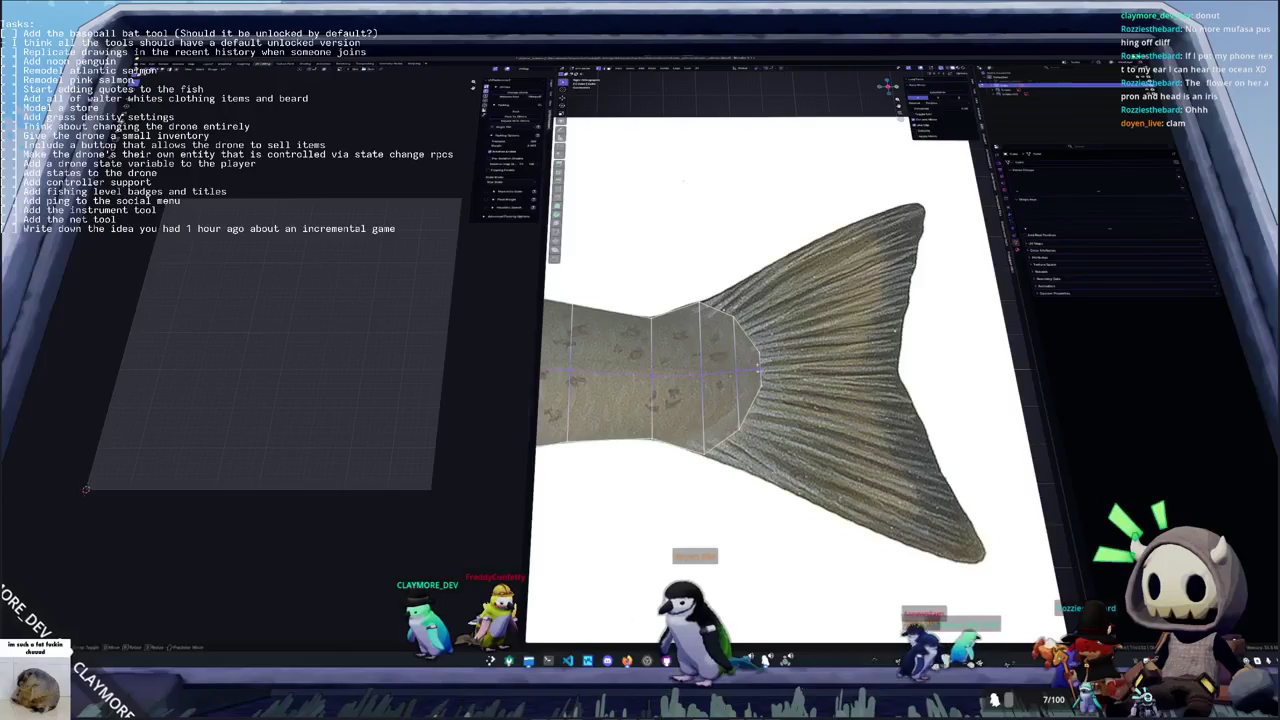
pyautogui.scroll(-2, 717, 342)
pyautogui.scroll(1, 830, 350)
pyautogui.scroll(1, 830, 350)
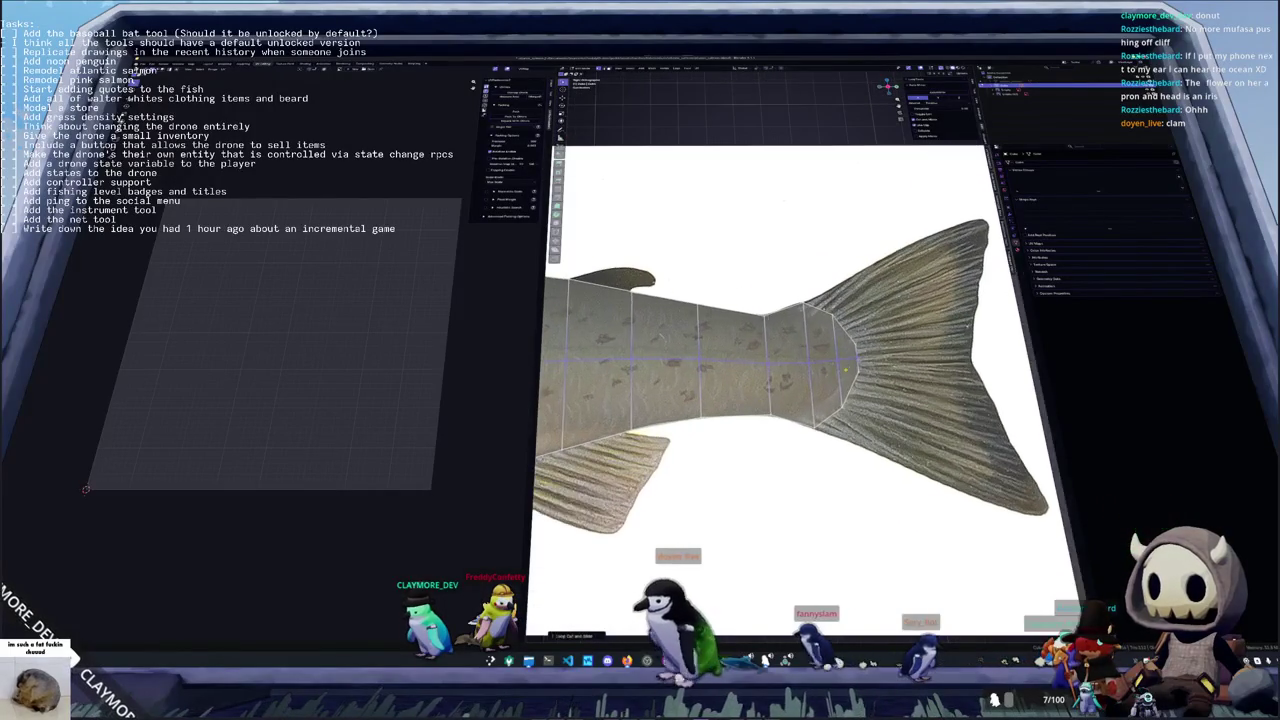
pyautogui.click(830, 350)
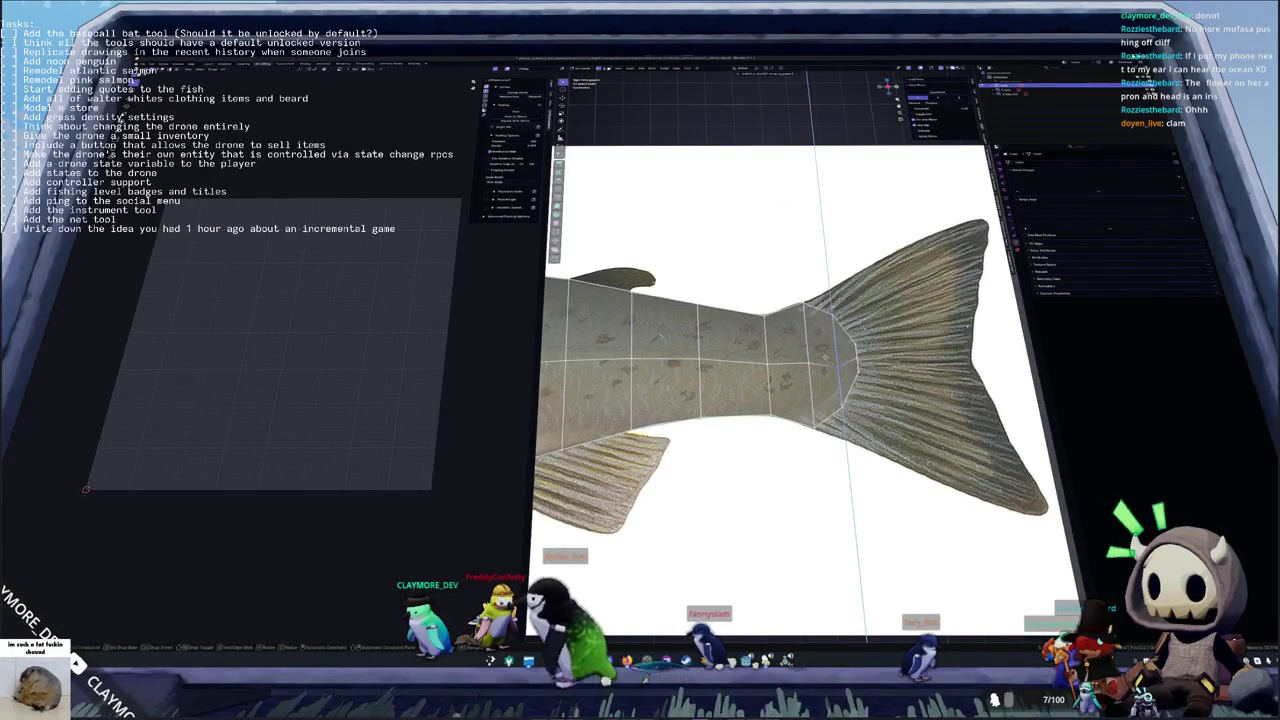
pyautogui.click(822, 352)
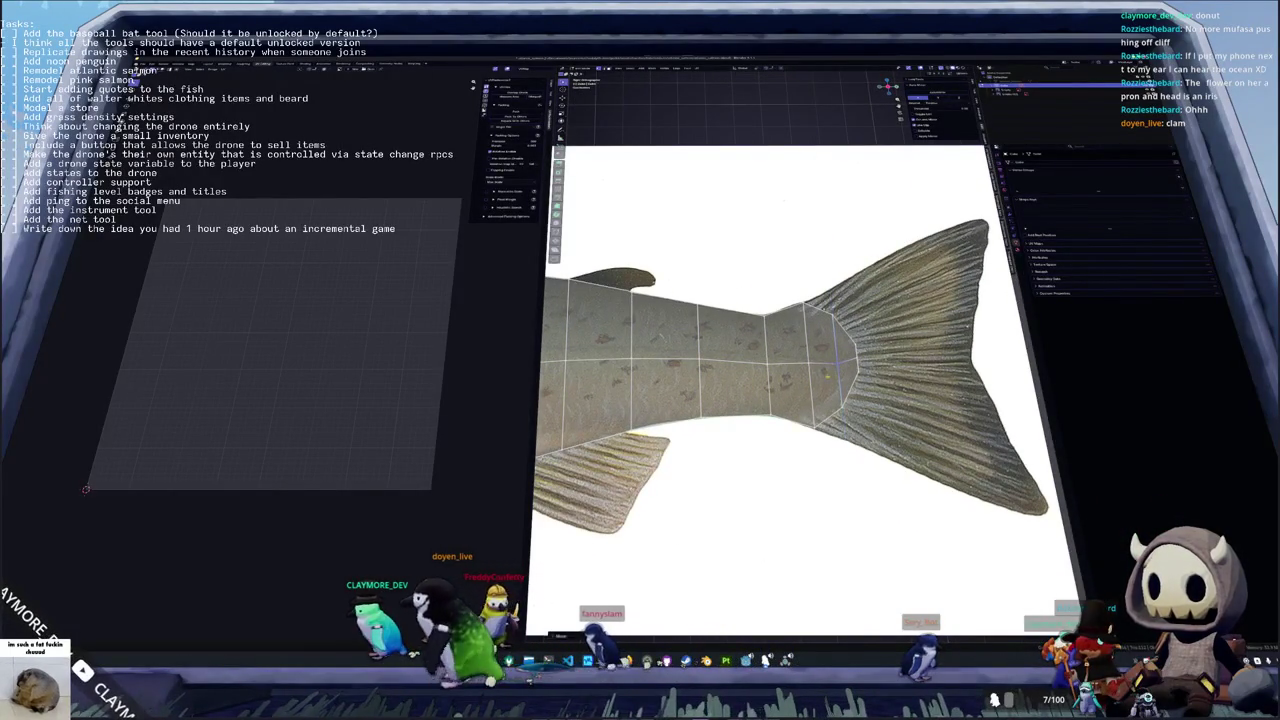
# Add another loop cut and slide the central horizontal edge lower on the body
pyautogui.click(746, 352)
pyautogui.moveTo(746, 353)
pyautogui.mouseDown(button='middle')
pyautogui.moveTo(786, 359)
pyautogui.moveTo(755, 338)
pyautogui.mouseUp(button='middle')
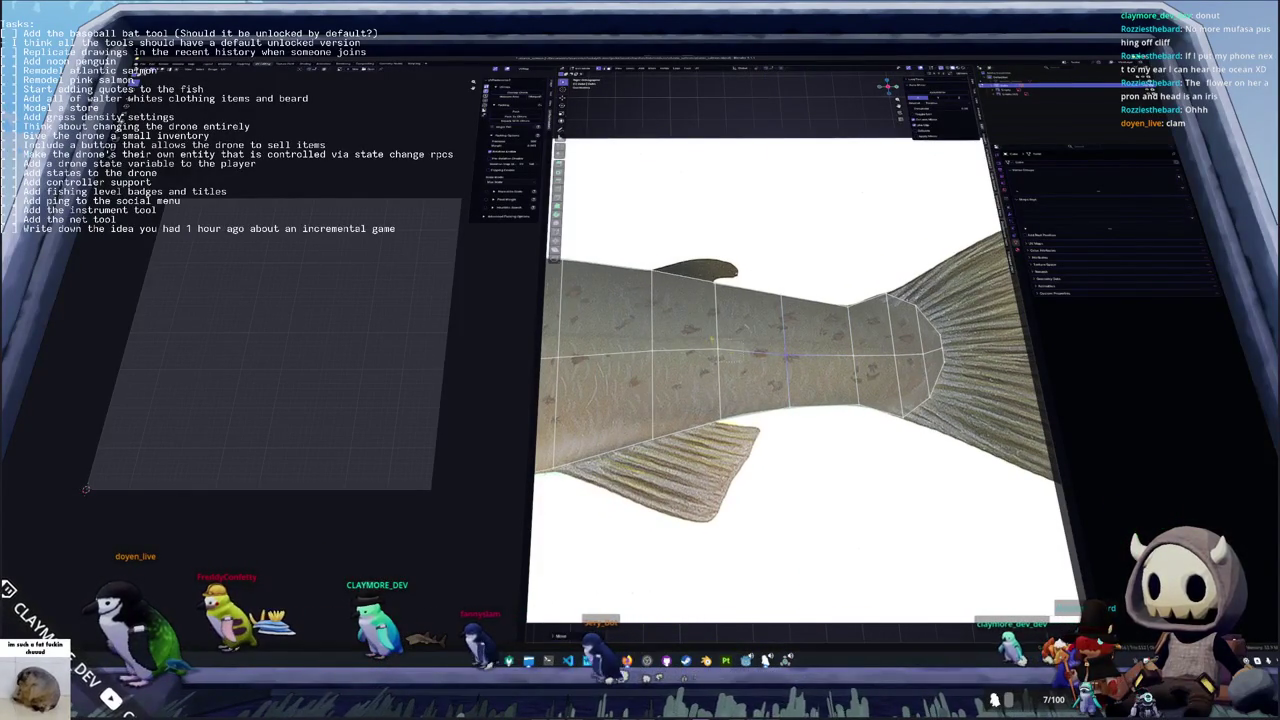
pyautogui.moveTo(710, 355); pyautogui.dragTo(794, 323, button='middle')
pyautogui.moveTo(755, 297); pyautogui.dragTo(741, 320)
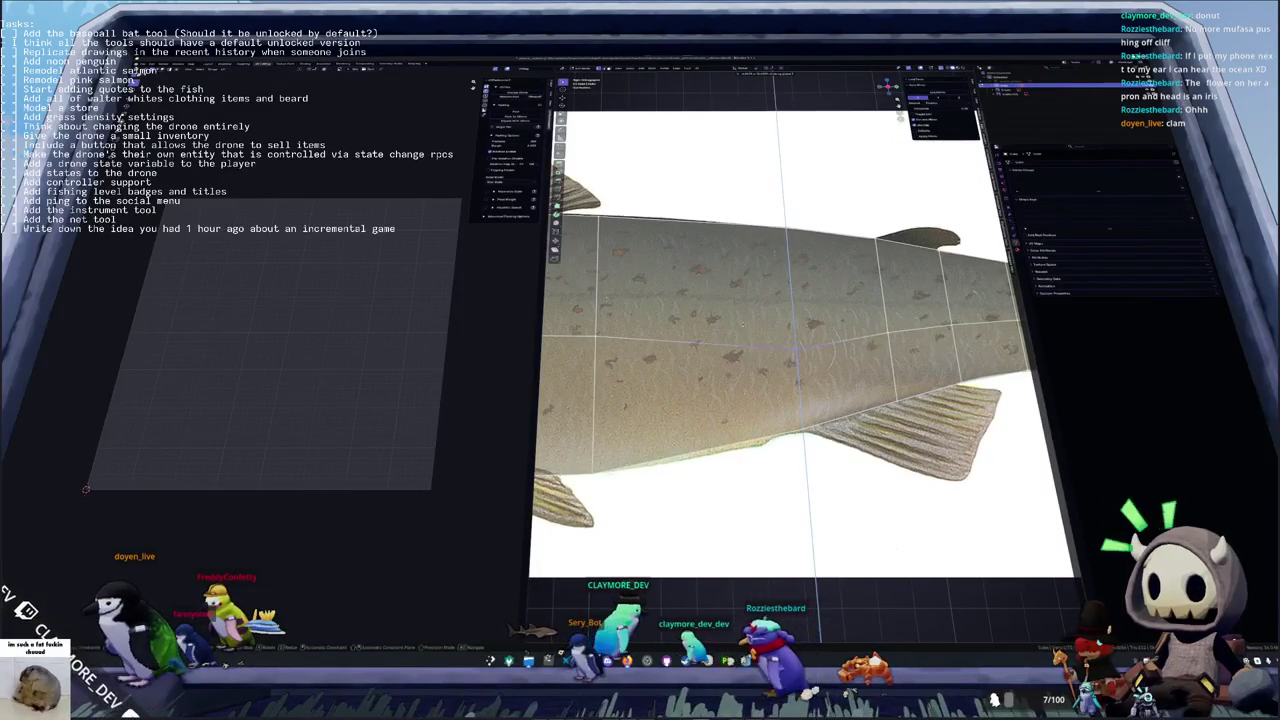
# Check the new loop in straight side view against the reference, from fins to head
pyautogui.press('KP_1')
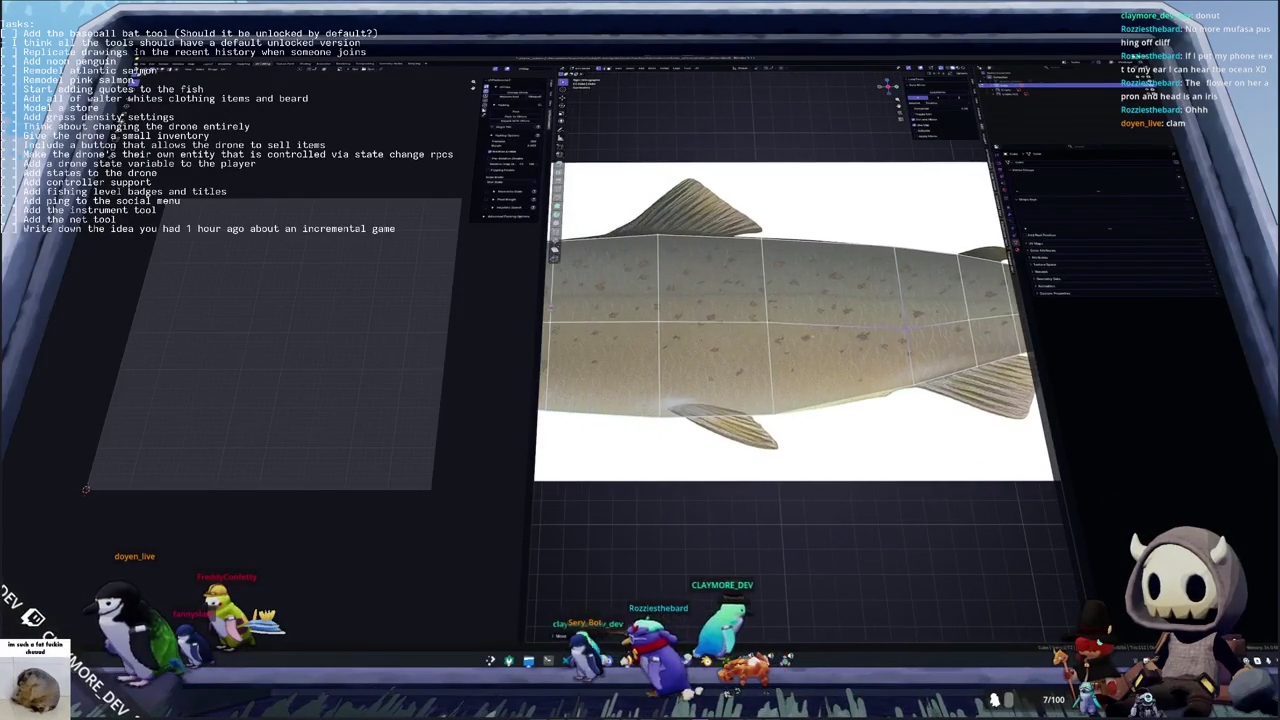
pyautogui.keyDown('shift'); pyautogui.moveTo(770, 320); pyautogui.dragTo(985, 322, button='middle'); pyautogui.keyUp('shift')
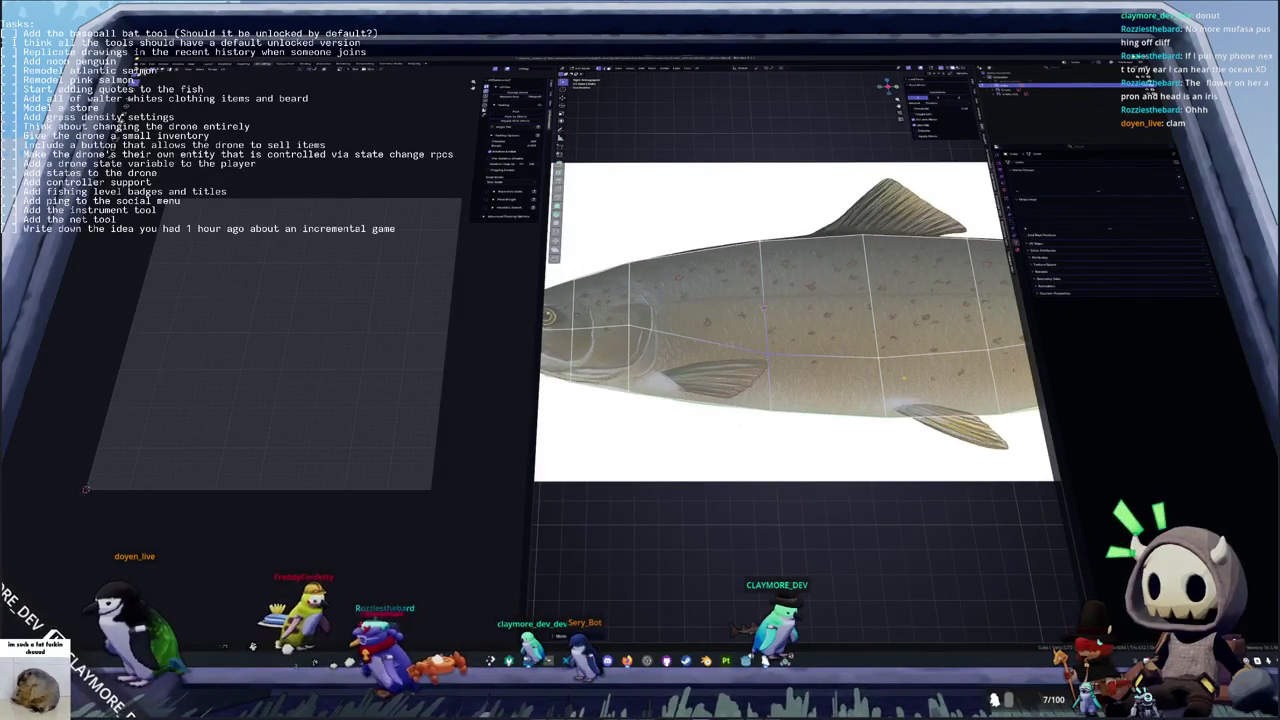
pyautogui.moveTo(985, 322)
pyautogui.keyDown('shift'); pyautogui.mouseDown(button='middle')
pyautogui.moveTo(860, 325)
pyautogui.moveTo(1030, 325)
pyautogui.mouseUp(button='middle'); pyautogui.keyUp('shift')
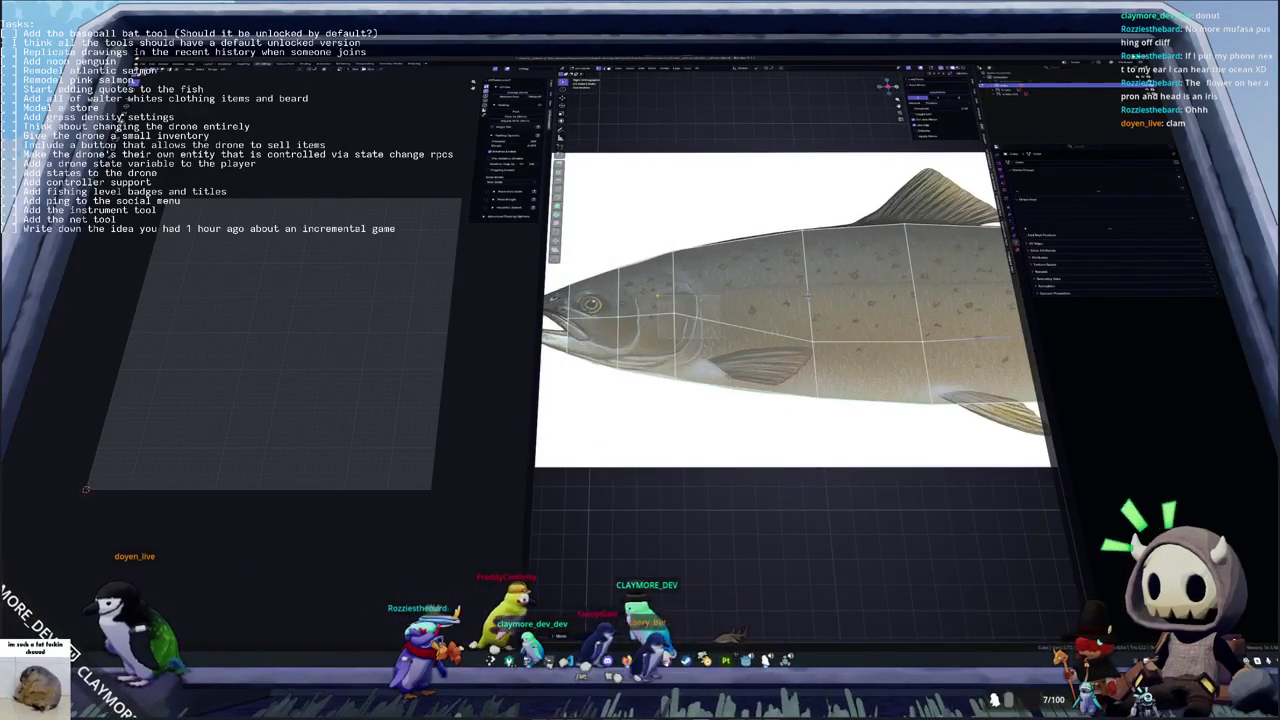
pyautogui.scroll(2, 790, 320)
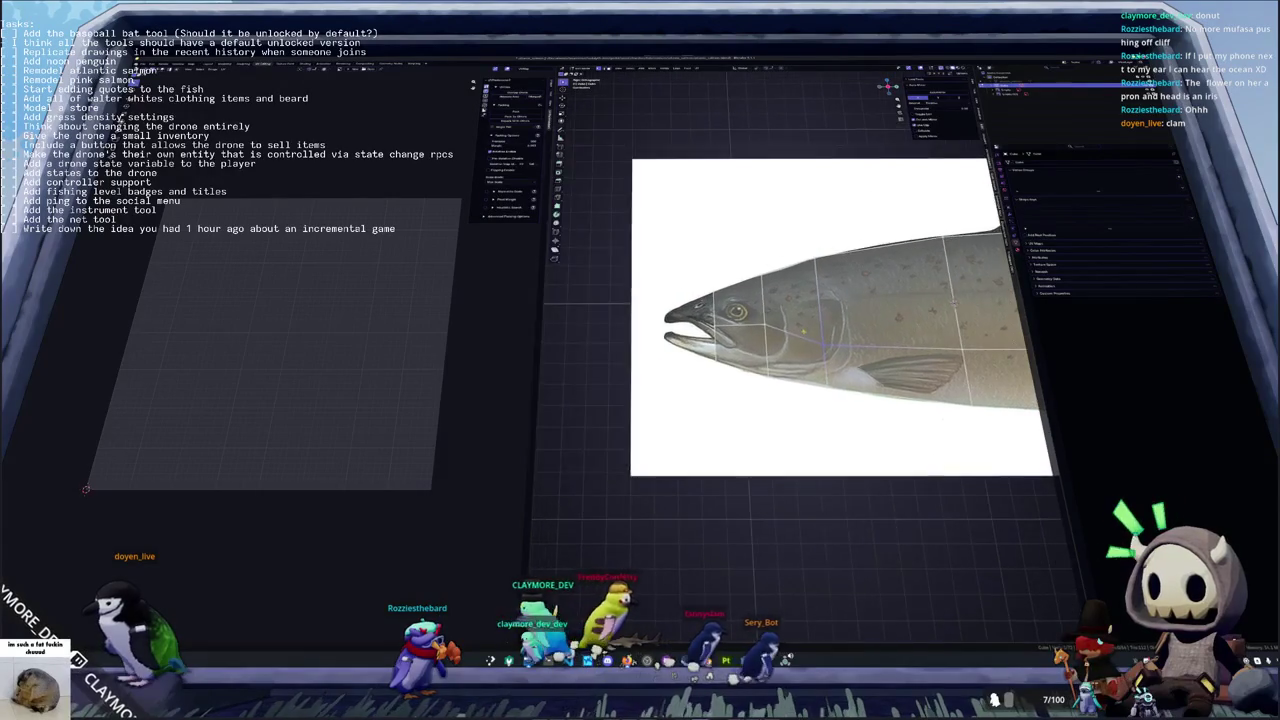
pyautogui.scroll(1, 790, 320)
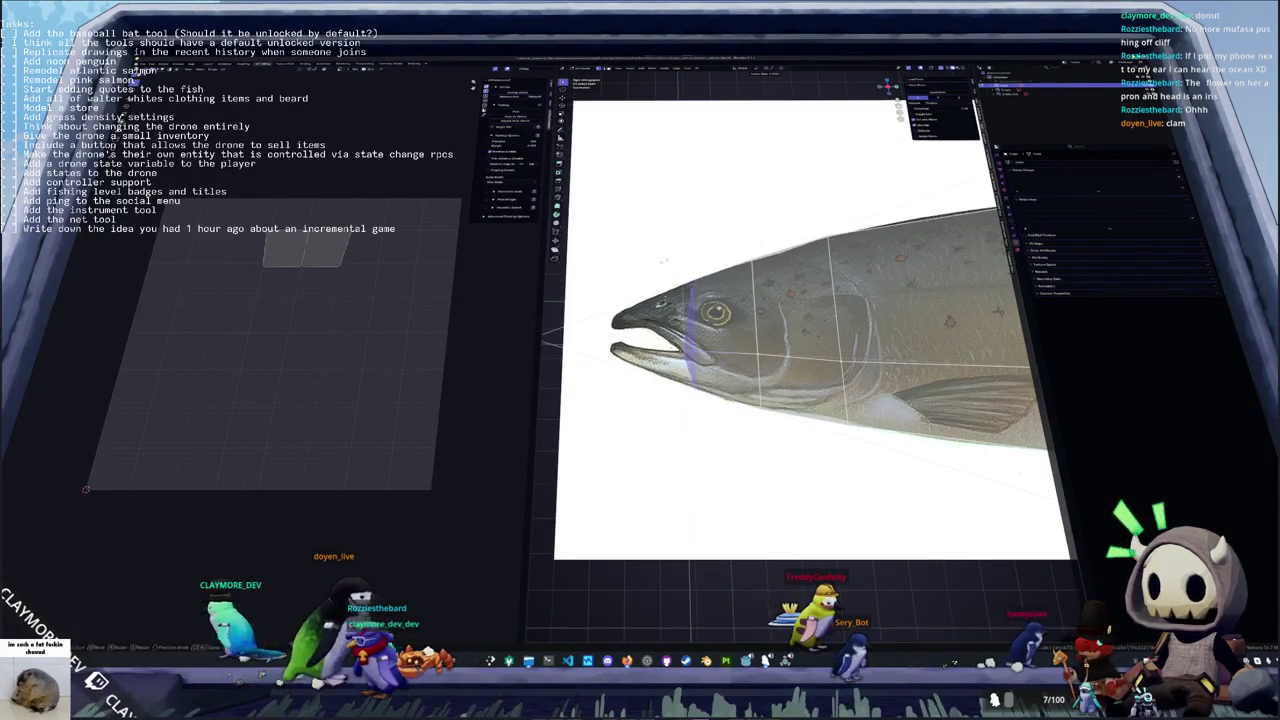
pyautogui.scroll(1, 612, 330)
pyautogui.scroll(1, 612, 330)
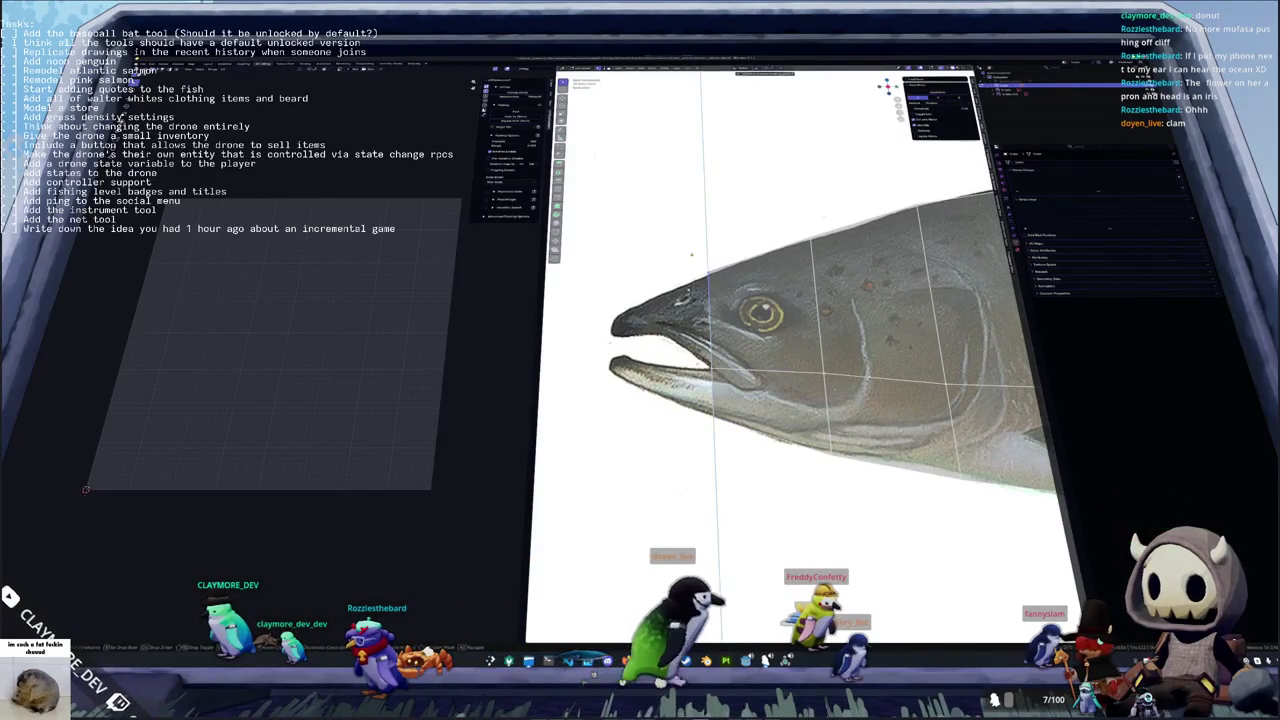
pyautogui.scroll(-2, 691, 254)
pyautogui.scroll(-1, 691, 254)
pyautogui.scroll(-2, 700, 300)
pyautogui.scroll(2, 790, 320)
pyautogui.scroll(-3, 790, 320)
pyautogui.scroll(1, 790, 320)
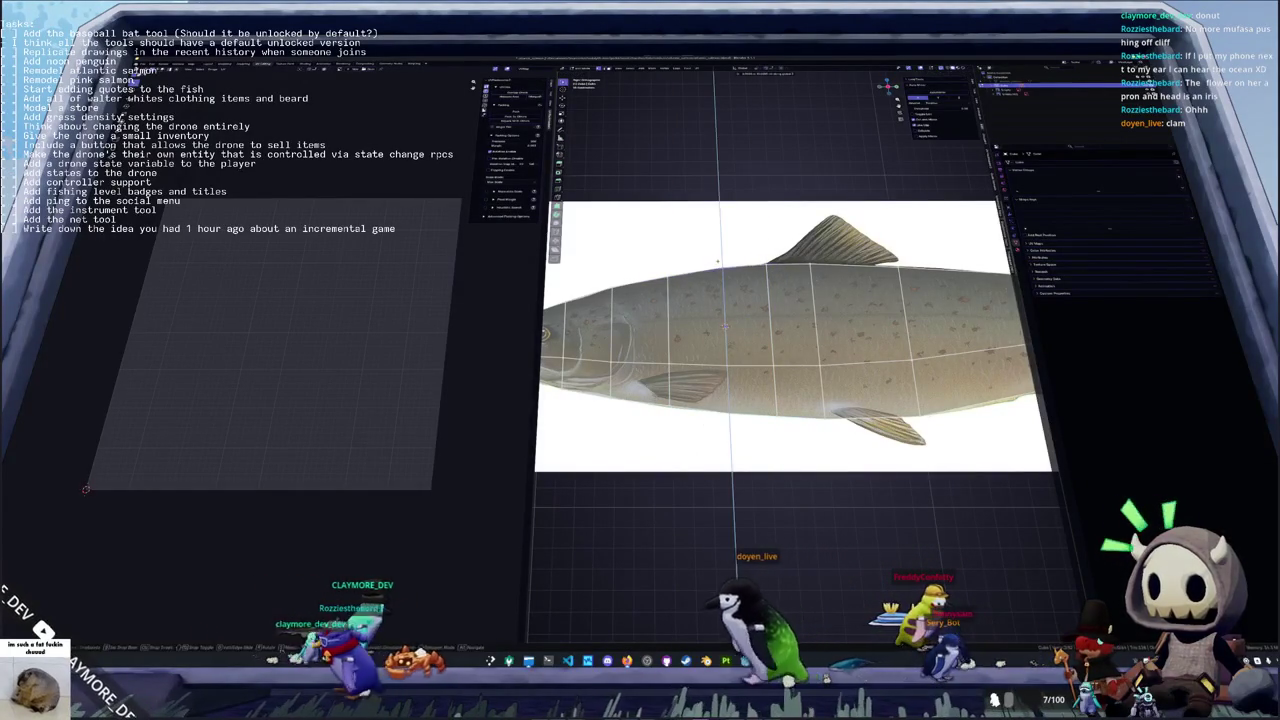
pyautogui.keyDown('shift'); pyautogui.moveTo(717, 262); pyautogui.dragTo(760, 245, button='middle'); pyautogui.keyUp('shift')
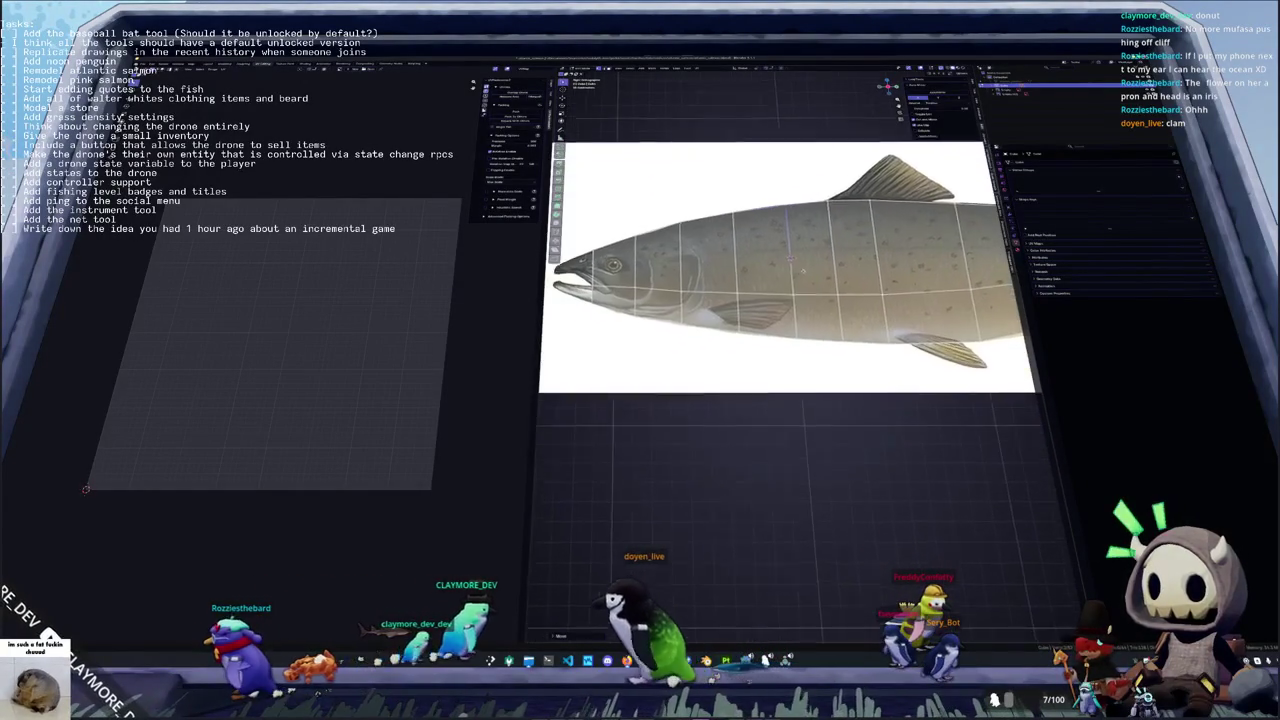
# Frame the salmon head and extrude a new front face out beside the jaw
pyautogui.scroll(3, 795, 232)
pyautogui.scroll(2, 763, 318)
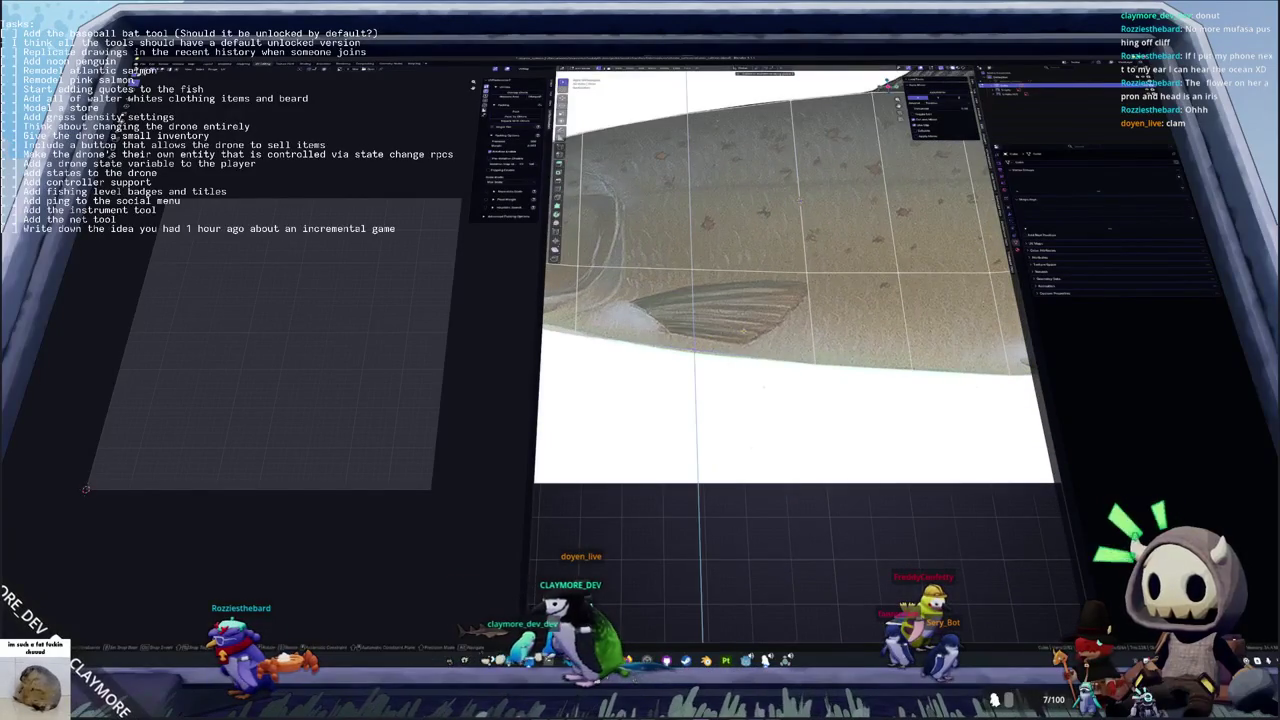
pyautogui.scroll(-2, 742, 333)
pyautogui.scroll(-2, 742, 333)
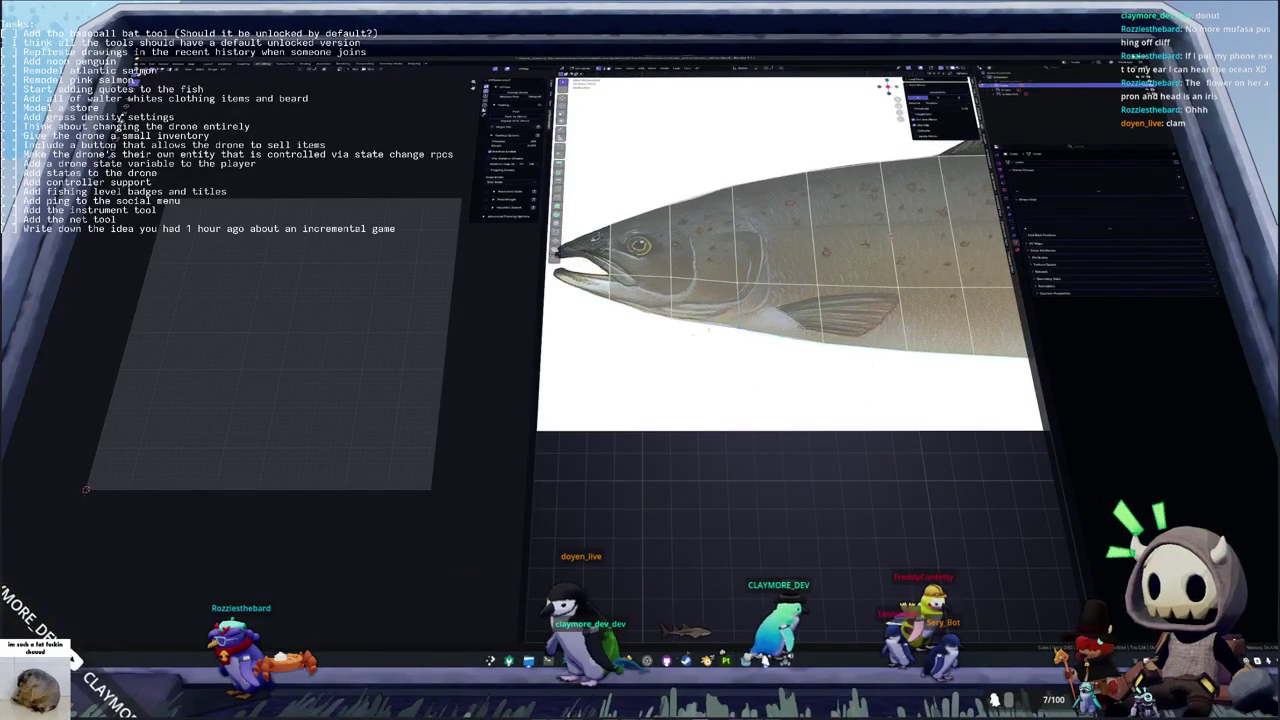
pyautogui.moveTo(760, 260)
pyautogui.keyDown('shift'); pyautogui.mouseDown(button='middle')
pyautogui.moveTo(850, 270)
pyautogui.moveTo(700, 280)
pyautogui.mouseUp(button='middle'); pyautogui.keyUp('shift')
pyautogui.scroll(-2, 790, 300)
pyautogui.scroll(2, 790, 300)
pyautogui.moveTo(790, 280)
pyautogui.keyDown('shift'); pyautogui.mouseDown(button='middle')
pyautogui.moveTo(740, 310)
pyautogui.moveTo(790, 300)
pyautogui.mouseUp(button='middle'); pyautogui.keyUp('shift')
pyautogui.scroll(-2, 790, 320)
pyautogui.scroll(1, 850, 300)
pyautogui.scroll(3, 800, 300)
pyautogui.scroll(1, 800, 300)
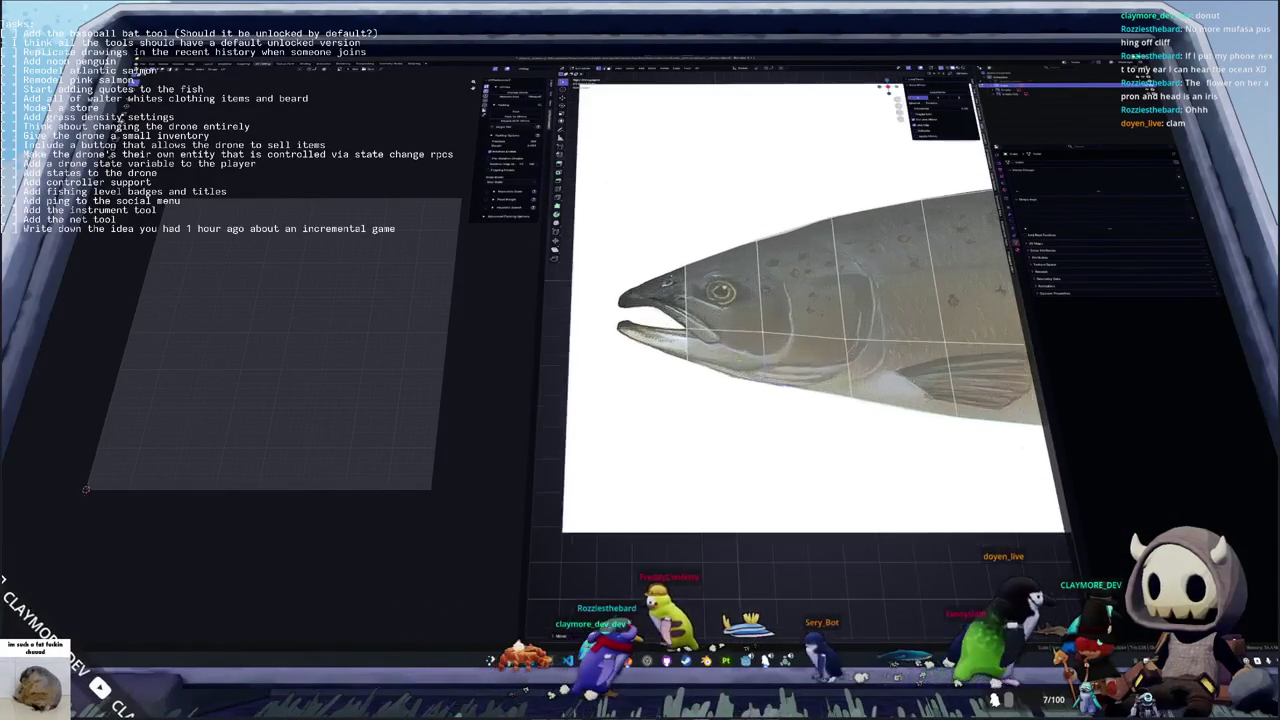
pyautogui.keyDown('shift'); pyautogui.moveTo(700, 300); pyautogui.dragTo(825, 292, button='middle'); pyautogui.keyUp('shift')
pyautogui.press('z')
pyautogui.press('g')
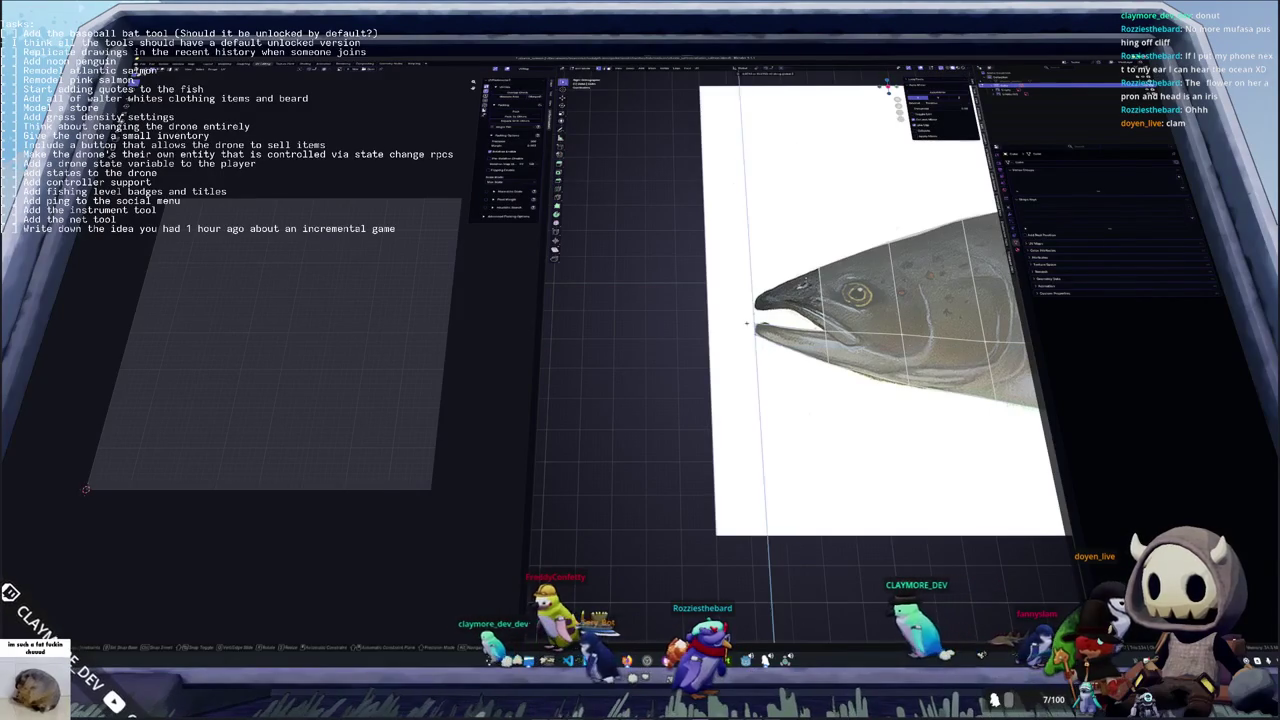
pyautogui.click(735, 268)
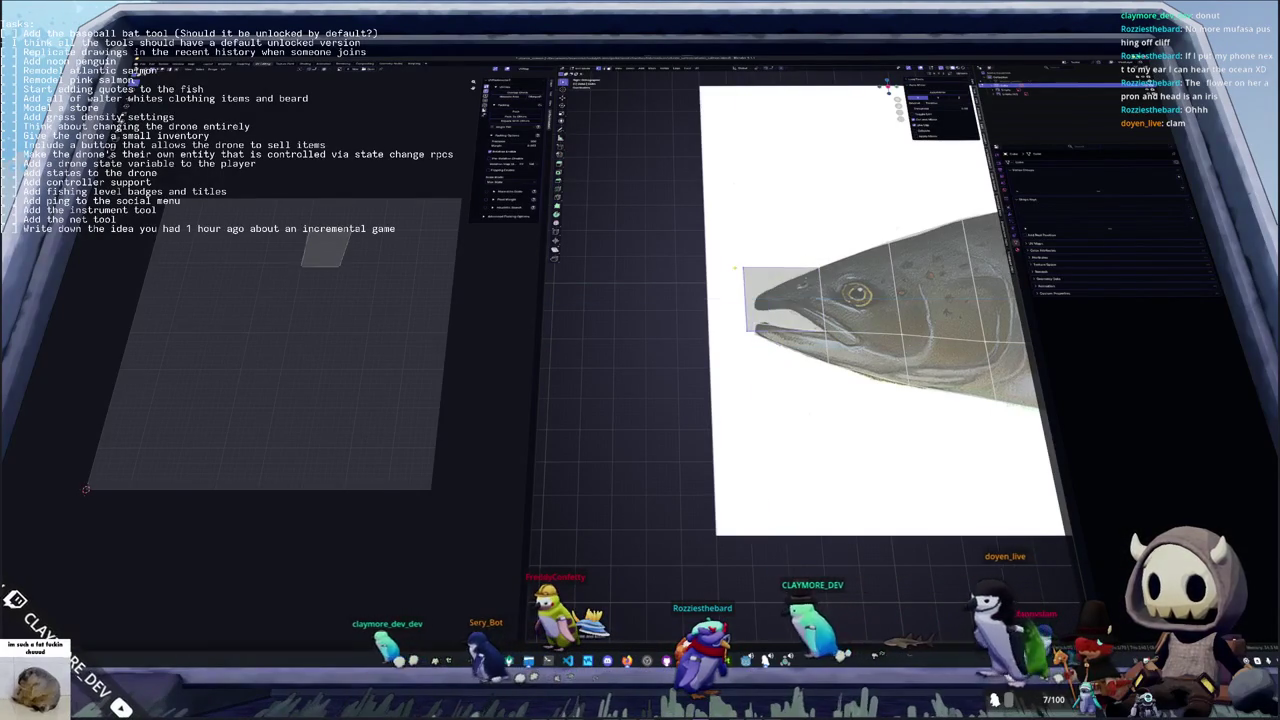
# Fit the new front face to the jaw height and slide it along Y into place
pyautogui.press('g')
pyautogui.press('z')
pyautogui.press('Return')
pyautogui.press('g')
pyautogui.press('y')
pyautogui.press('Return')
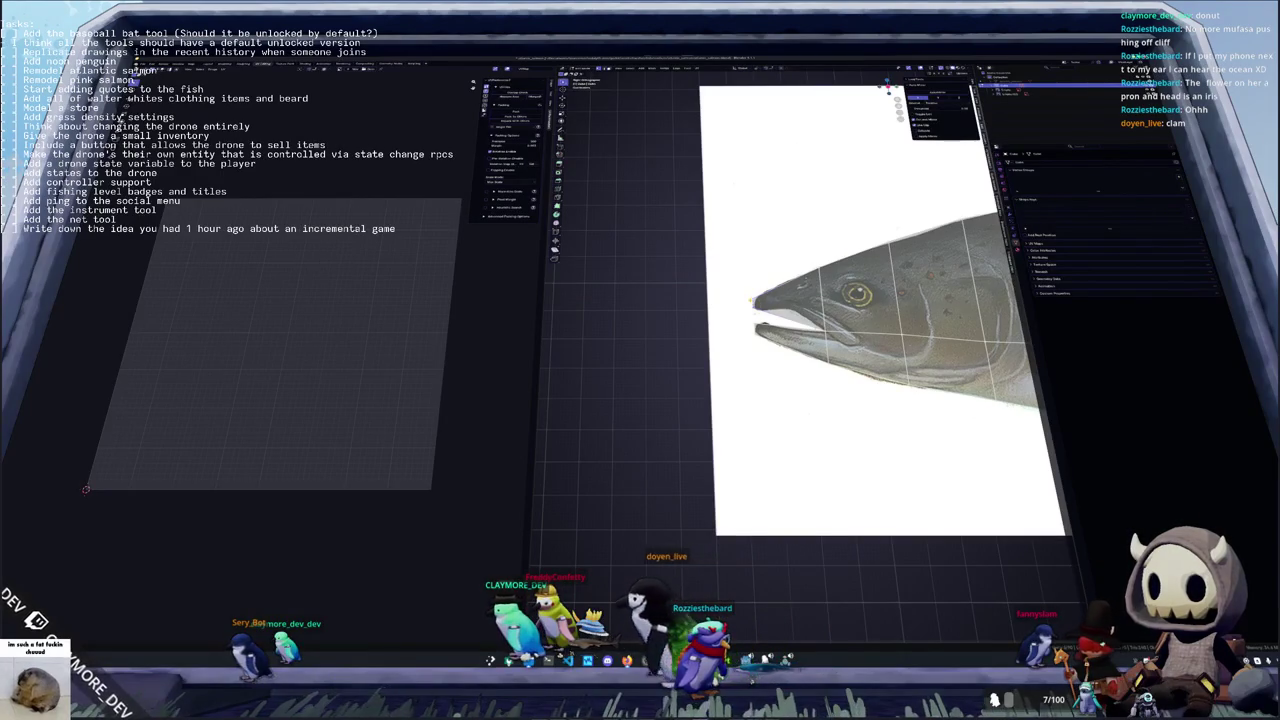
# Move the jaw and head vertices vertically onto the side reference outline
pyautogui.press('g')
pyautogui.press('z')
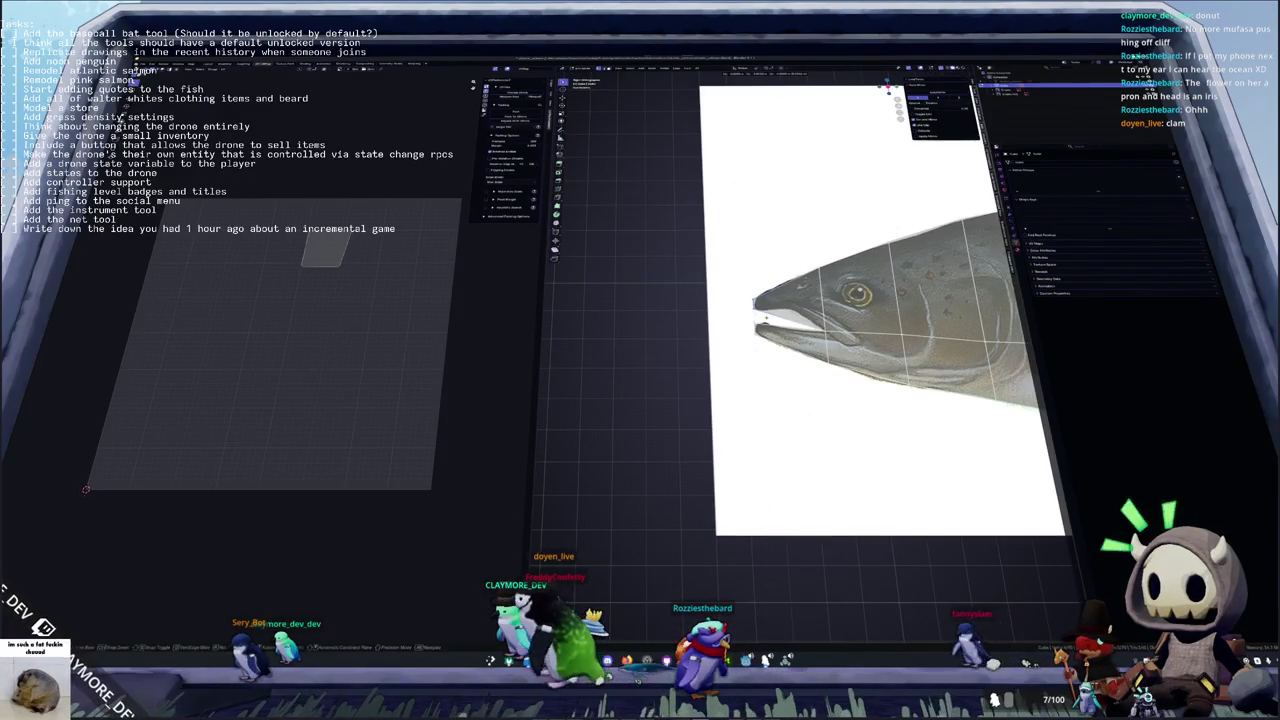
pyautogui.press('Return')
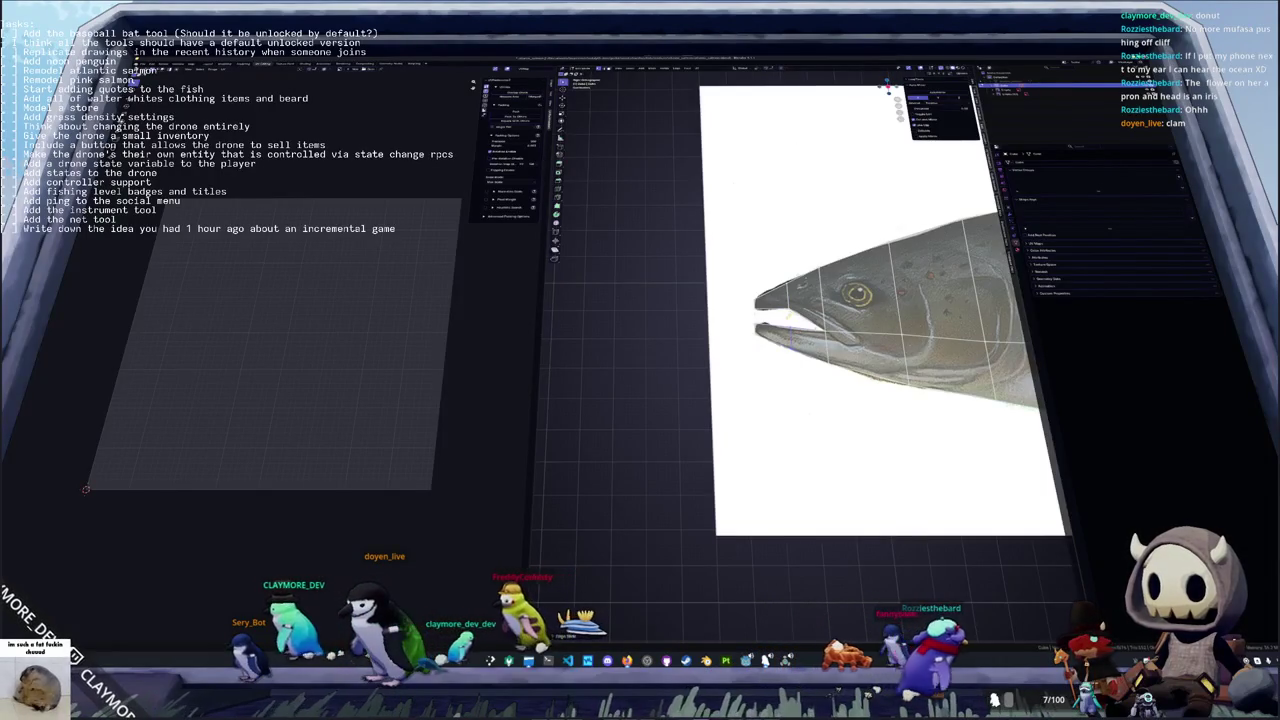
pyautogui.press('g')
pyautogui.press('z')
pyautogui.press('Return')
pyautogui.scroll(3, 860, 330)
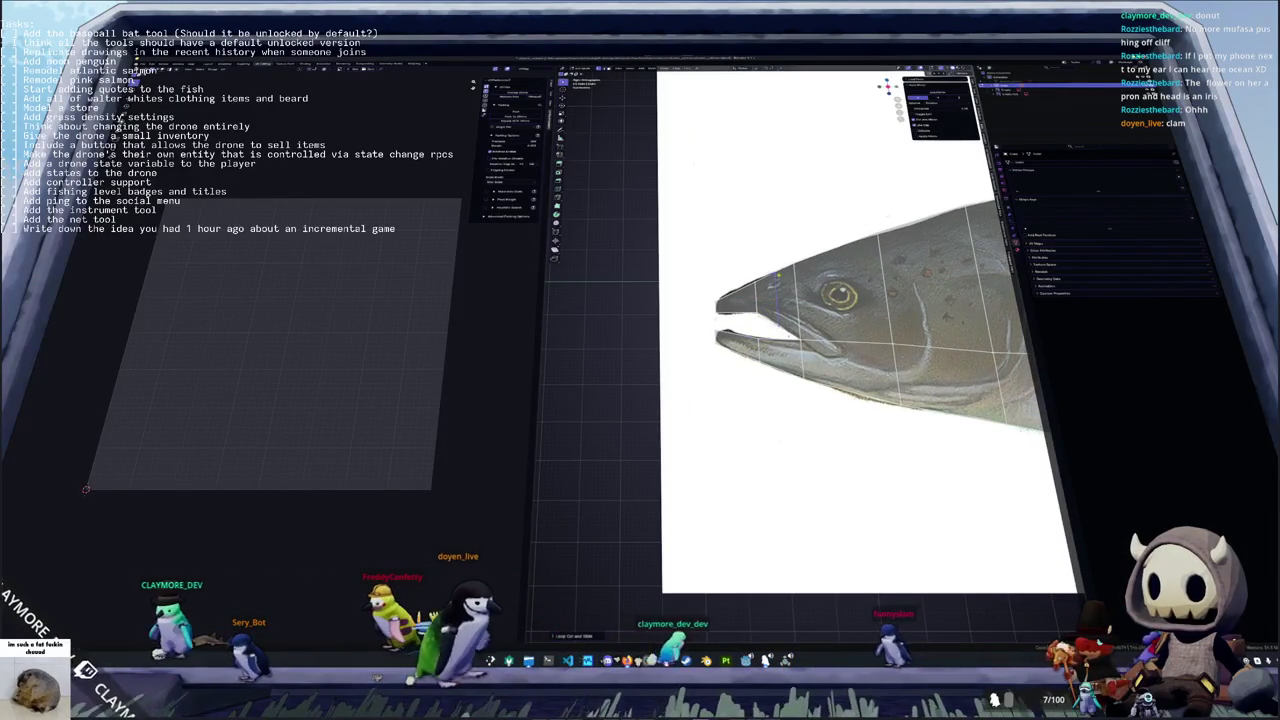
# Raise and lower the mouth vertices to match the reference's mouth line
pyautogui.press('g')
pyautogui.press('z')
pyautogui.press('Return')
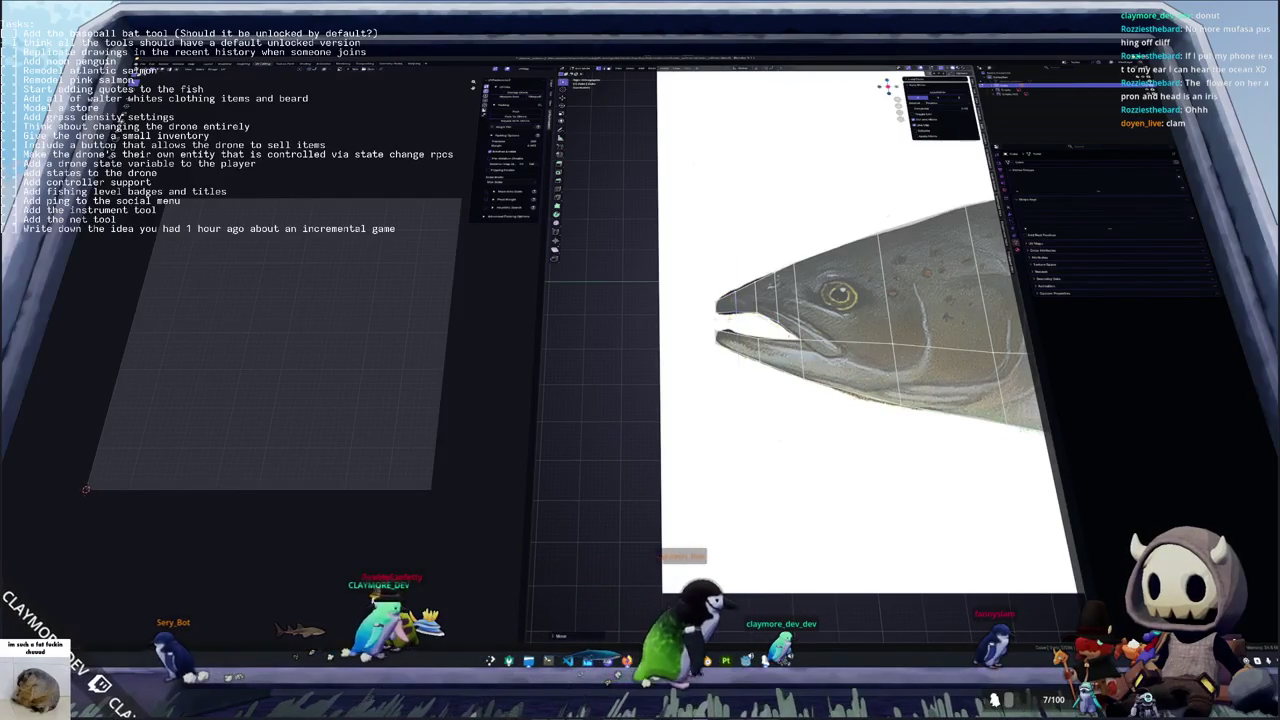
pyautogui.press('g')
pyautogui.press('z')
pyautogui.press('Return')
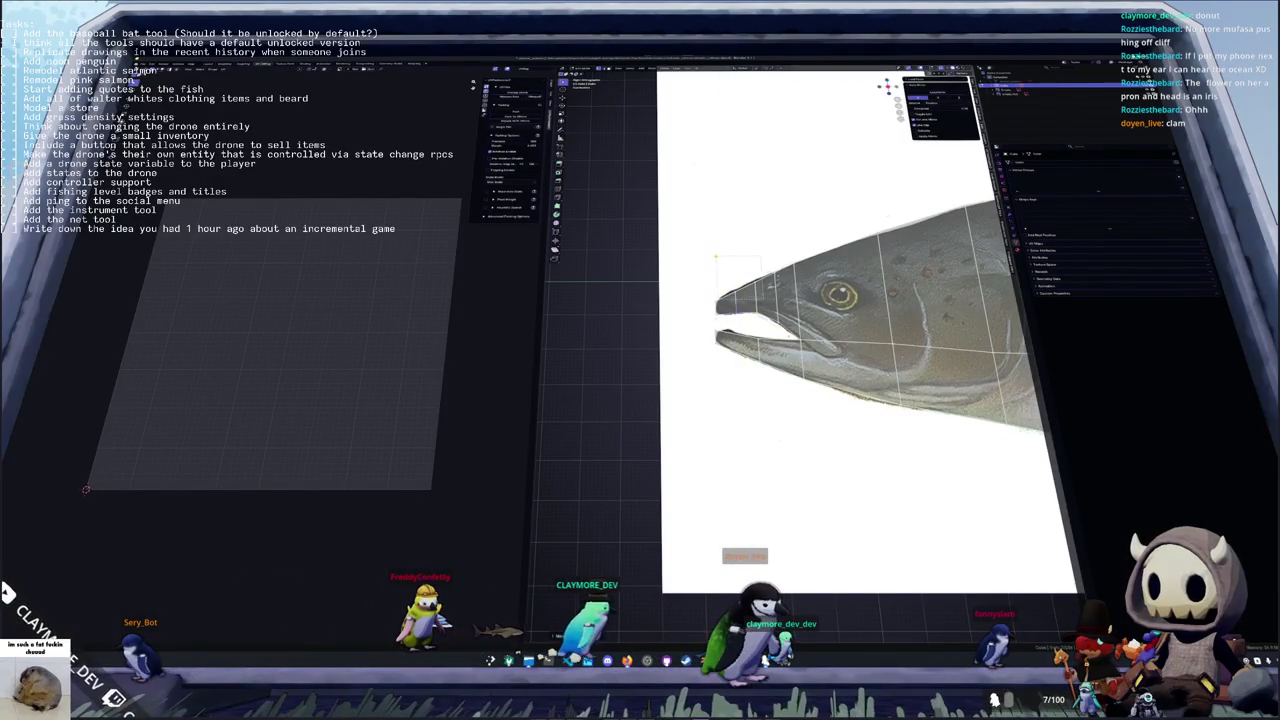
pyautogui.press('g')
pyautogui.press('z')
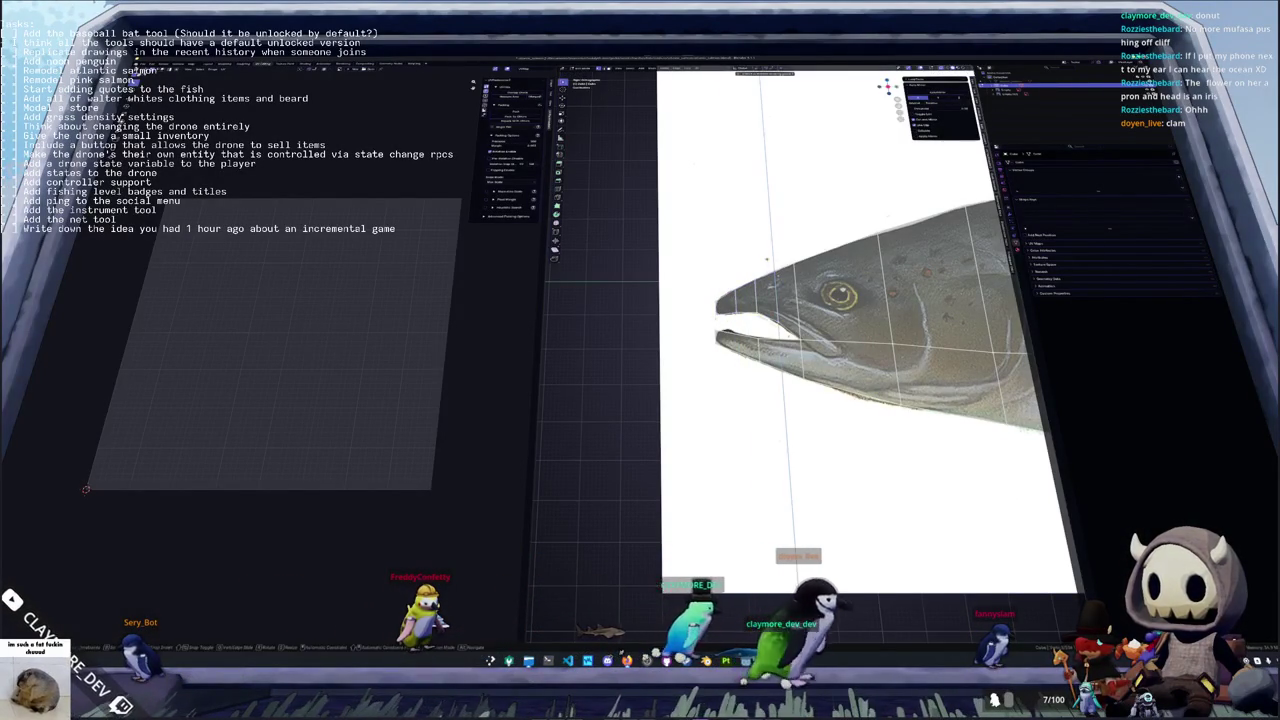
pyautogui.press('Return')
# Move the vertices near the eye vertically to follow the reference
pyautogui.scroll(-2, 815, 330)
pyautogui.scroll(-2, 815, 330)
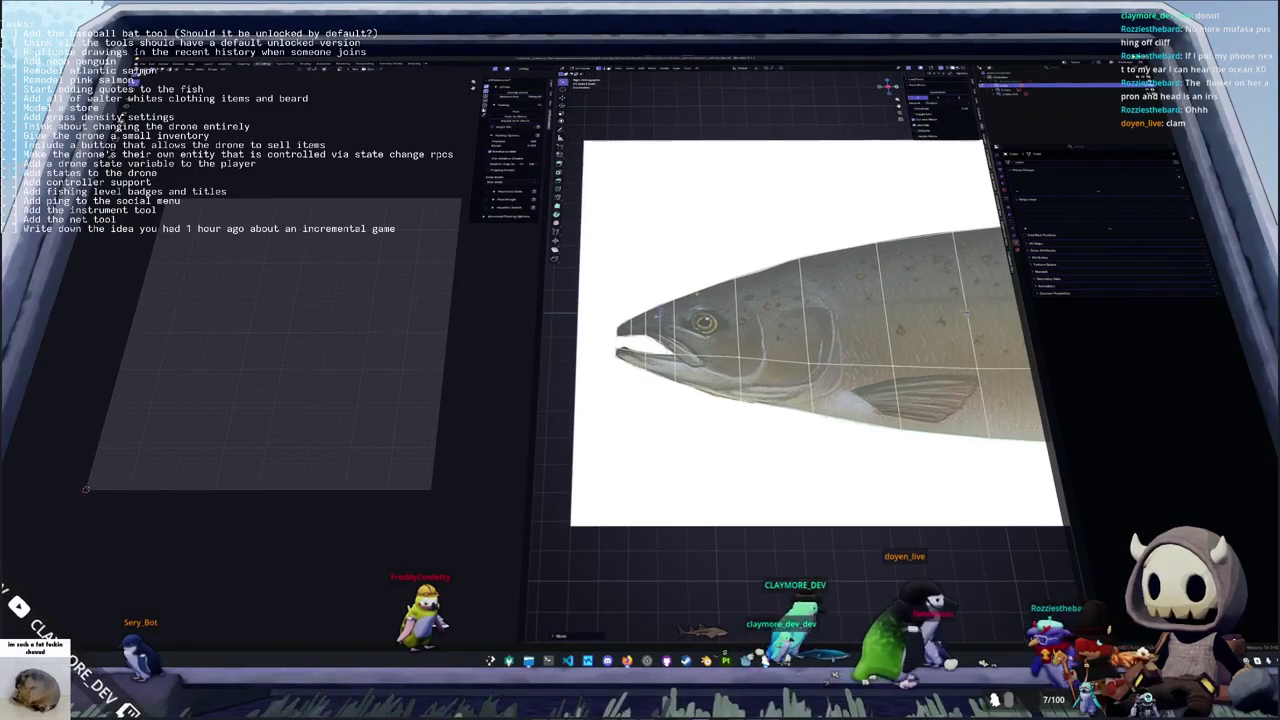
pyautogui.press('g')
pyautogui.press('z')
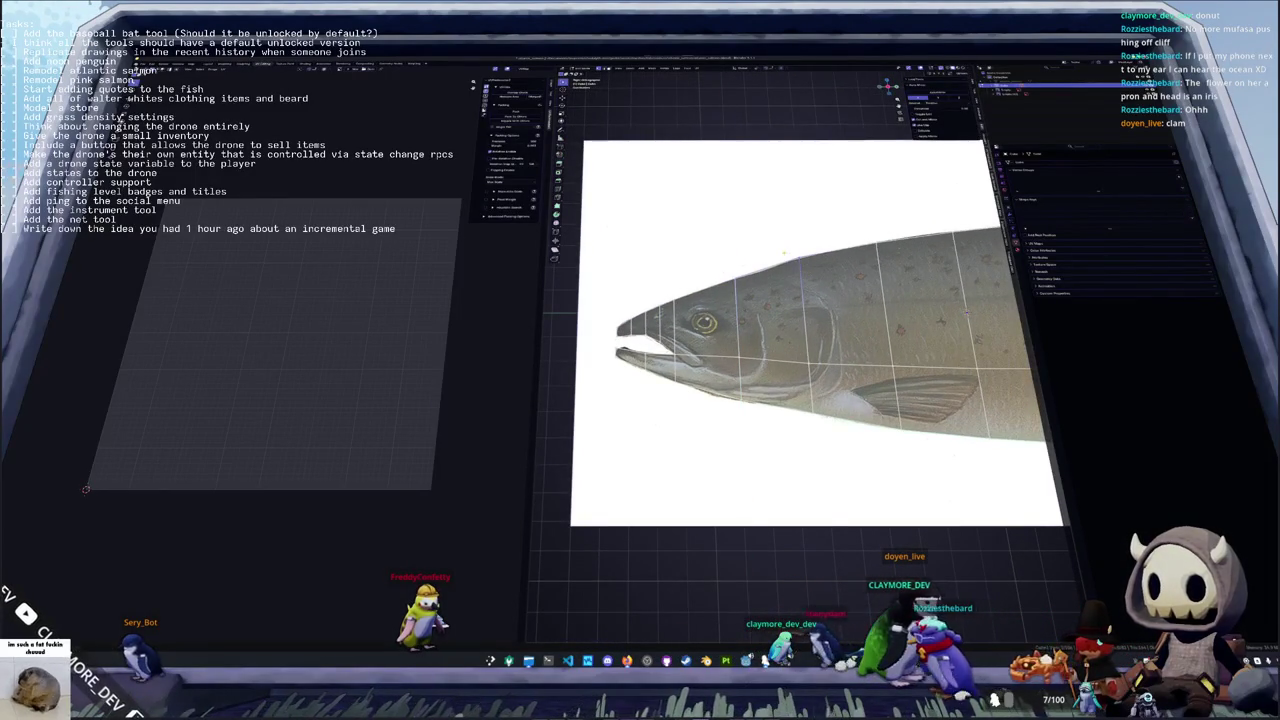
pyautogui.press('Return')
pyautogui.scroll(-2, 815, 330)
pyautogui.moveTo(784, 255)
pyautogui.mouseDown(button='middle')
pyautogui.moveTo(720, 230)
pyautogui.moveTo(690, 245)
pyautogui.mouseUp(button='middle')
# Switch to top view of the salmon mesh strip and tilt the view over it
pyautogui.press('KP_7')
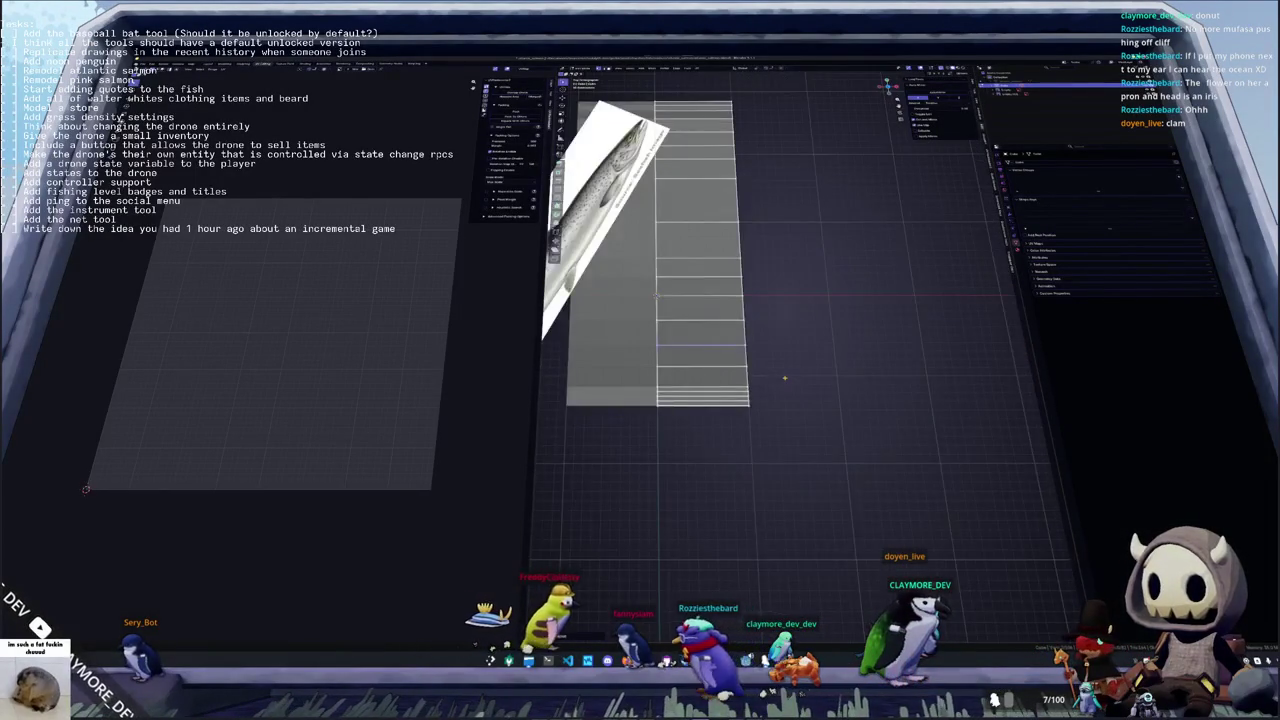
pyautogui.scroll(-3, 775, 350)
pyautogui.scroll(4, 765, 319)
pyautogui.moveTo(765, 319); pyautogui.dragTo(797, 281, button='middle')
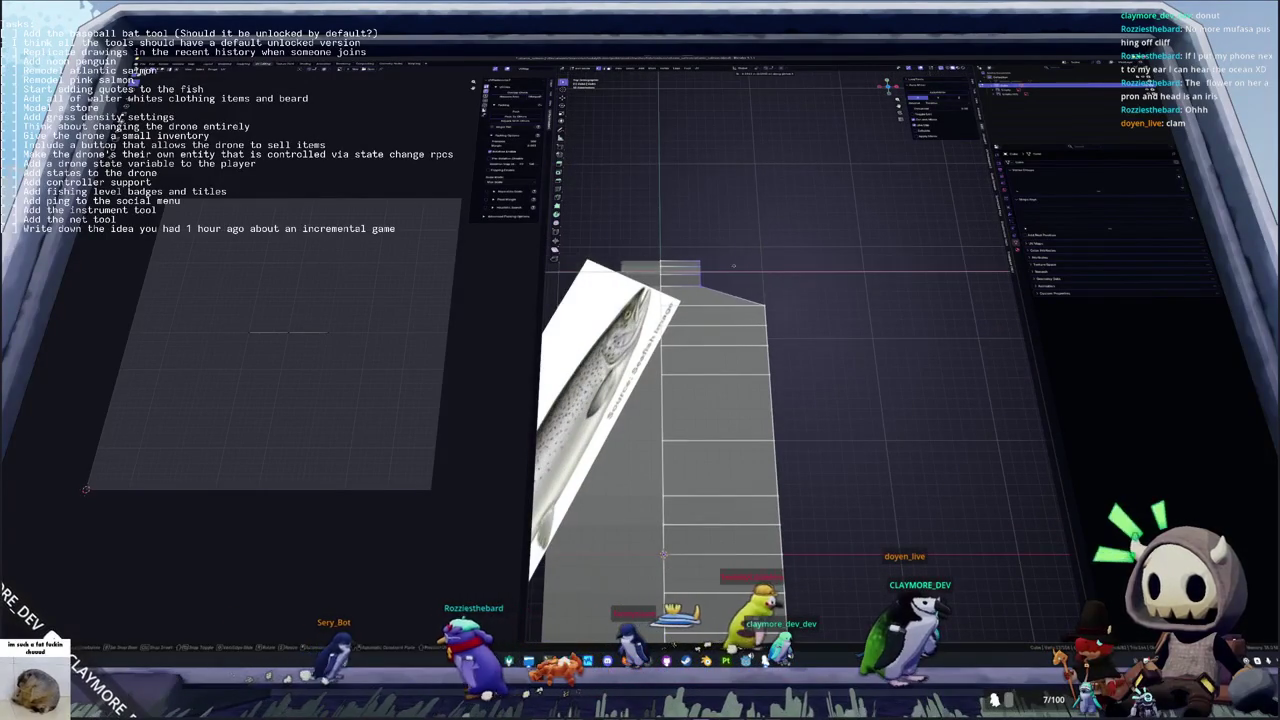
pyautogui.moveTo(797, 281); pyautogui.dragTo(825, 260, button='middle')
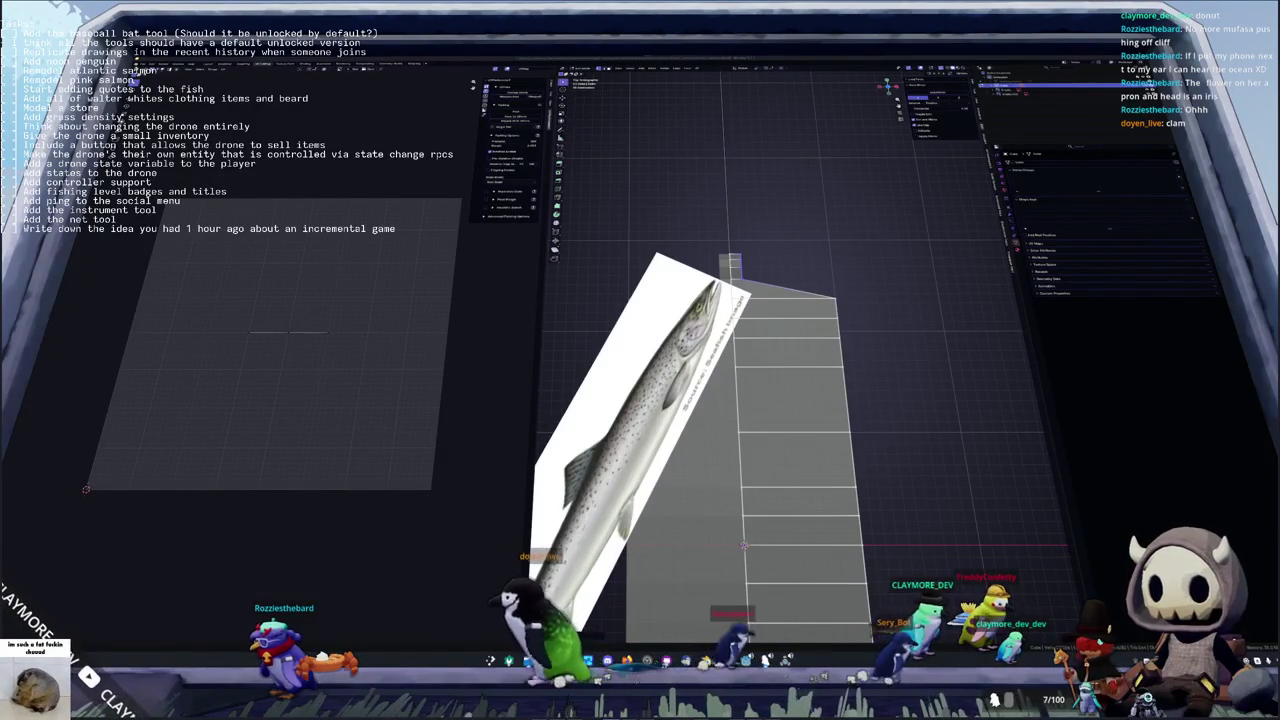
# Enlarge the view of mesh and reference, undo an accidental move, and switch to the game window
pyautogui.moveTo(850, 275); pyautogui.dragTo(800, 340, button='middle')
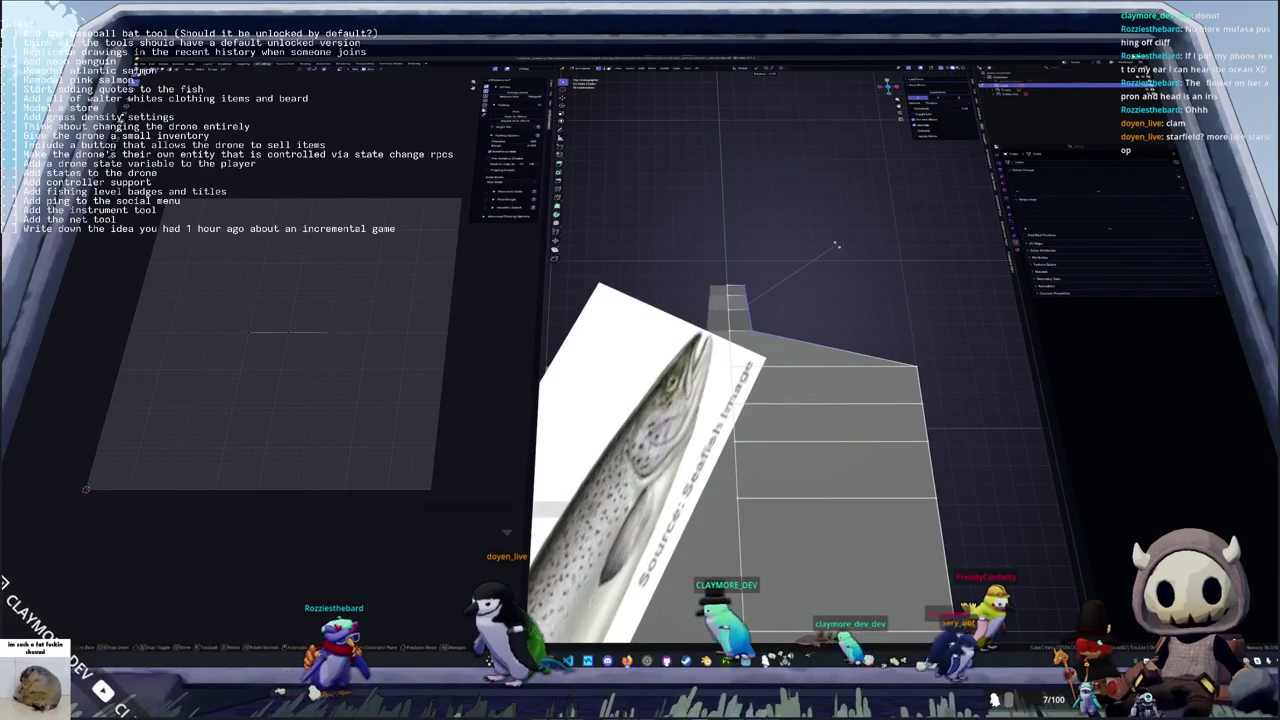
pyautogui.press('Escape')
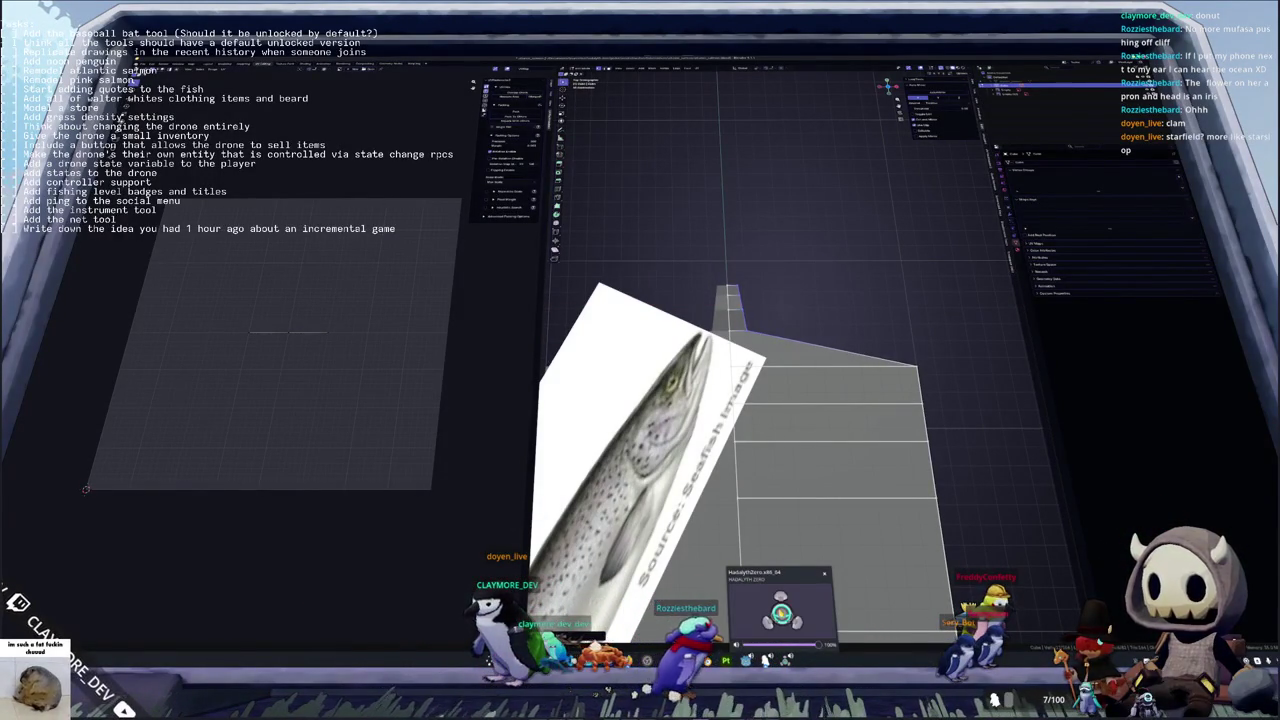
pyautogui.hotkey('alt', 'Tab')
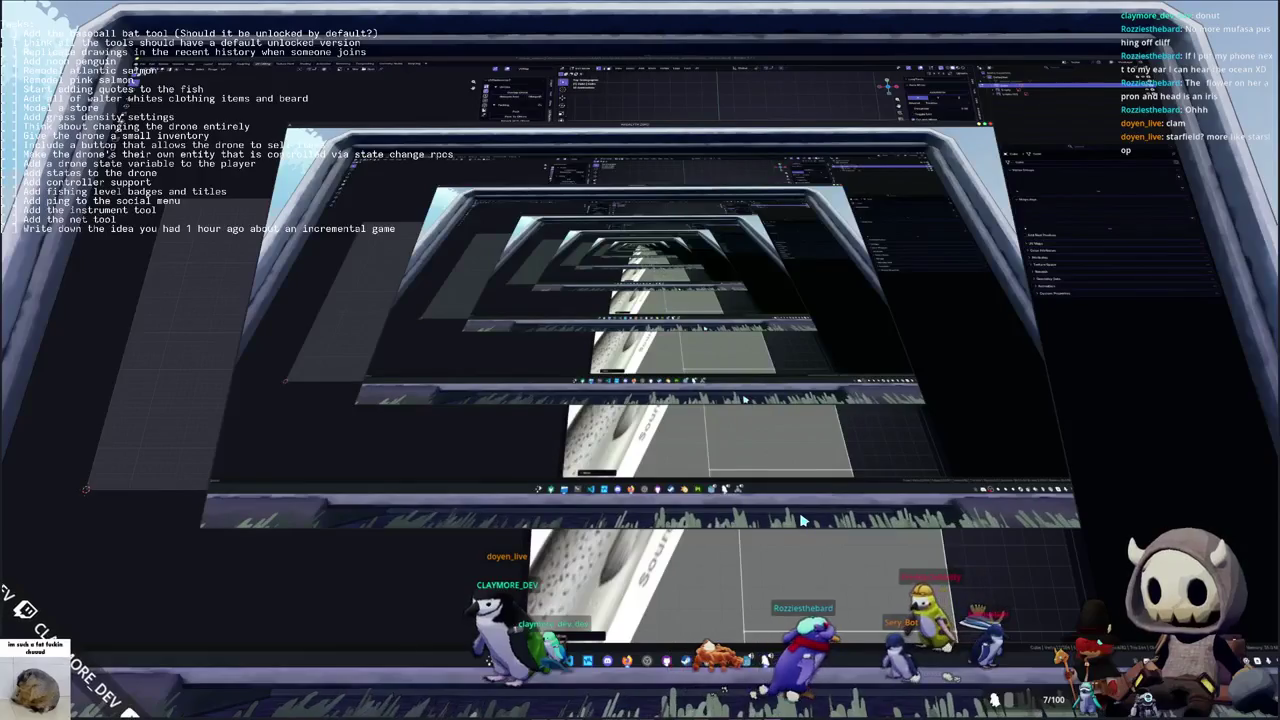
# Check the Audio volume channels (all at 70) in the game settings, then close settings and pause menu
pyautogui.press('Escape')
pyautogui.click(634, 291)
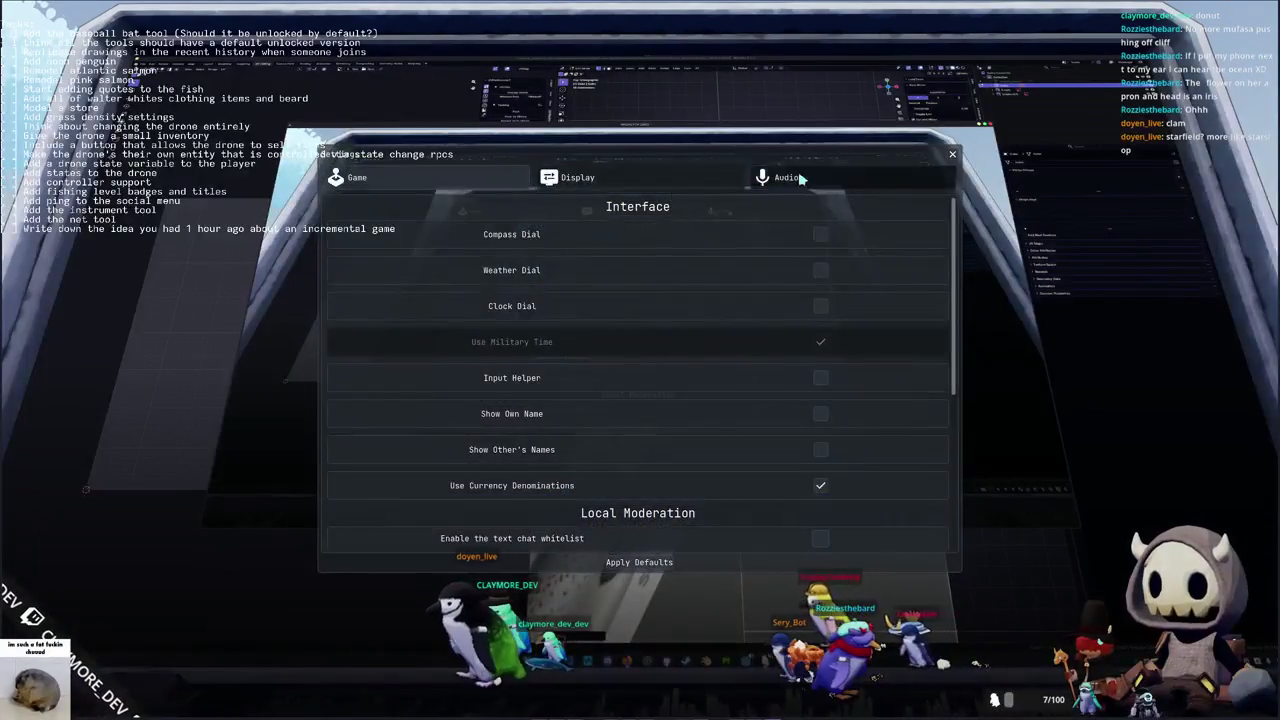
pyautogui.click(790, 177)
pyautogui.press('Escape')
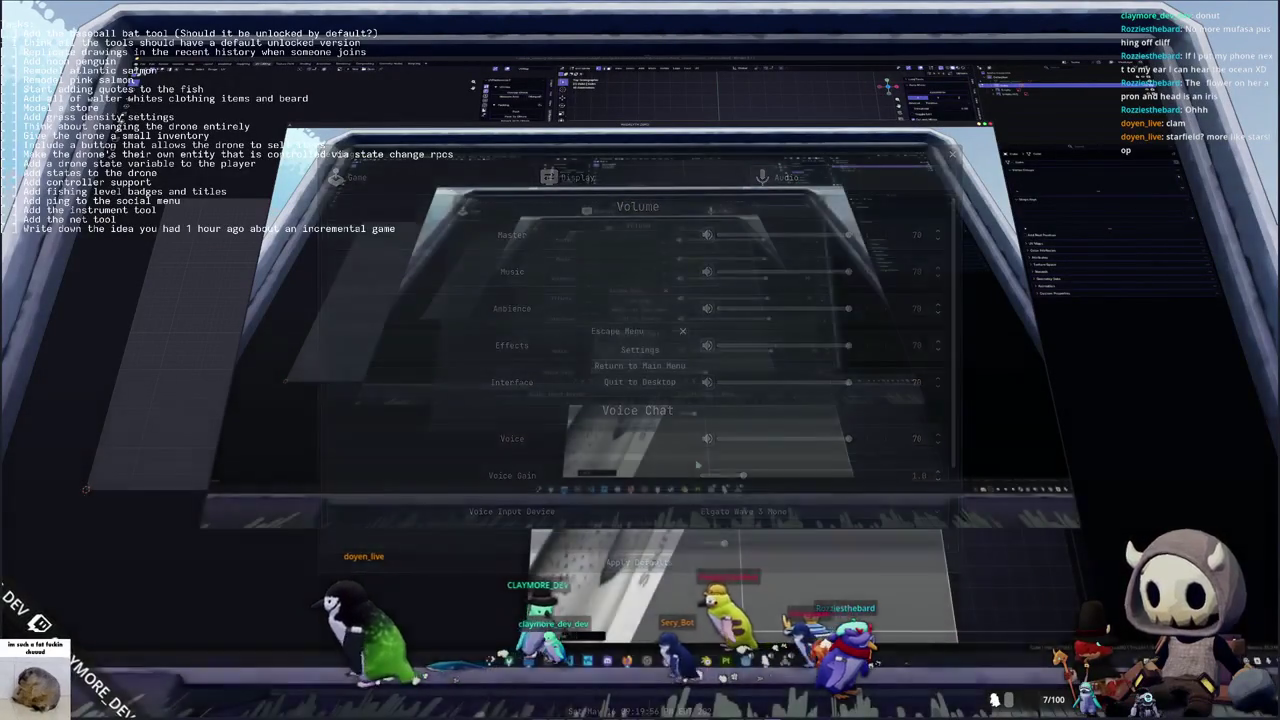
pyautogui.press('Escape')
pyautogui.press('Escape')
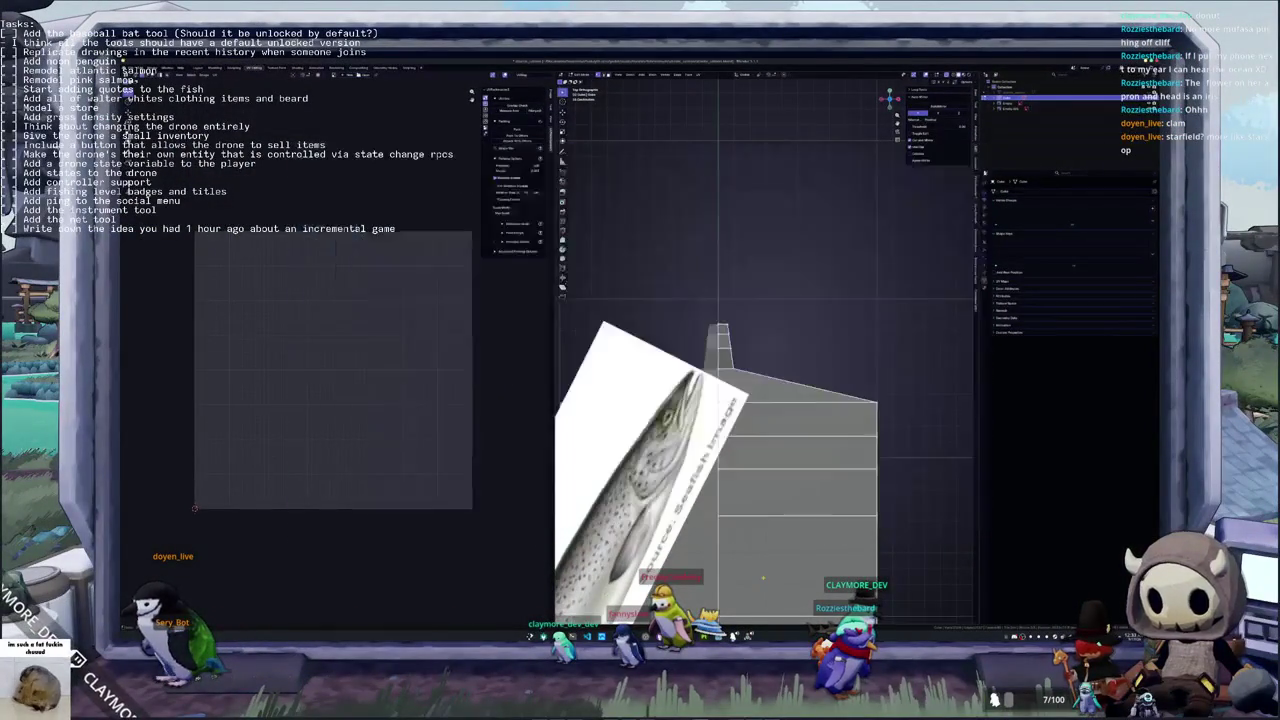
# Slide the top-right vertex of the salmon mesh along the X axis, adjusting it twice
pyautogui.moveTo(747, 426); pyautogui.dragTo(703, 423, button='middle')
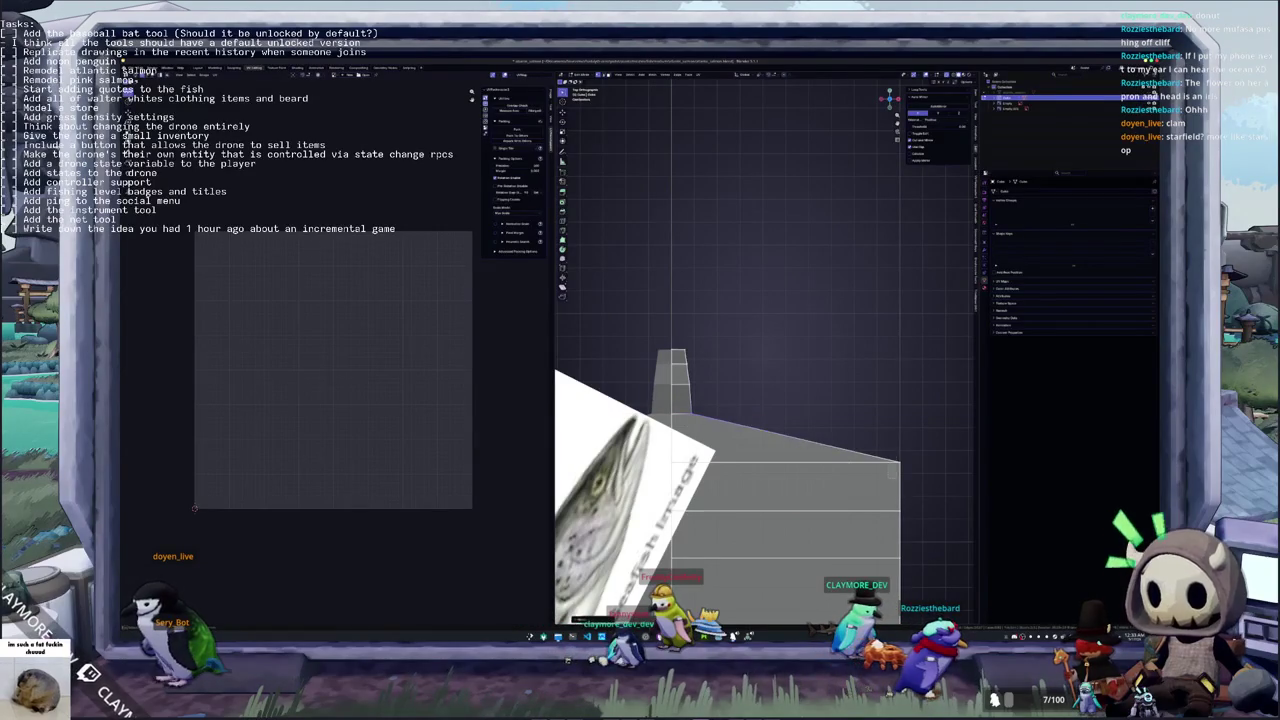
pyautogui.press('g')
pyautogui.press('x')
pyautogui.click(722, 472)
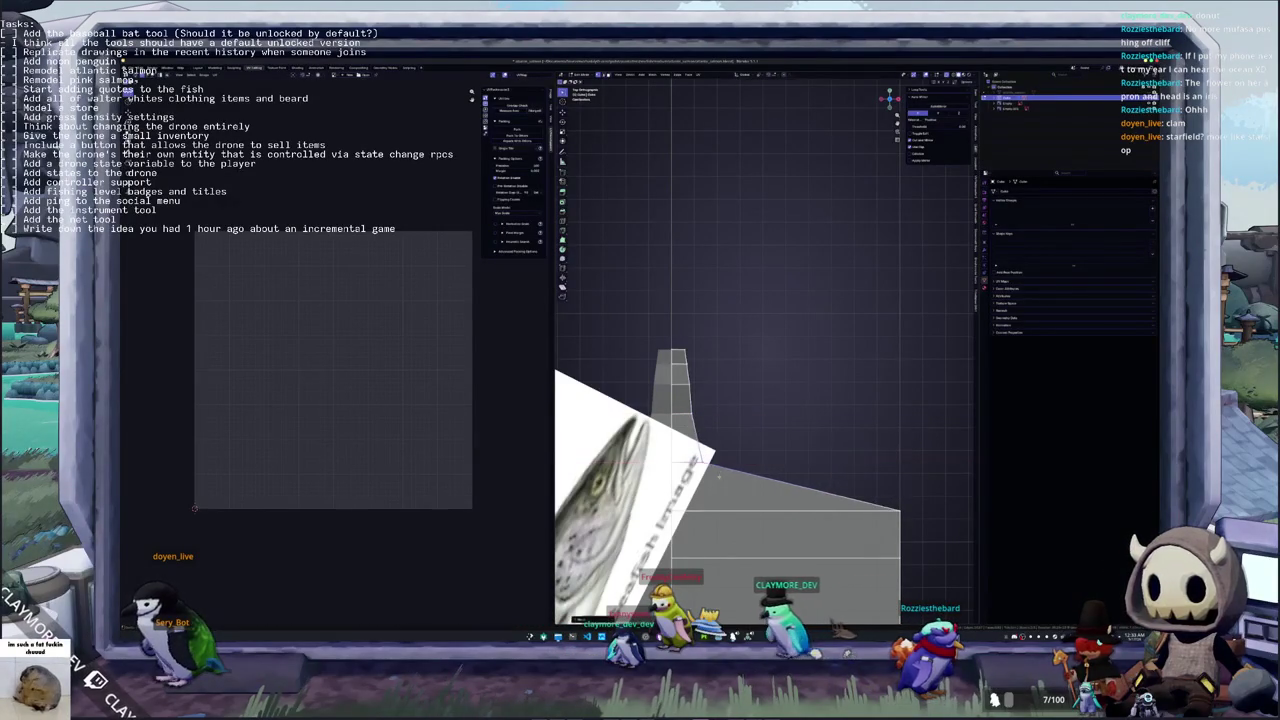
pyautogui.moveTo(722, 472); pyautogui.dragTo(898, 428, button='middle')
pyautogui.press('g')
pyautogui.press('x')
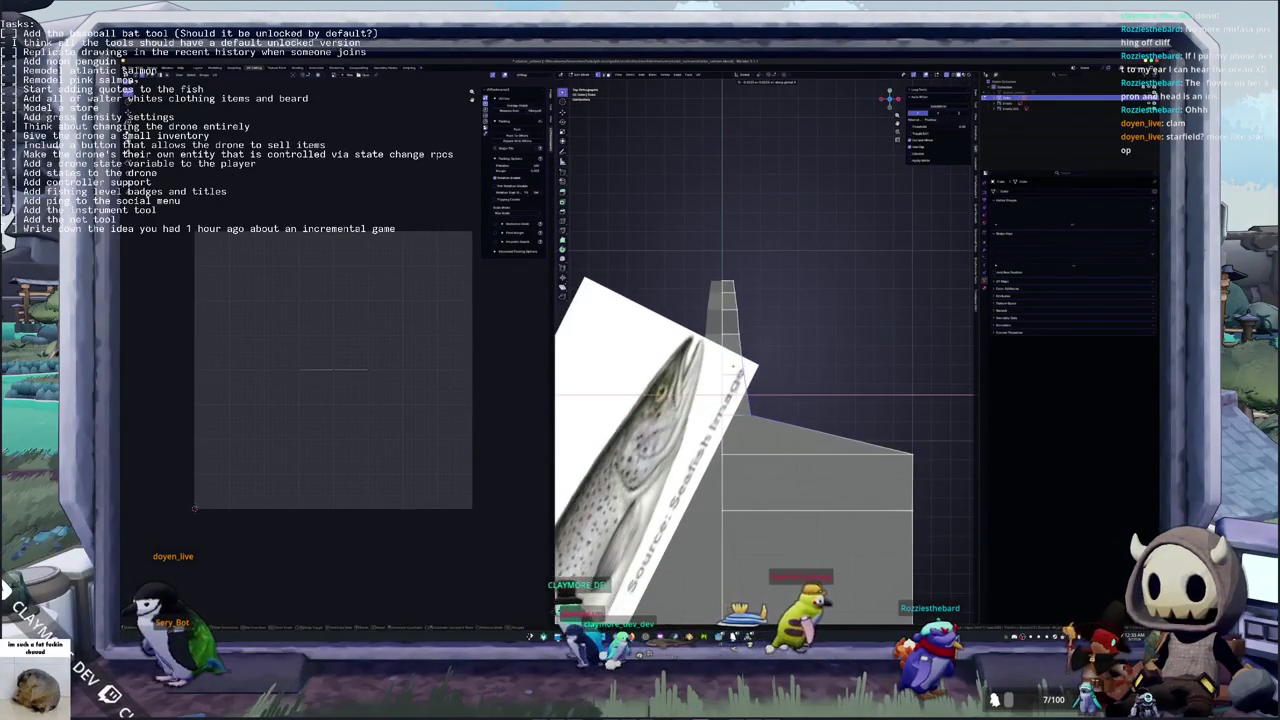
pyautogui.click(731, 368)
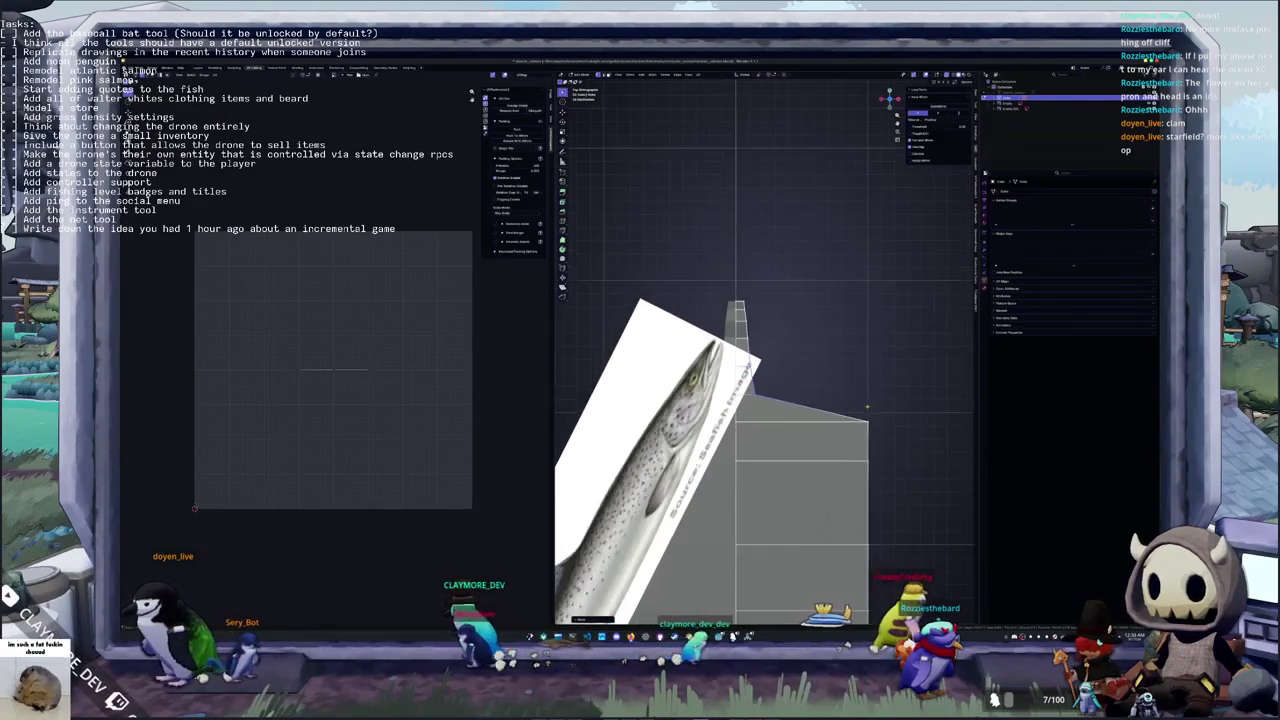
# Lower the top-right vertex to make the slanted edge steeper against the reference
pyautogui.scroll(-2, 801, 356)
pyautogui.press('g')
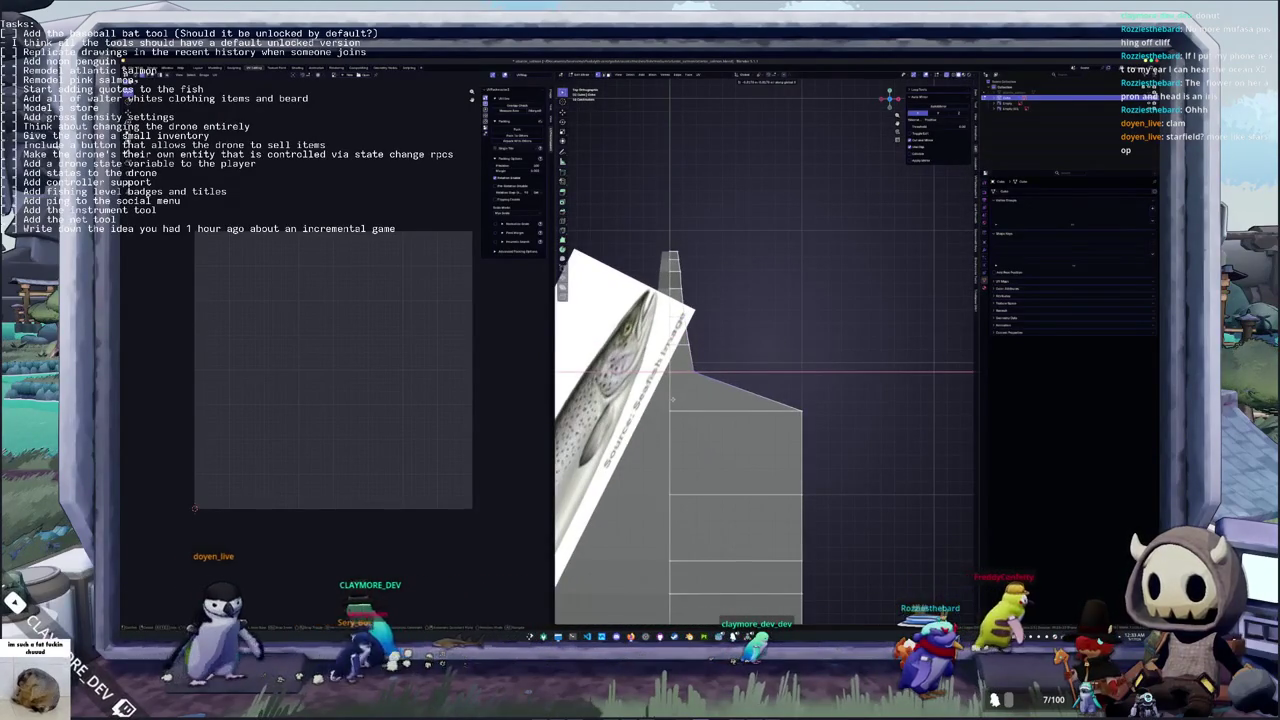
pyautogui.press('x')
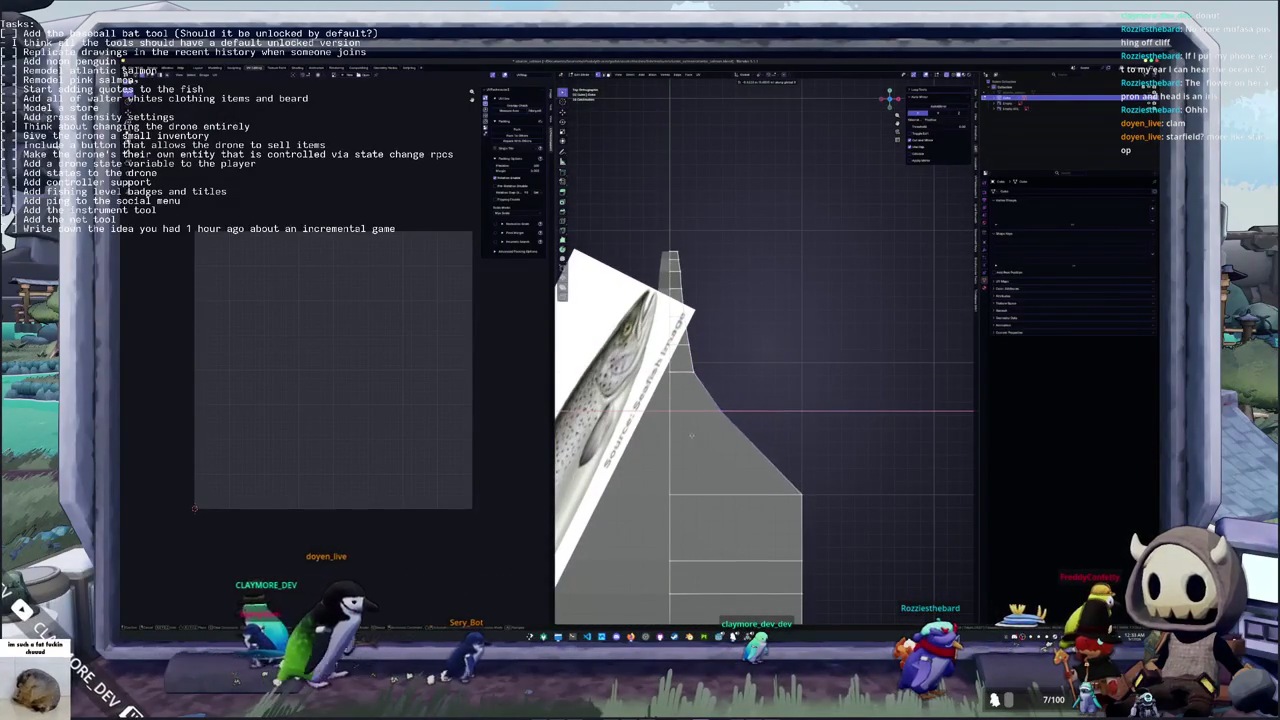
pyautogui.scroll(1, 670, 449)
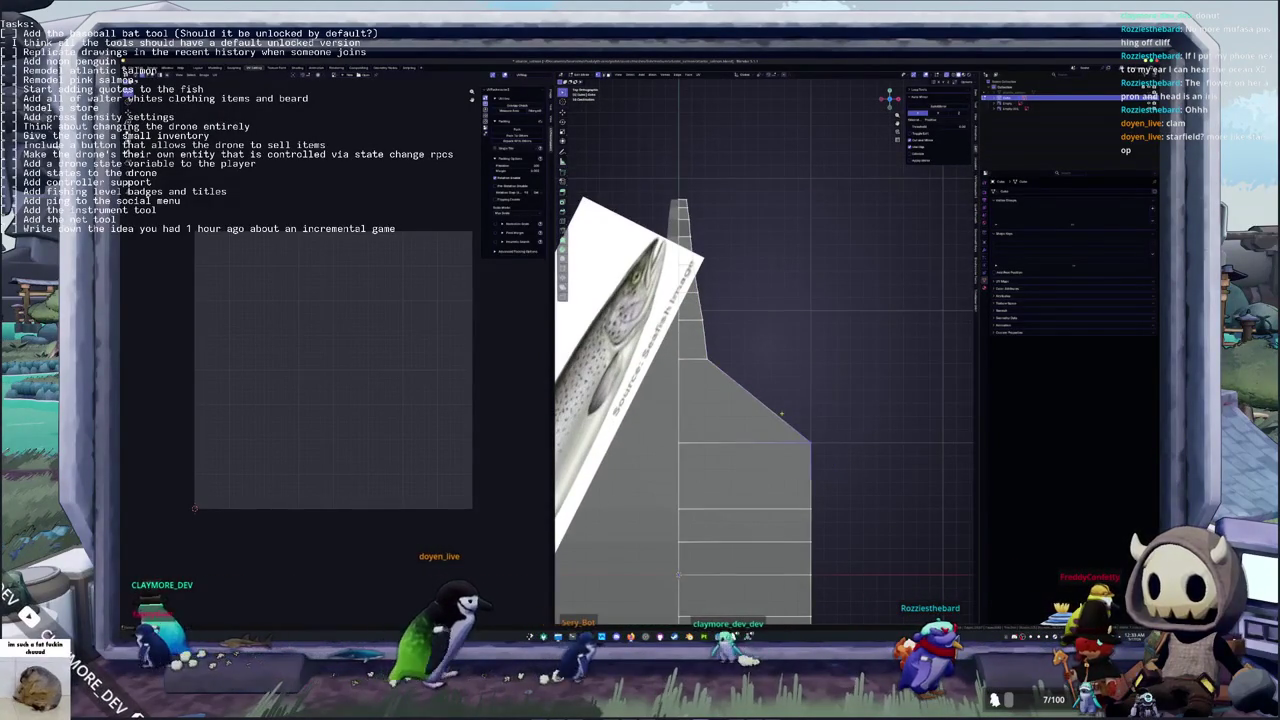
pyautogui.scroll(-1, 702, 441)
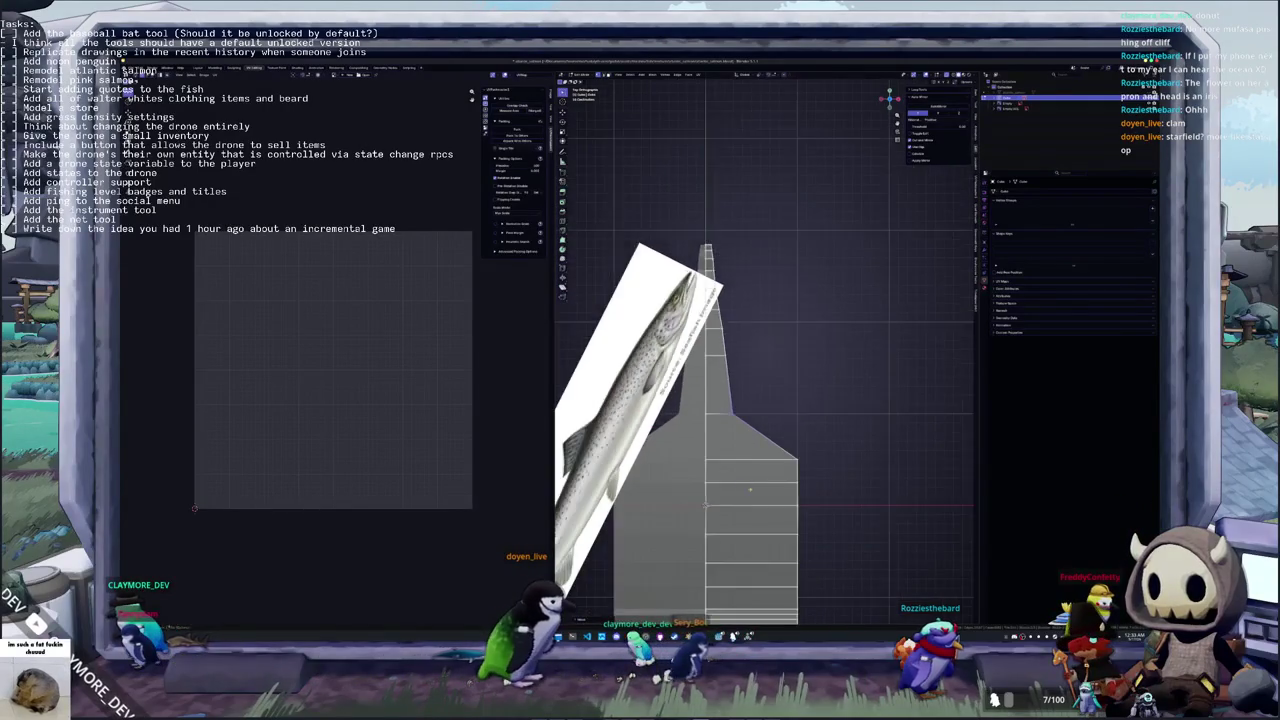
pyautogui.scroll(-1, 802, 380)
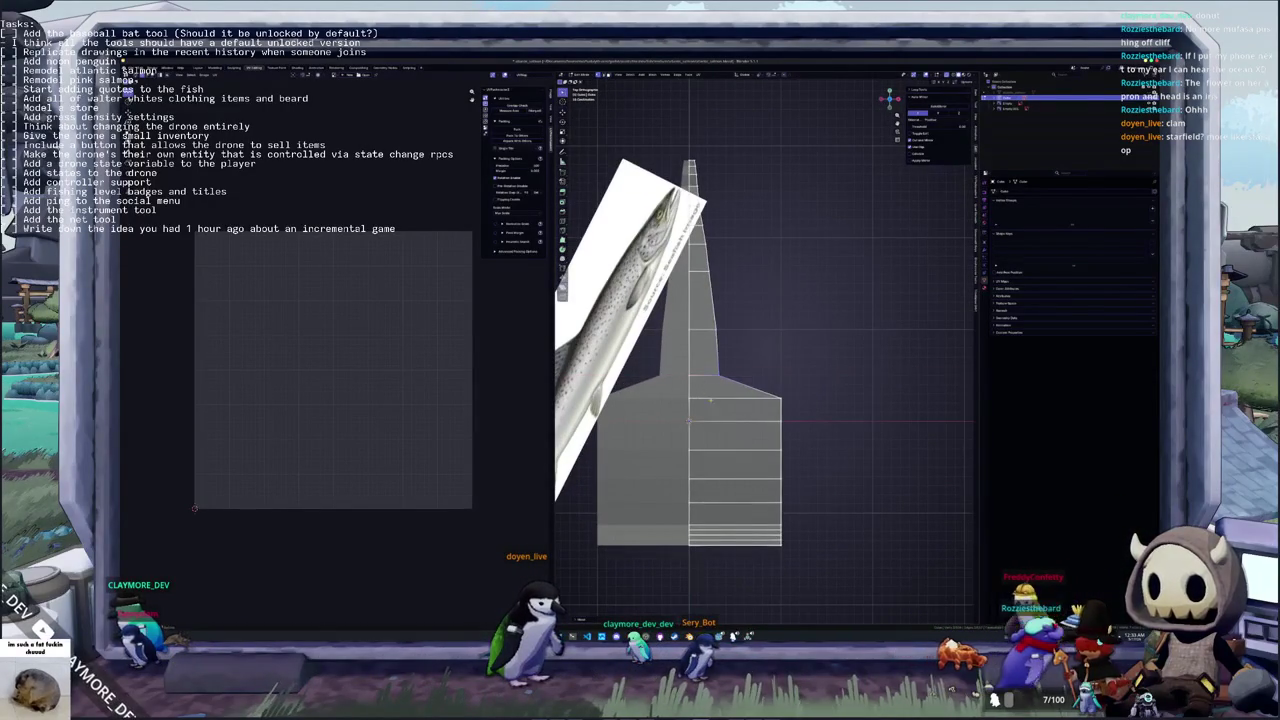
pyautogui.scroll(1, 812, 400)
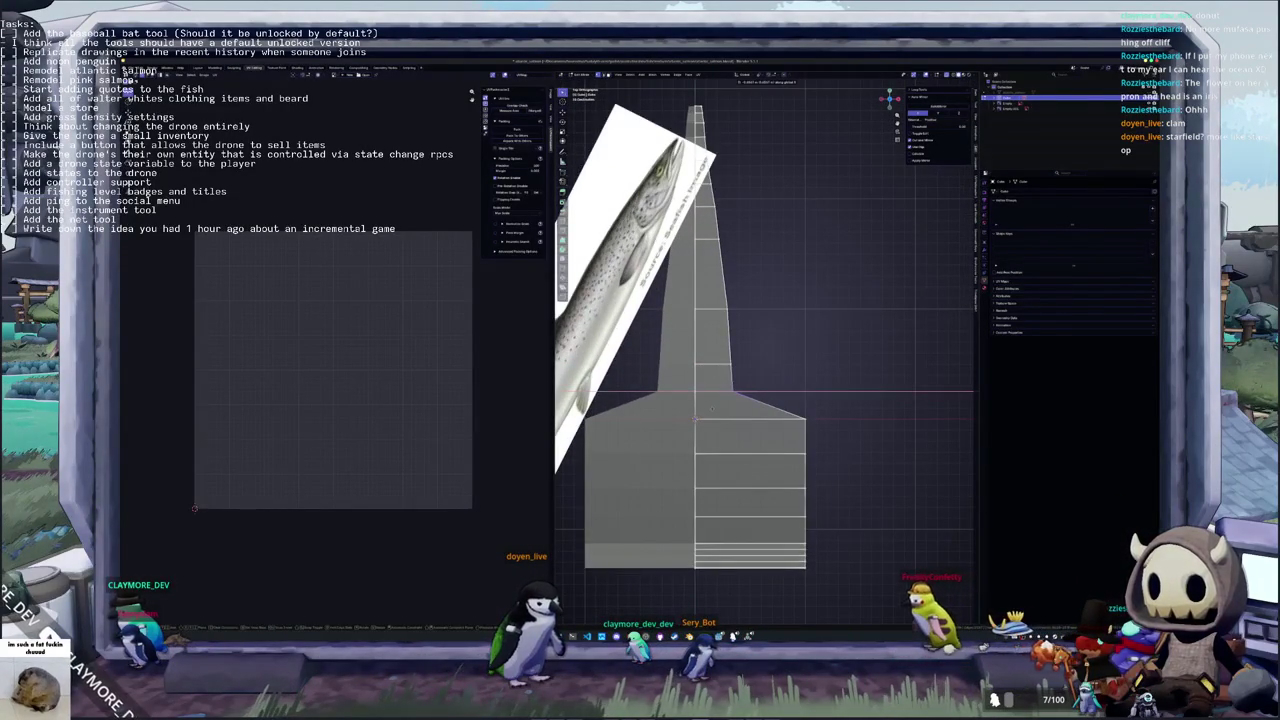
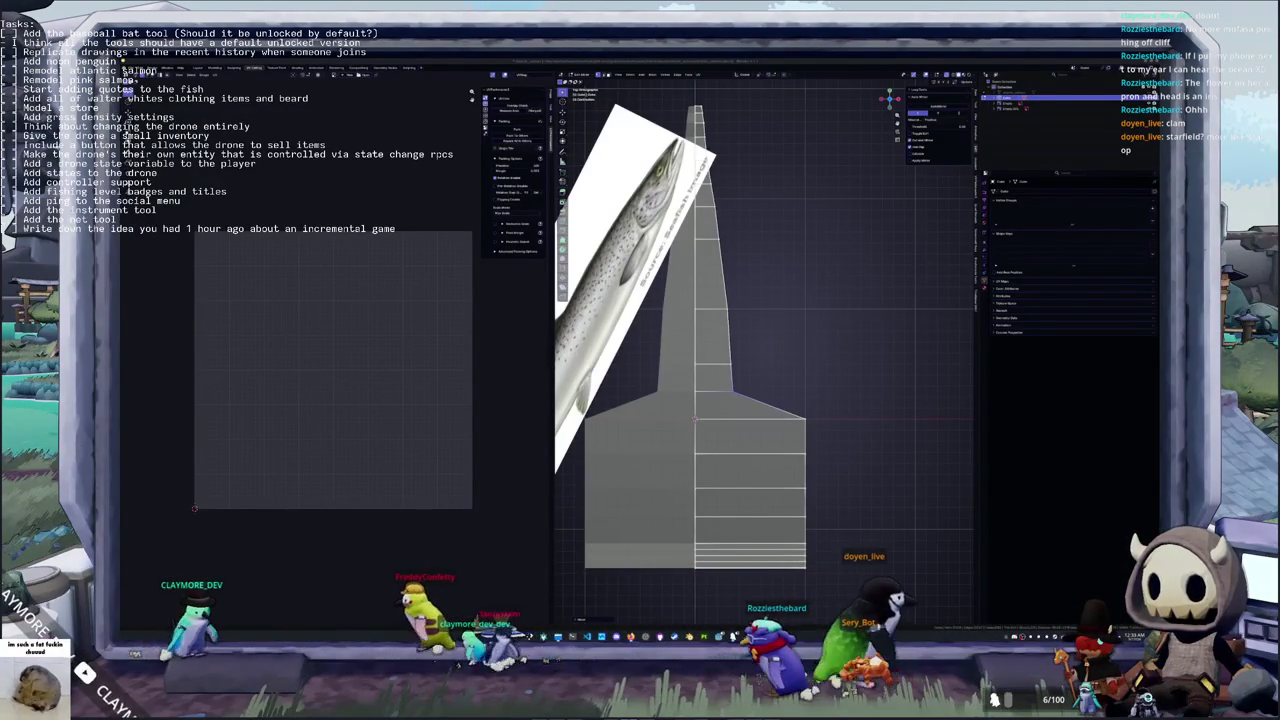
# Move the upper corner vertices inward along X to narrow the body outline
pyautogui.keyDown('shift'); pyautogui.moveTo(789, 371); pyautogui.dragTo(741, 331, button='middle'); pyautogui.keyUp('shift')
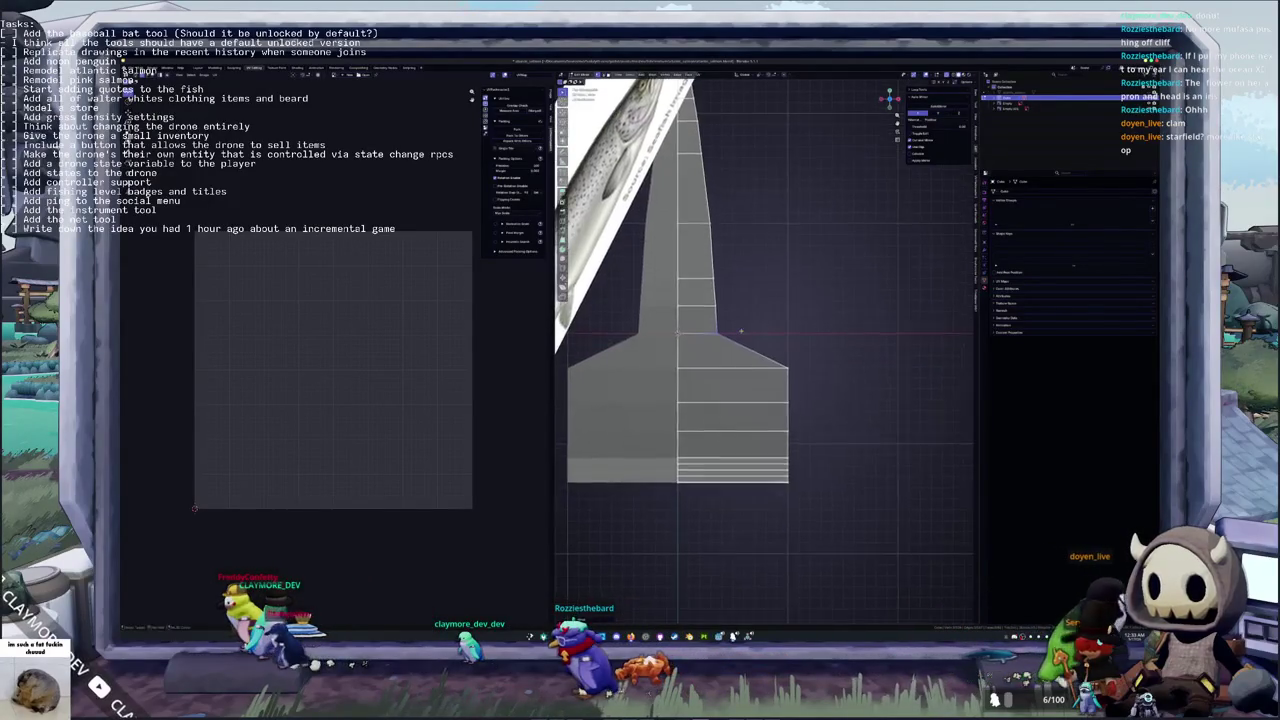
pyautogui.scroll(1, 784, 351)
pyautogui.press('g')
pyautogui.press('x')
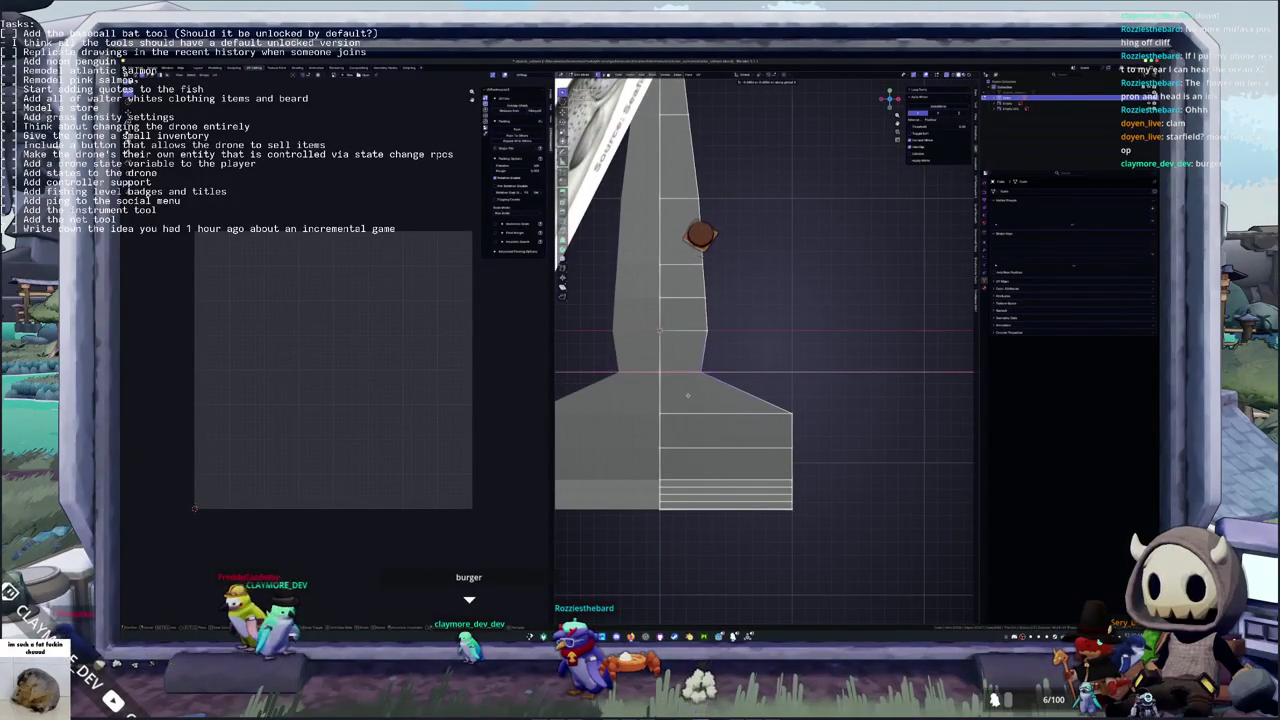
pyautogui.click(693, 402)
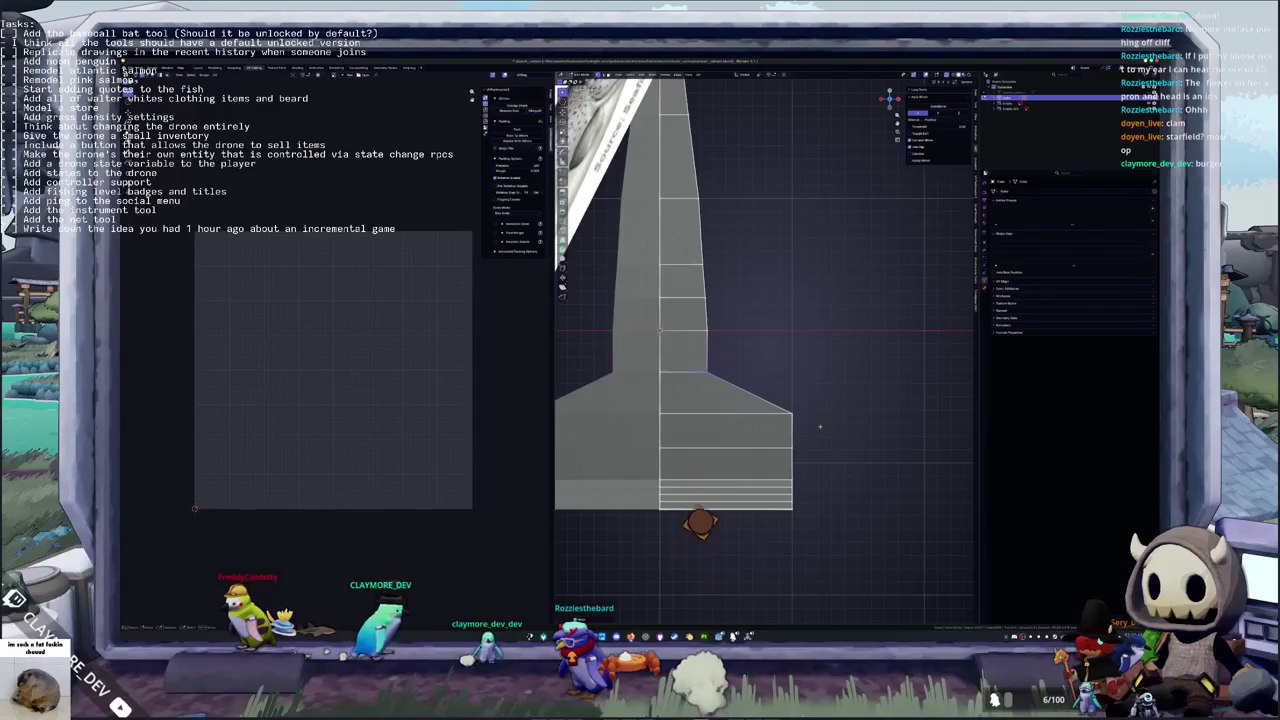
pyautogui.click(792, 412)
pyautogui.press('g')
pyautogui.press('x')
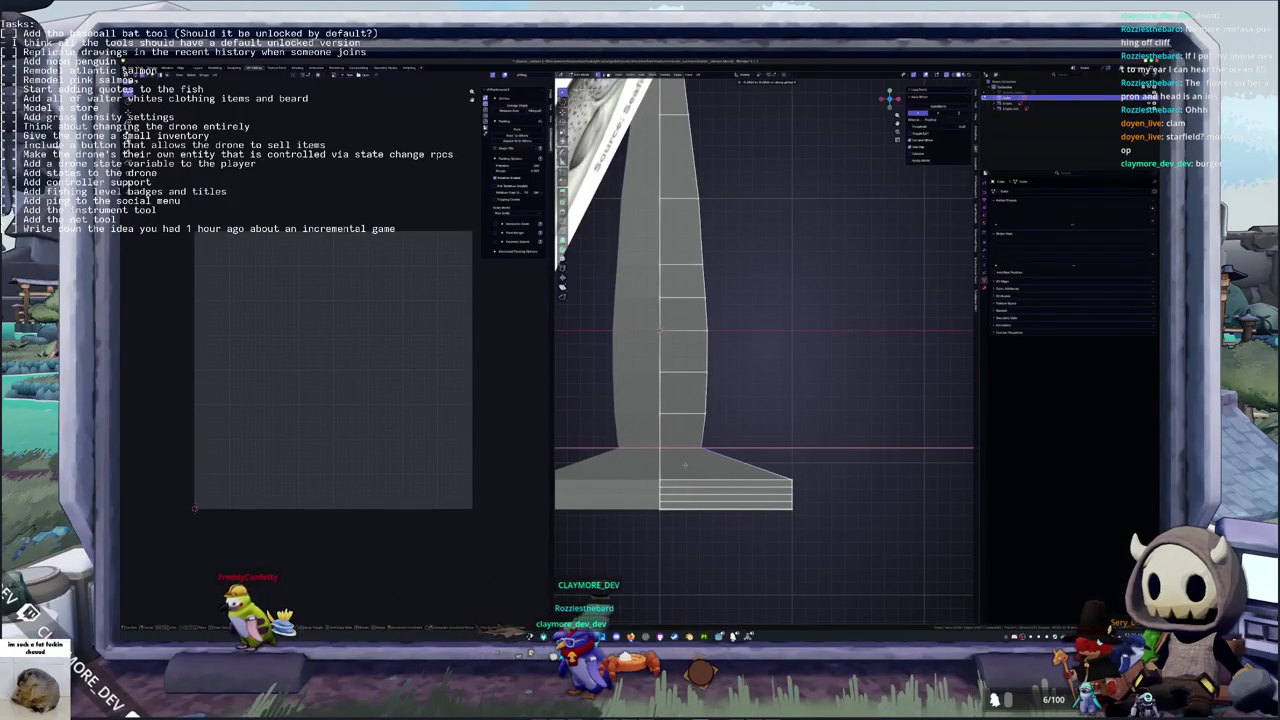
# Remove the flat bottom plate and reshape the lower end into an angular taper
pyautogui.keyDown('shift'); pyautogui.moveTo(687, 466); pyautogui.dragTo(807, 410, button='middle'); pyautogui.keyUp('shift')
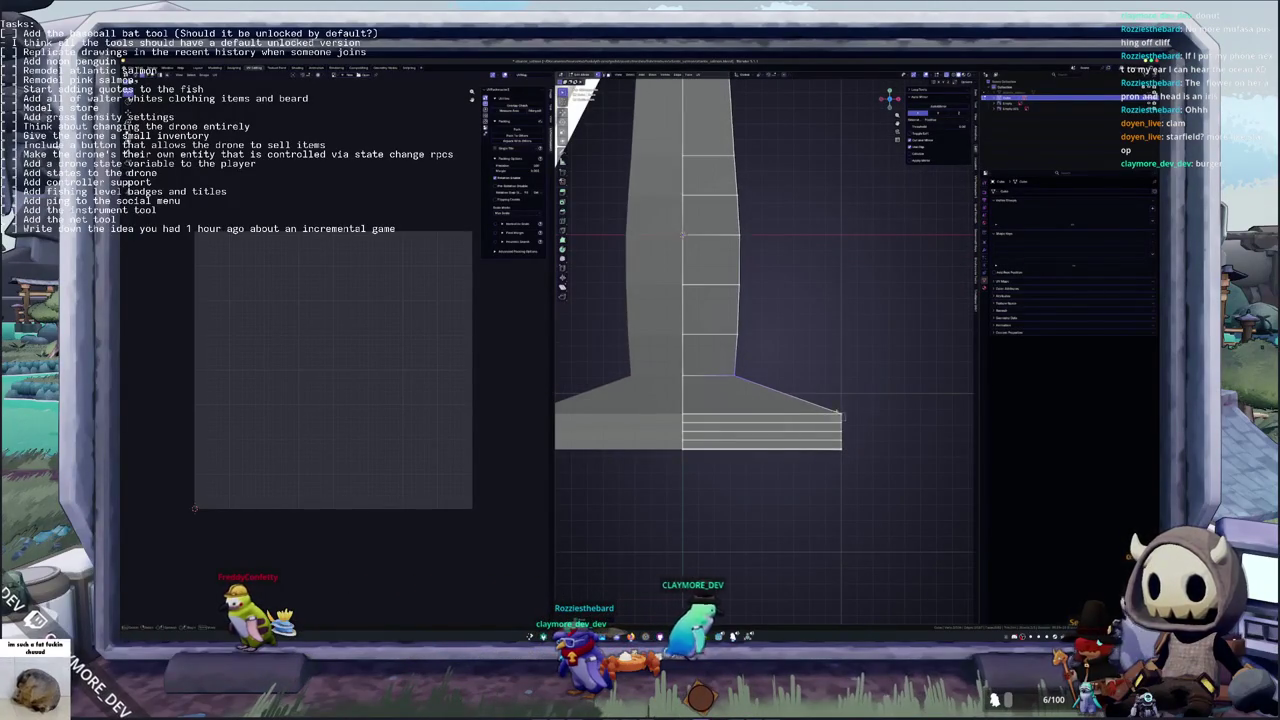
pyautogui.hotkey('ctrl', 'z')
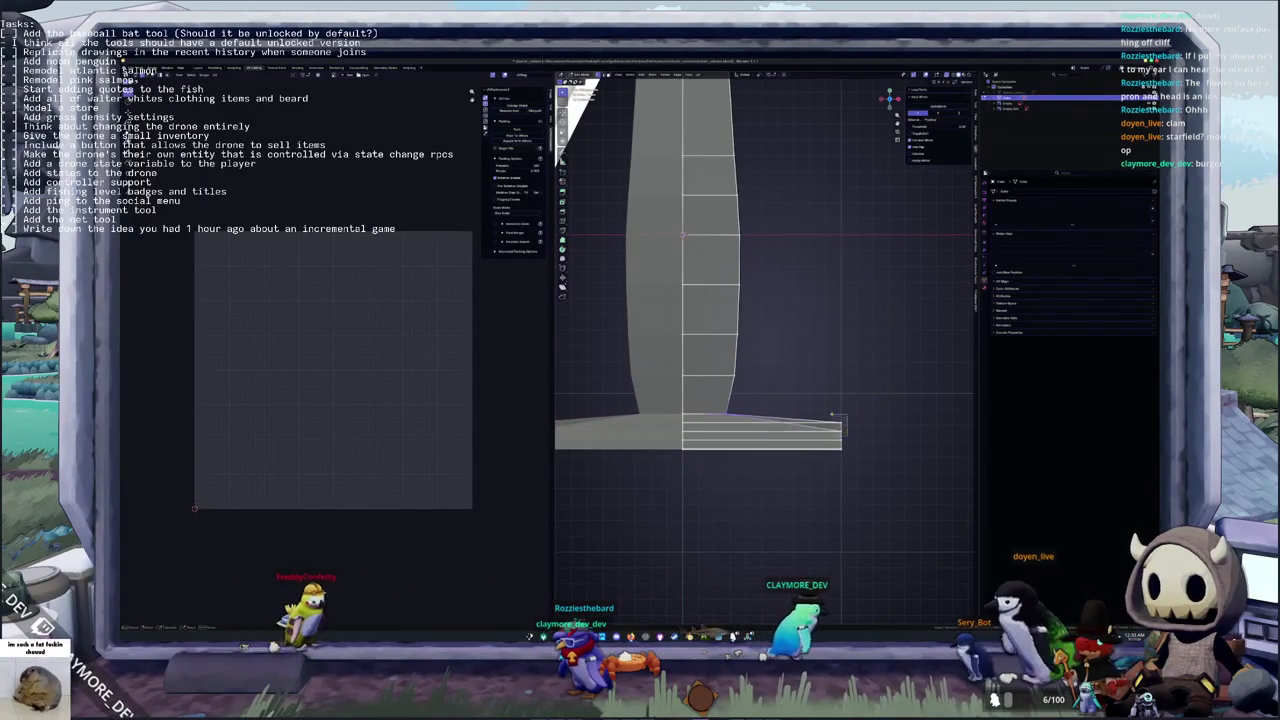
pyautogui.hotkey('ctrl', 'z')
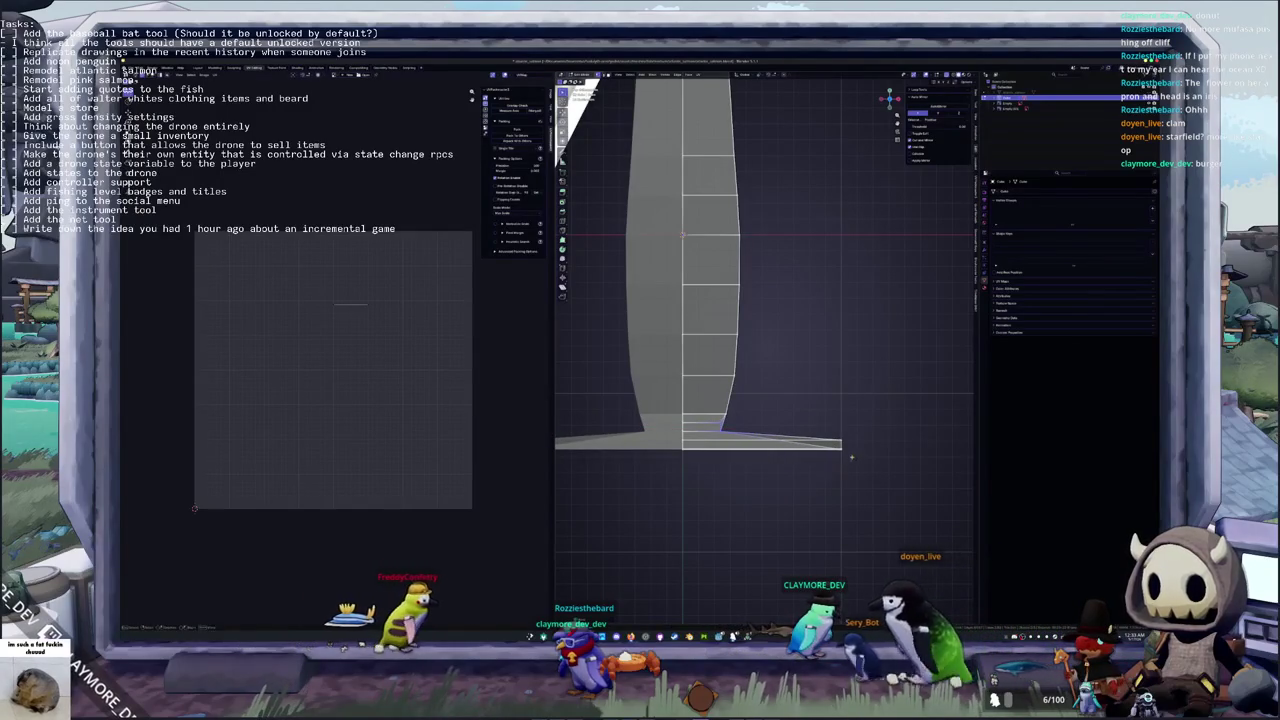
pyautogui.hotkey('ctrl', 'z')
pyautogui.hotkey('ctrl', 'z')
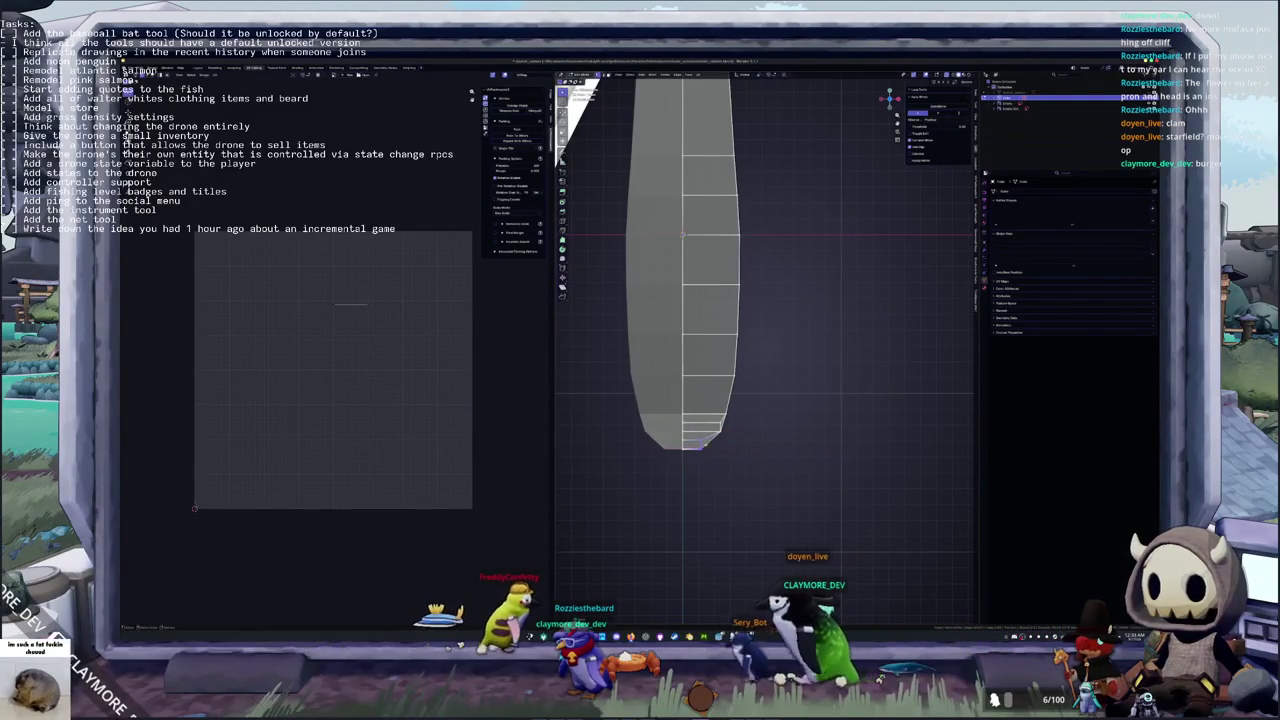
pyautogui.hotkey('ctrl', 'z')
pyautogui.click(702, 443)
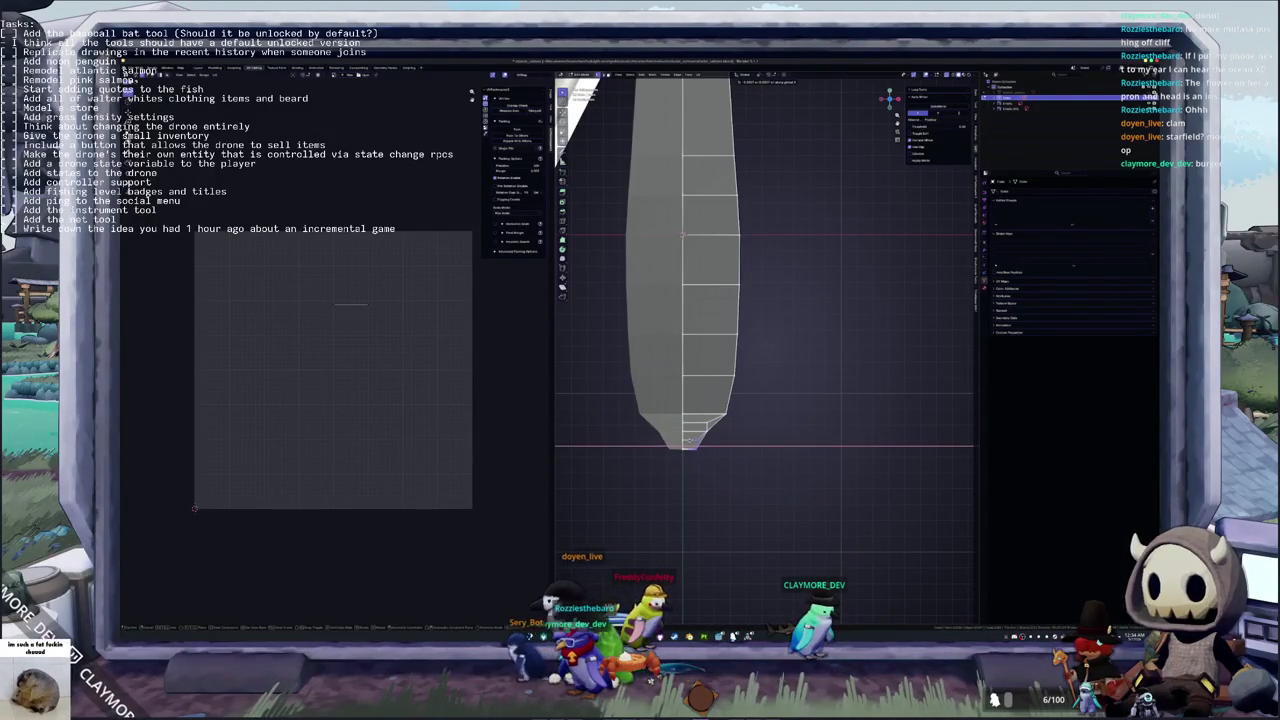
pyautogui.press('Return')
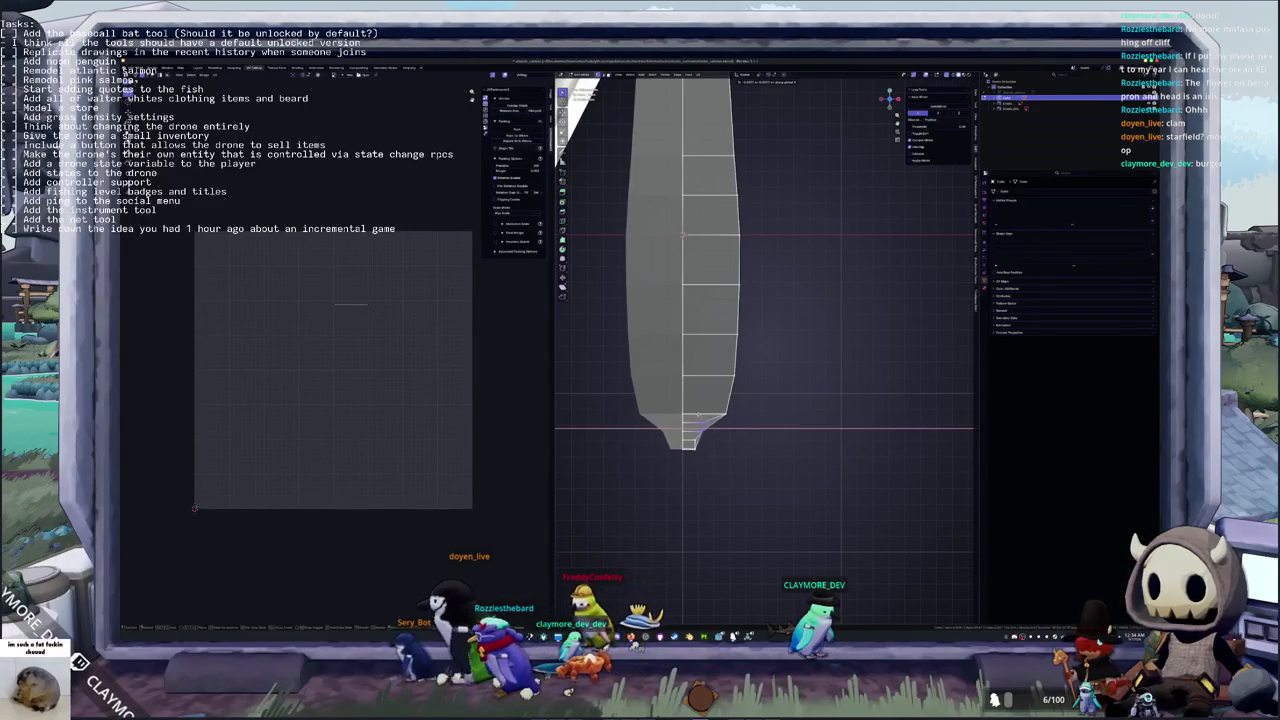
# Pull the tip vertex lower and scale it along X into a sharp point
pyautogui.moveTo(726, 405)
pyautogui.mouseDown()
pyautogui.moveTo(722, 436)
pyautogui.moveTo(698, 447)
pyautogui.mouseUp()
pyautogui.press('s')
pyautogui.press('x')
pyautogui.click(705, 433)
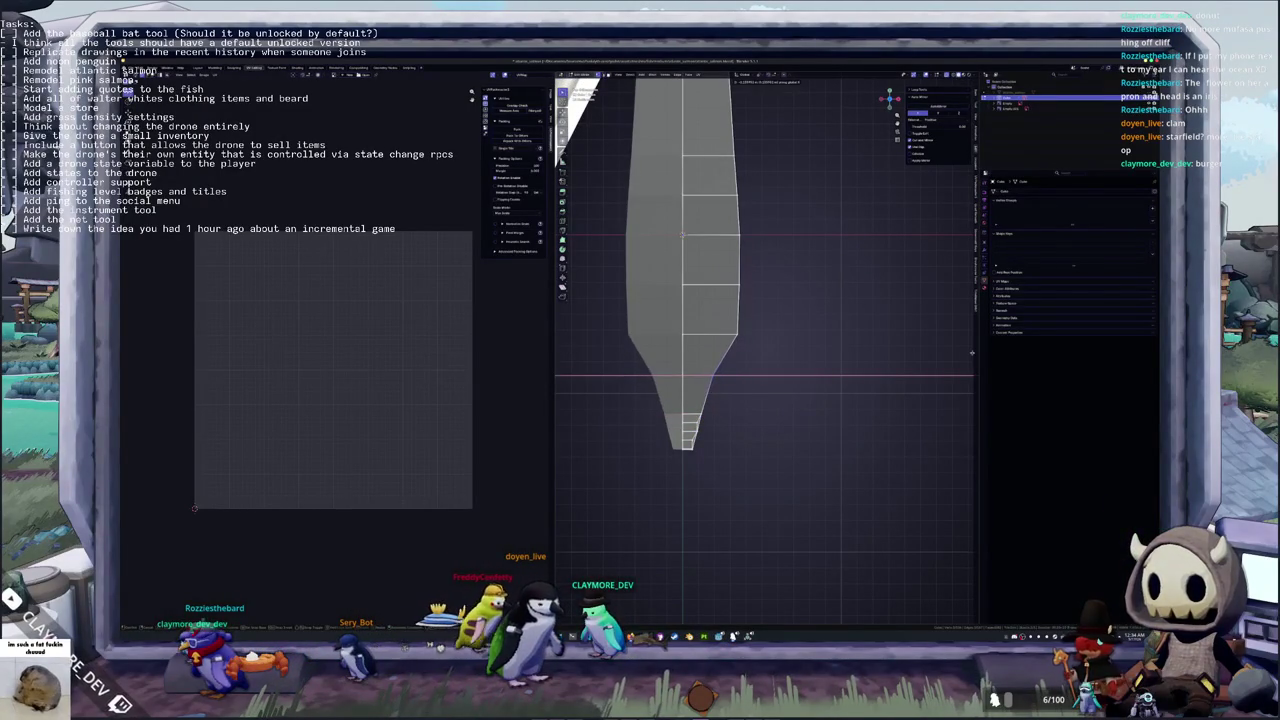
# Shift the middle edge loop higher up the body and orbit to check the side profile
pyautogui.keyDown('shift'); pyautogui.moveTo(742, 316); pyautogui.dragTo(766, 346, button='middle'); pyautogui.keyUp('shift')
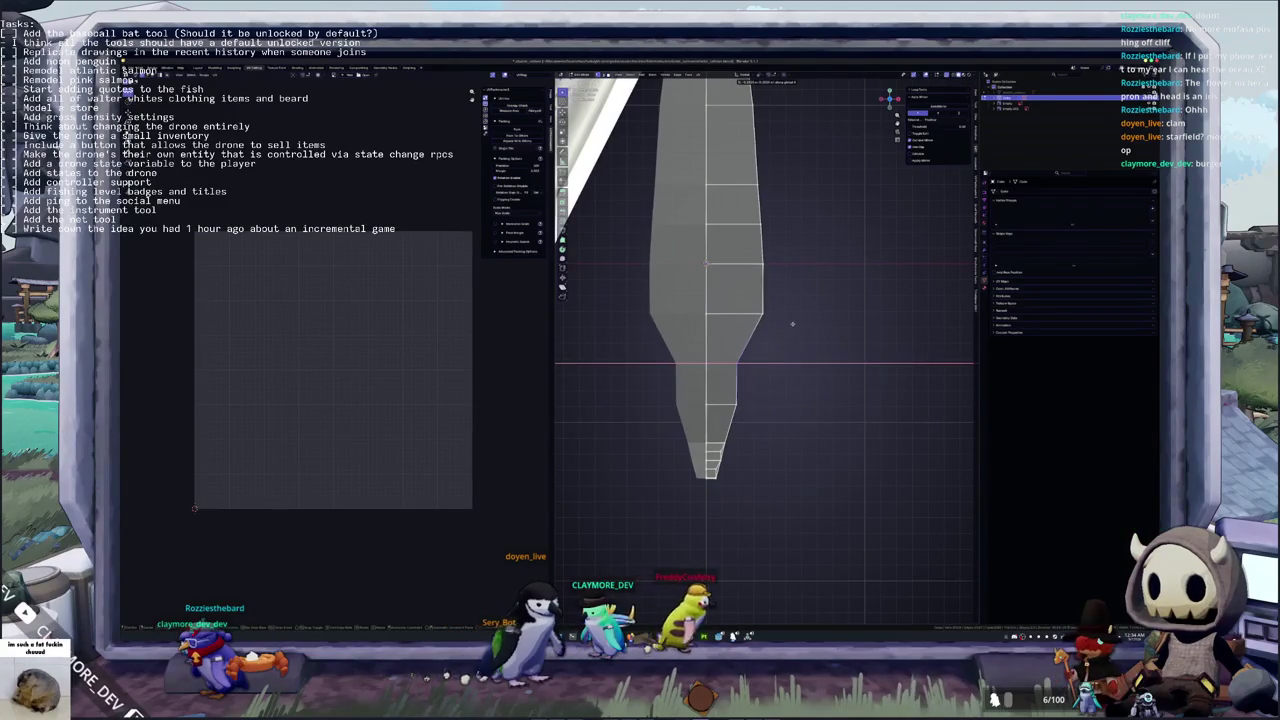
pyautogui.keyDown('shift'); pyautogui.moveTo(794, 323); pyautogui.dragTo(765, 390, button='middle'); pyautogui.keyUp('shift')
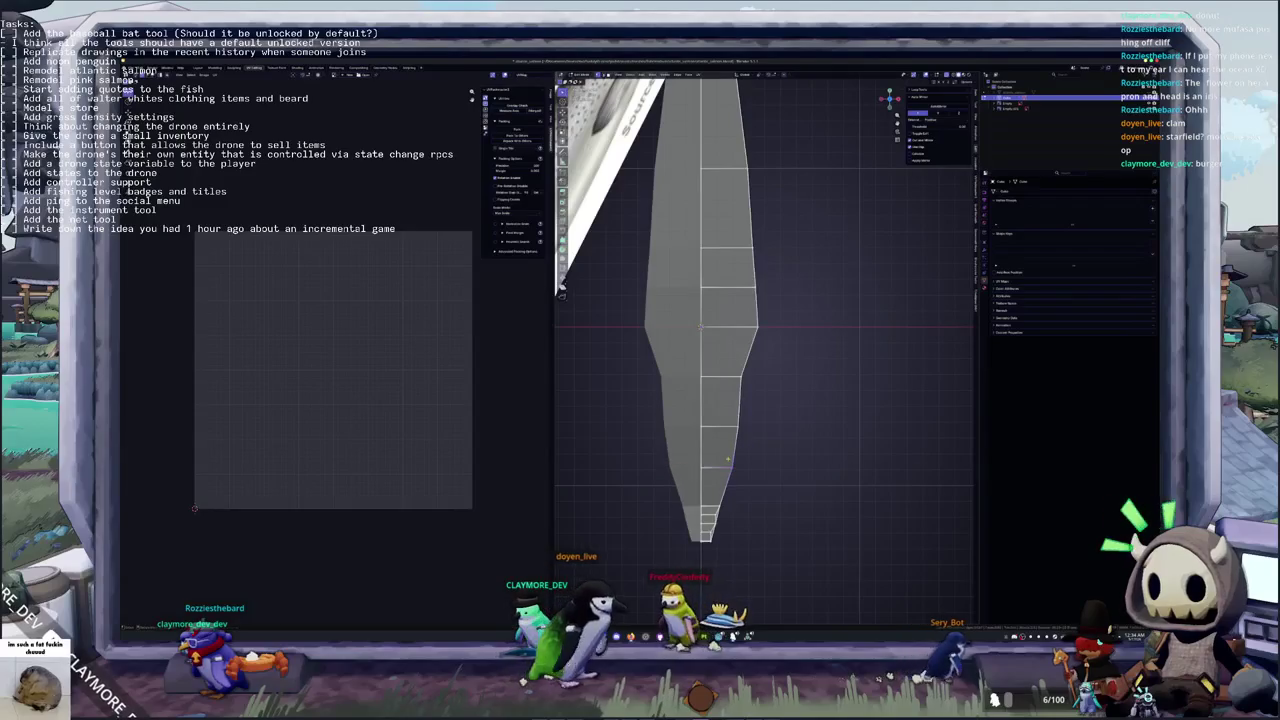
pyautogui.press('g')
pyautogui.press('x')
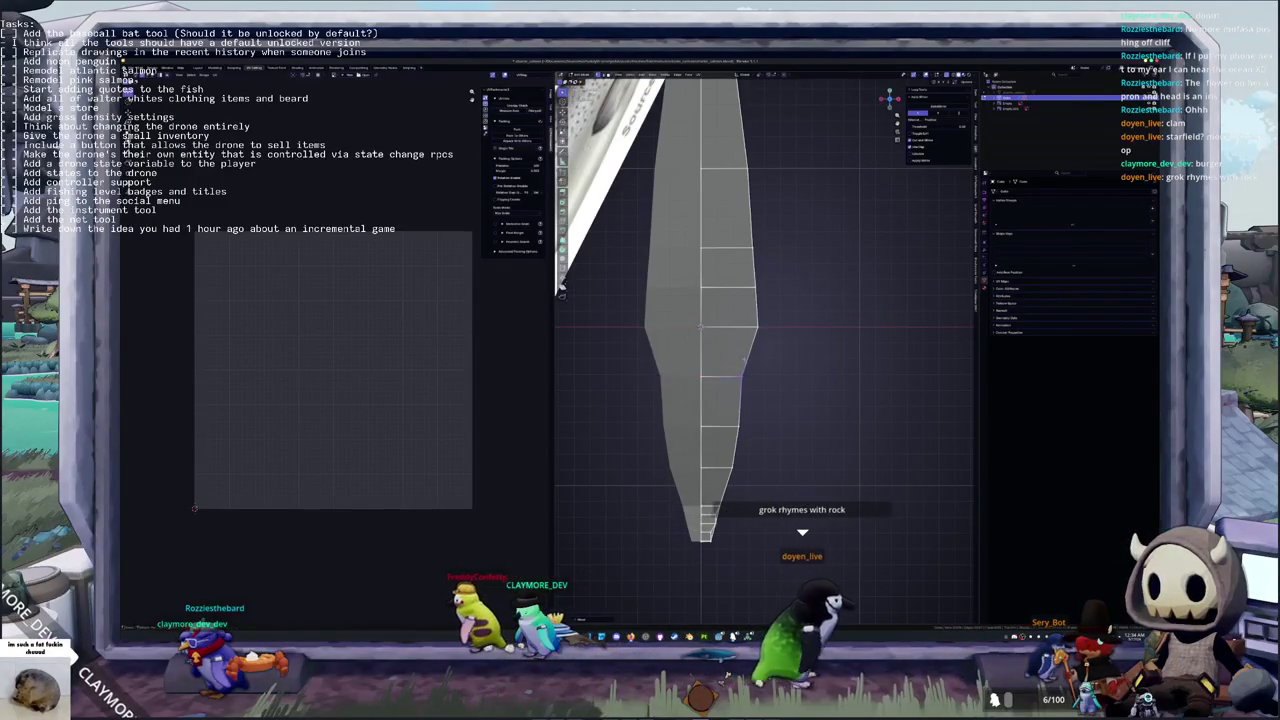
pyautogui.keyDown('shift'); pyautogui.scroll(3, 729, 372); pyautogui.keyUp('shift')
pyautogui.press('Escape')
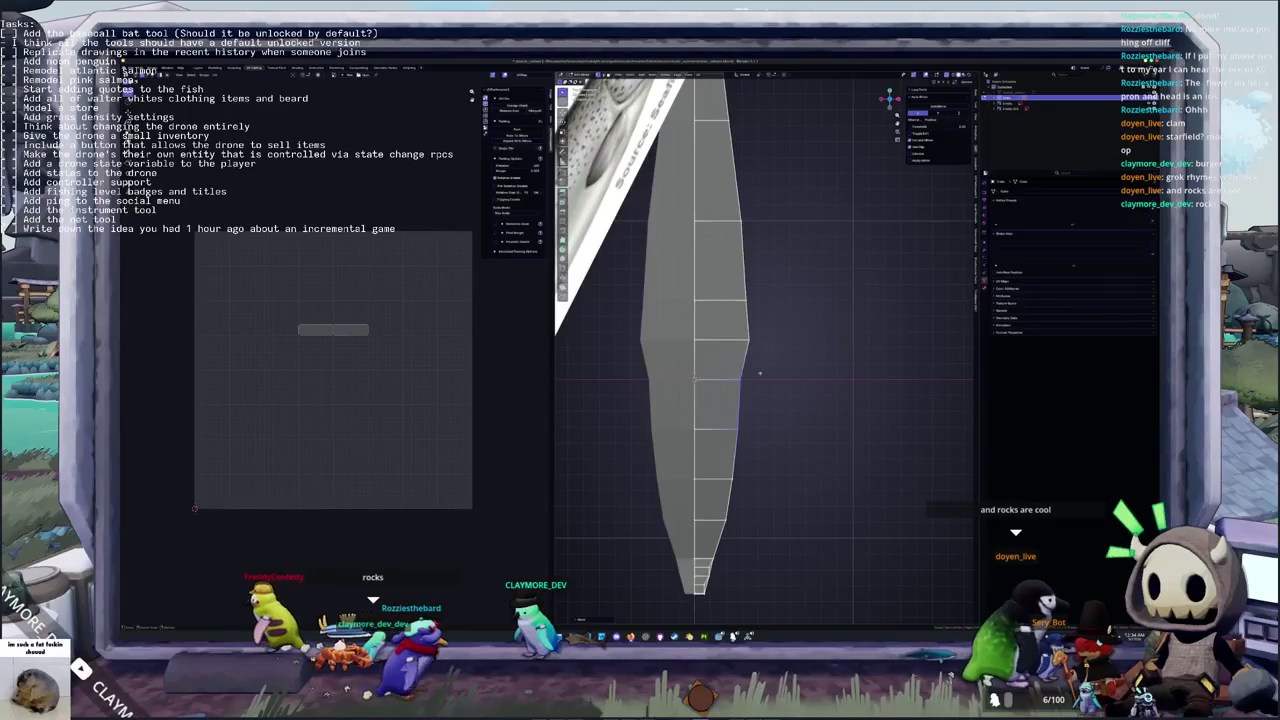
pyautogui.keyDown('shift'); pyautogui.scroll(-3, 722, 362); pyautogui.keyUp('shift')
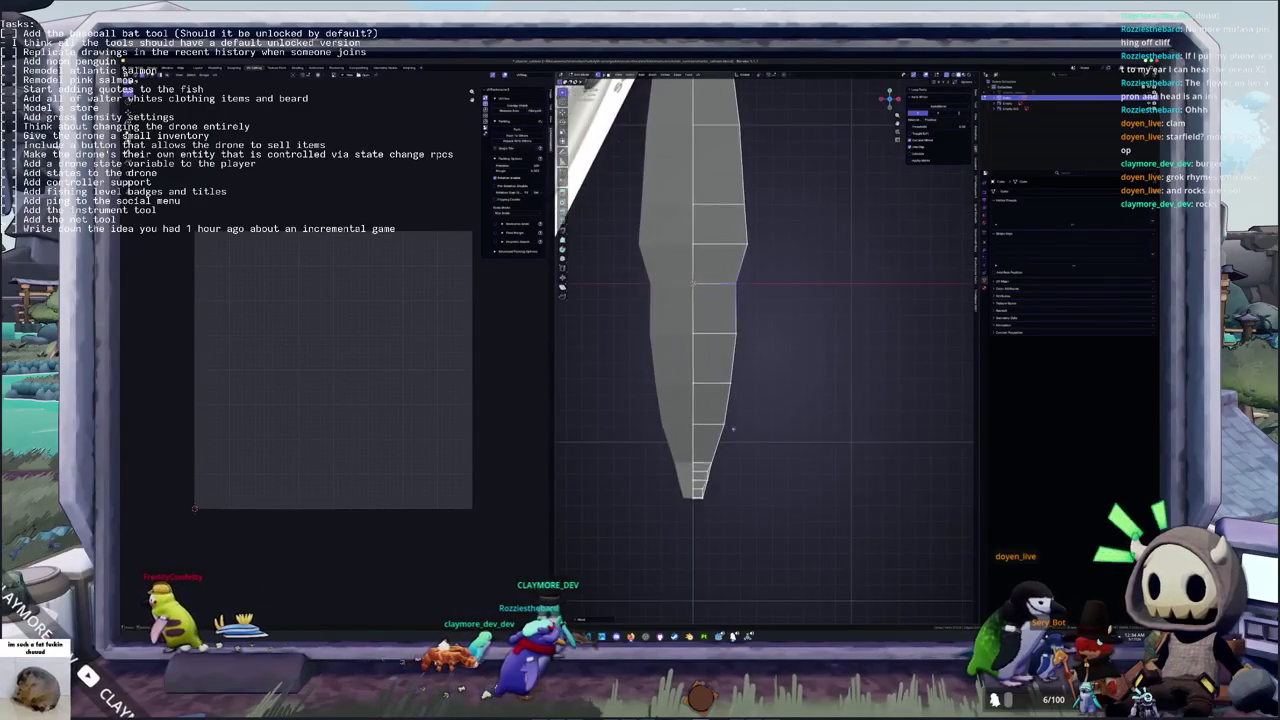
pyautogui.scroll(2, 740, 420)
pyautogui.keyDown('shift'); pyautogui.scroll(3, 756, 469); pyautogui.keyUp('shift')
pyautogui.keyDown('shift'); pyautogui.scroll(3, 765, 460); pyautogui.keyUp('shift')
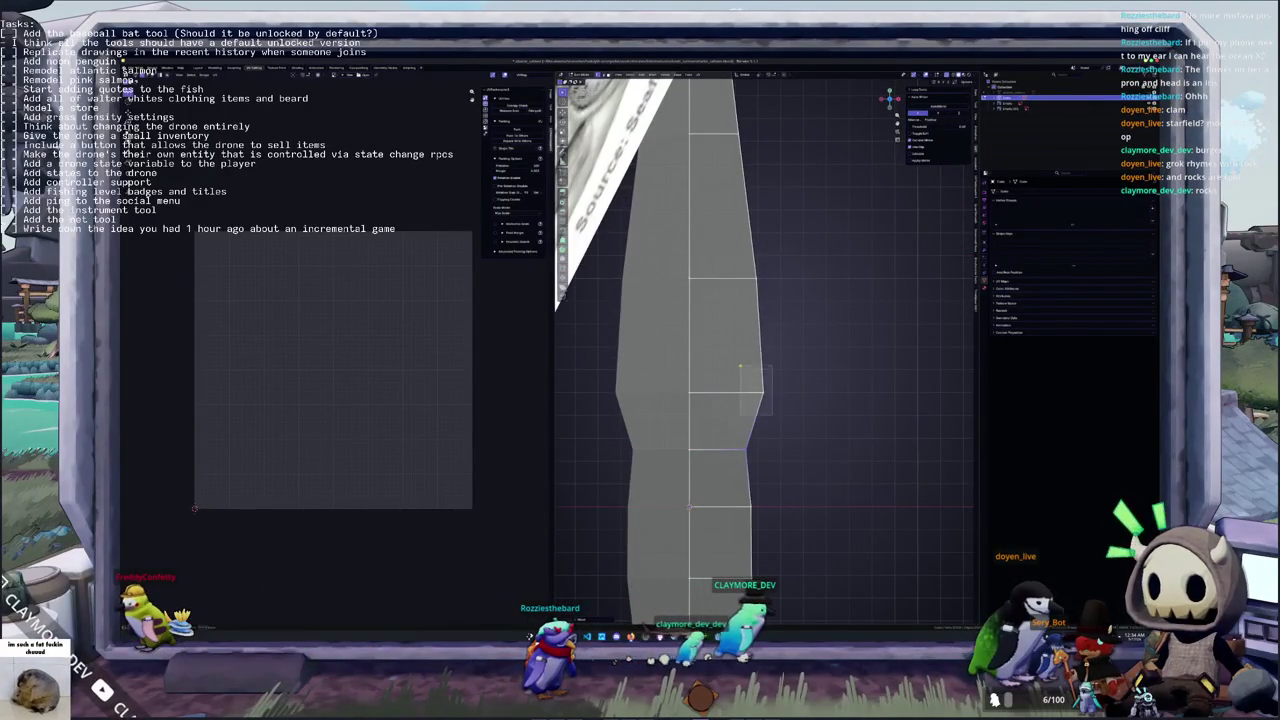
pyautogui.moveTo(740, 420); pyautogui.dragTo(760, 440, button='middle')
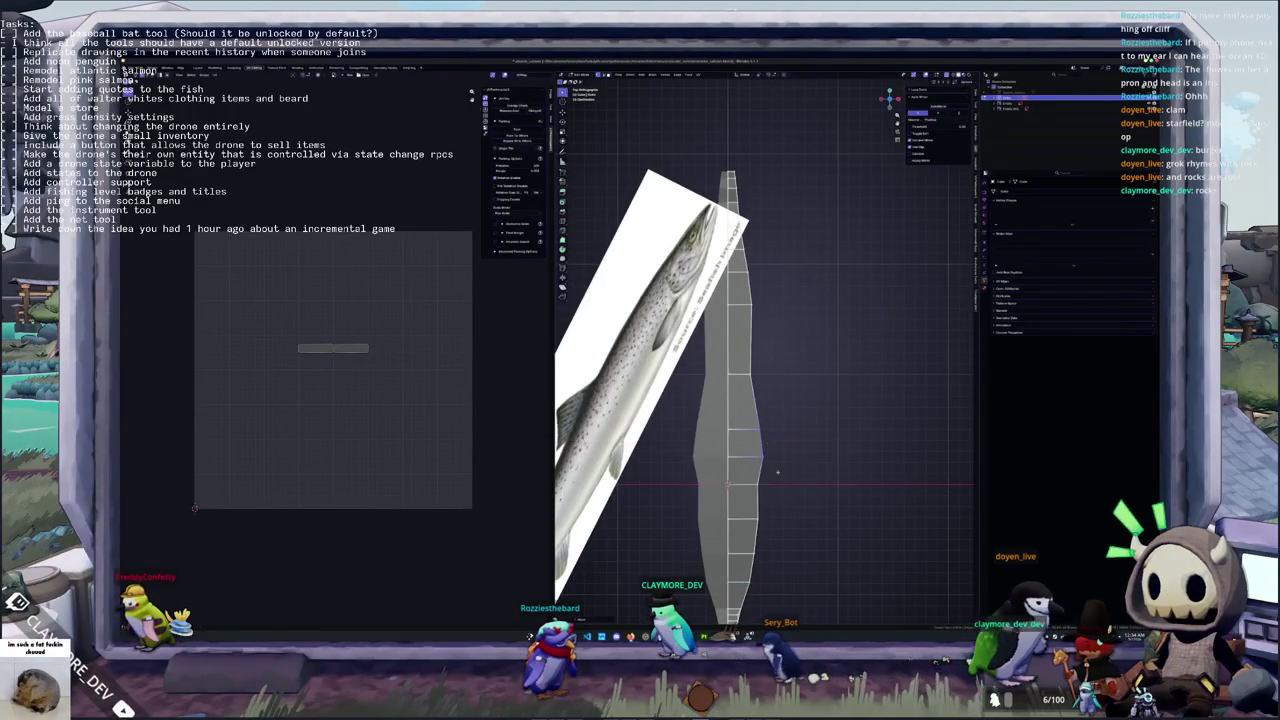
# Scale the body's side profile along X into a lens shape
pyautogui.moveTo(750, 476)
pyautogui.keyDown('shift'); pyautogui.mouseDown(button='middle')
pyautogui.moveTo(750, 420)
pyautogui.moveTo(750, 438)
pyautogui.mouseUp(button='middle'); pyautogui.keyUp('shift')
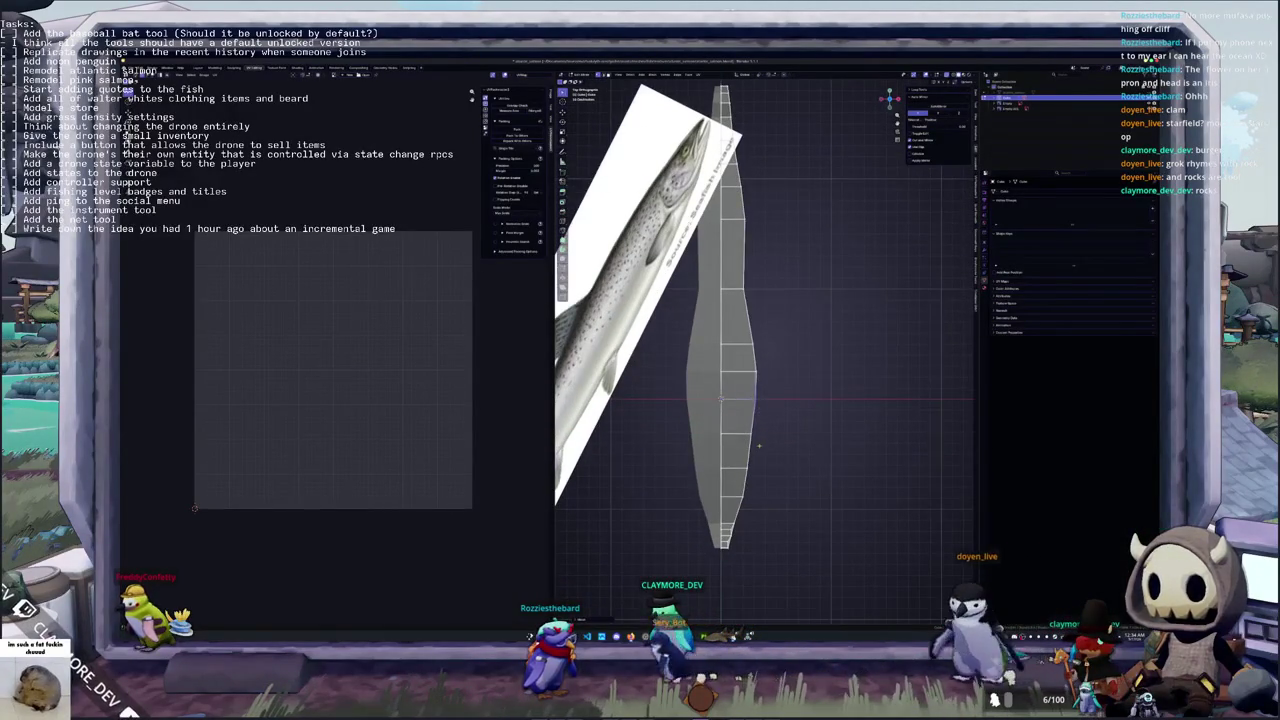
pyautogui.keyDown('shift'); pyautogui.moveTo(748, 297); pyautogui.dragTo(747, 365, button='middle'); pyautogui.keyUp('shift')
pyautogui.press('s')
pyautogui.press('x')
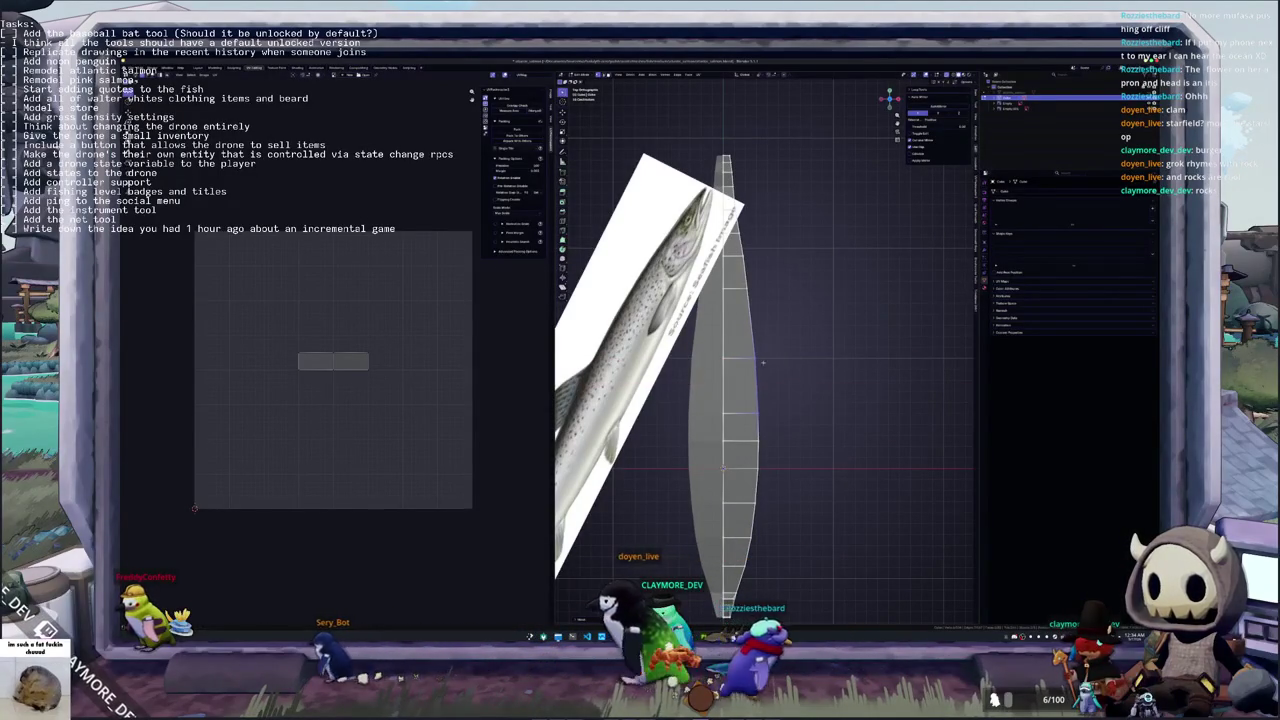
pyautogui.keyDown('shift'); pyautogui.moveTo(744, 352); pyautogui.dragTo(738, 469, button='middle'); pyautogui.keyUp('shift')
pyautogui.scroll(2, 765, 352)
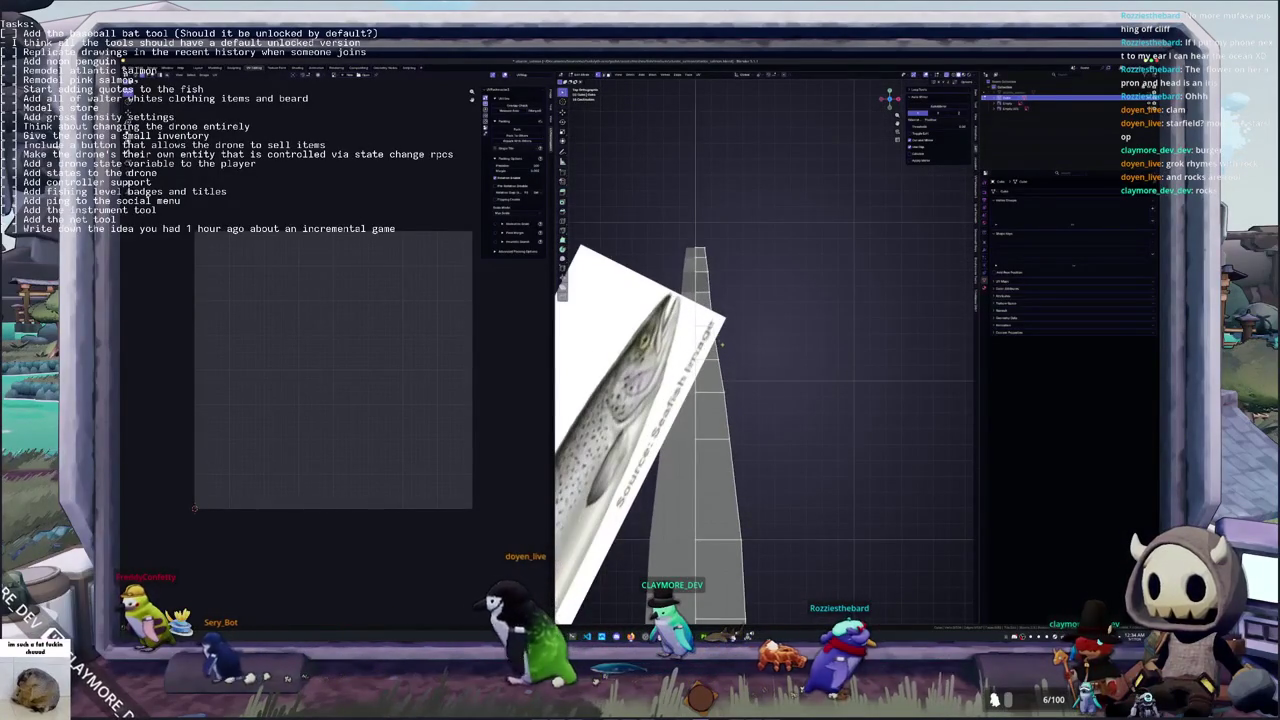
# Orbit into perspective to compare the lens profile with both salmon reference images
pyautogui.moveTo(706, 318); pyautogui.dragTo(743, 346, button='middle')
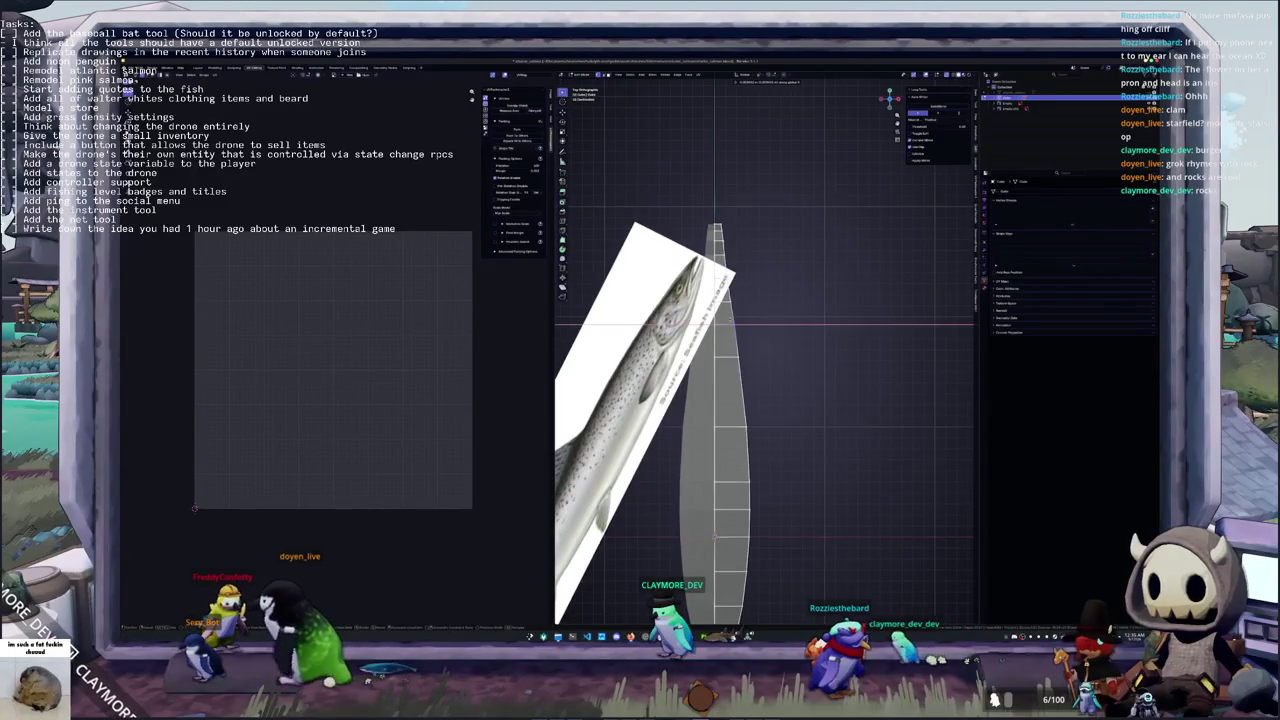
pyautogui.moveTo(715, 326); pyautogui.dragTo(771, 411, button='middle')
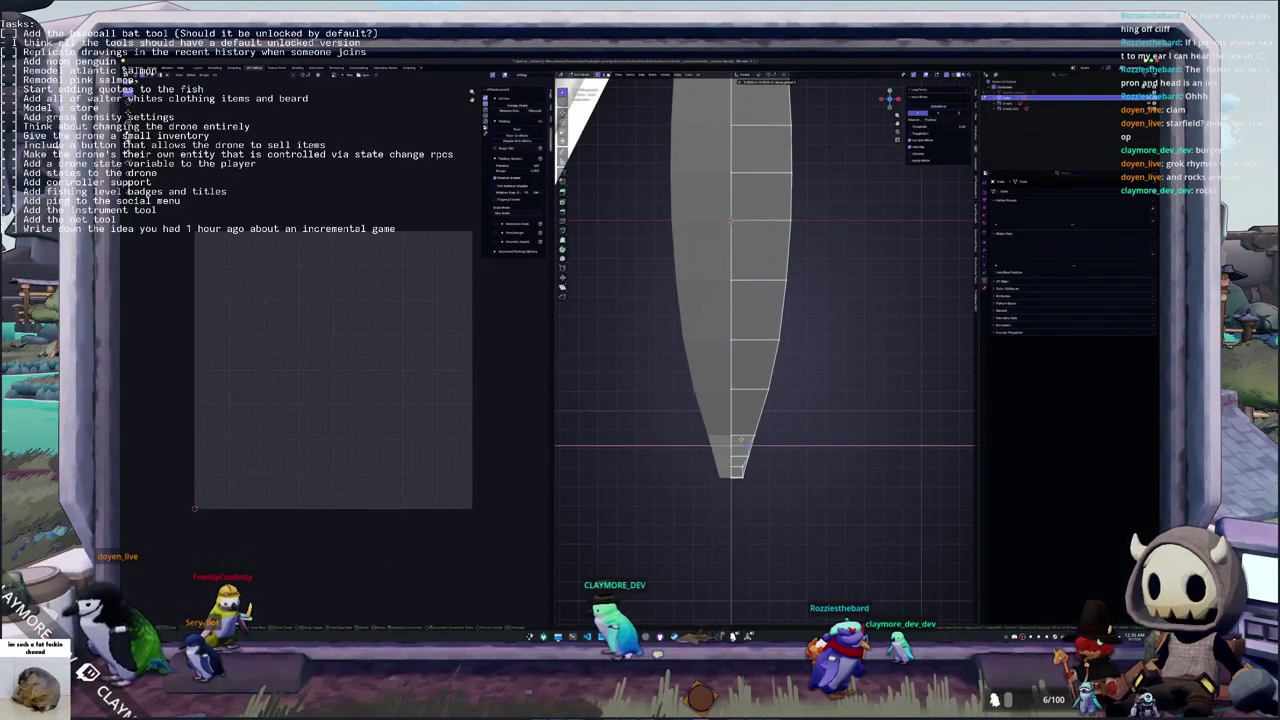
pyautogui.moveTo(735, 470)
pyautogui.mouseDown(button='middle')
pyautogui.moveTo(722, 408)
pyautogui.moveTo(706, 462)
pyautogui.mouseUp(button='middle')
pyautogui.scroll(2, 722, 408)
pyautogui.press('Tab')
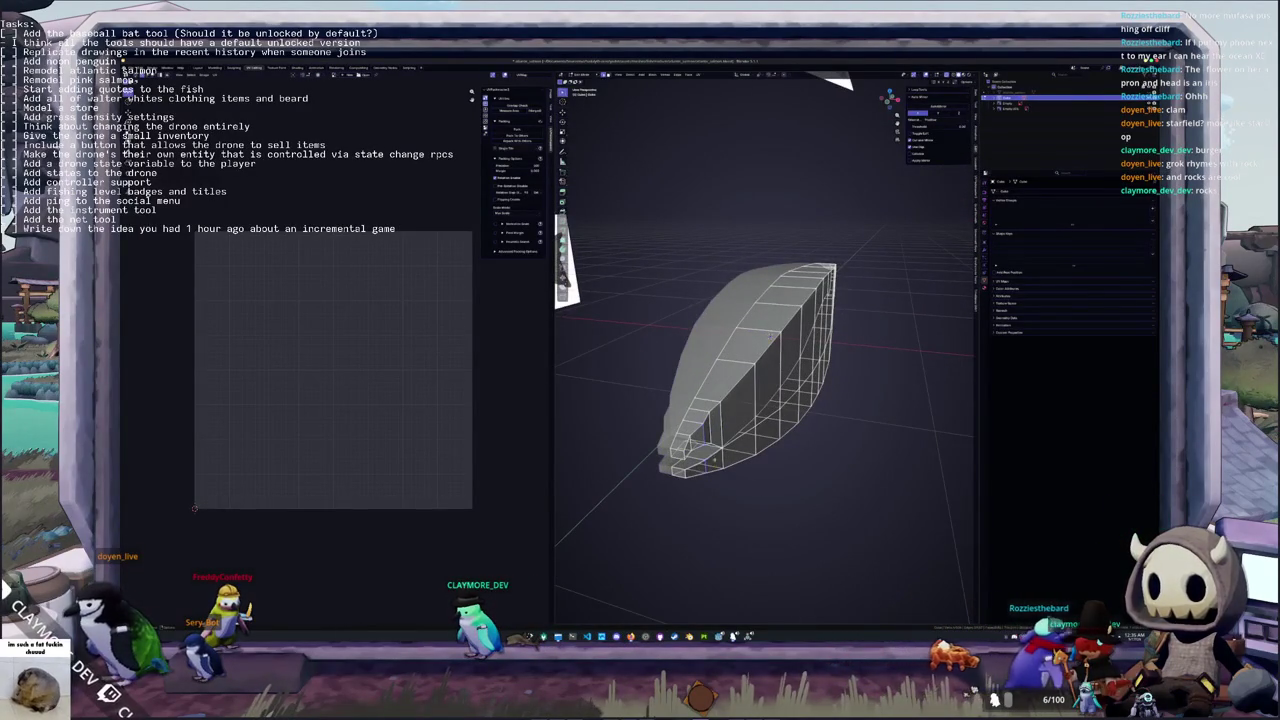
# Turn off X-ray to inspect the solid fish head, then switch the main area to the Image Editor
pyautogui.moveTo(770, 334)
pyautogui.mouseDown(button='middle')
pyautogui.moveTo(815, 295)
pyautogui.moveTo(788, 266)
pyautogui.moveTo(804, 338)
pyautogui.moveTo(781, 307)
pyautogui.moveTo(802, 341)
pyautogui.moveTo(777, 321)
pyautogui.mouseUp(button='middle')
pyautogui.hotkey('alt', 'z')
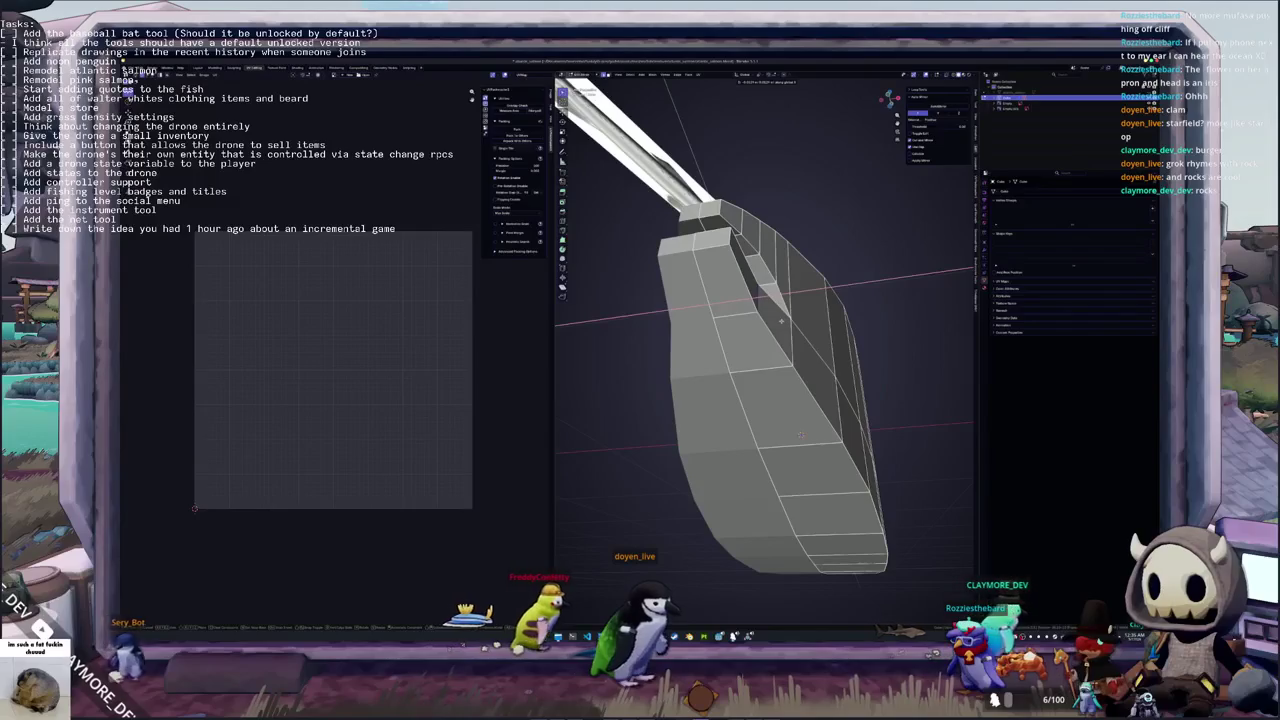
pyautogui.moveTo(777, 321); pyautogui.dragTo(790, 334, button='middle')
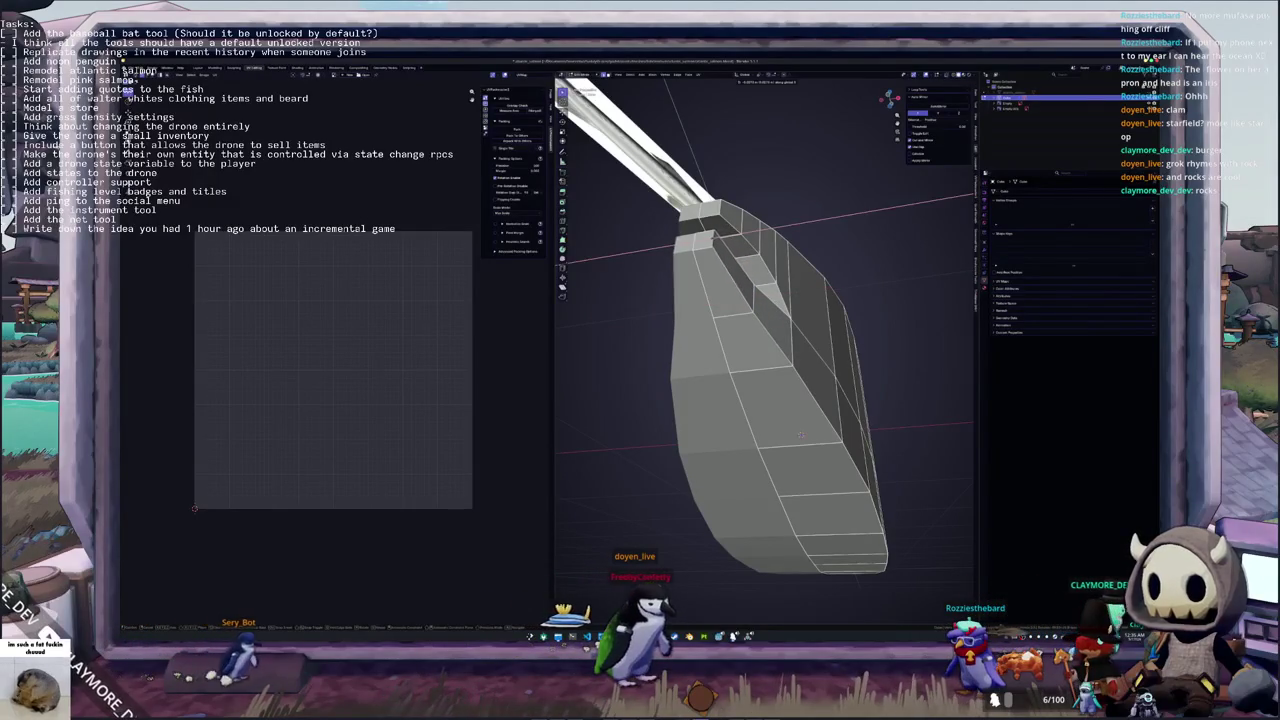
pyautogui.moveTo(801, 433); pyautogui.dragTo(821, 324, button='middle')
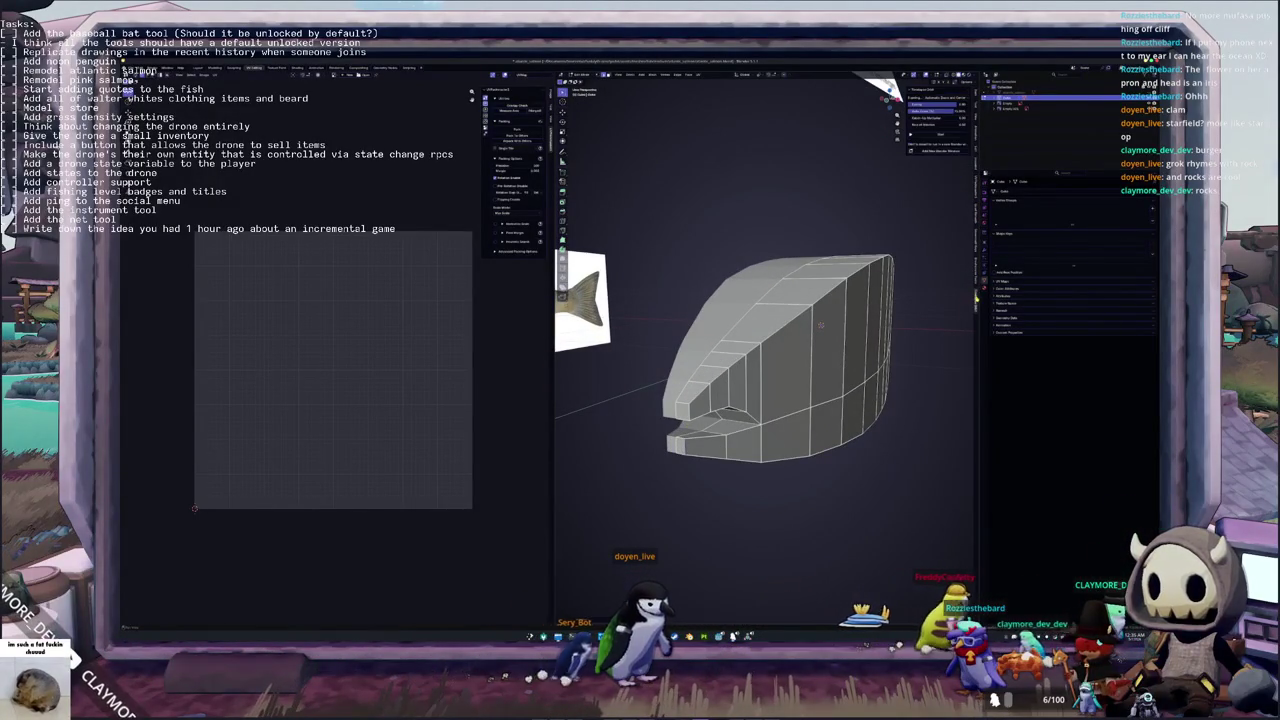
pyautogui.click(931, 152)
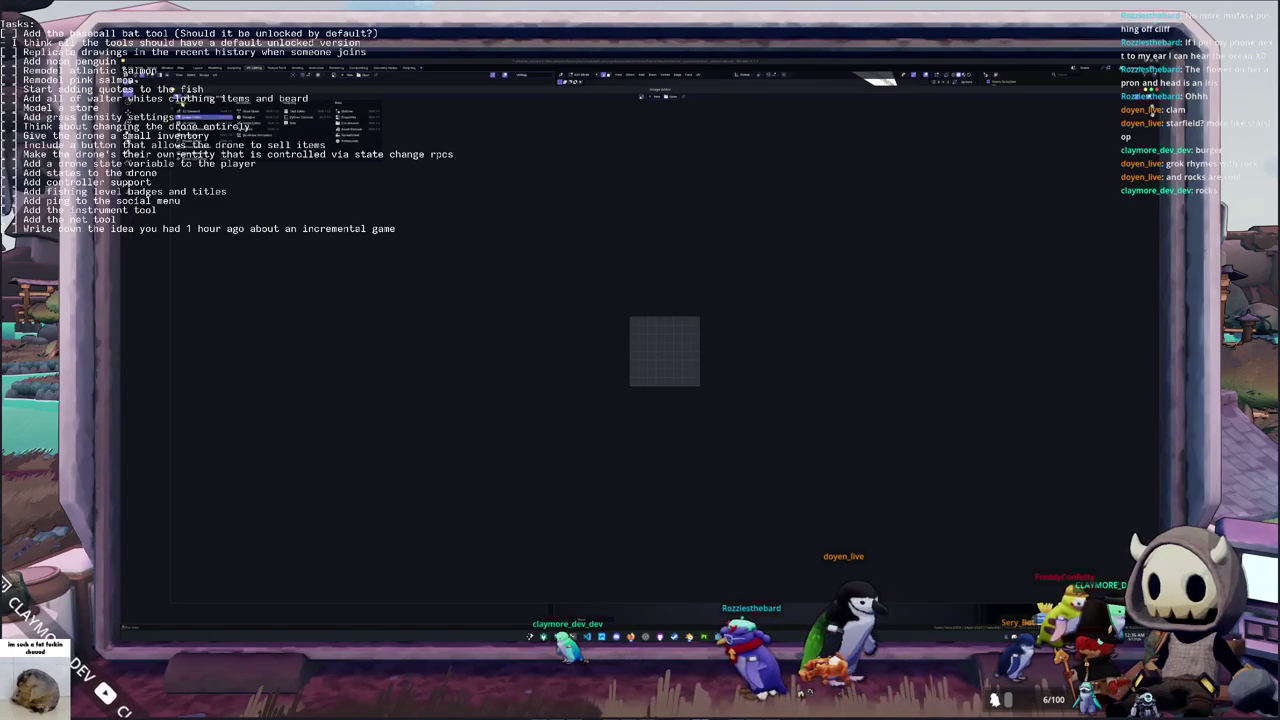
# Orbit and pull back from the fish mesh into a perspective view from above
pyautogui.scroll(-2, 632, 304)
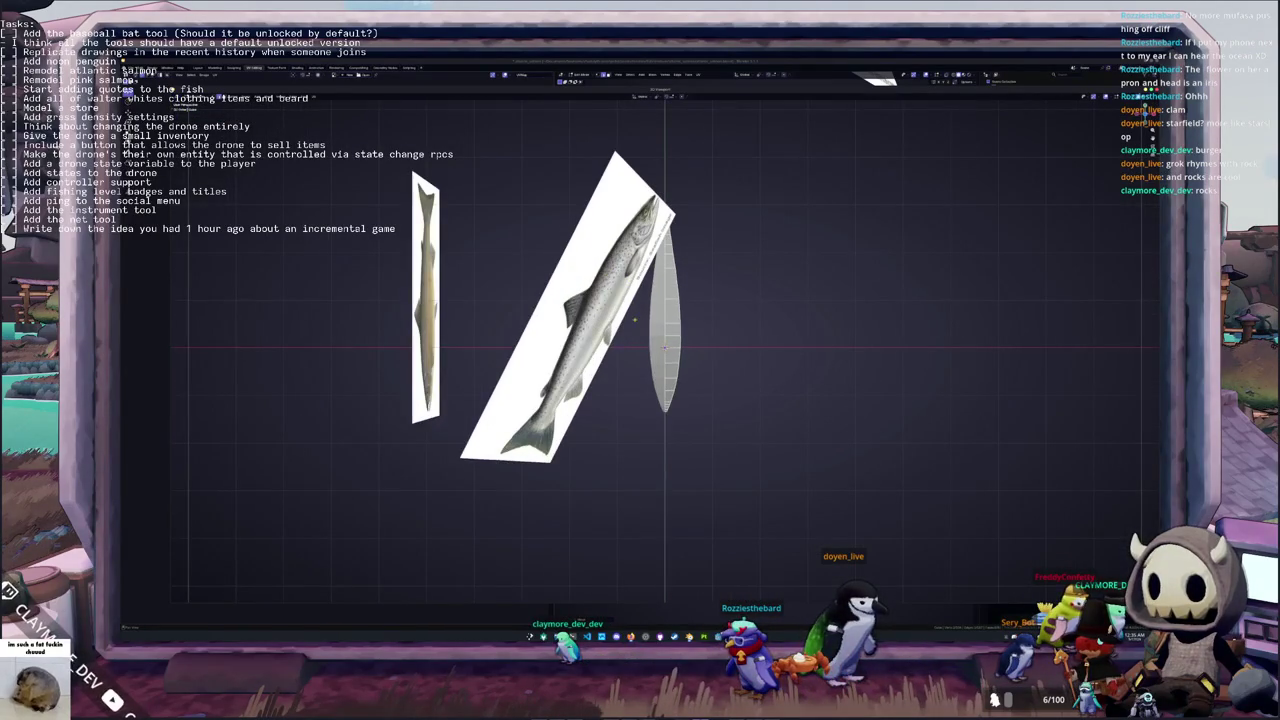
pyautogui.moveTo(635, 319); pyautogui.dragTo(616, 353, button='middle')
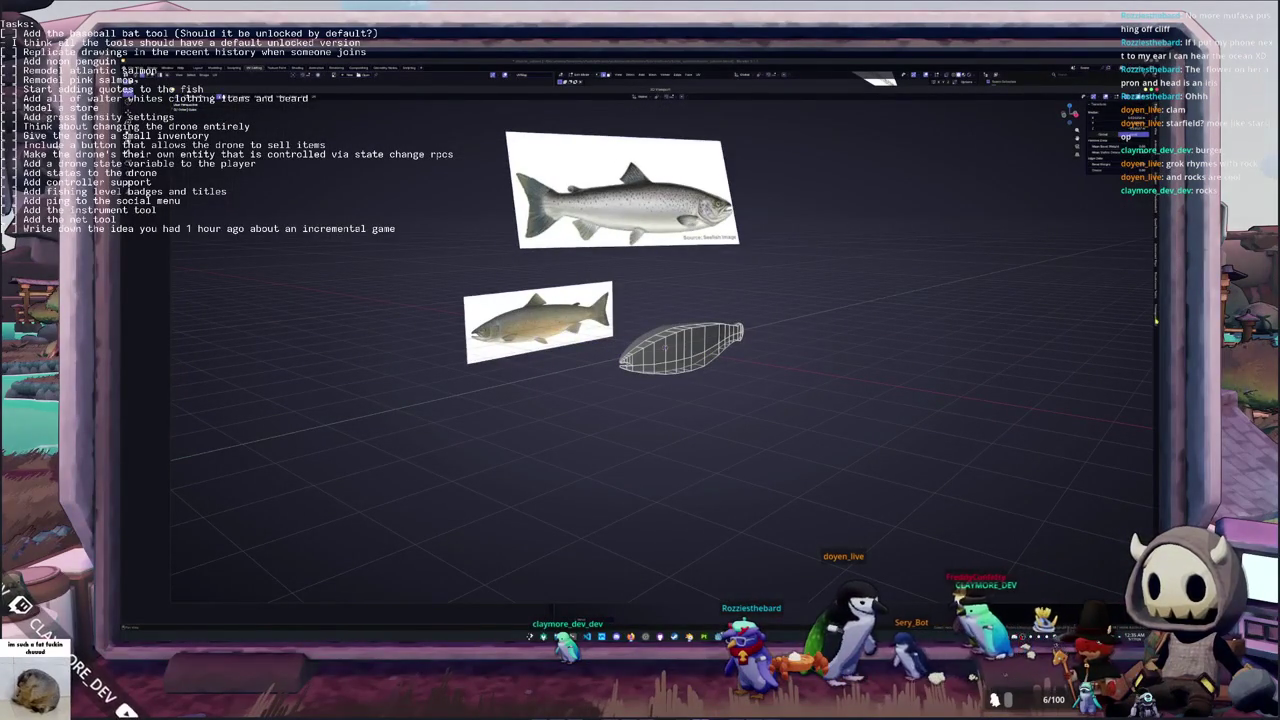
pyautogui.scroll(3, 680, 348)
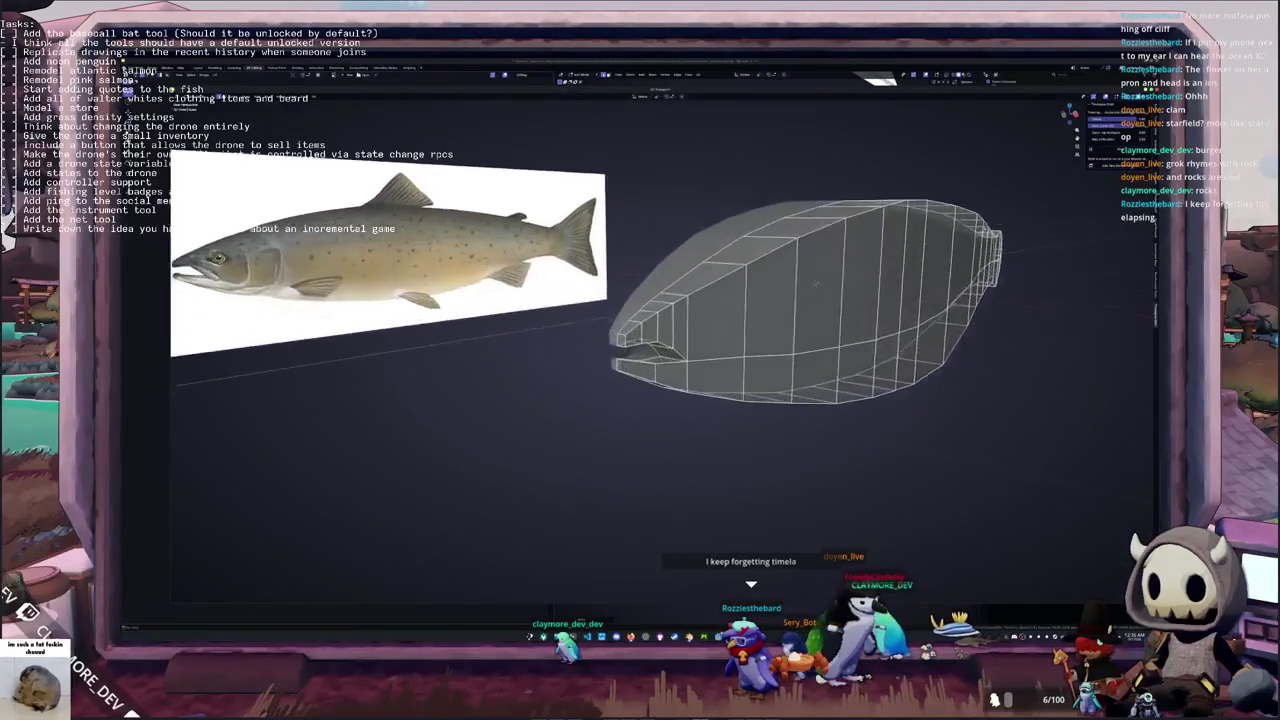
pyautogui.scroll(4, 680, 348)
pyautogui.scroll(3, 680, 348)
pyautogui.moveTo(680, 348)
pyautogui.mouseDown(button='middle')
pyautogui.moveTo(650, 326)
pyautogui.moveTo(600, 362)
pyautogui.mouseUp(button='middle')
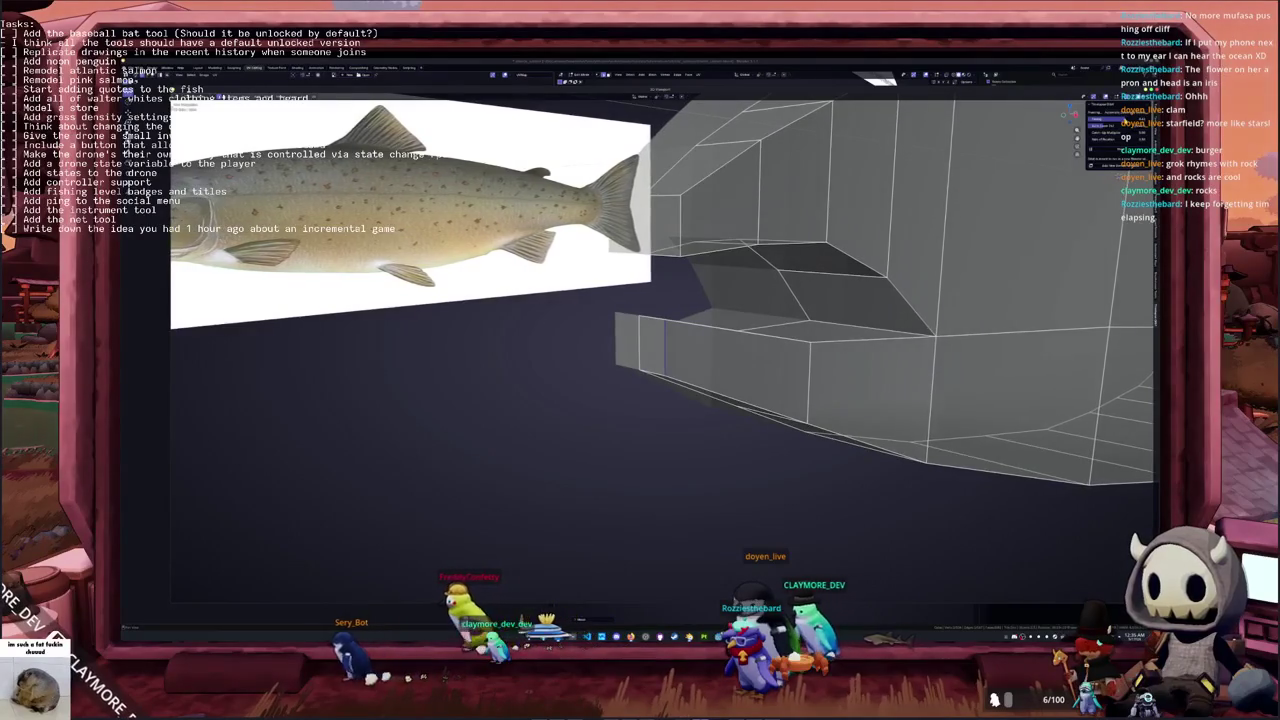
pyautogui.click(1117, 123)
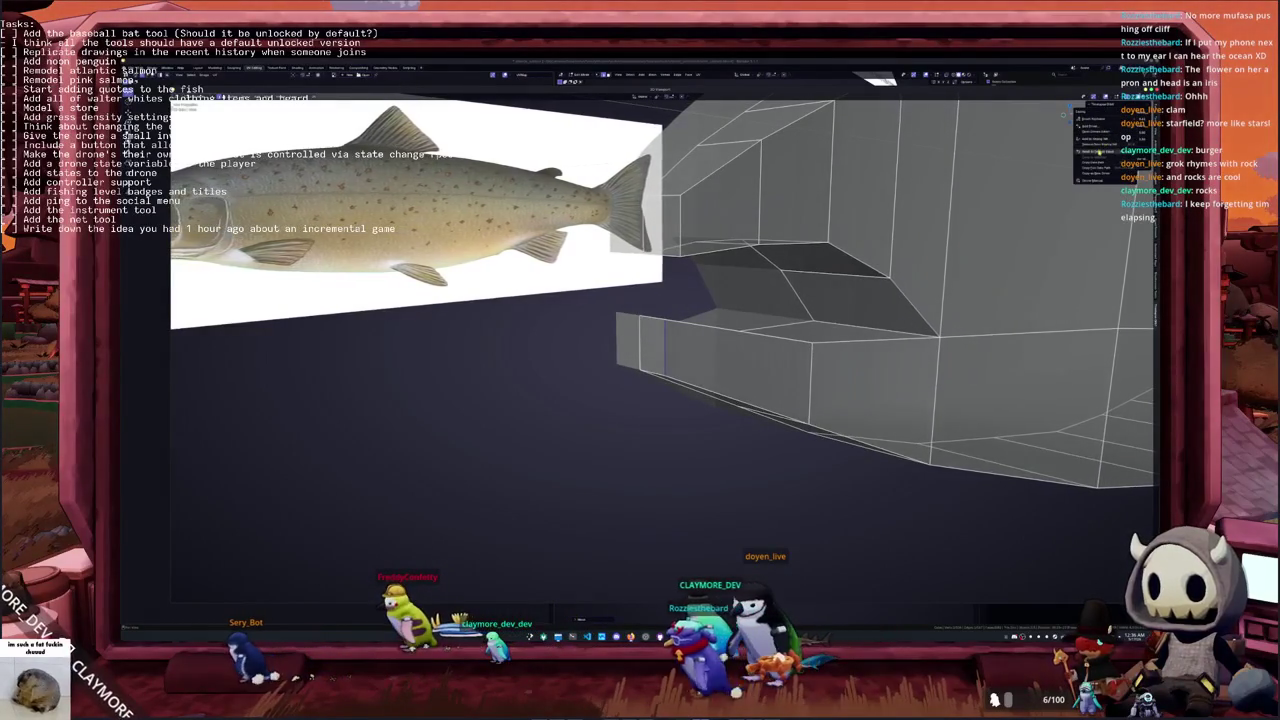
pyautogui.click(1100, 130)
# Frame the whole salmon scene with Home, then switch to OBS Studio and back
pyautogui.moveTo(880, 229); pyautogui.dragTo(877, 247, button='middle')
pyautogui.press('Home')
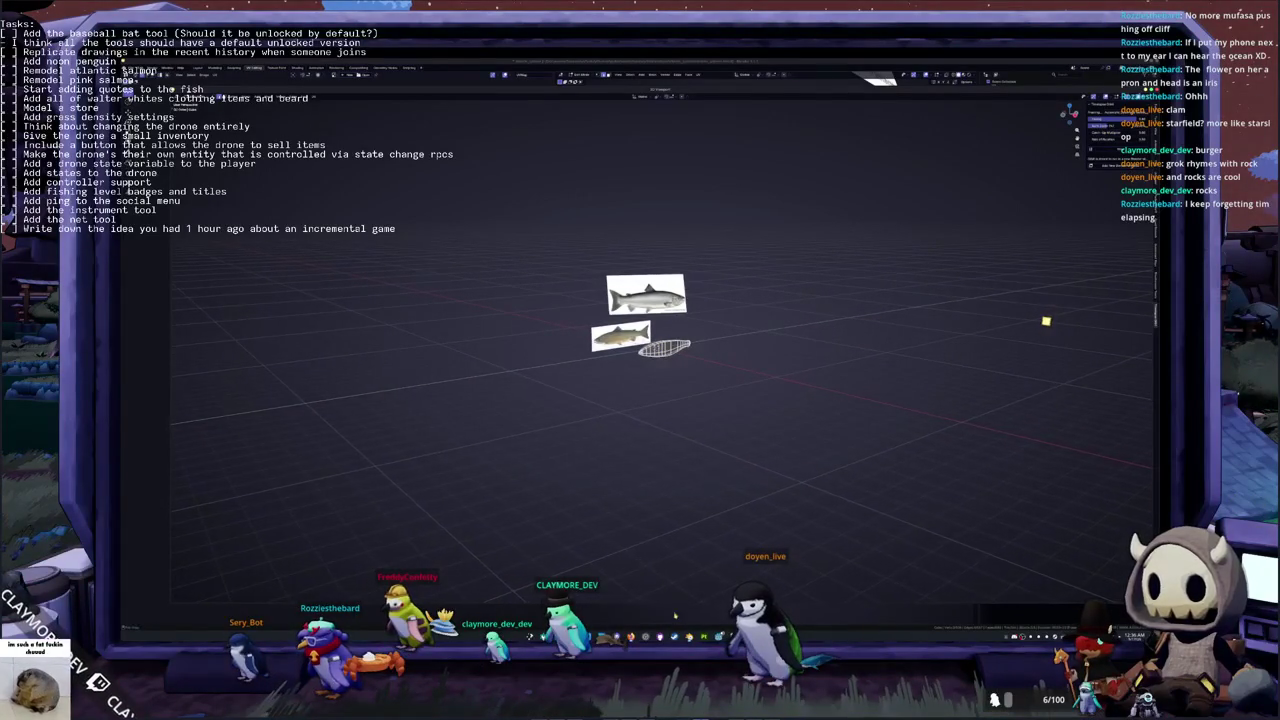
pyautogui.hotkey('alt', 'Tab')
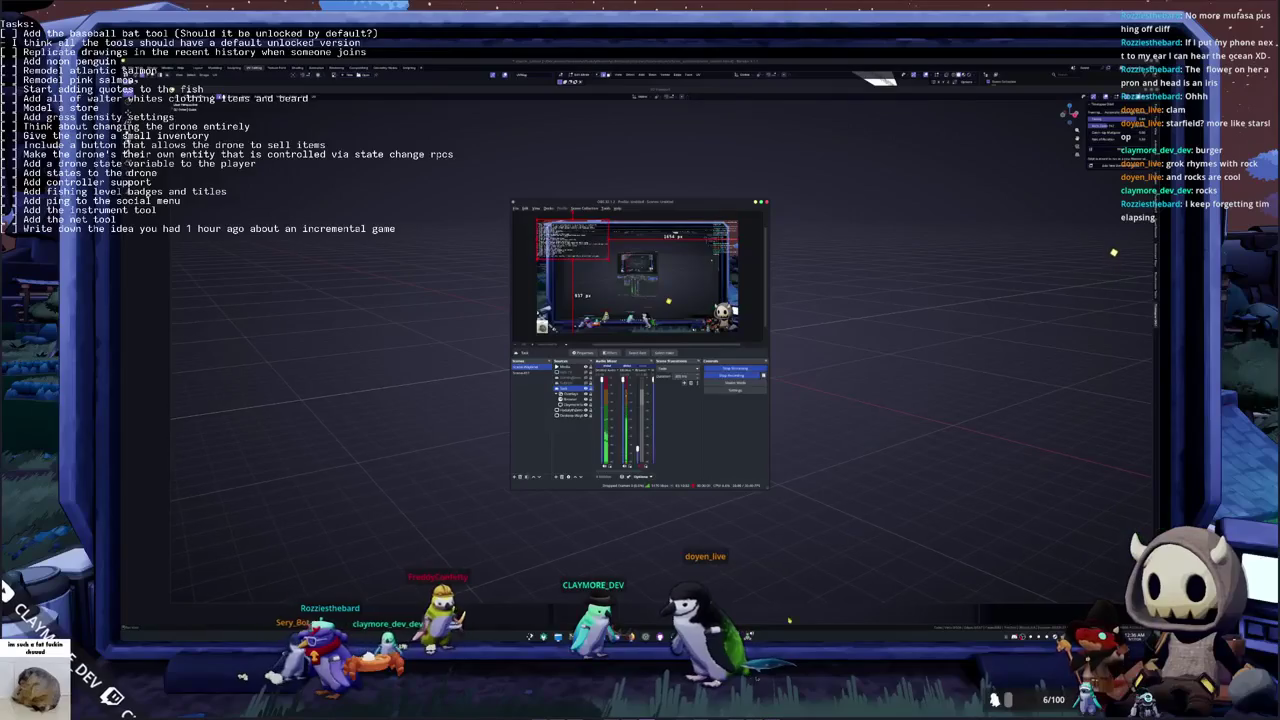
pyautogui.hotkey('alt', 'Tab')
# In top orthographic view, box-select the mesh's top vertices and scale them along X
pyautogui.moveTo(640, 380)
pyautogui.mouseDown(button='middle')
pyautogui.moveTo(669, 431)
pyautogui.moveTo(738, 438)
pyautogui.mouseUp(button='middle')
pyautogui.press('KP_7')
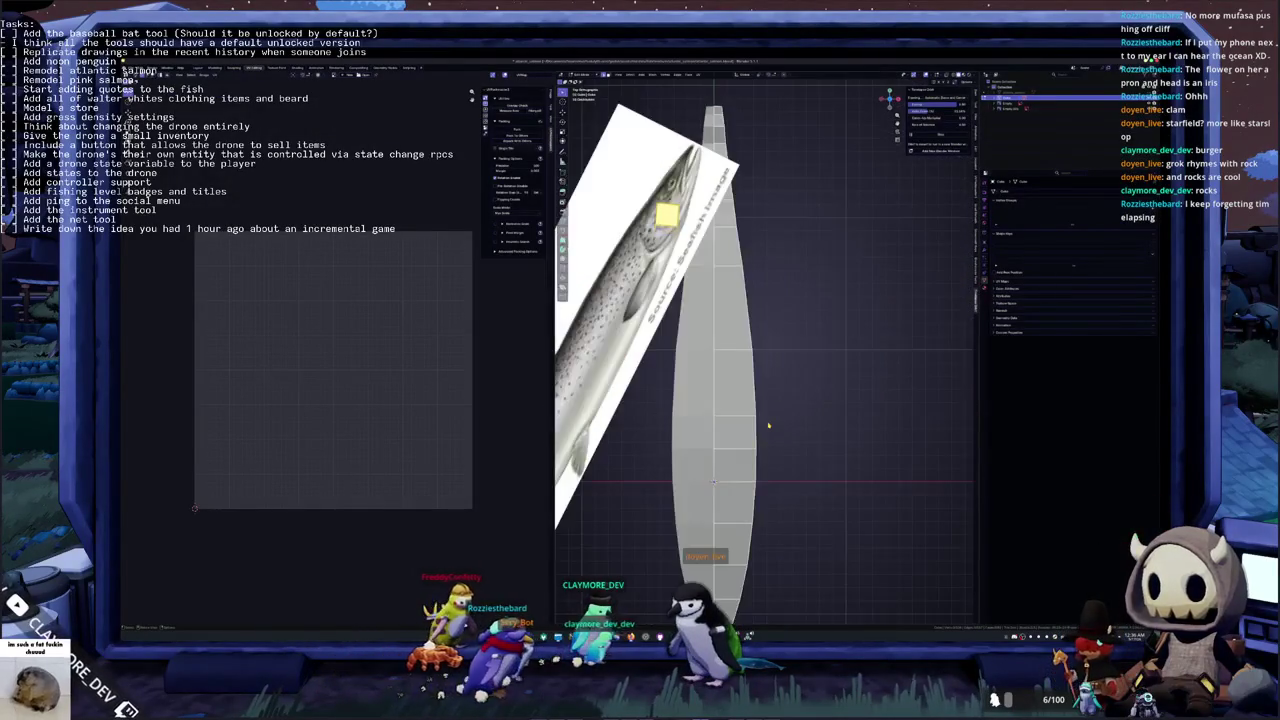
pyautogui.moveTo(774, 351); pyautogui.dragTo(760, 400, button='middle')
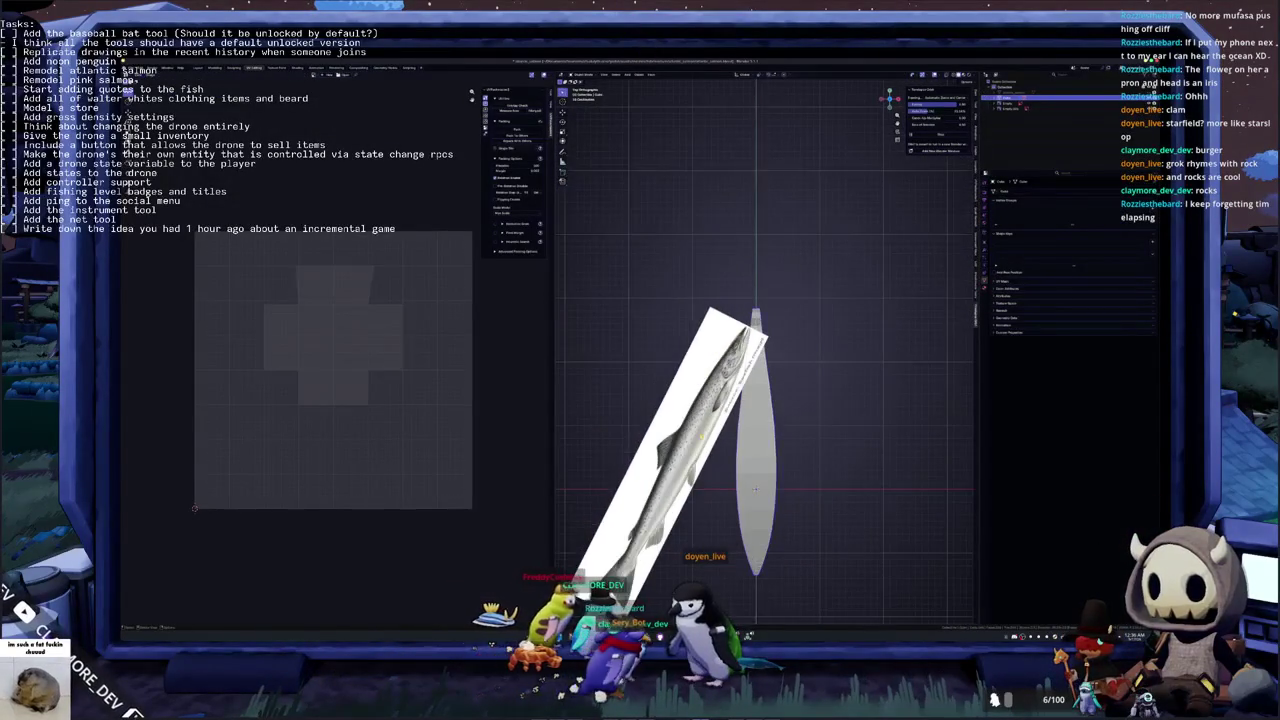
pyautogui.press('g')
pyautogui.moveTo(760, 400); pyautogui.dragTo(762, 334, button='middle')
pyautogui.press('Tab')
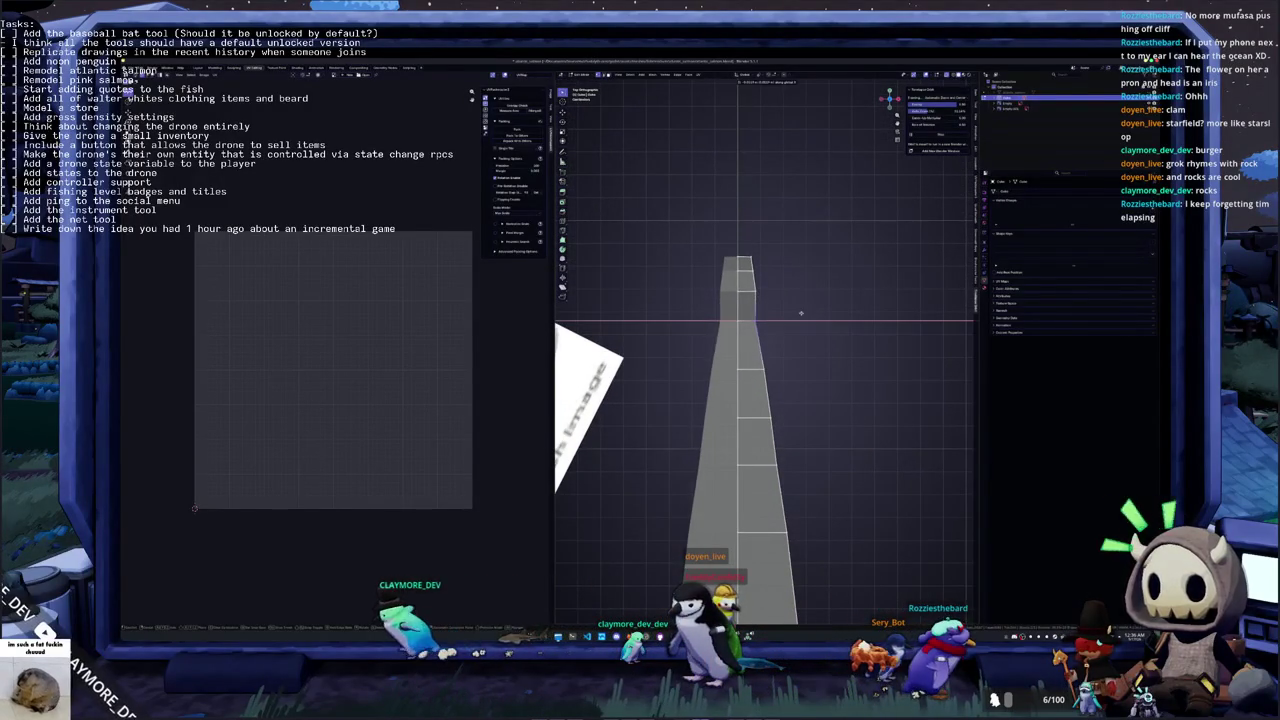
pyautogui.moveTo(748, 283); pyautogui.dragTo(744, 237)
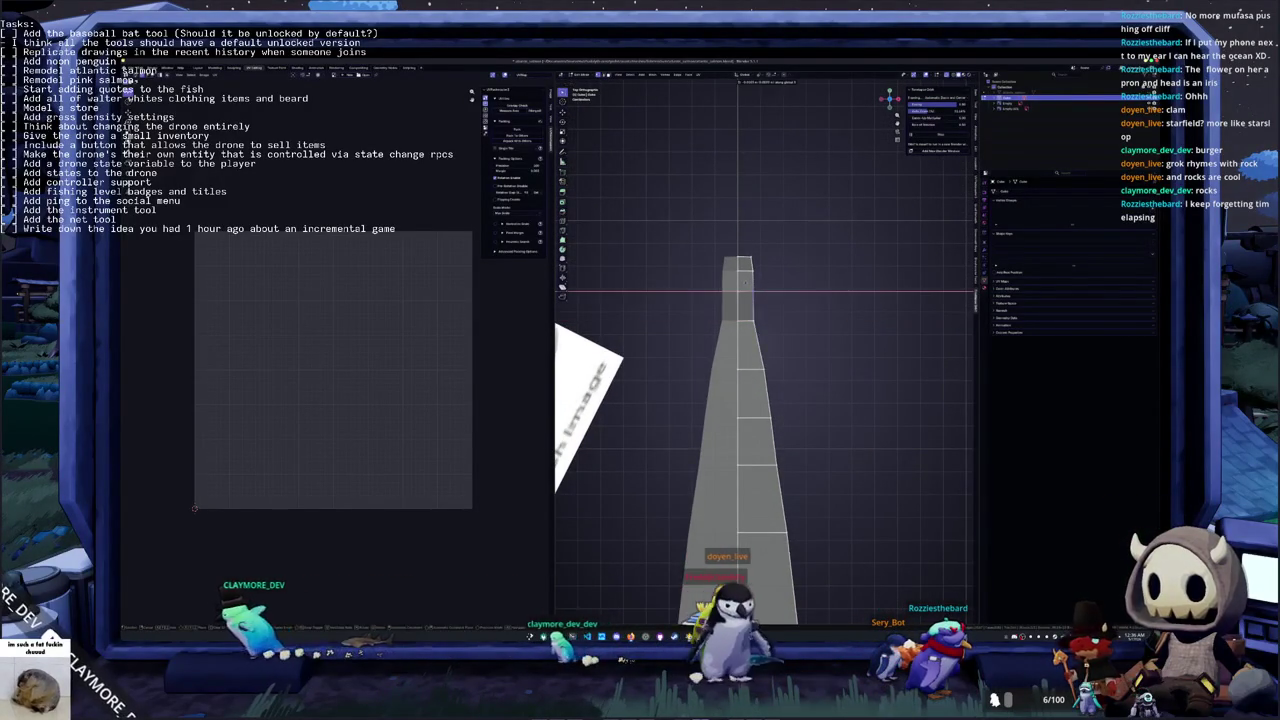
pyautogui.press('s')
pyautogui.press('x')
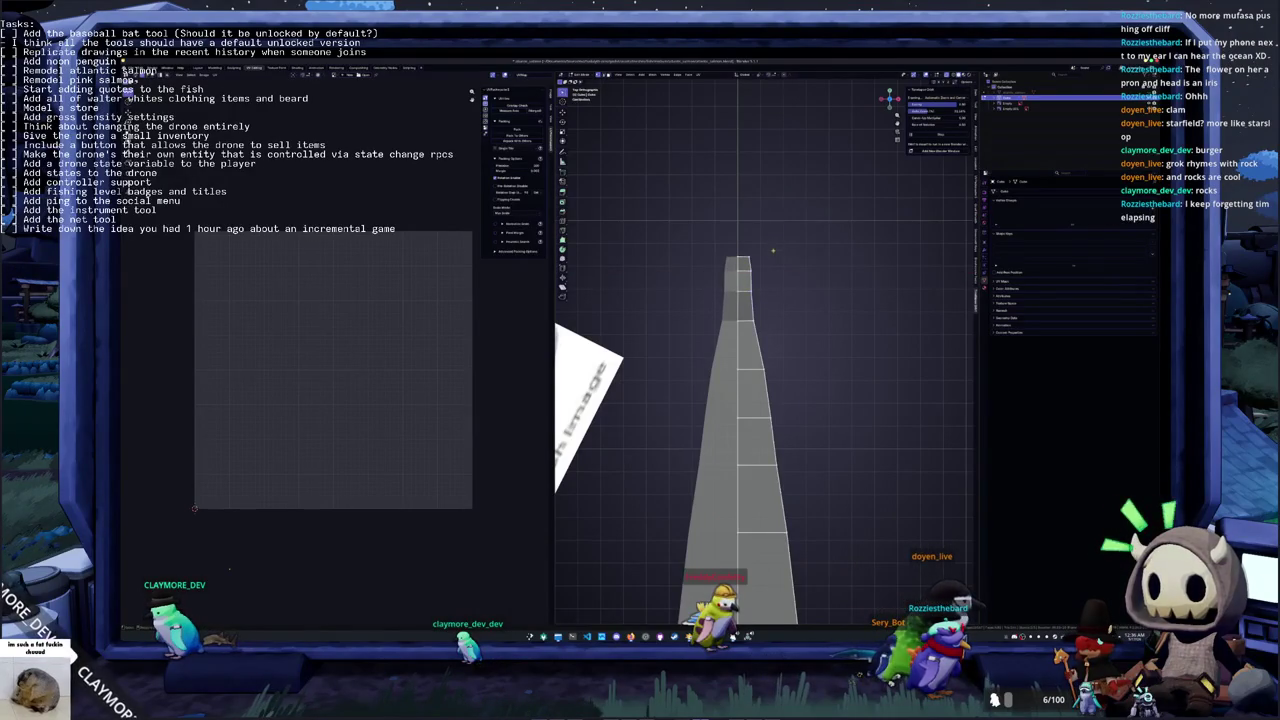
# Check the mesh from front and side views, then rotate it about its long axis
pyautogui.moveTo(773, 251); pyautogui.dragTo(759, 296, button='middle')
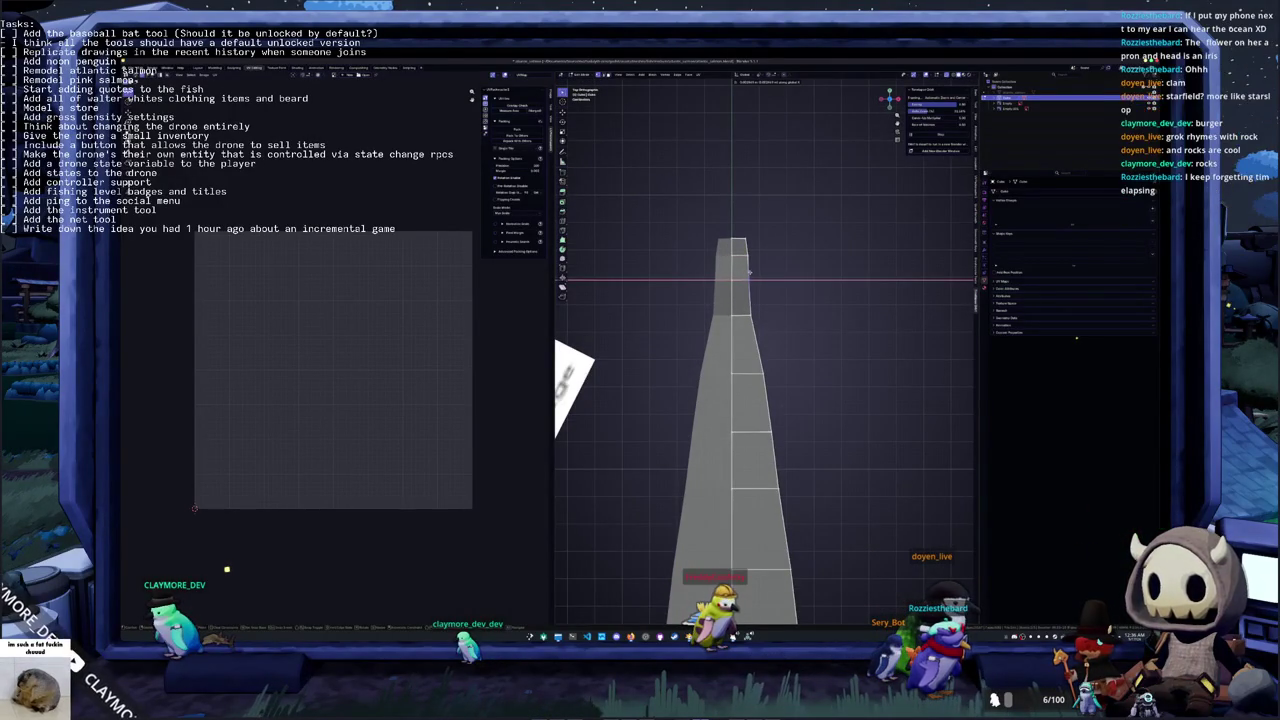
pyautogui.moveTo(753, 278)
pyautogui.mouseDown(button='middle')
pyautogui.moveTo(759, 295)
pyautogui.moveTo(786, 289)
pyautogui.mouseUp(button='middle')
pyautogui.moveTo(757, 342)
pyautogui.mouseDown(button='middle')
pyautogui.moveTo(826, 338)
pyautogui.moveTo(829, 325)
pyautogui.moveTo(788, 311)
pyautogui.moveTo(770, 350)
pyautogui.moveTo(800, 395)
pyautogui.moveTo(765, 410)
pyautogui.moveTo(810, 440)
pyautogui.mouseUp(button='middle')
pyautogui.press('KP_1')
pyautogui.press('KP_3')
pyautogui.press('KP_1')
pyautogui.press('r')
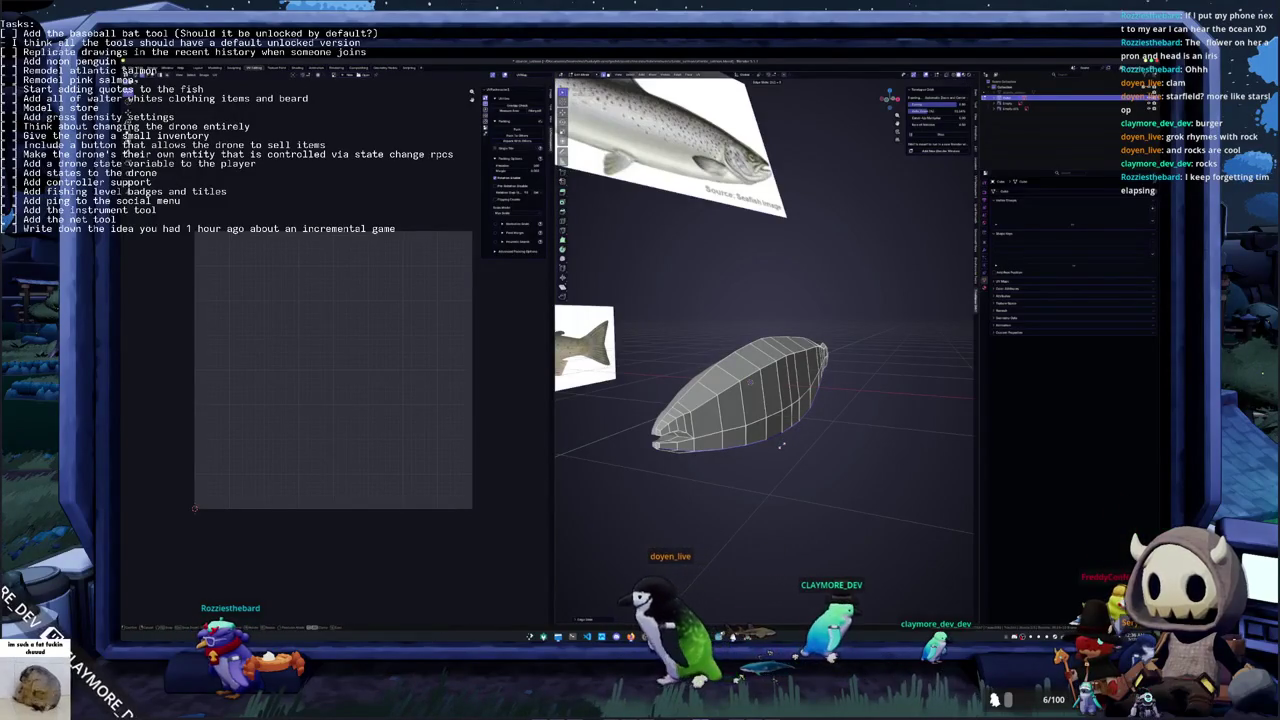
# Orbit to a side-on view of the head and select the lower-jaw faces
pyautogui.moveTo(760, 400); pyautogui.dragTo(826, 322, button='middle')
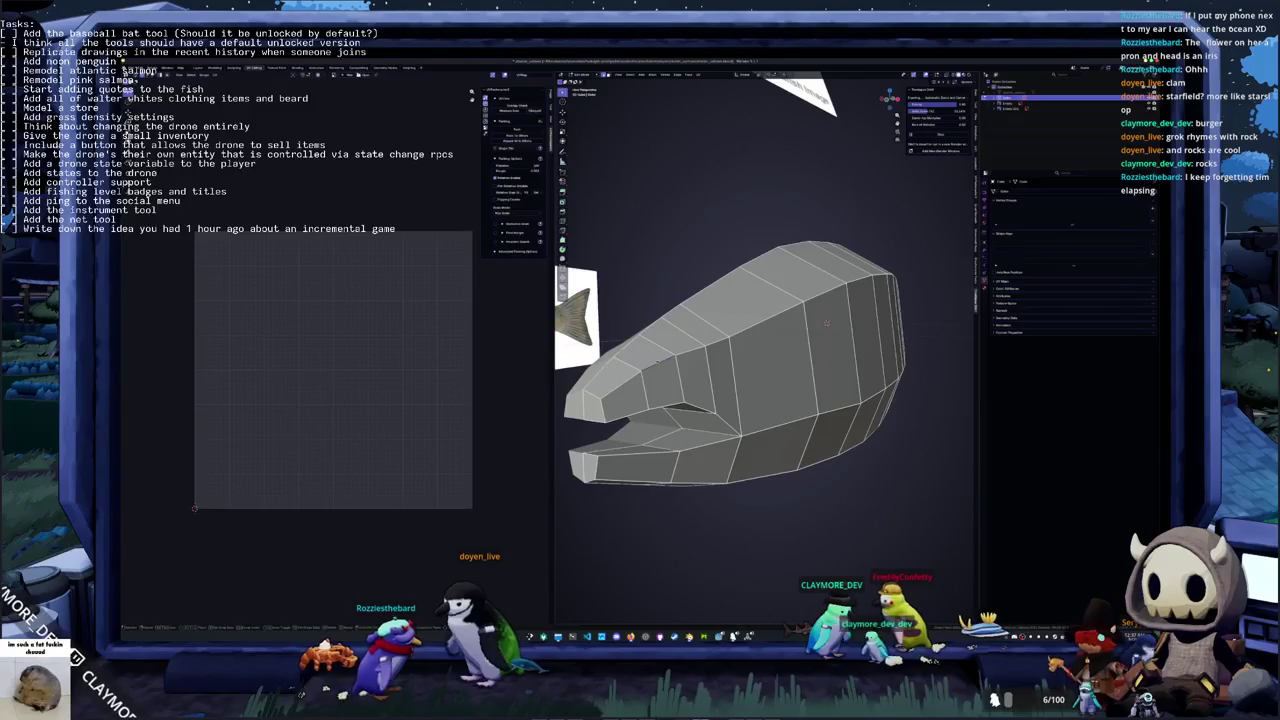
pyautogui.moveTo(826, 322); pyautogui.dragTo(857, 306, button='middle')
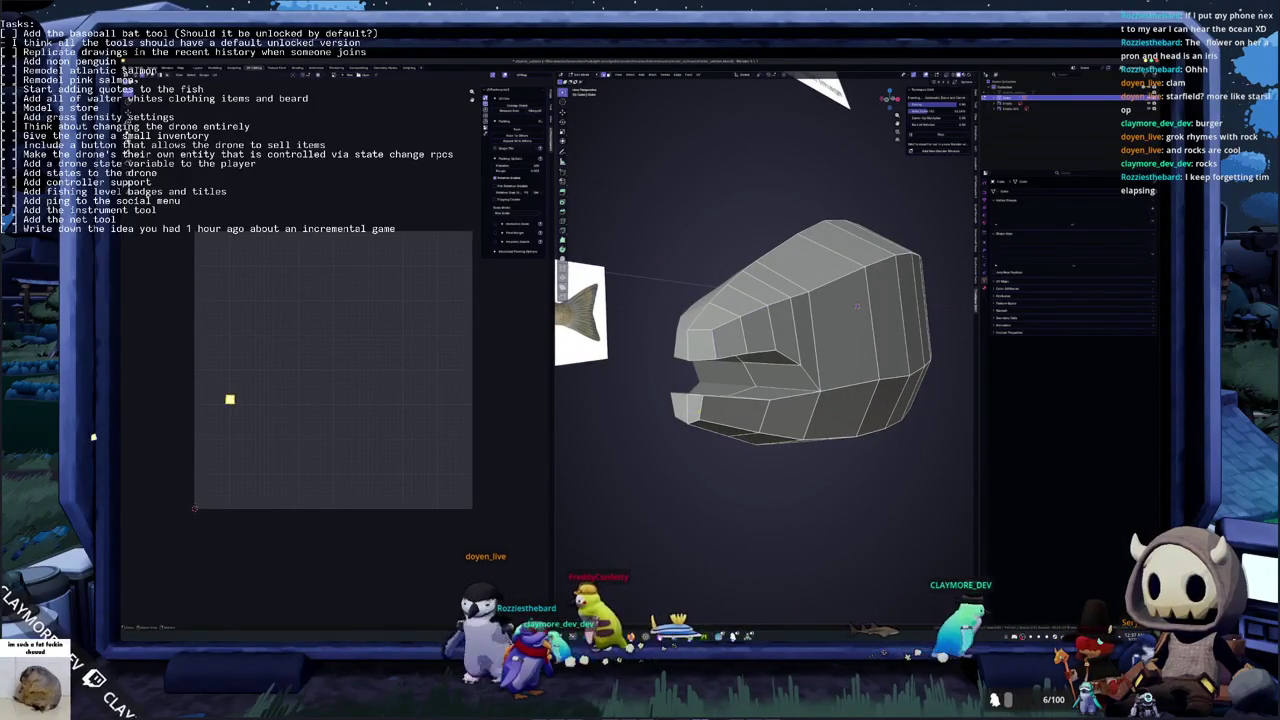
pyautogui.moveTo(857, 306); pyautogui.dragTo(738, 376, button='middle')
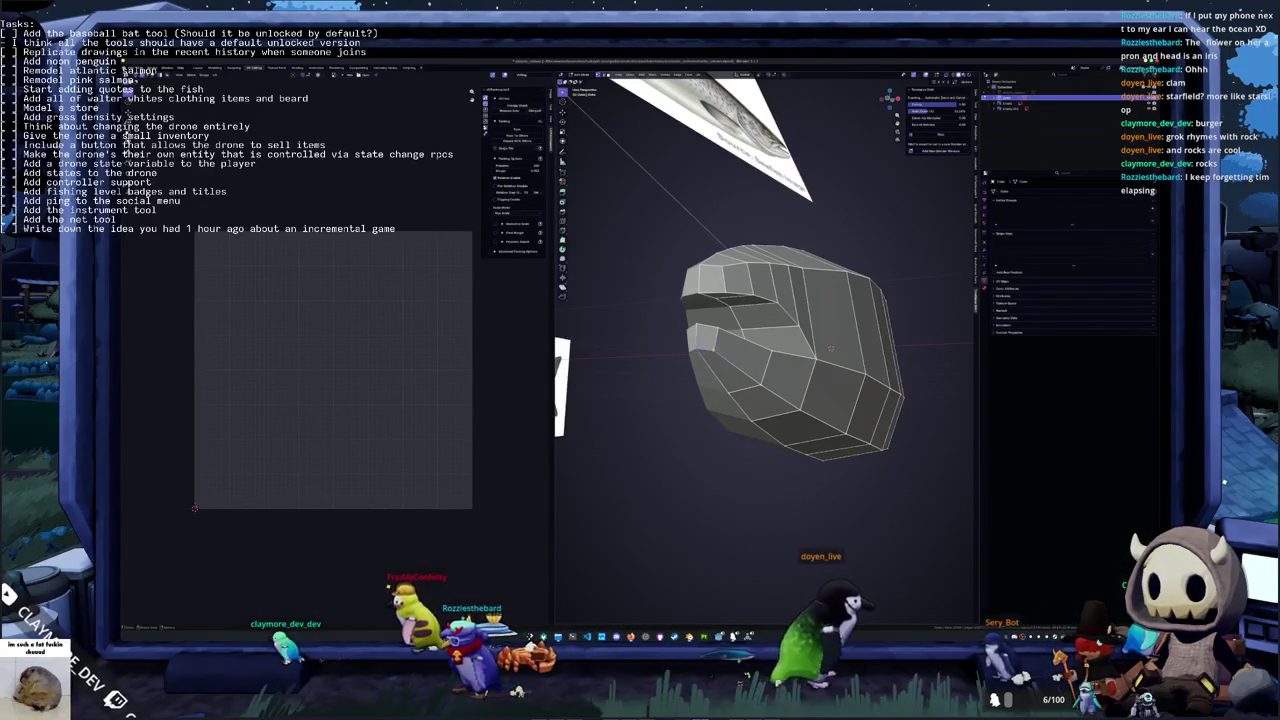
pyautogui.moveTo(714, 347)
pyautogui.mouseDown(button='middle')
pyautogui.moveTo(709, 333)
pyautogui.moveTo(760, 340)
pyautogui.mouseUp(button='middle')
pyautogui.scroll(3, 760, 340)
pyautogui.scroll(-3, 840, 355)
pyautogui.moveTo(840, 356); pyautogui.dragTo(870, 350, button='middle')
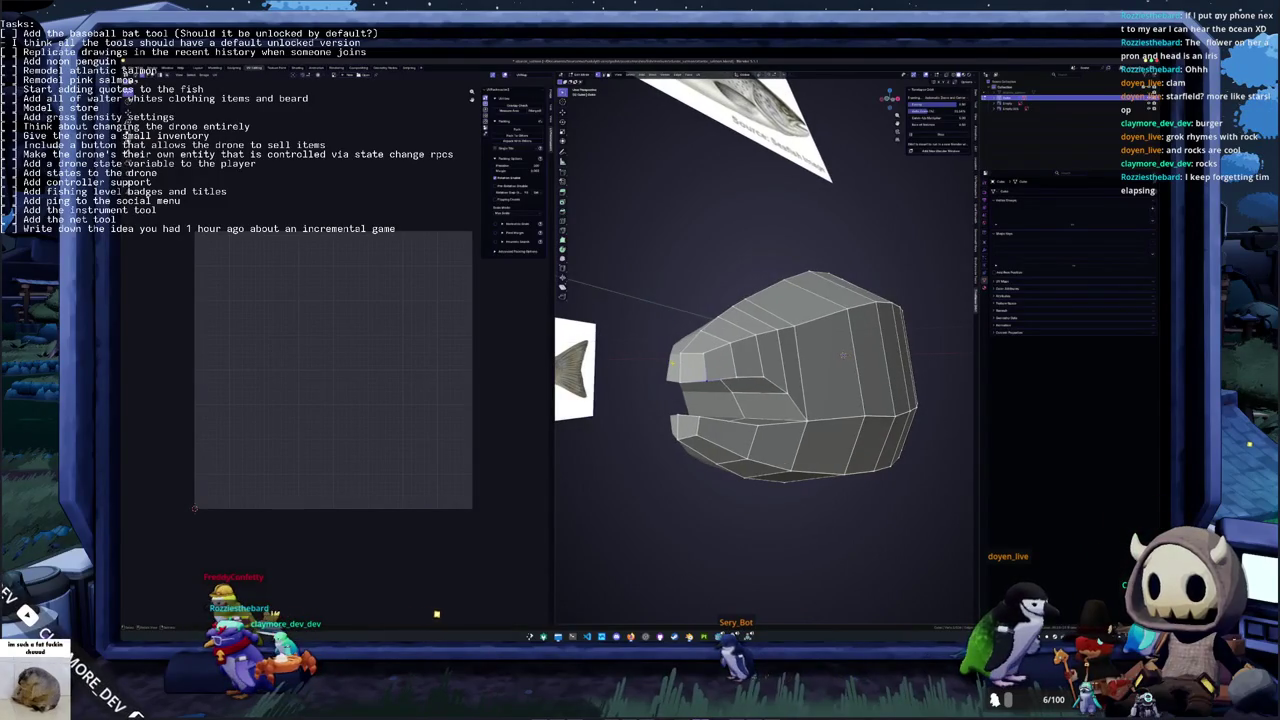
pyautogui.scroll(5, 880, 348)
pyautogui.scroll(-5, 894, 344)
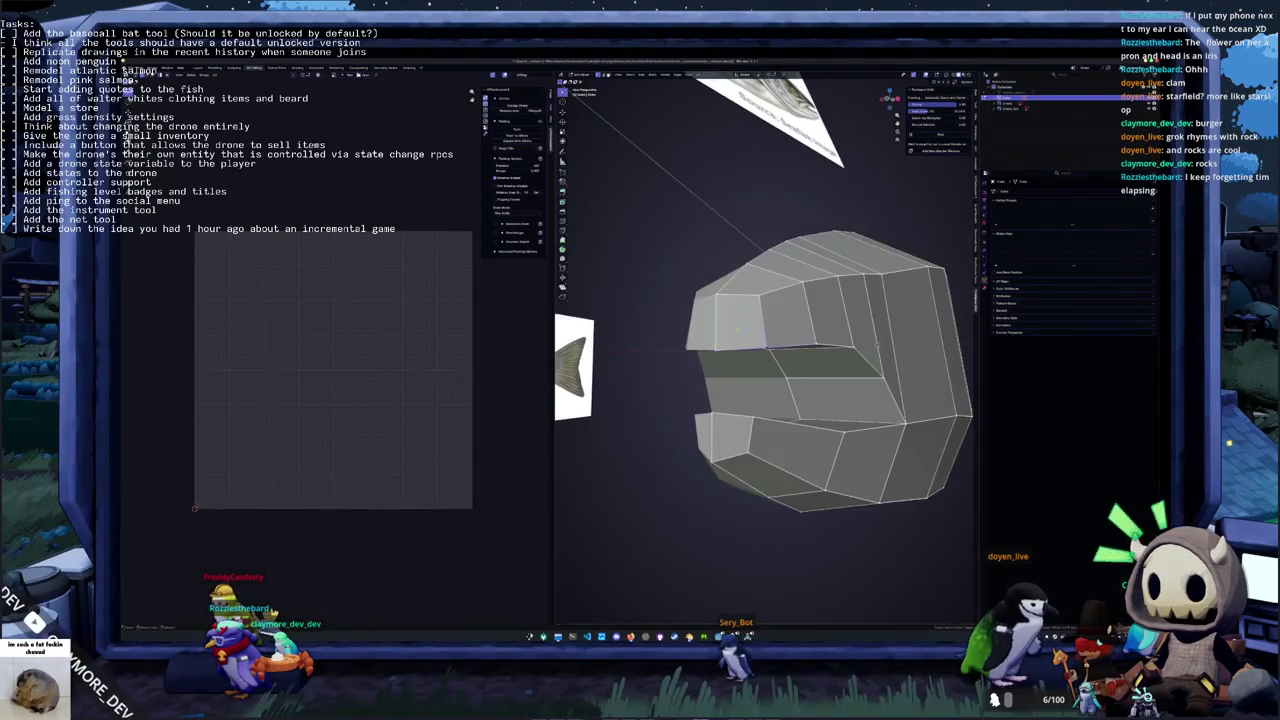
pyautogui.moveTo(876, 344)
pyautogui.mouseDown(button='middle')
pyautogui.moveTo(938, 361)
pyautogui.moveTo(712, 286)
pyautogui.moveTo(749, 361)
pyautogui.moveTo(732, 342)
pyautogui.moveTo(769, 312)
pyautogui.moveTo(757, 366)
pyautogui.moveTo(790, 385)
pyautogui.moveTo(670, 352)
pyautogui.moveTo(710, 362)
pyautogui.moveTo(730, 345)
pyautogui.mouseUp(button='middle')
pyautogui.scroll(2, 771, 366)
pyautogui.press('Tab')
pyautogui.click(730, 372)
pyautogui.keyDown('shift'); pyautogui.click(700, 357); pyautogui.keyUp('shift')
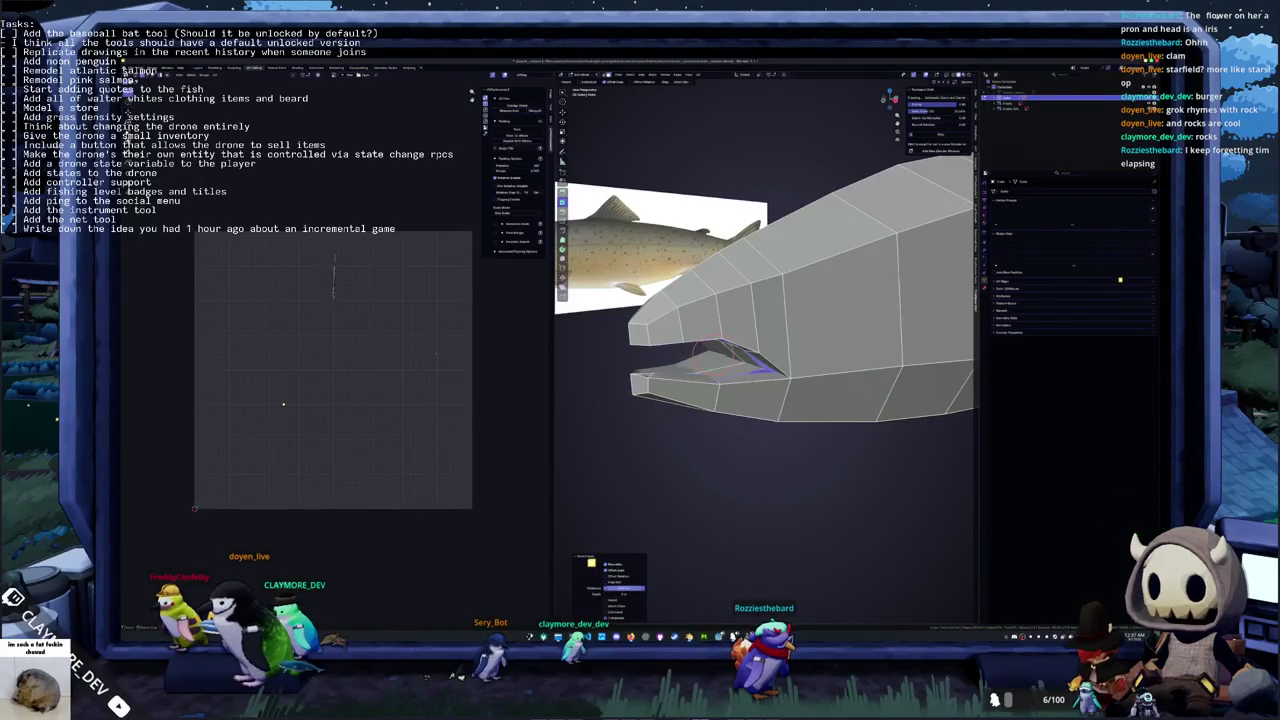
# Inset the selected jaw faces and adjust the inset amount
pyautogui.moveTo(603, 285)
pyautogui.mouseDown(button='middle')
pyautogui.moveTo(577, 283)
pyautogui.moveTo(575, 295)
pyautogui.mouseUp(button='middle')
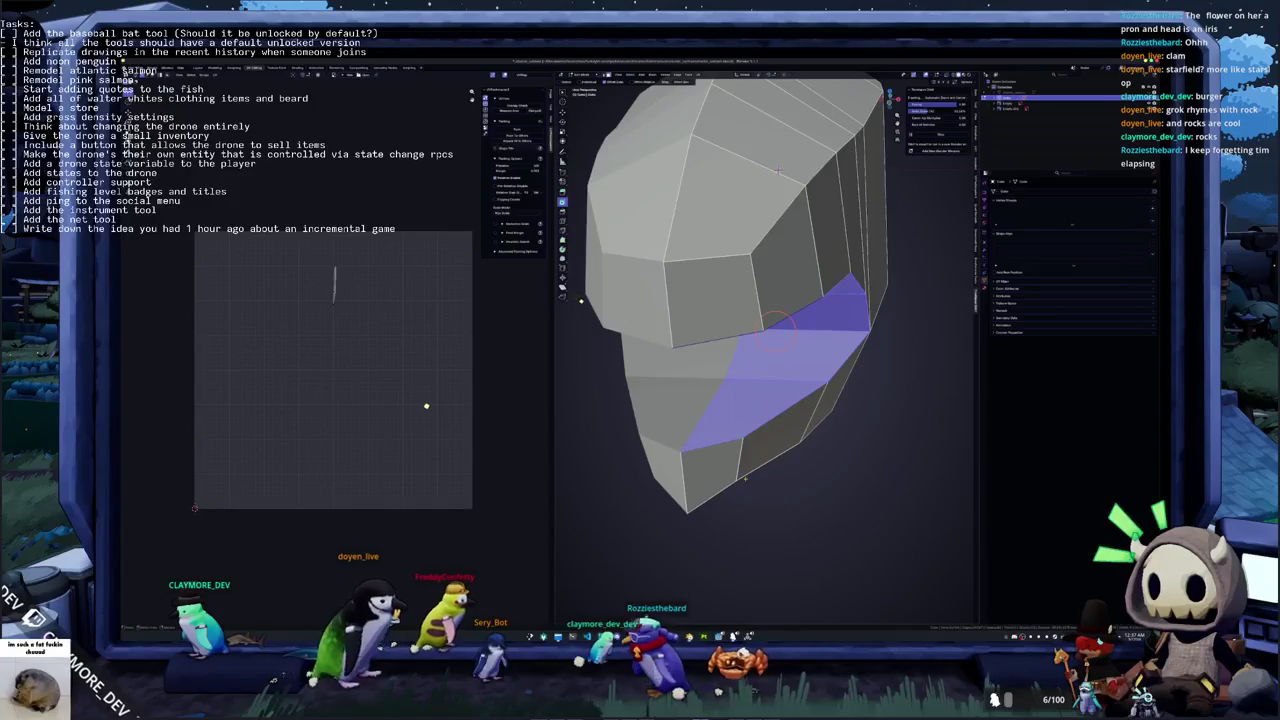
pyautogui.press('i')
pyautogui.click(590, 308)
pyautogui.press('i')
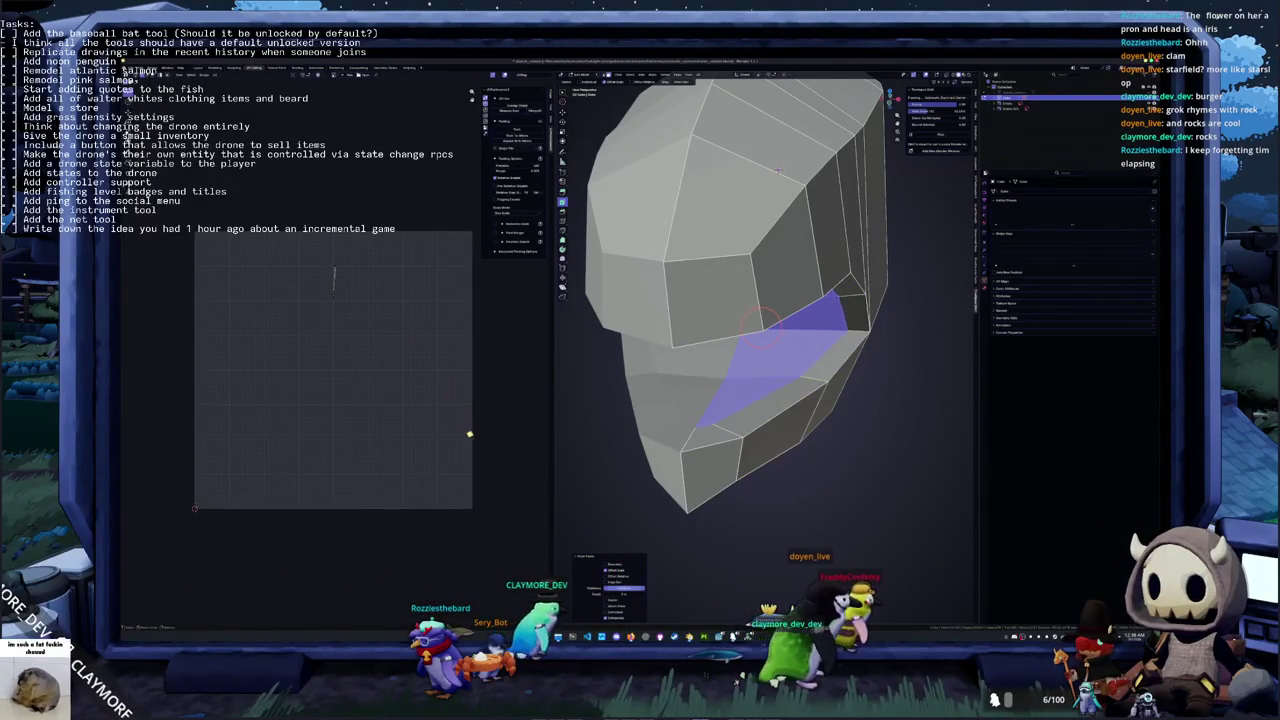
pyautogui.moveTo(760, 324); pyautogui.dragTo(750, 330, button='middle')
pyautogui.scroll(3, 750, 330)
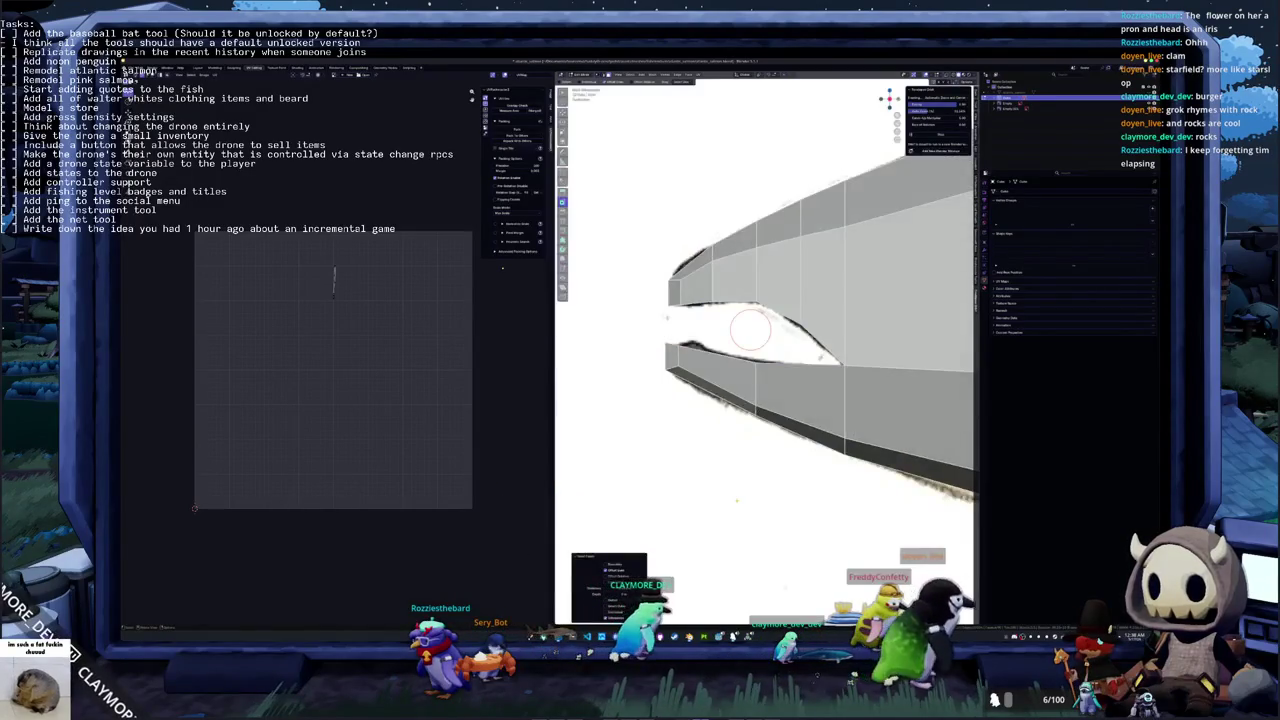
# Turn on X-ray over the reference and scale the selected mouth vertices
pyautogui.hotkey('alt', 'z')
pyautogui.scroll(-2, 697, 350)
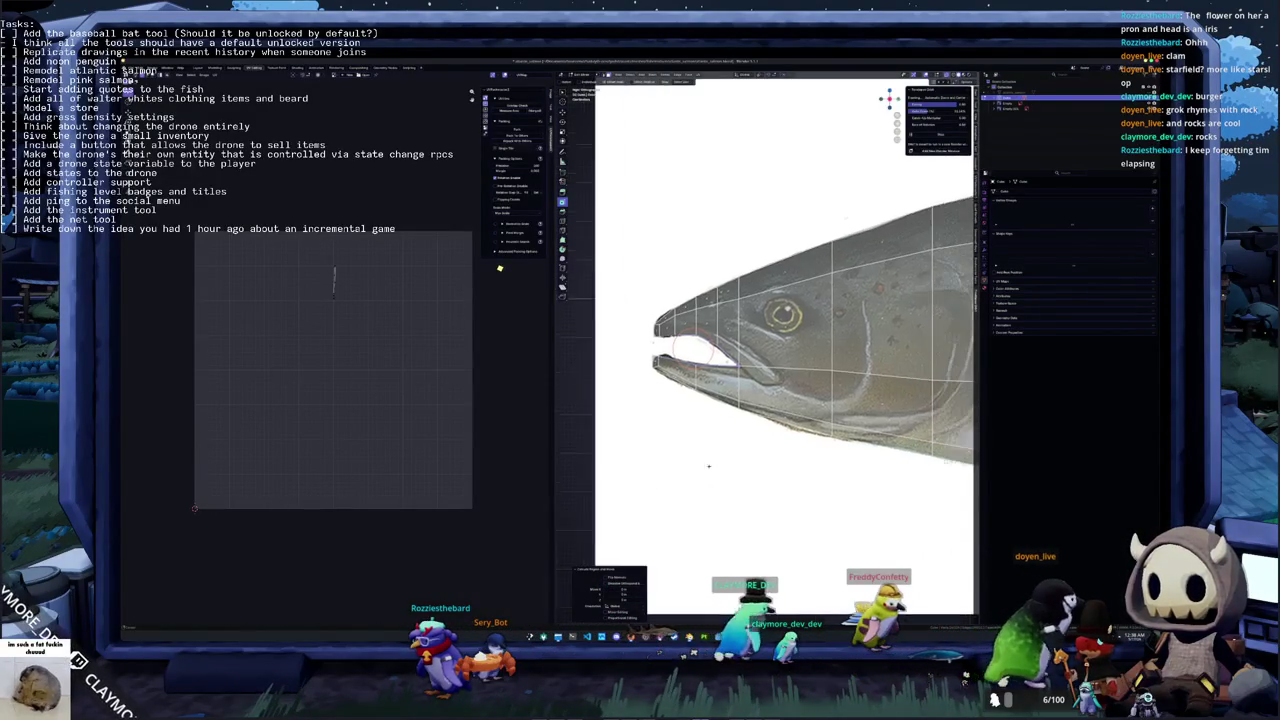
pyautogui.keyDown('shift'); pyautogui.moveTo(708, 465); pyautogui.dragTo(684, 467, button='middle'); pyautogui.keyUp('shift')
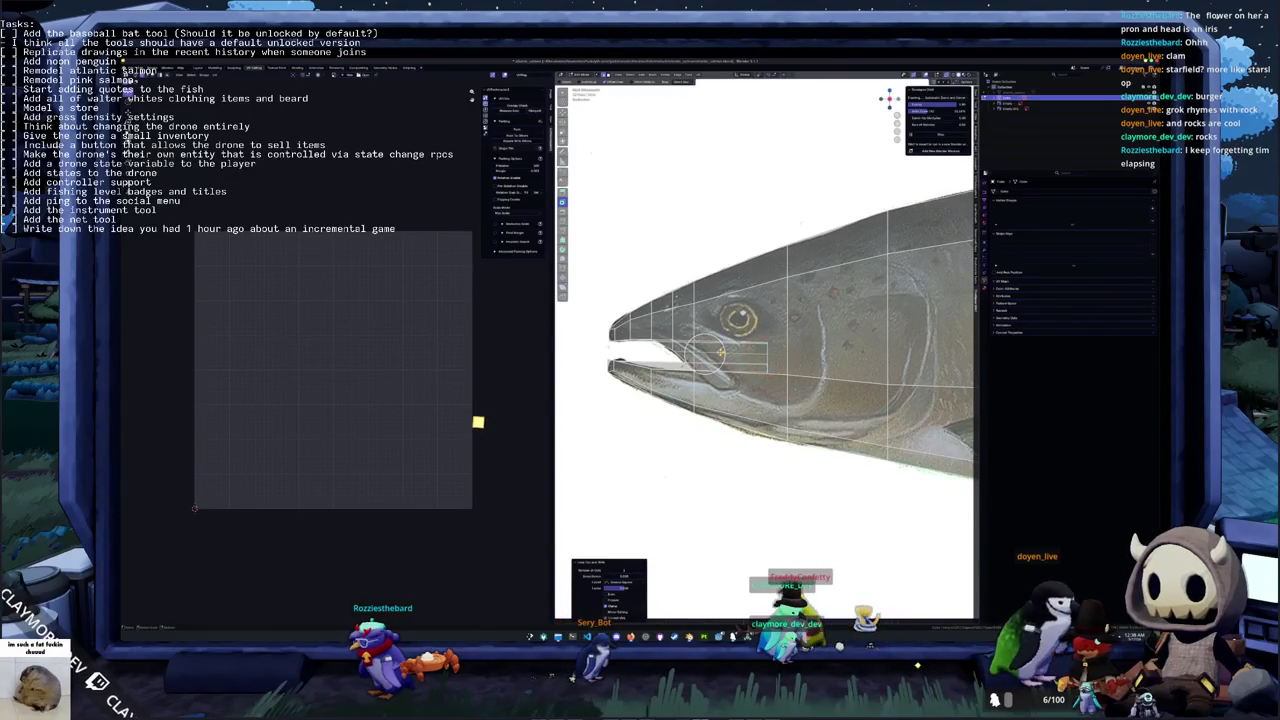
pyautogui.scroll(2, 720, 352)
pyautogui.scroll(3, 720, 352)
pyautogui.press('s')
pyautogui.click(744, 398)
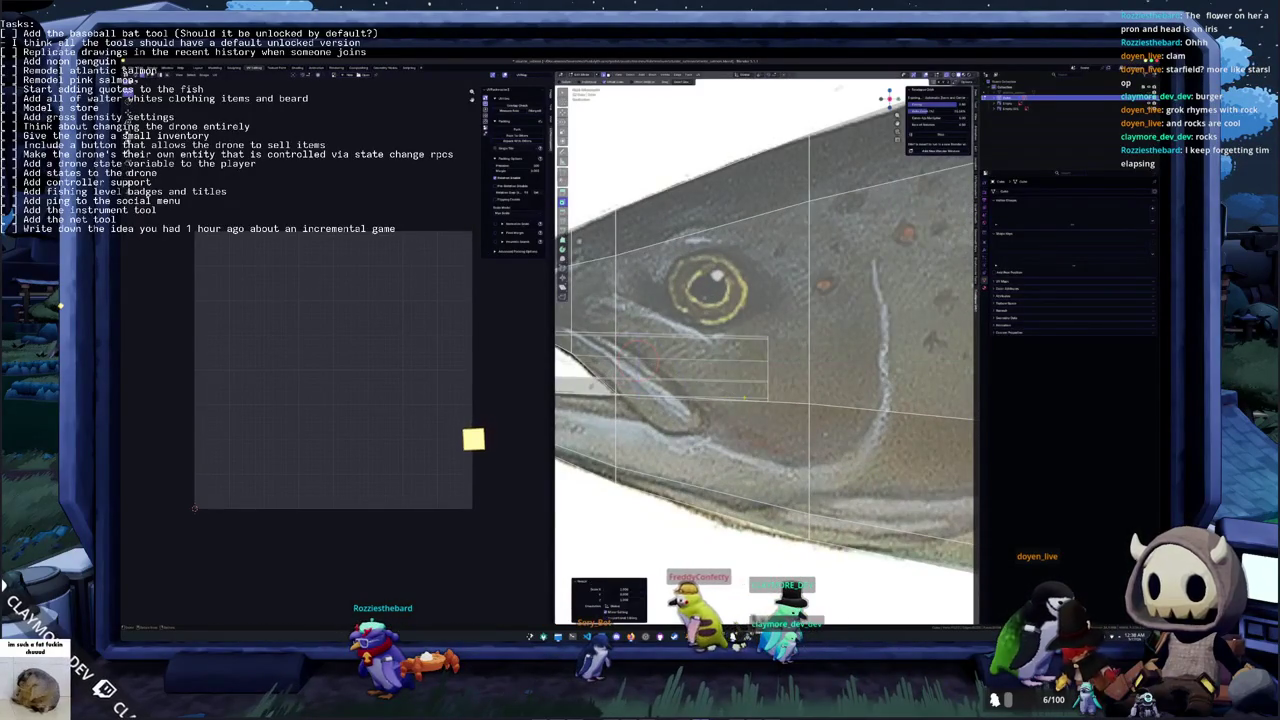
# Raise the mouth's lower-edge vertices along Z to match the reference gape
pyautogui.press('KP_Decimal')
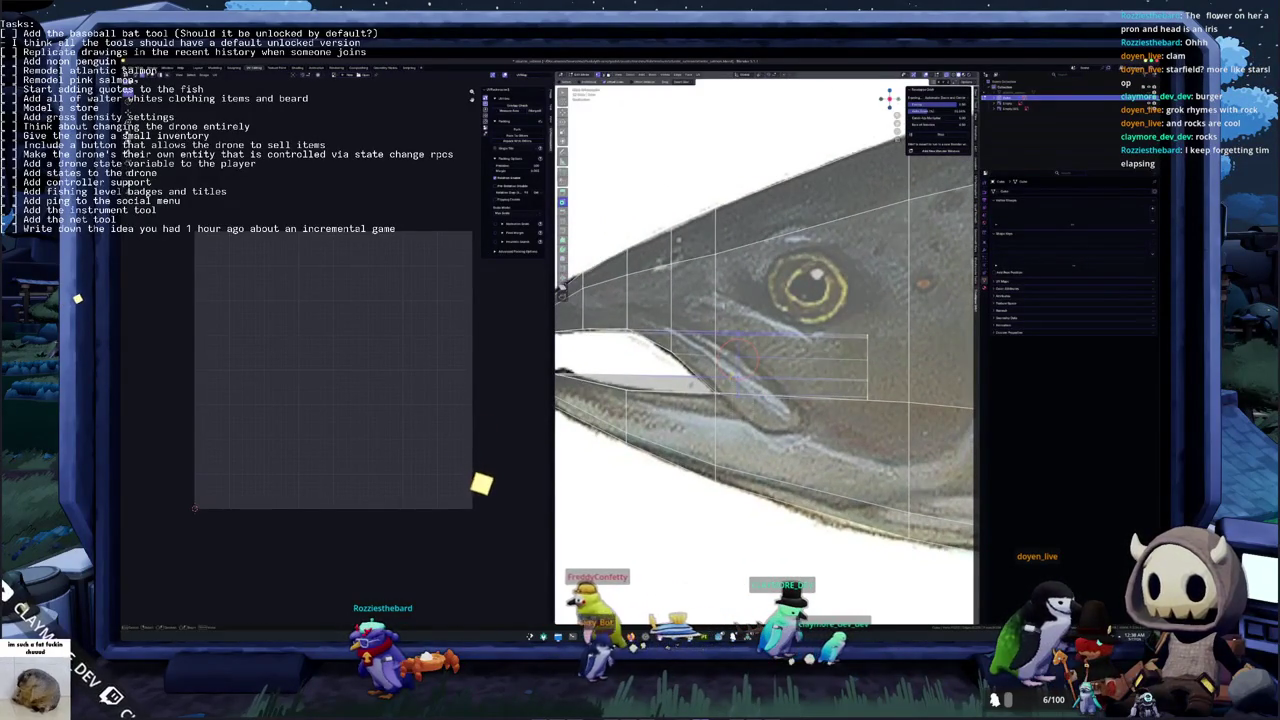
pyautogui.press('g')
pyautogui.press('z')
pyautogui.press('Return')
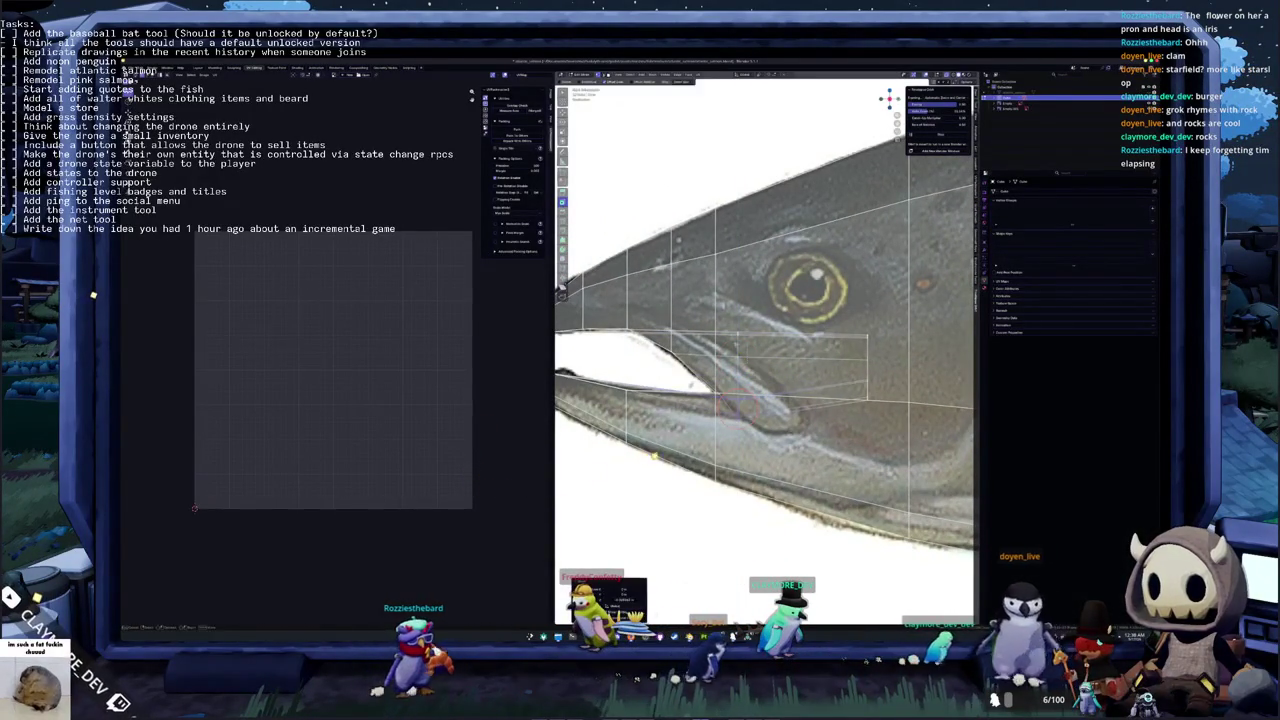
pyautogui.scroll(-5, 749, 309)
pyautogui.moveTo(749, 309)
pyautogui.mouseDown(button='middle')
pyautogui.moveTo(860, 298)
pyautogui.moveTo(875, 268)
pyautogui.moveTo(773, 276)
pyautogui.mouseUp(button='middle')
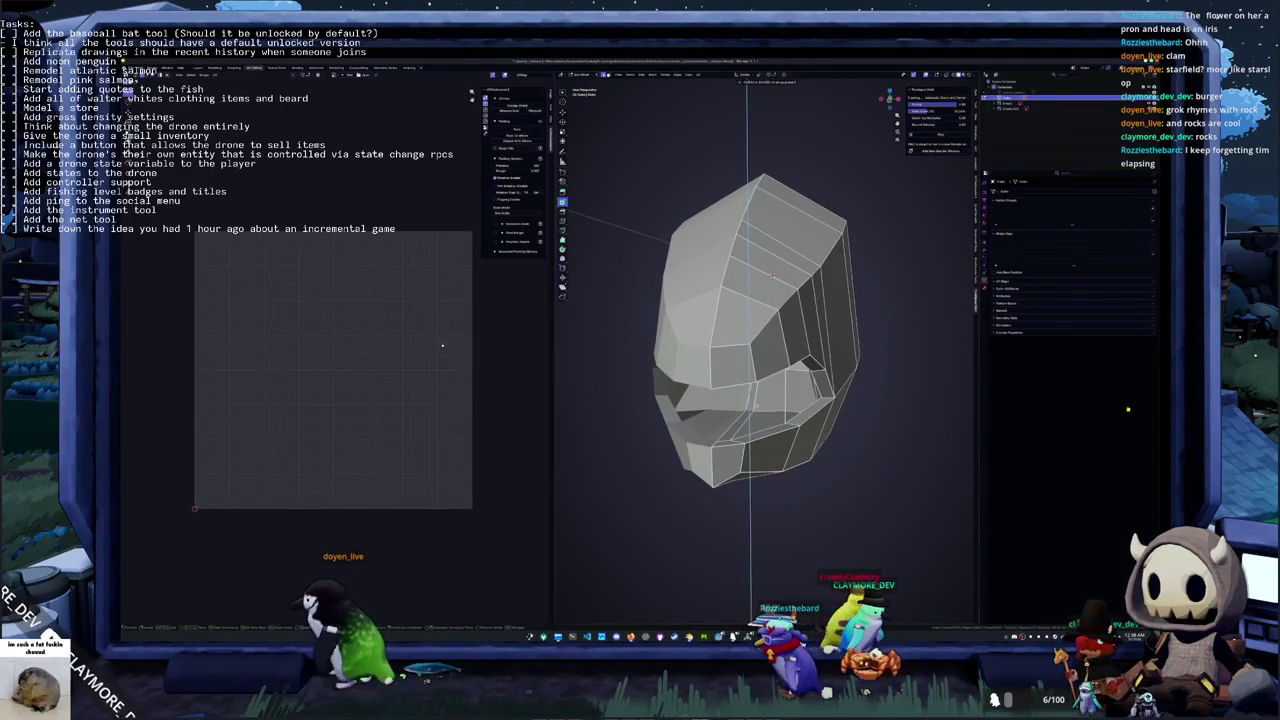
# Lower the upper mouth-edge vertex vertically with a soft proportional-editing pull
pyautogui.scroll(3, 735, 458)
pyautogui.scroll(2, 731, 462)
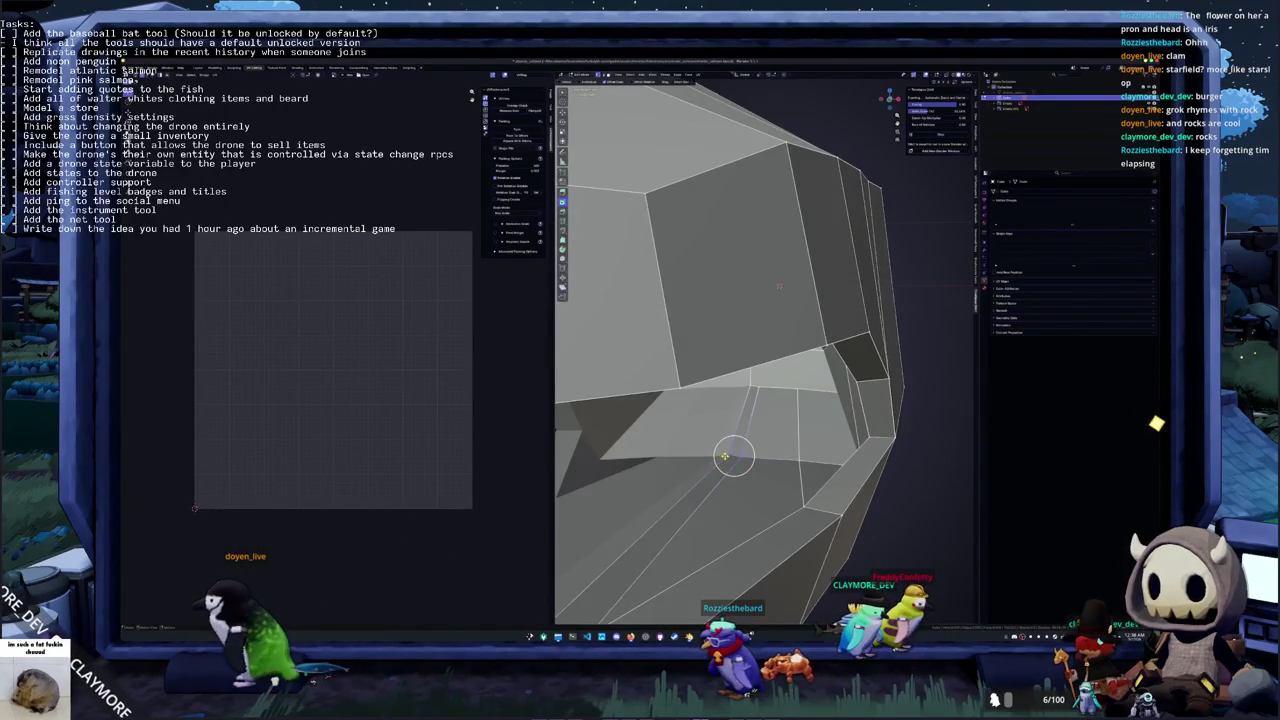
pyautogui.moveTo(779, 285)
pyautogui.mouseDown(button='middle')
pyautogui.moveTo(704, 292)
pyautogui.moveTo(779, 302)
pyautogui.moveTo(691, 301)
pyautogui.mouseUp(button='middle')
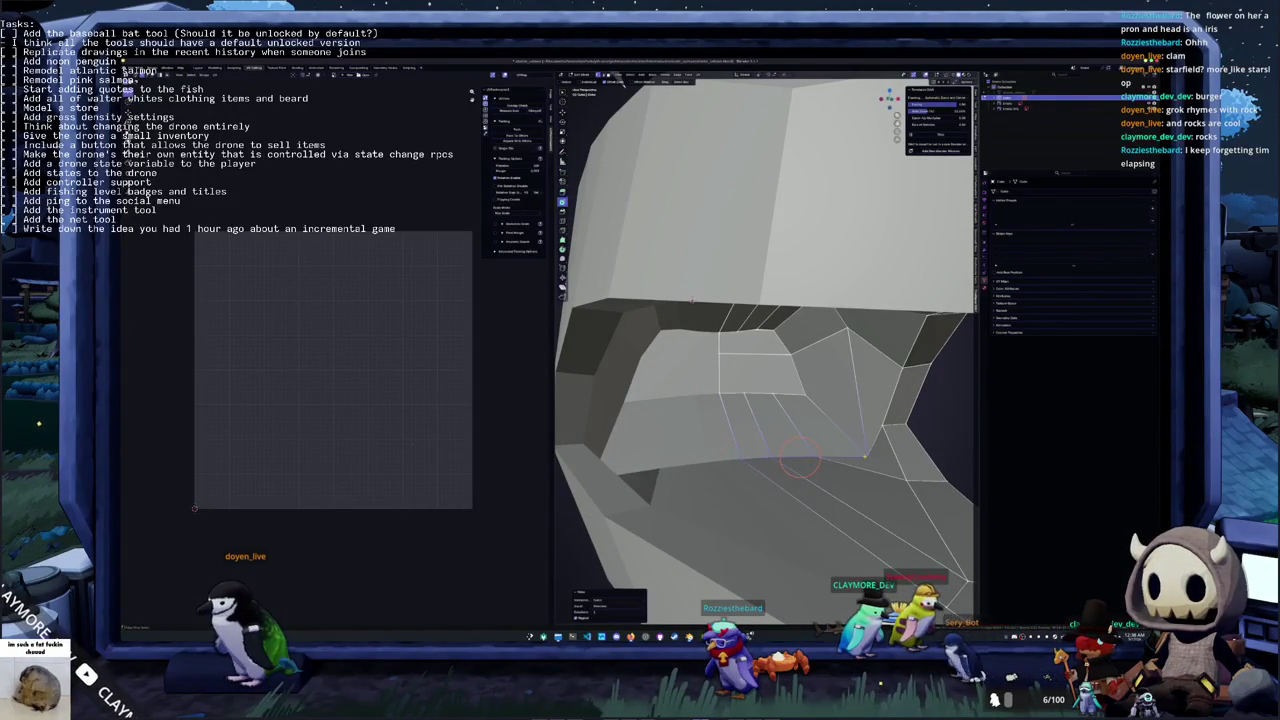
pyautogui.moveTo(691, 300); pyautogui.dragTo(794, 307, button='middle')
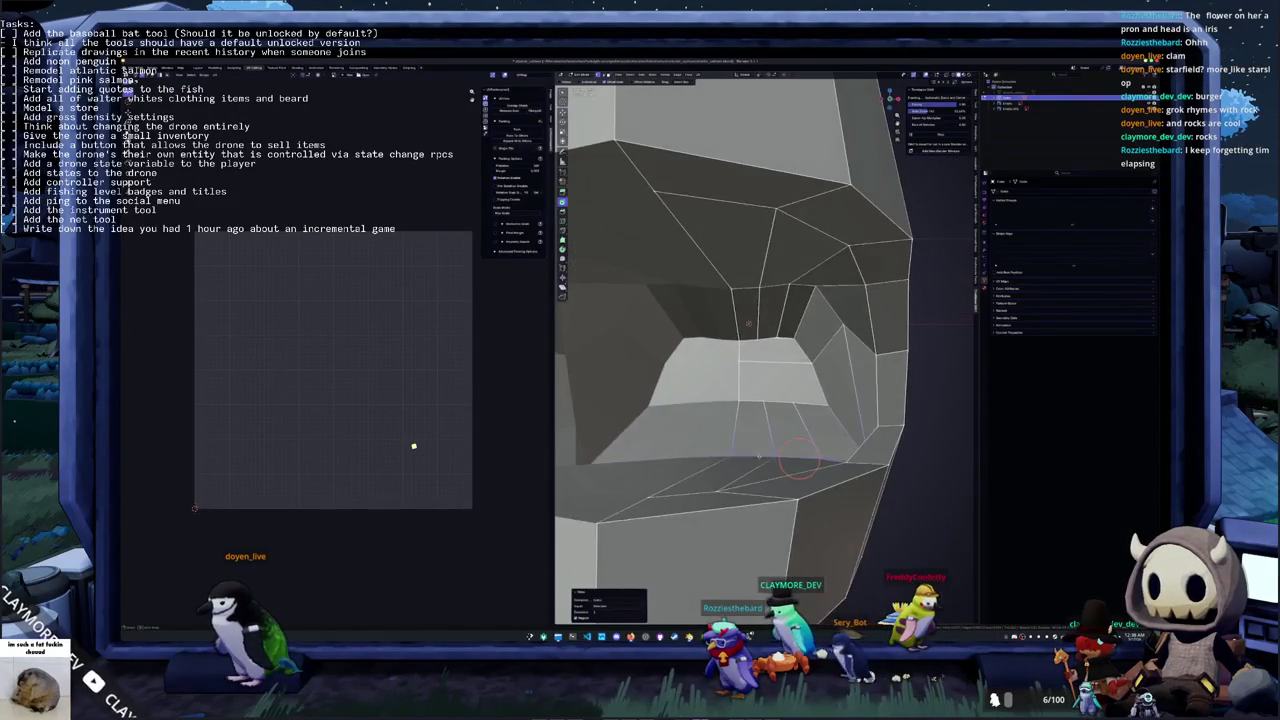
pyautogui.click(780, 385)
pyautogui.scroll(3, 800, 400)
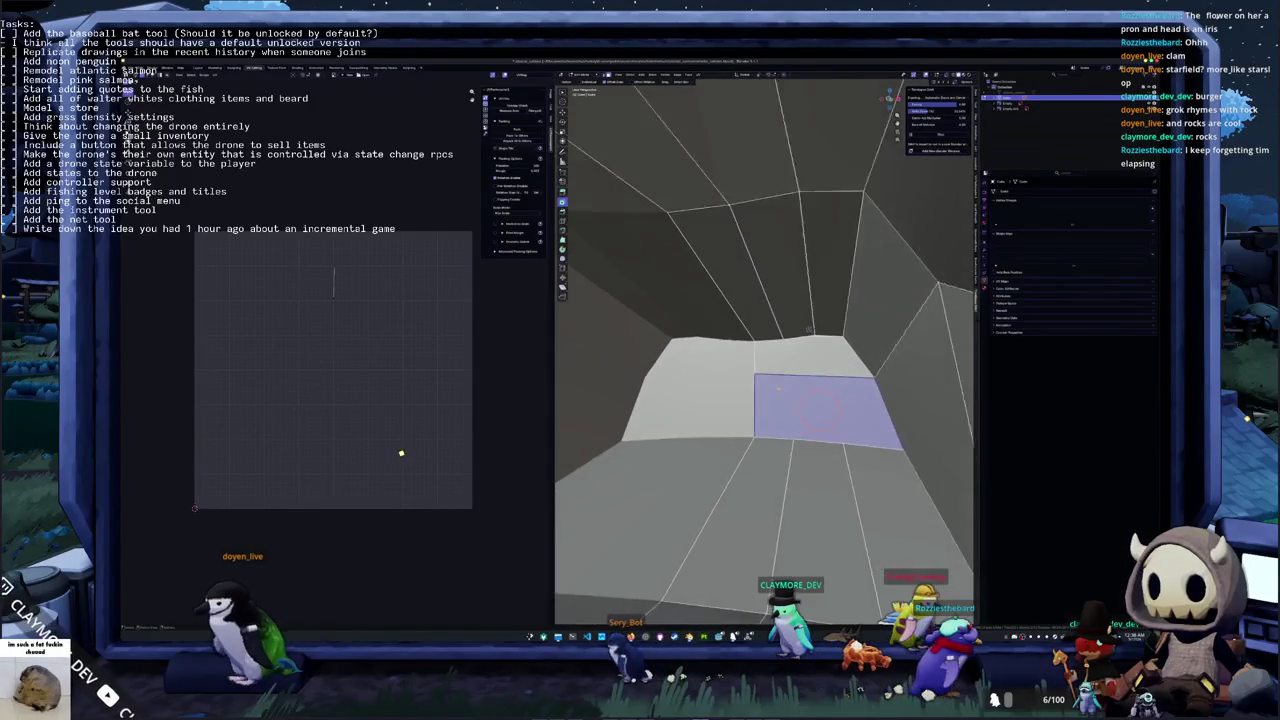
pyautogui.moveTo(720, 332); pyautogui.dragTo(790, 325)
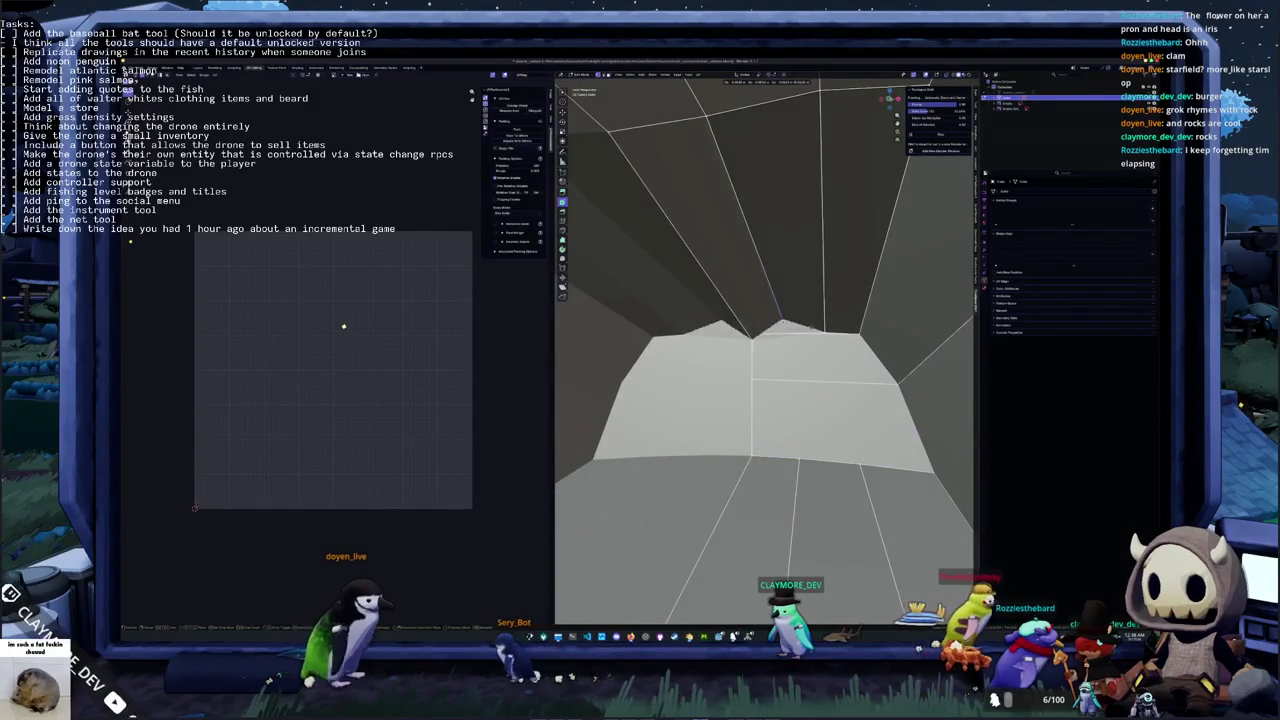
pyautogui.hotkey('ctrl', 'z')
pyautogui.moveTo(764, 312); pyautogui.dragTo(770, 340)
pyautogui.press('z')
pyautogui.click(767, 318)
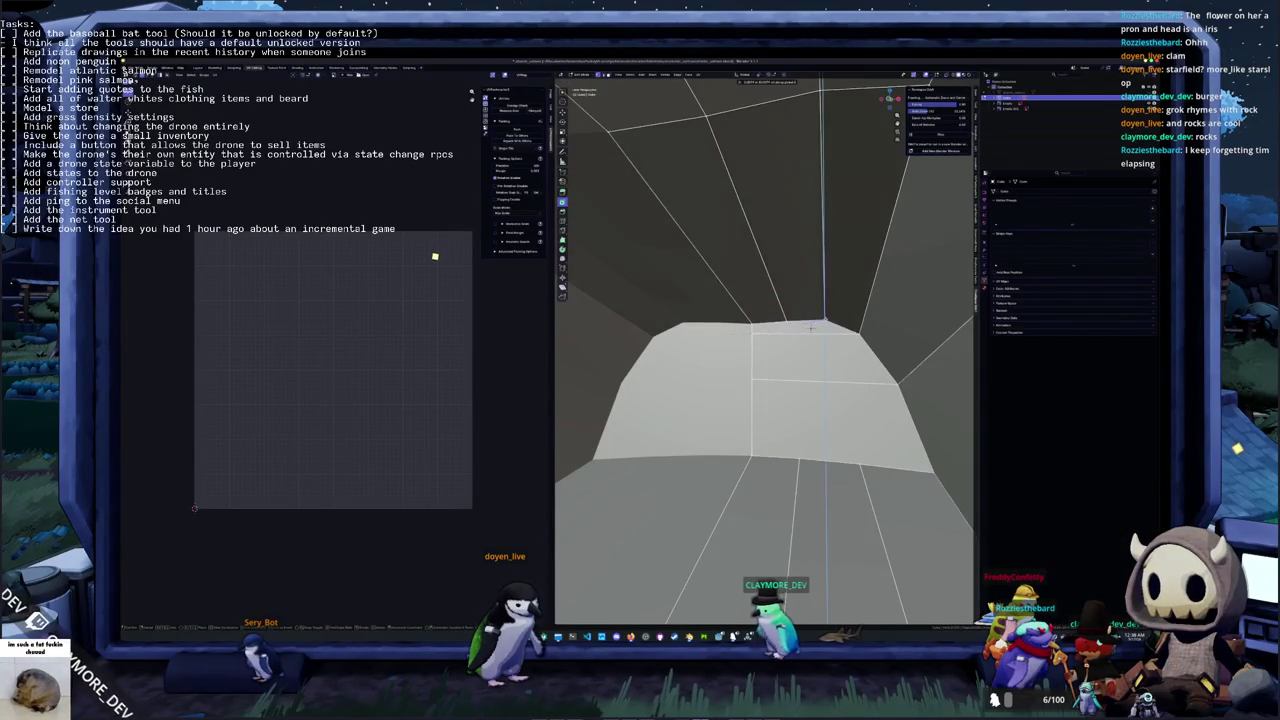
# Select the upper and lower faces inside the tunnel and bring up their context menu
pyautogui.press('x')
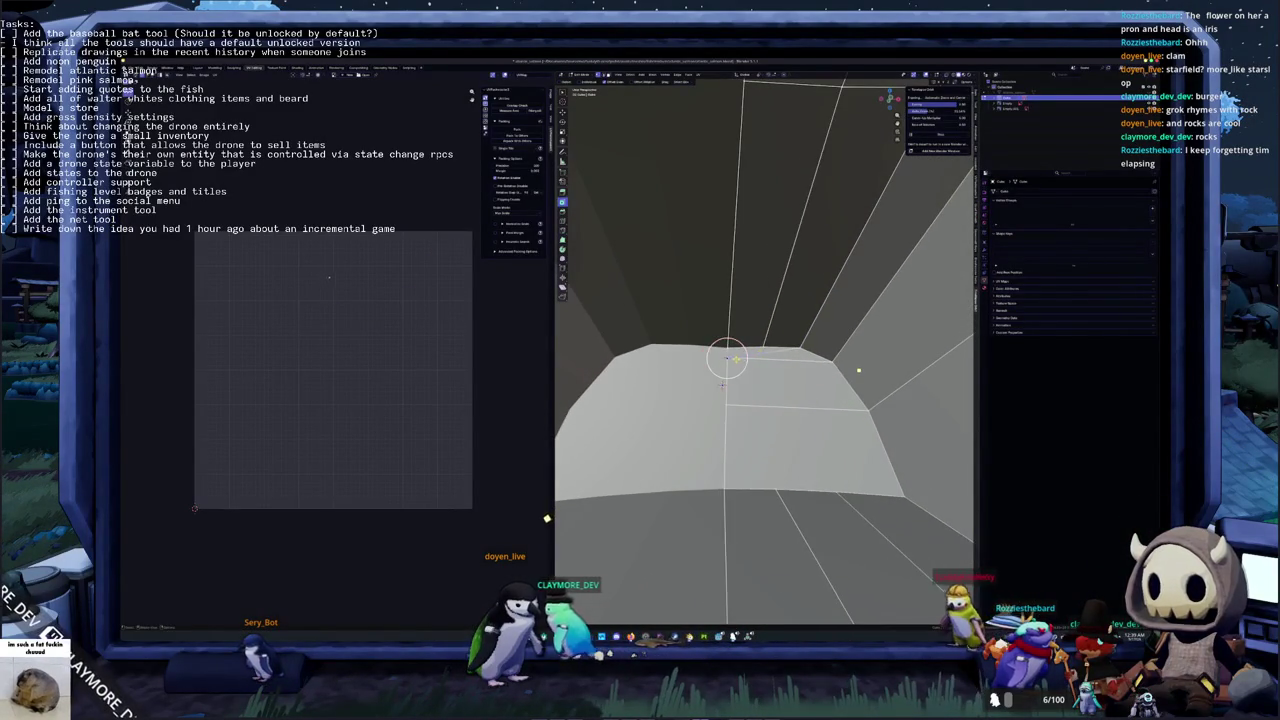
pyautogui.scroll(3, 778, 360)
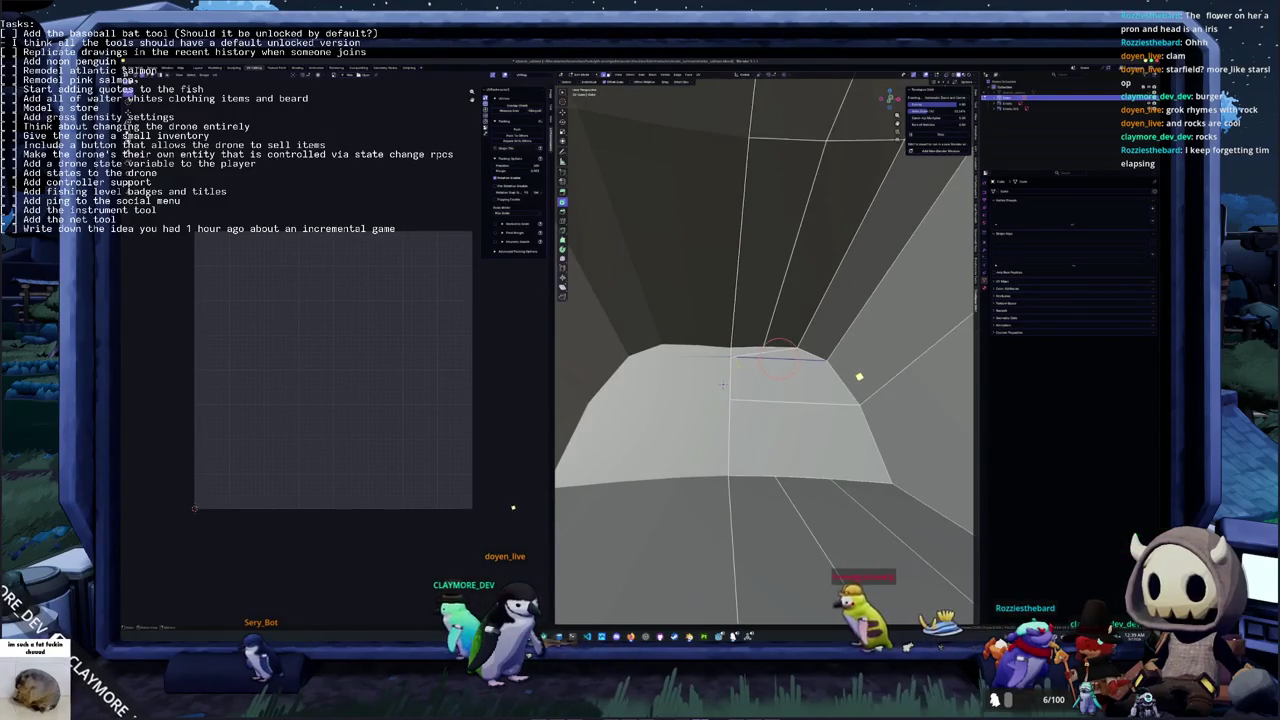
pyautogui.click(858, 380)
pyautogui.keyDown('shift'); pyautogui.click(829, 466); pyautogui.keyUp('shift')
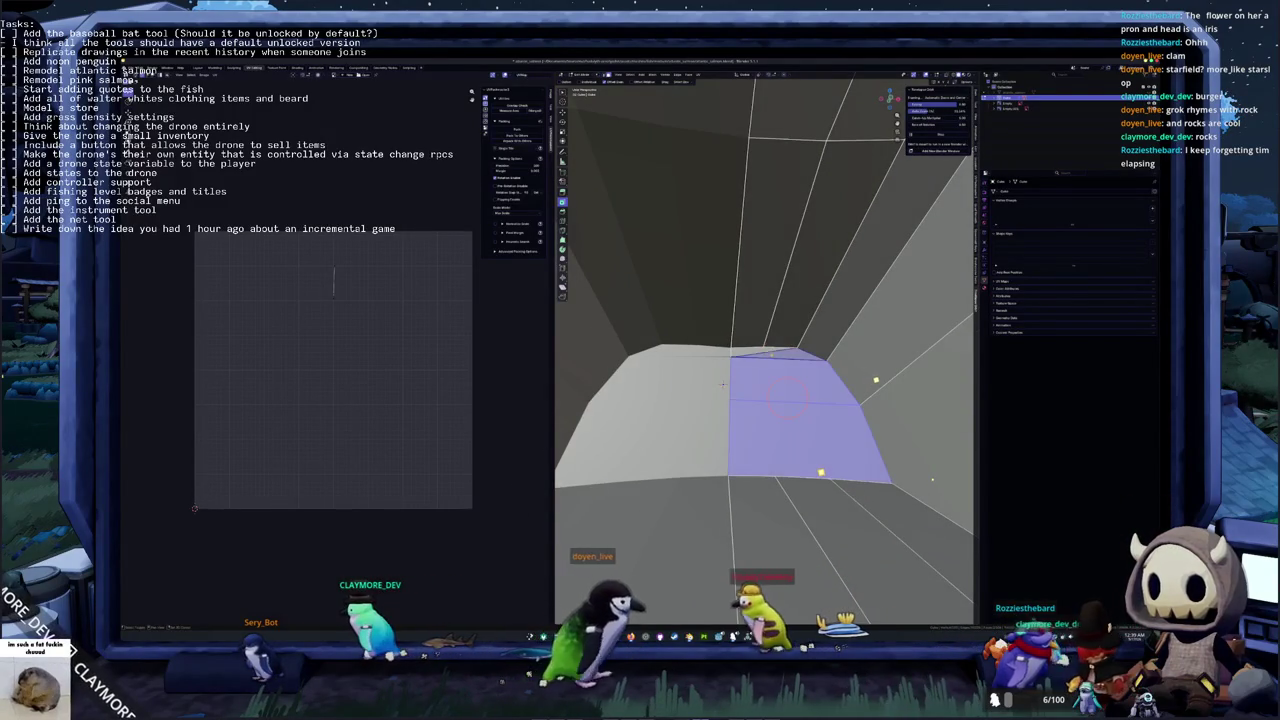
pyautogui.rightClick(722, 384)
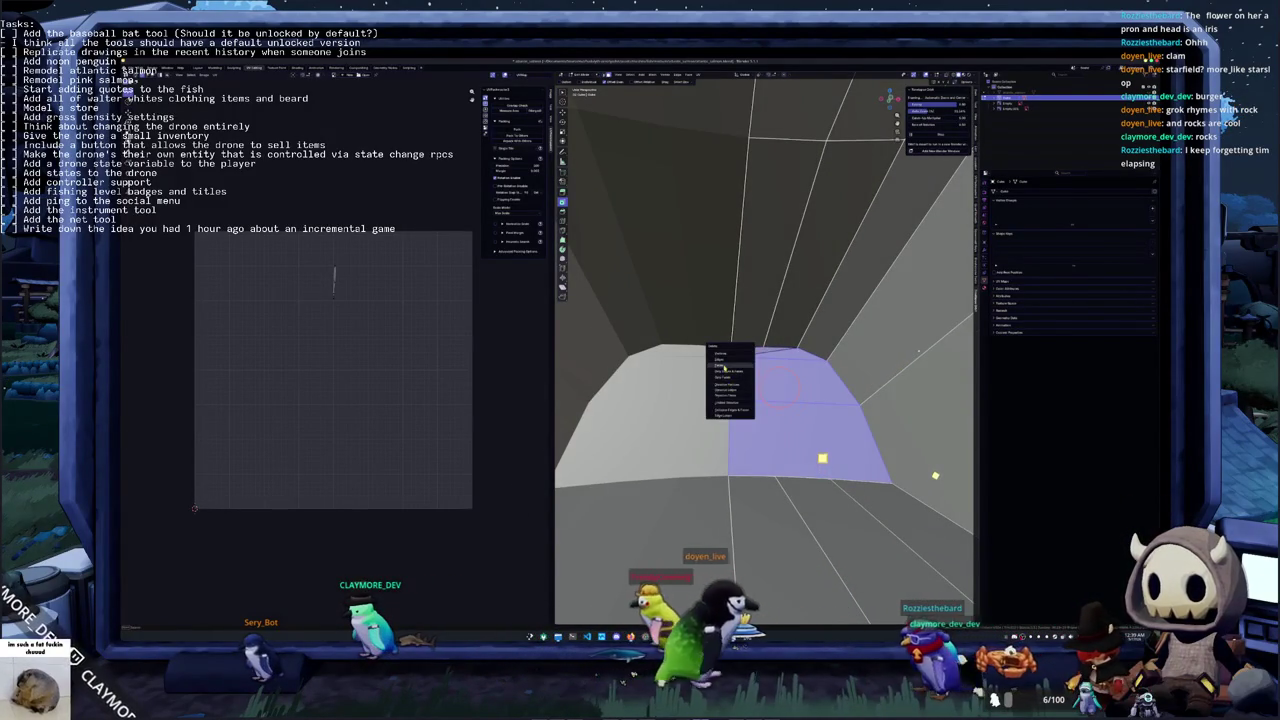
# Subdivide the two faces into thin strips and pull them with proportional falloff
pyautogui.click(721, 421)
pyautogui.press('g')
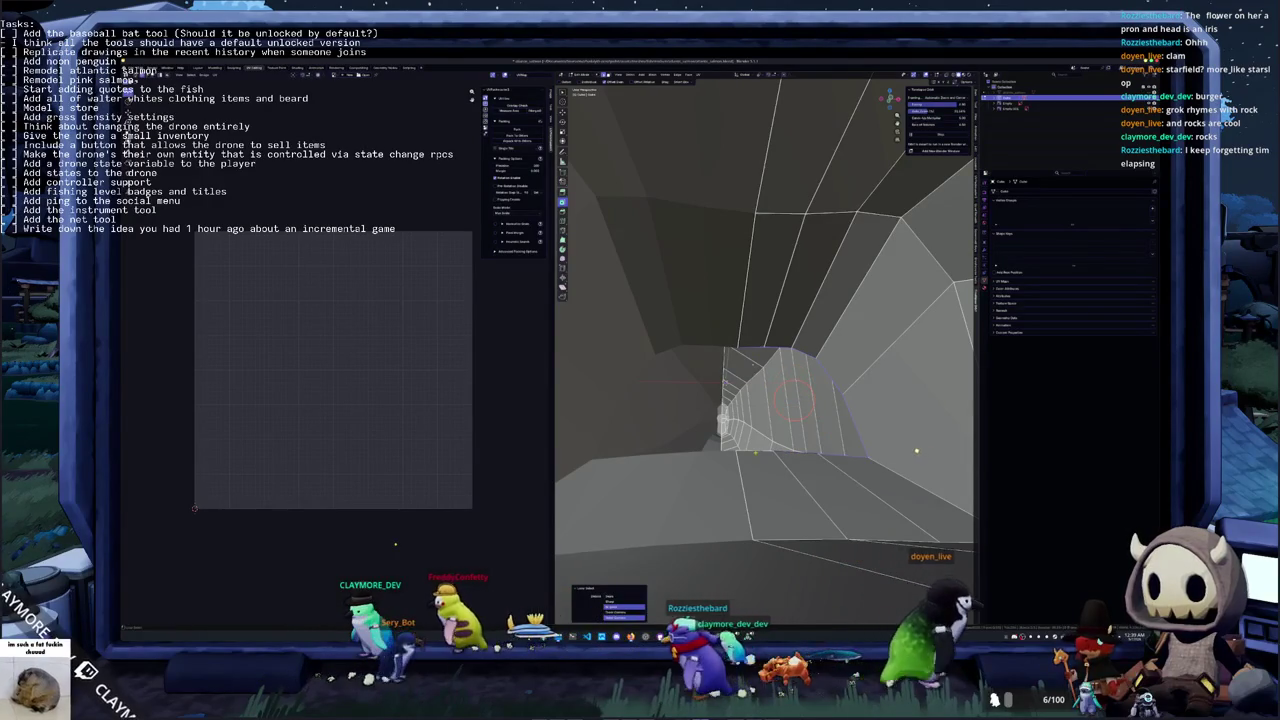
pyautogui.moveTo(790, 400); pyautogui.dragTo(790, 360, button='middle')
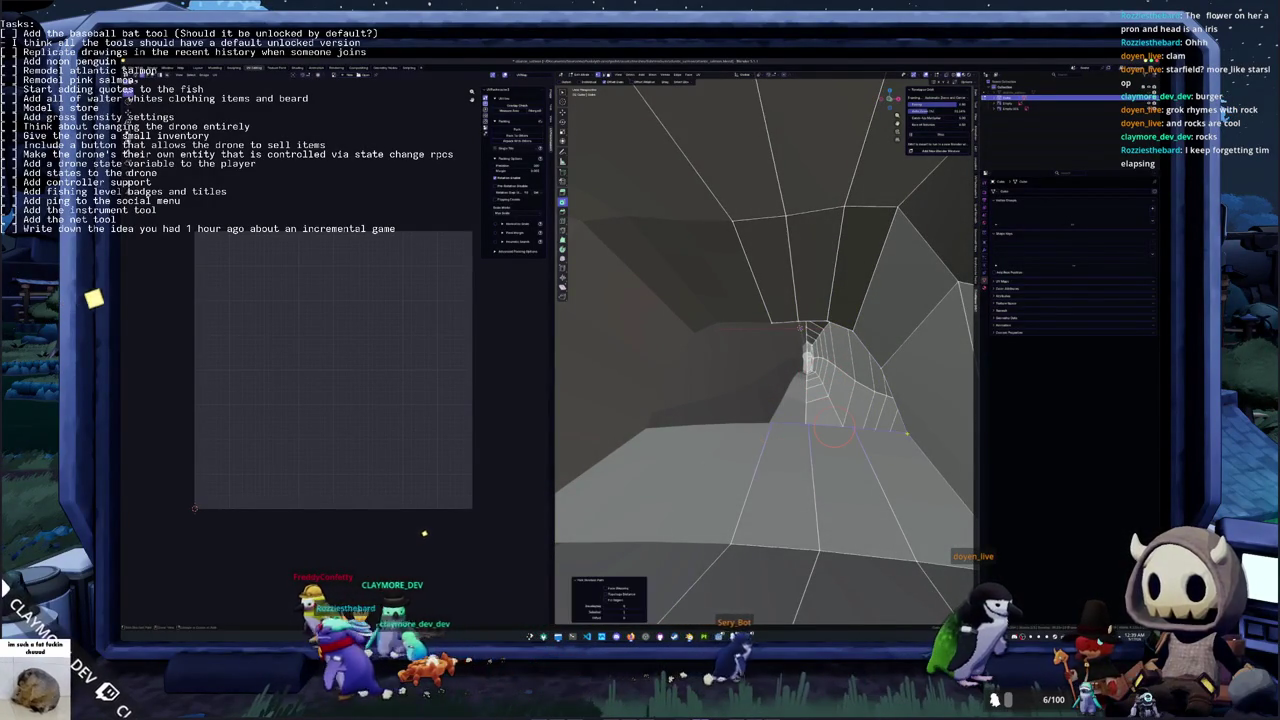
pyautogui.click(845, 405)
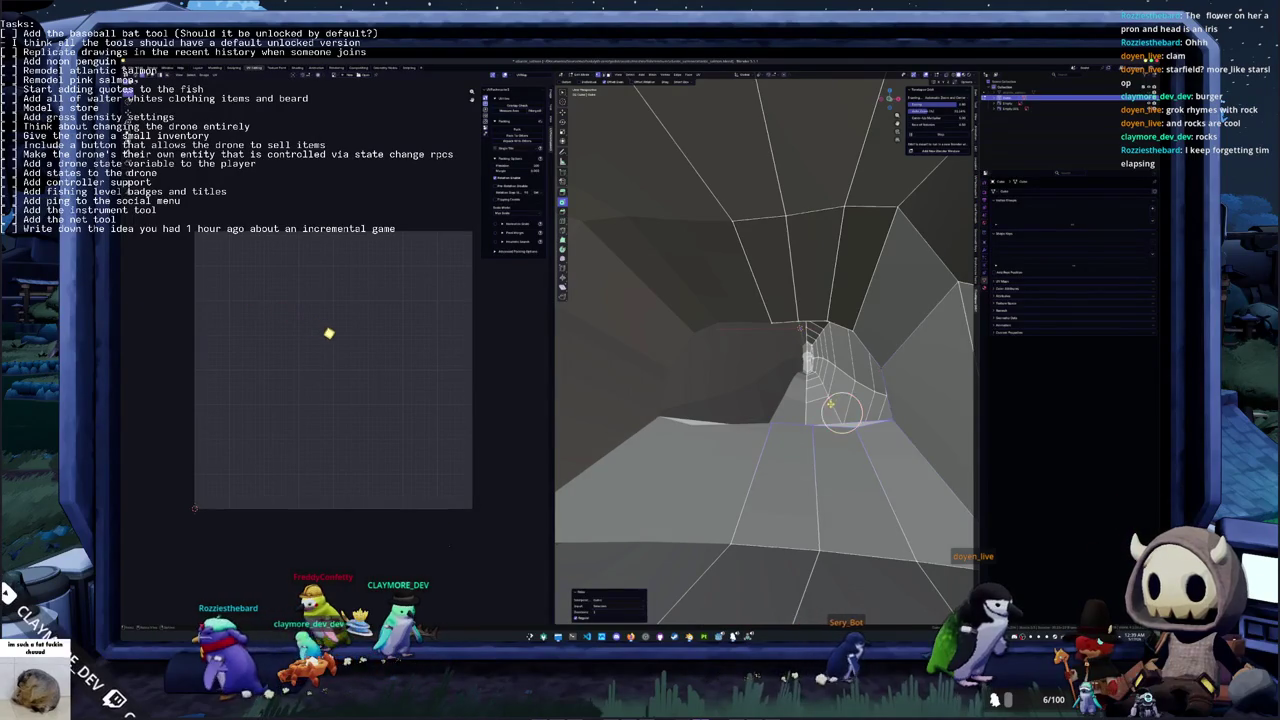
pyautogui.moveTo(830, 403); pyautogui.dragTo(795, 418, button='middle')
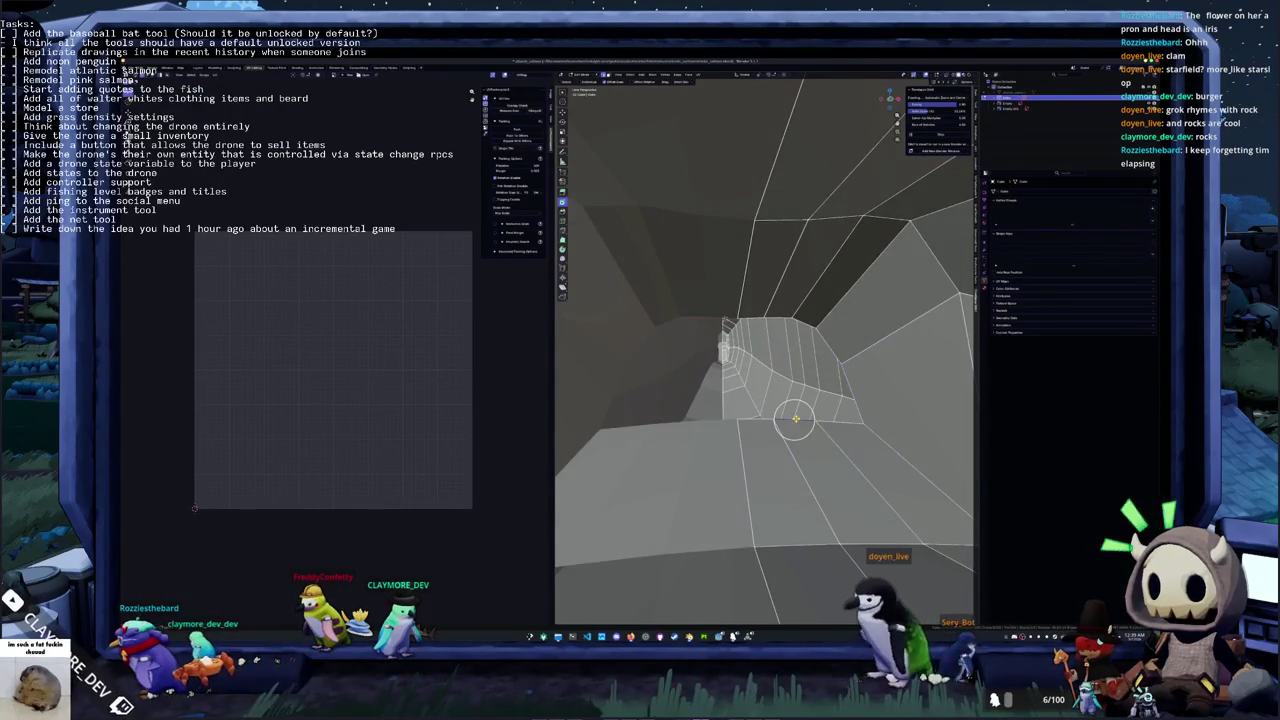
# Select the connected tunnel mesh, back out of its menus unchanged, then deselect all and inspect
pyautogui.press('l')
pyautogui.rightClick(795, 418)
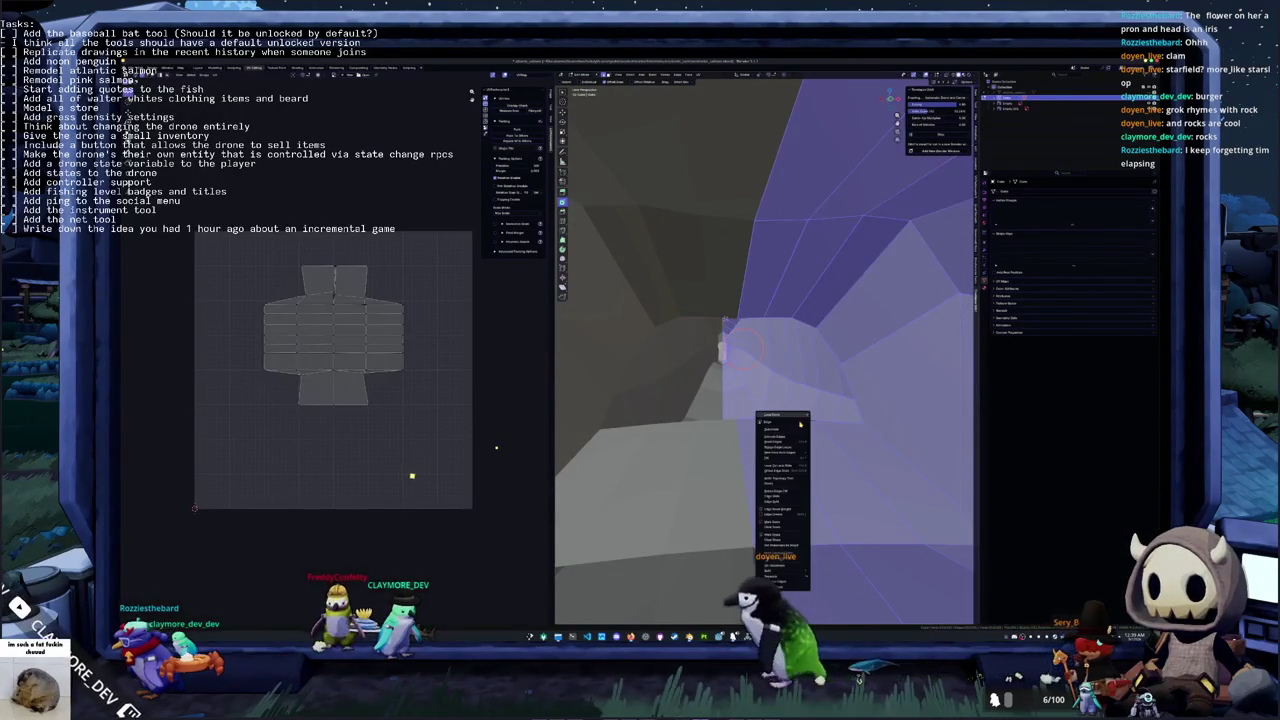
pyautogui.press('Escape')
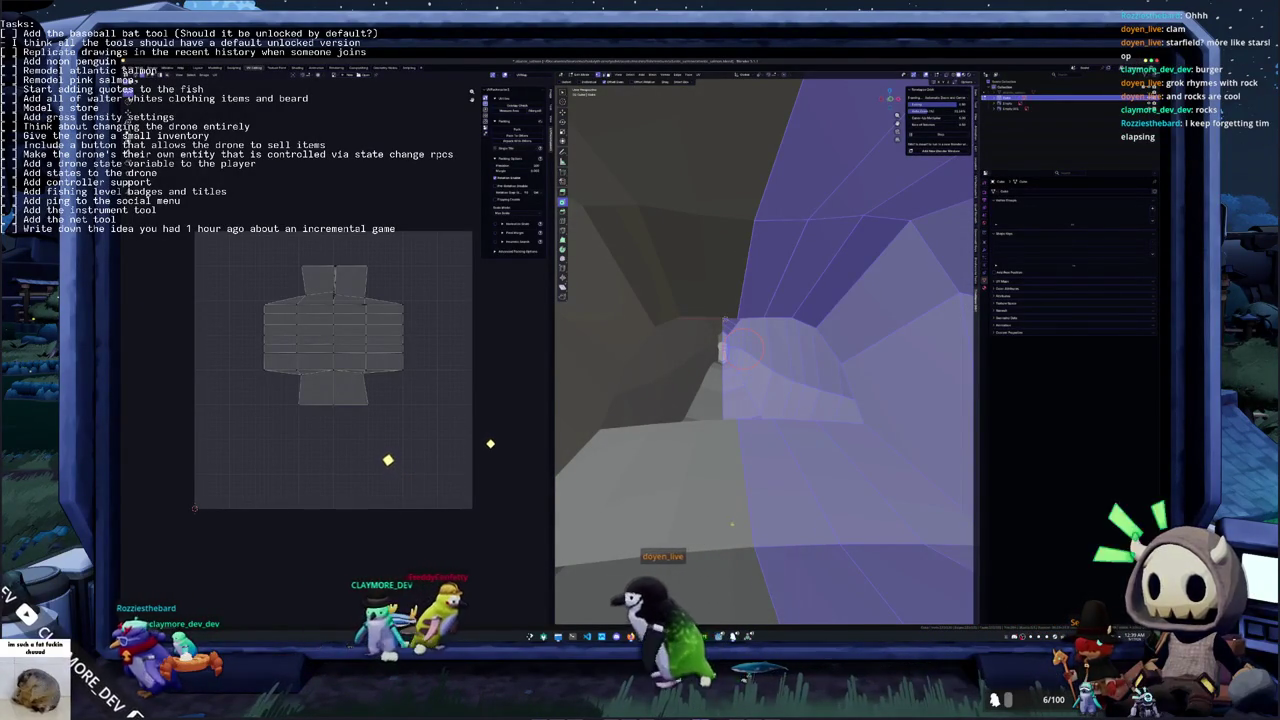
pyautogui.rightClick(730, 538)
pyautogui.click(776, 603)
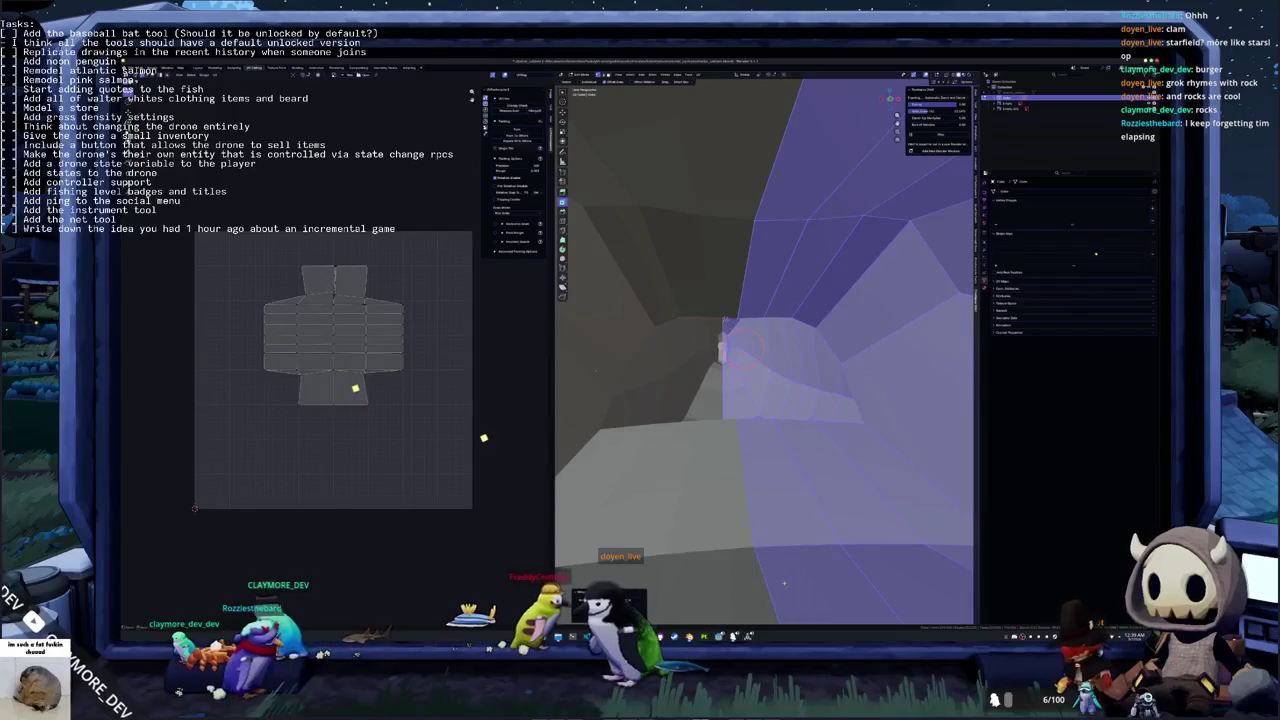
pyautogui.hotkey('alt', 'a')
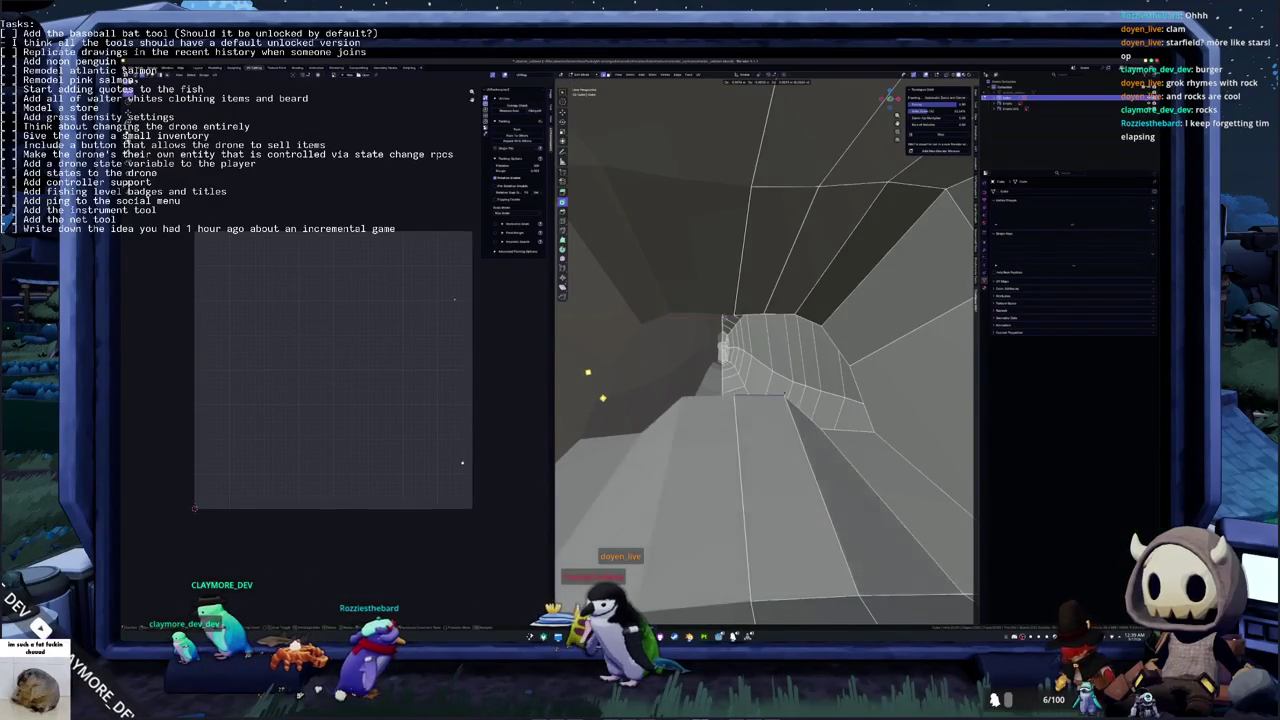
pyautogui.moveTo(808, 427)
pyautogui.mouseDown(button='middle')
pyautogui.moveTo(800, 440)
pyautogui.moveTo(855, 440)
pyautogui.mouseUp(button='middle')
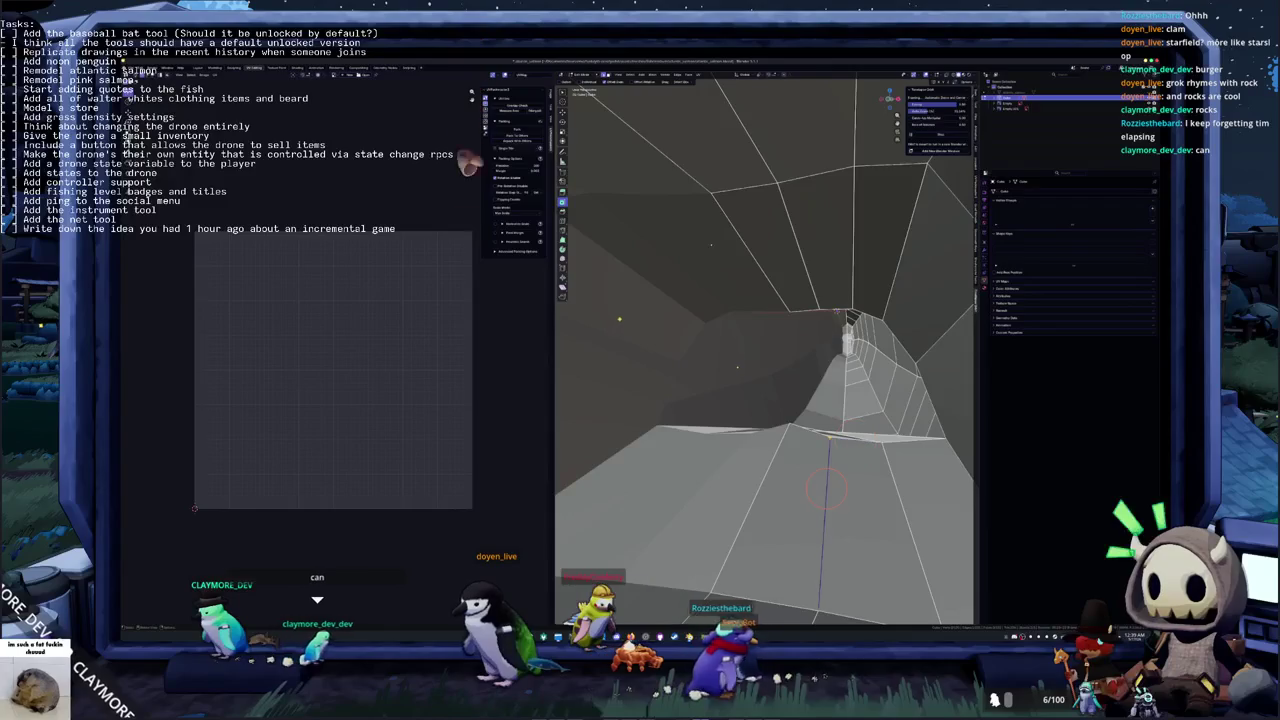
pyautogui.scroll(2, 800, 430)
pyautogui.scroll(1, 780, 380)
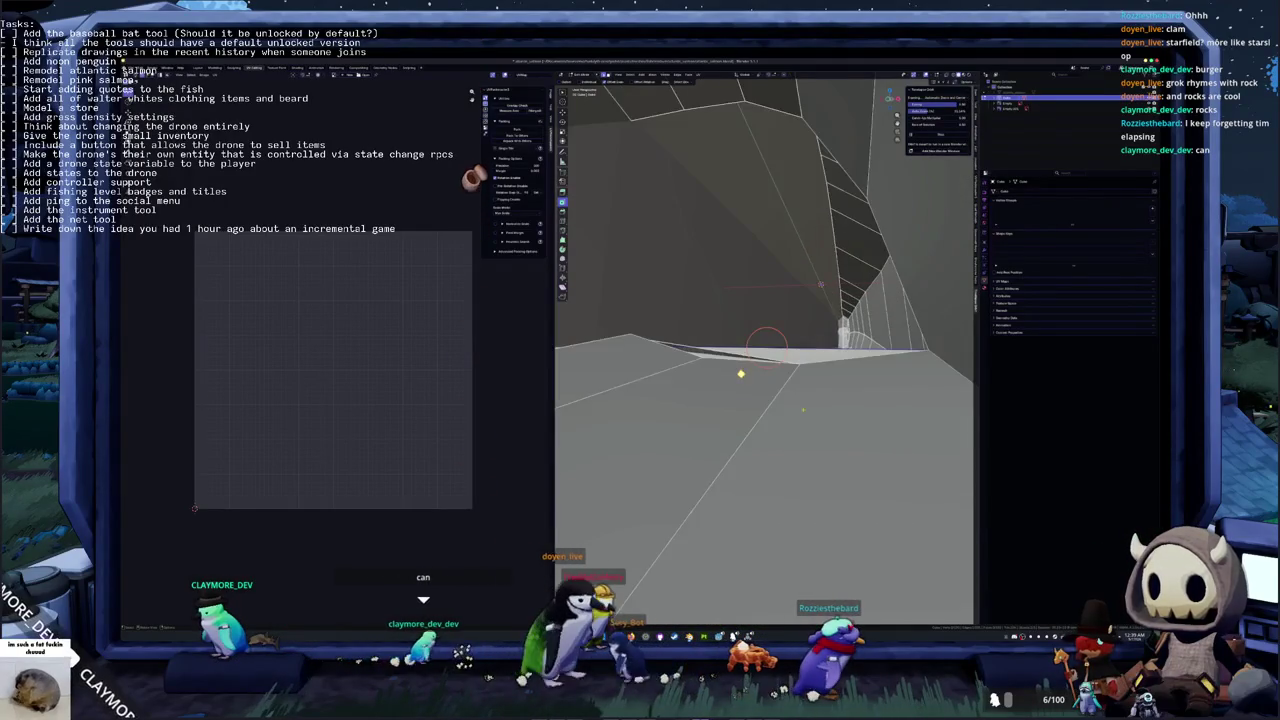
pyautogui.scroll(2, 765, 345)
pyautogui.moveTo(765, 340); pyautogui.dragTo(725, 345, button='middle')
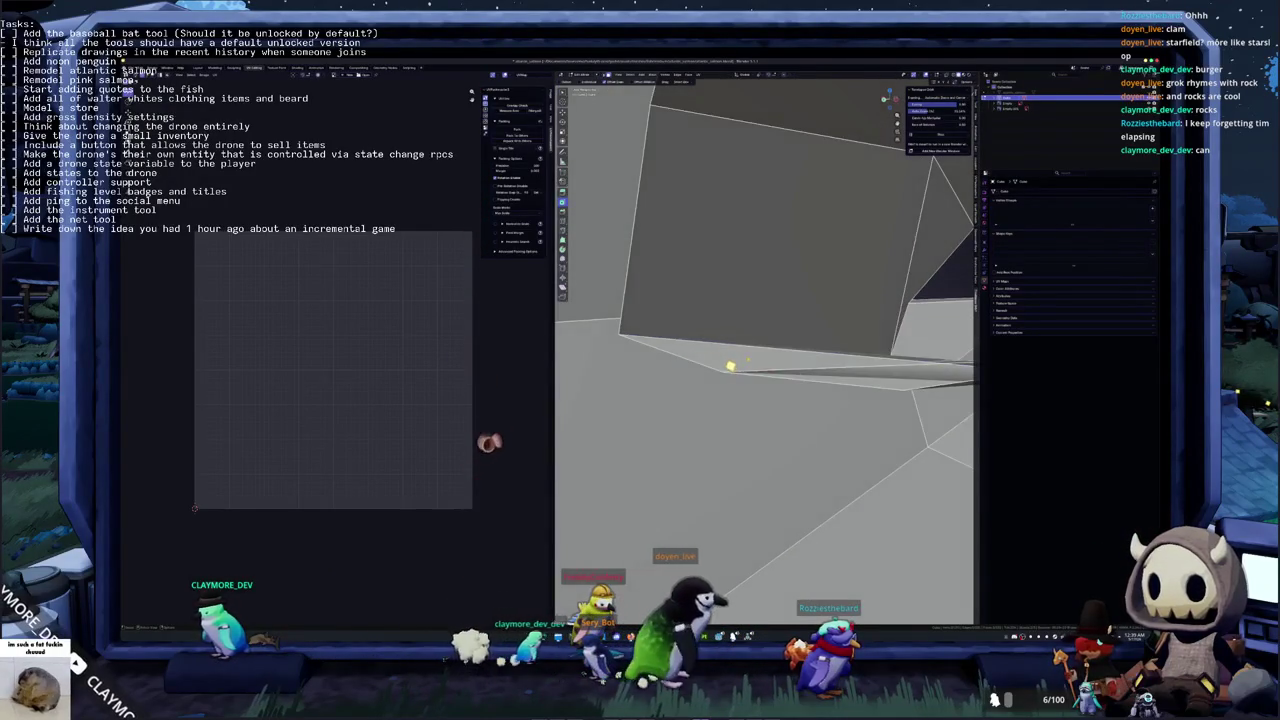
# Delete the thin stray face along the lower edge of the head
pyautogui.click(738, 385)
pyautogui.moveTo(738, 385); pyautogui.dragTo(820, 430, button='middle')
pyautogui.rightClick(788, 412)
pyautogui.click(790, 440)
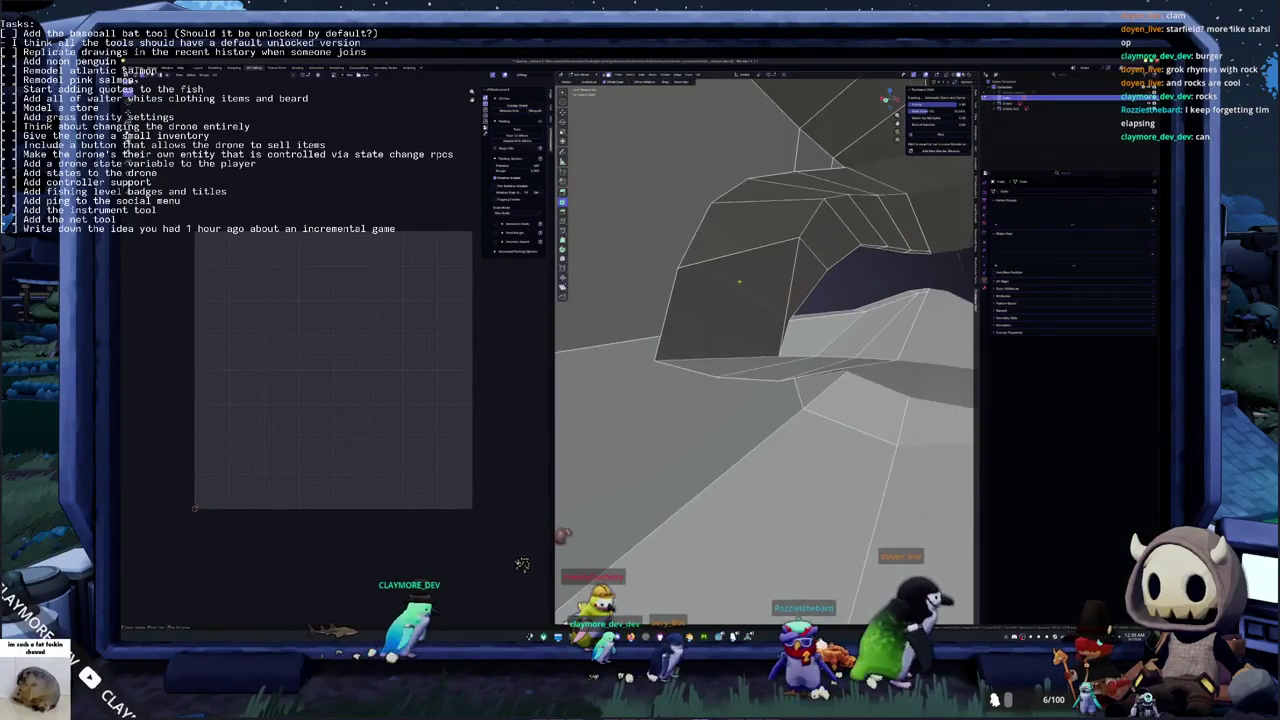
# Select the vertical edge loop and raise it to reshape the head
pyautogui.keyDown('alt'); pyautogui.click(857, 420); pyautogui.keyUp('alt')
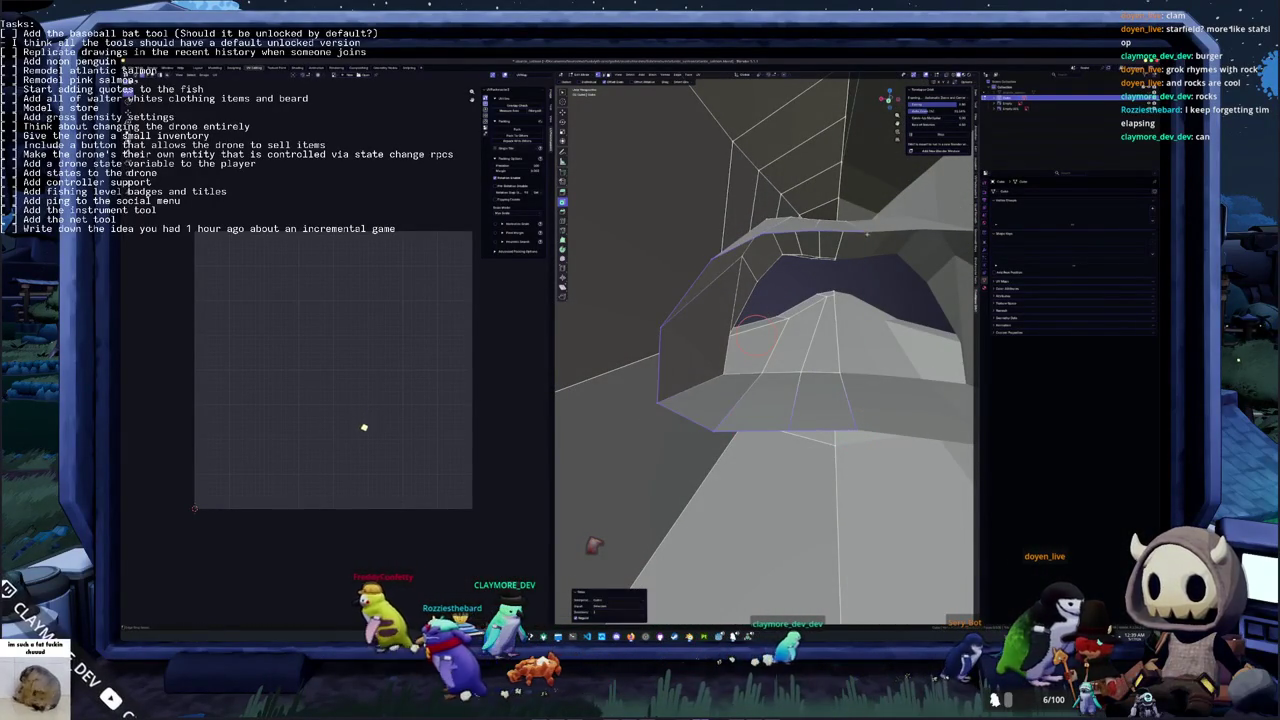
pyautogui.moveTo(750, 428); pyautogui.dragTo(755, 335)
pyautogui.moveTo(751, 337); pyautogui.dragTo(748, 340, button='middle')
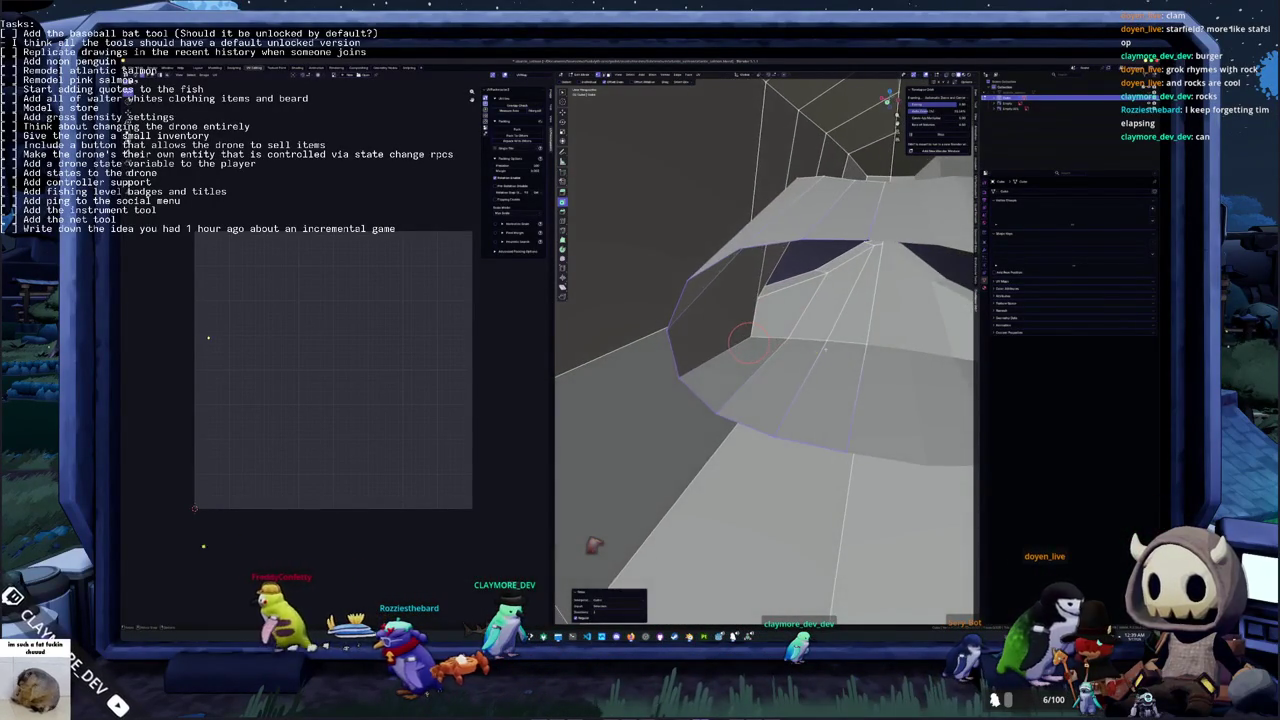
pyautogui.moveTo(843, 341)
pyautogui.mouseDown(button='middle')
pyautogui.moveTo(790, 320)
pyautogui.moveTo(803, 413)
pyautogui.mouseUp(button='middle')
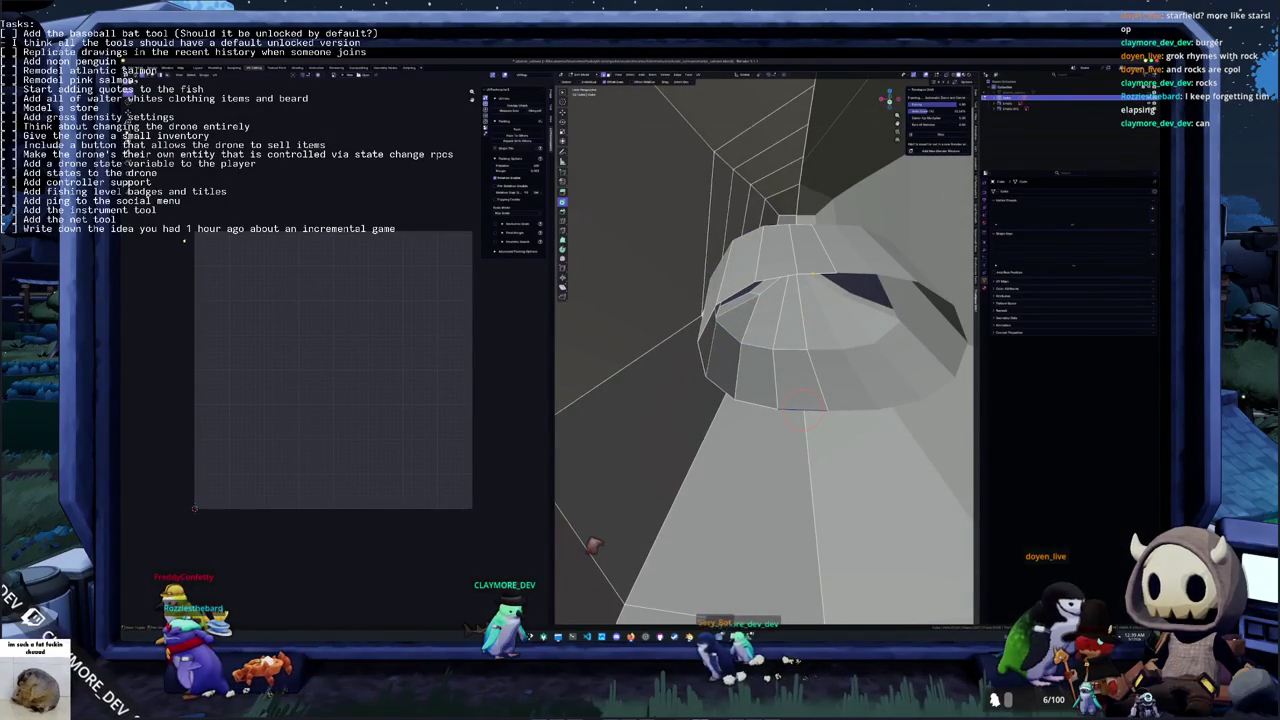
# Add a new edge loop across the side face strip with Loop Cut
pyautogui.click(809, 346)
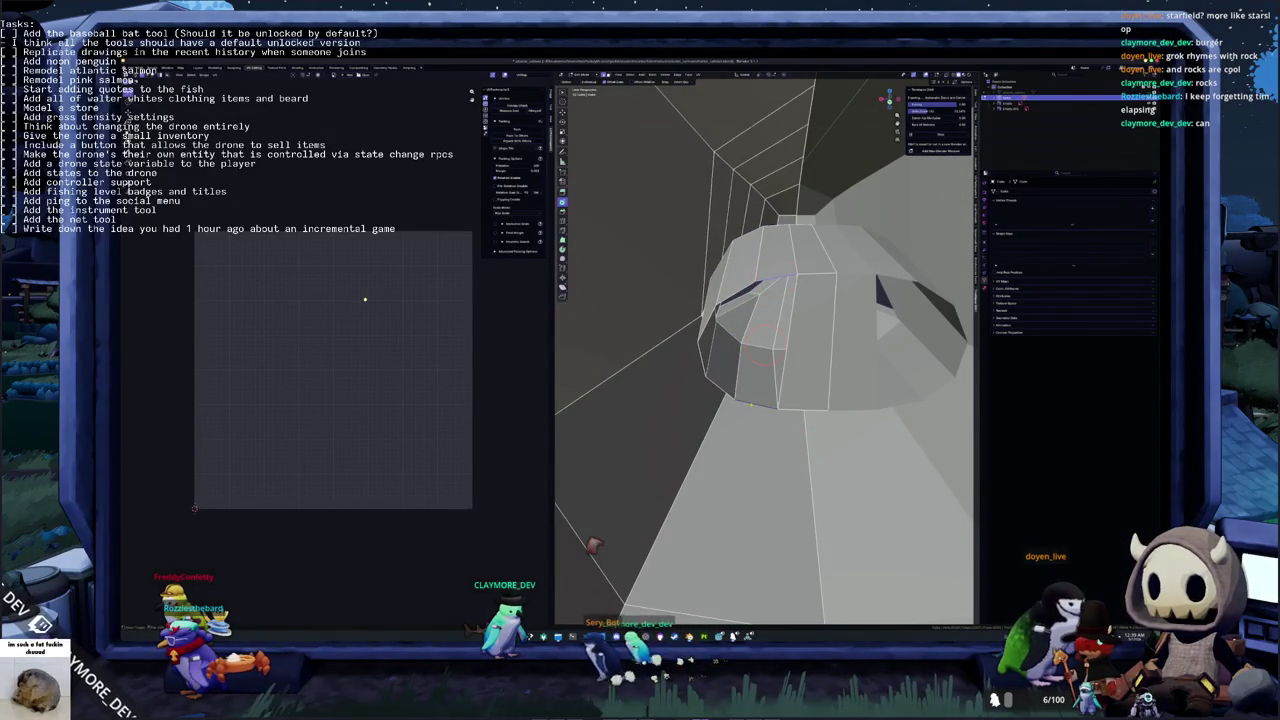
pyautogui.click(757, 398)
pyautogui.moveTo(757, 398); pyautogui.dragTo(786, 377, button='middle')
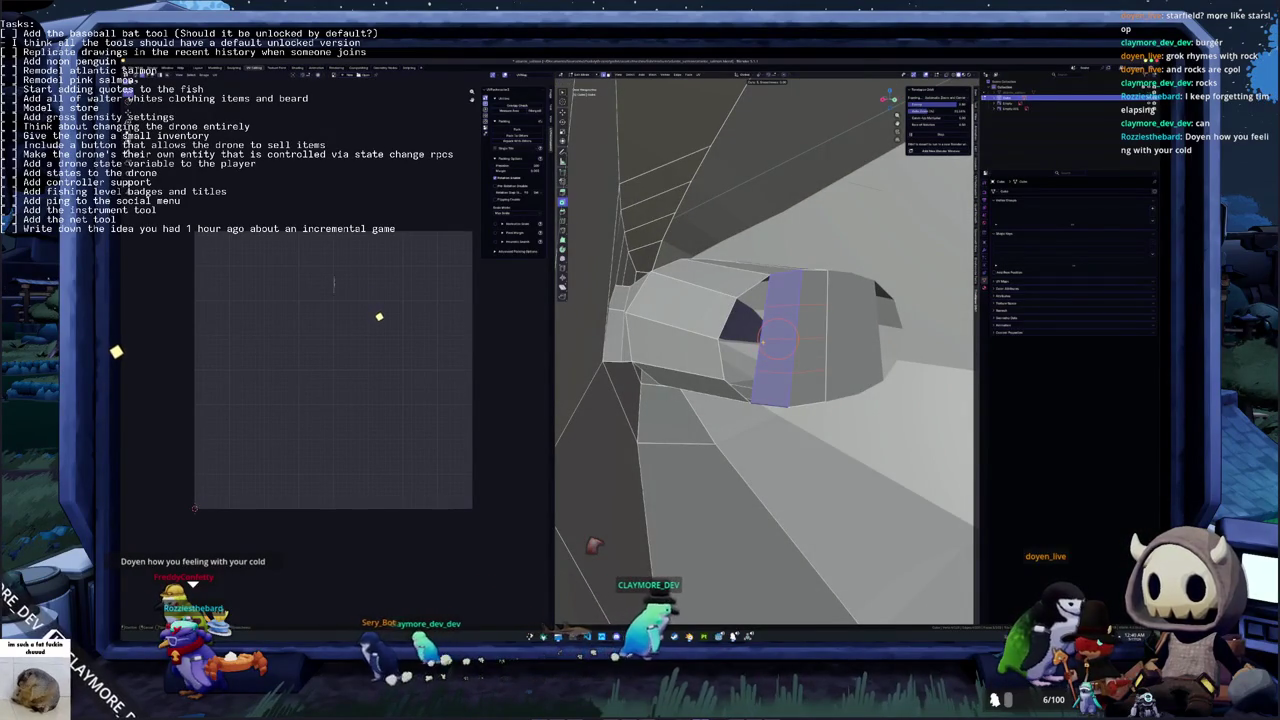
pyautogui.hotkey('ctrl', 'r')
pyautogui.click(792, 338)
# Select the four faces on the rounded front of the head
pyautogui.click(762, 288)
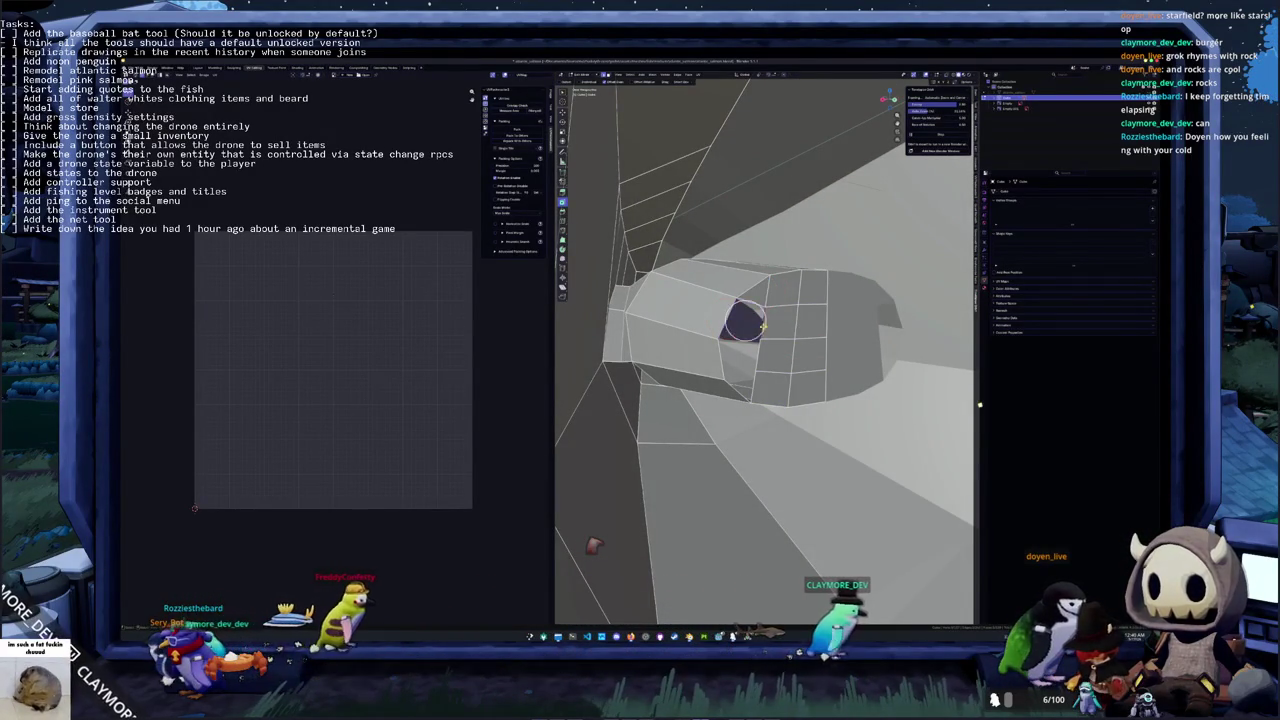
pyautogui.click(745, 320)
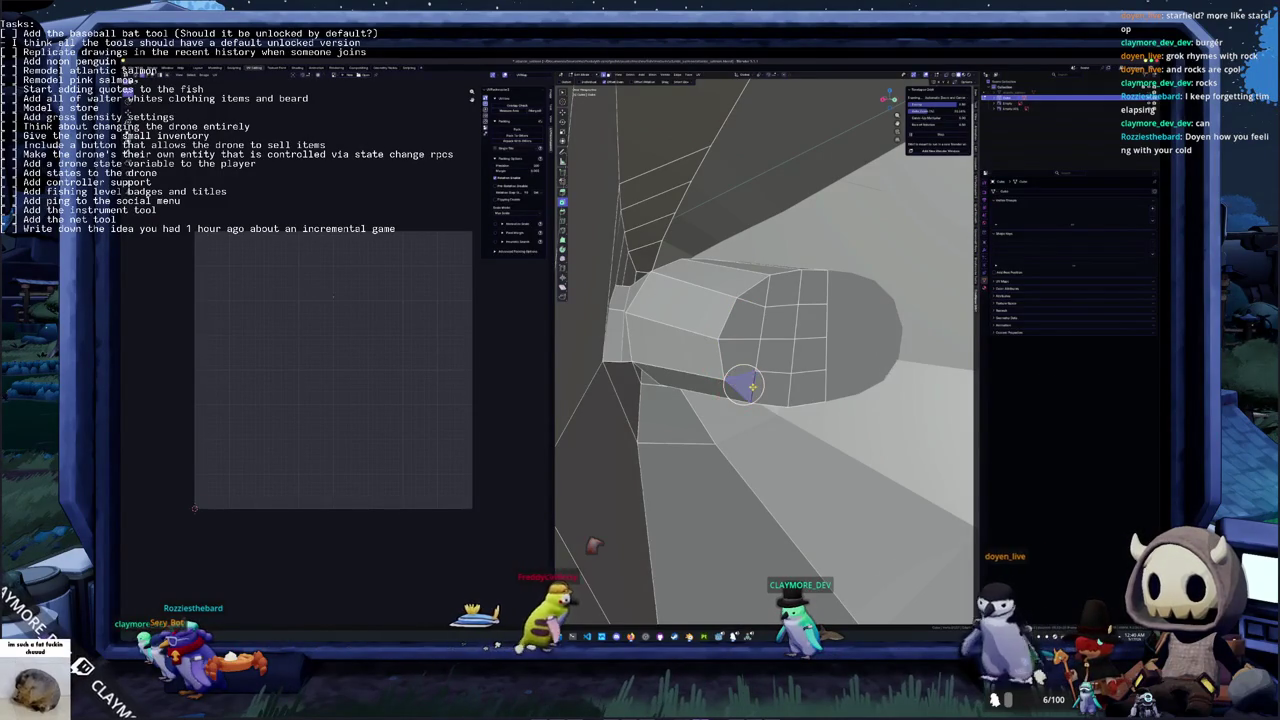
pyautogui.moveTo(740, 385); pyautogui.dragTo(738, 381, button='middle')
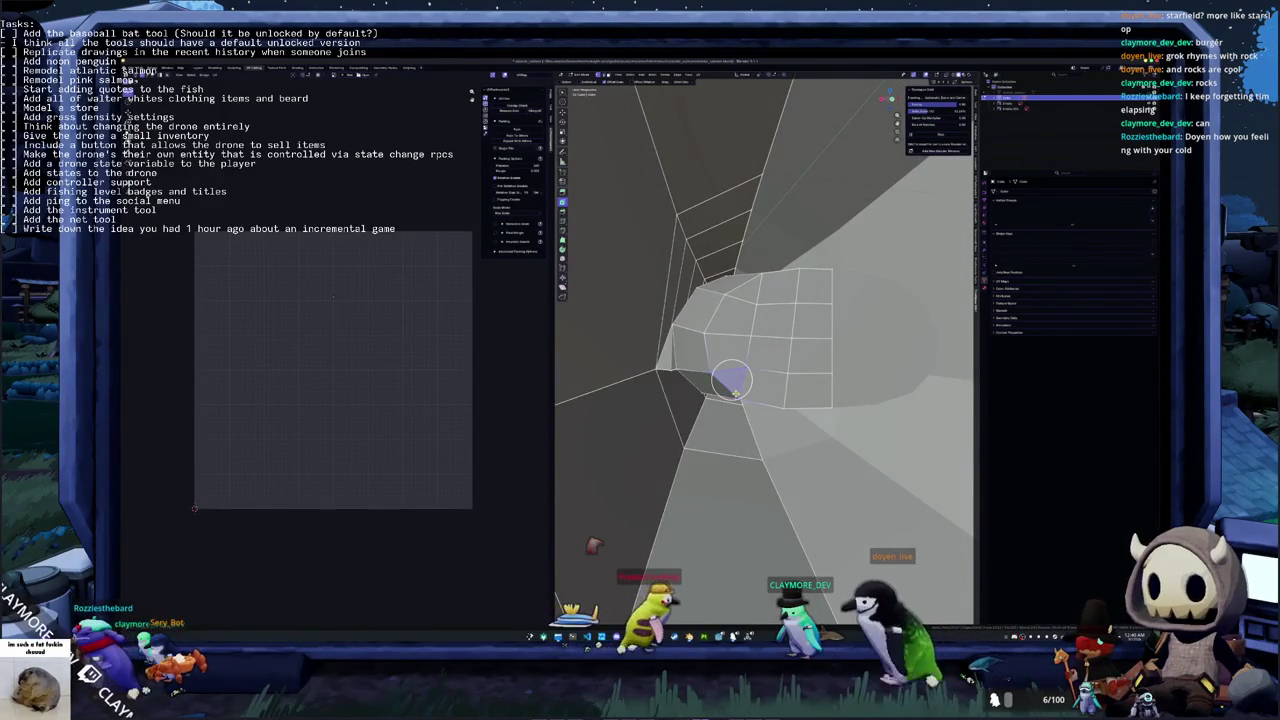
pyautogui.moveTo(739, 381); pyautogui.dragTo(738, 400, button='middle')
pyautogui.click(738, 397)
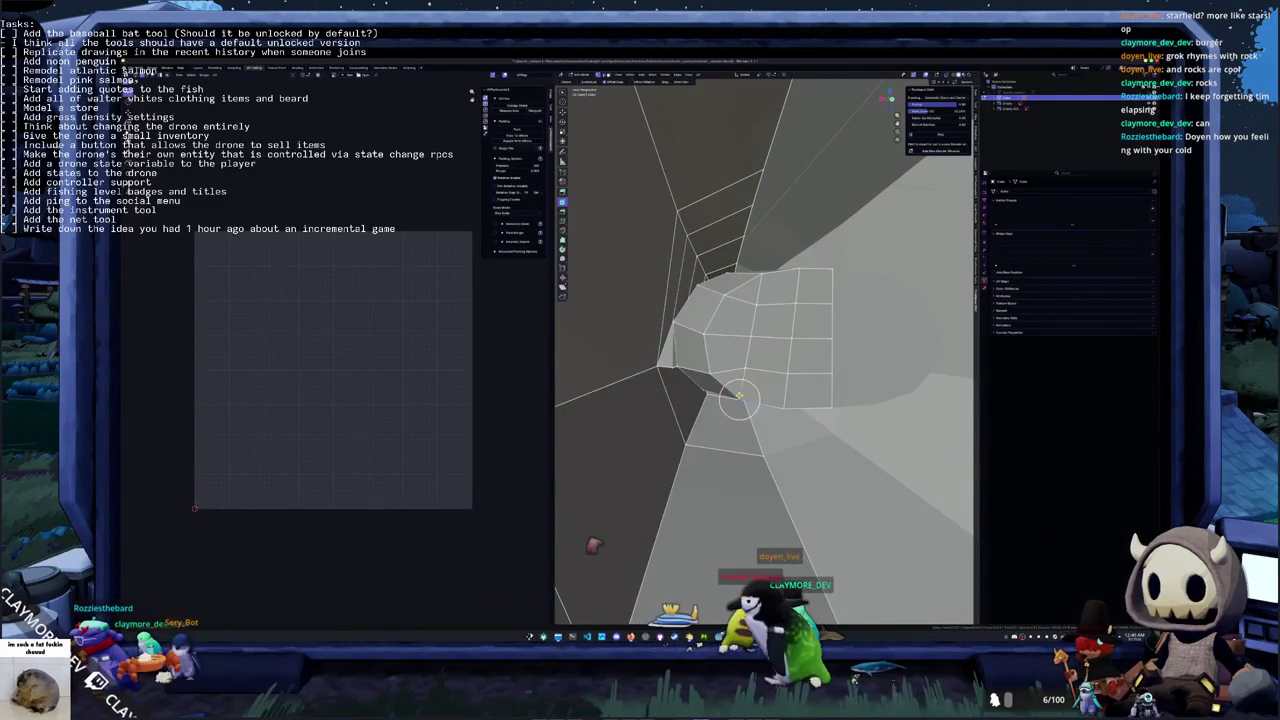
pyautogui.moveTo(798, 347)
pyautogui.mouseDown(button='middle')
pyautogui.moveTo(838, 272)
pyautogui.moveTo(829, 343)
pyautogui.moveTo(730, 358)
pyautogui.moveTo(785, 343)
pyautogui.mouseUp(button='middle')
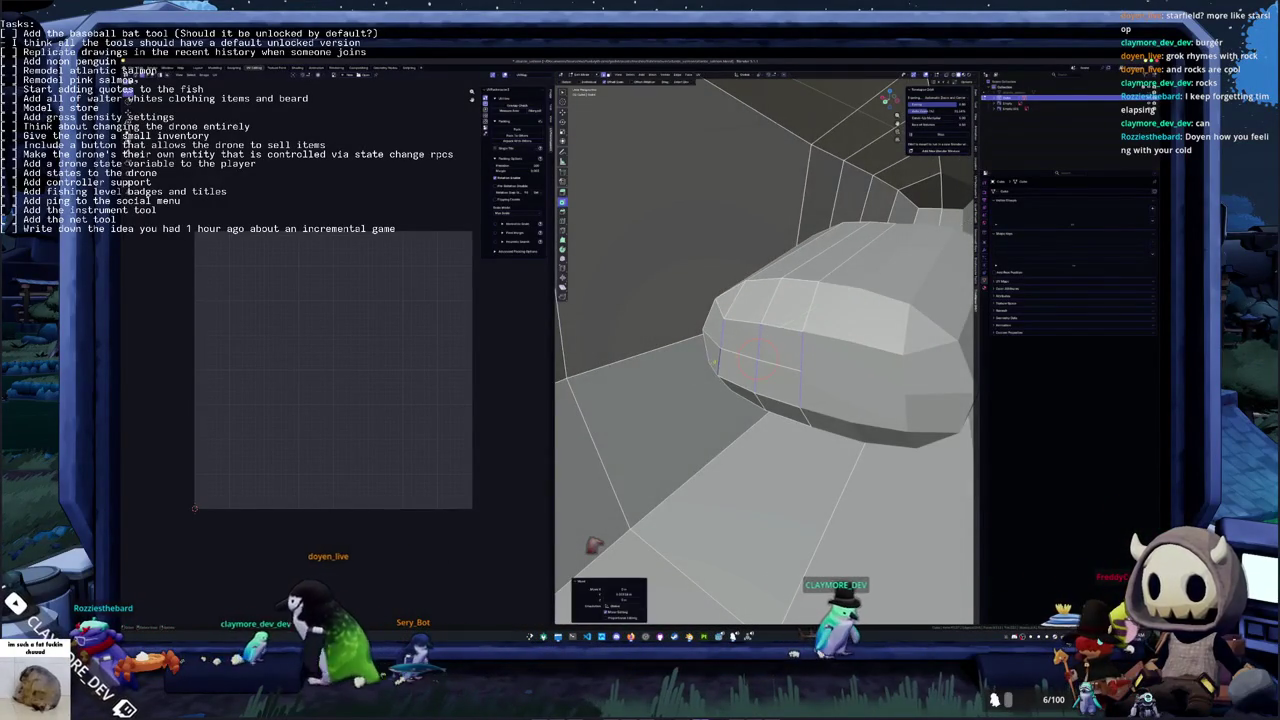
pyautogui.click(785, 343)
pyautogui.click(770, 306)
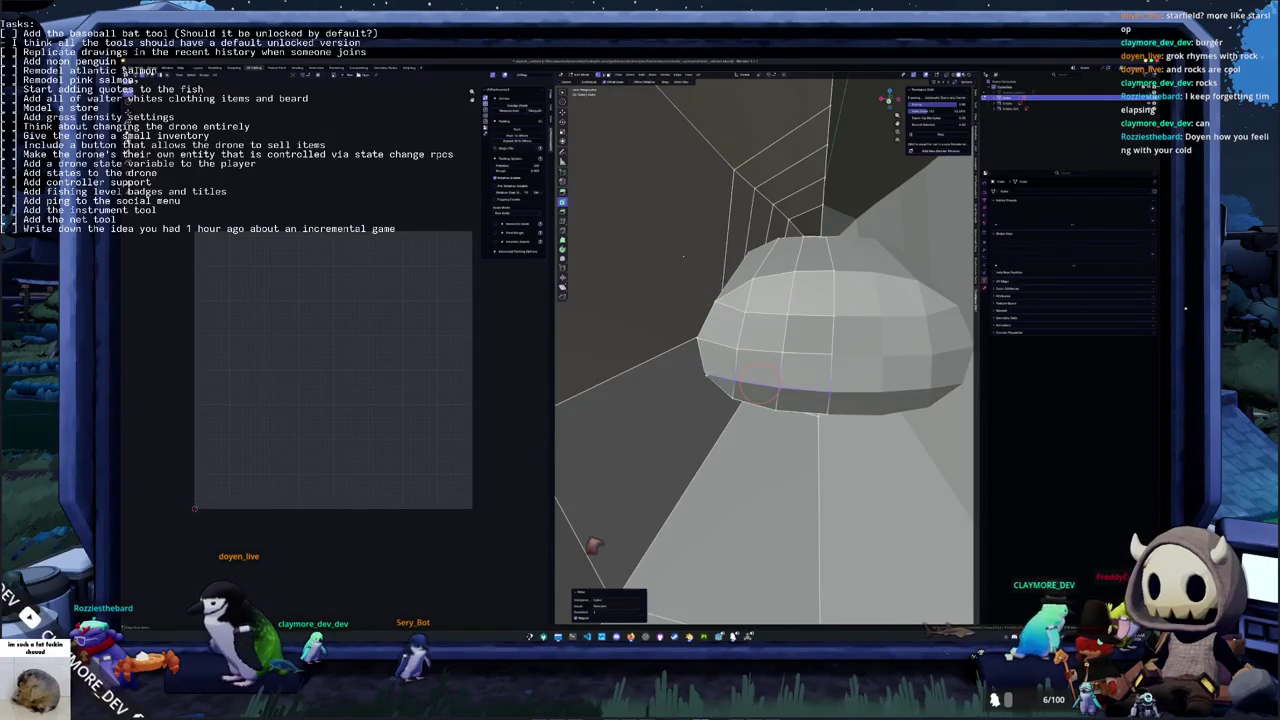
pyautogui.moveTo(760, 345)
pyautogui.mouseDown(button='middle')
pyautogui.moveTo(785, 322)
pyautogui.moveTo(763, 351)
pyautogui.moveTo(730, 354)
pyautogui.moveTo(788, 303)
pyautogui.moveTo(740, 298)
pyautogui.mouseUp(button='middle')
pyautogui.scroll(-5, 730, 354)
# Scale the central ring of faces smaller along the X axis
pyautogui.press('Tab')
pyautogui.scroll(2, 730, 296)
pyautogui.scroll(3, 726, 294)
pyautogui.scroll(2, 724, 293)
pyautogui.moveTo(740, 340); pyautogui.dragTo(750, 336)
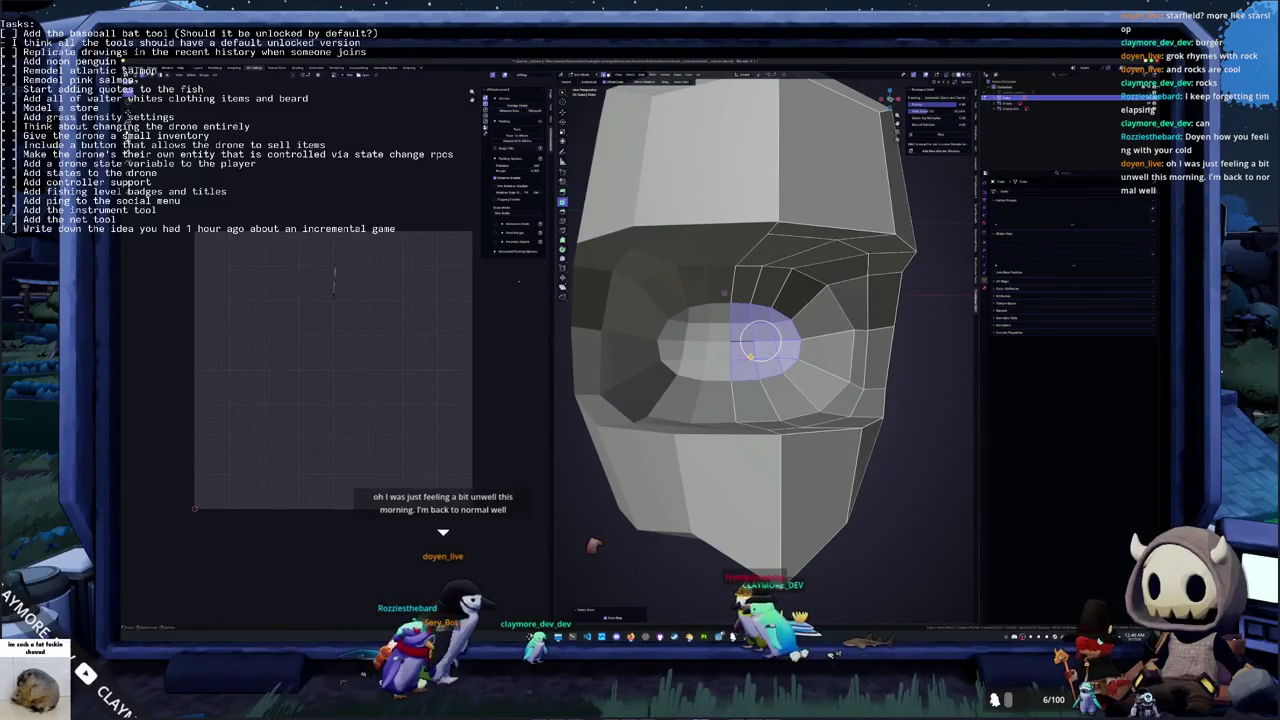
pyautogui.press('s')
pyautogui.press('x')
pyautogui.click(830, 348)
pyautogui.press('Tab')
# Re-enter Edit Mode in orthographic side view over the salmon reference
pyautogui.scroll(-3, 800, 340)
pyautogui.moveTo(800, 340)
pyautogui.mouseDown(button='middle')
pyautogui.moveTo(775, 365)
pyautogui.moveTo(720, 365)
pyautogui.mouseUp(button='middle')
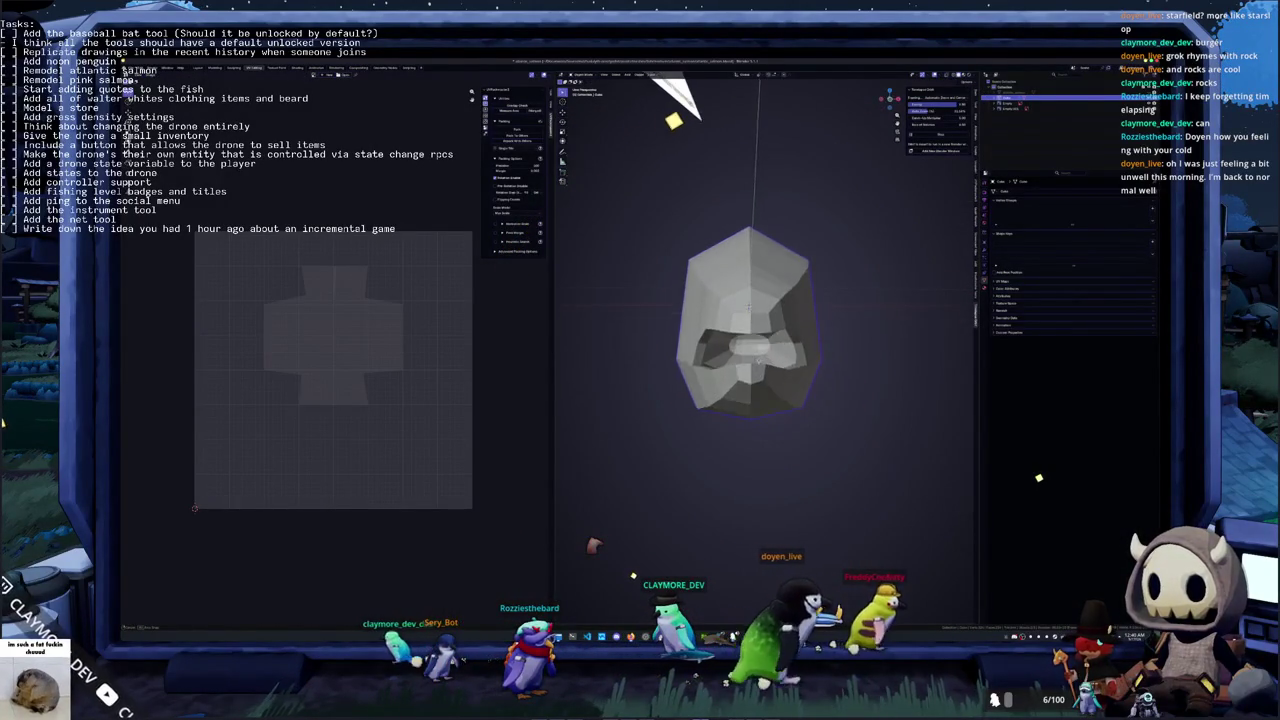
pyautogui.scroll(4, 711, 366)
pyautogui.scroll(-2, 945, 306)
pyautogui.moveTo(955, 300); pyautogui.dragTo(945, 306, button='middle')
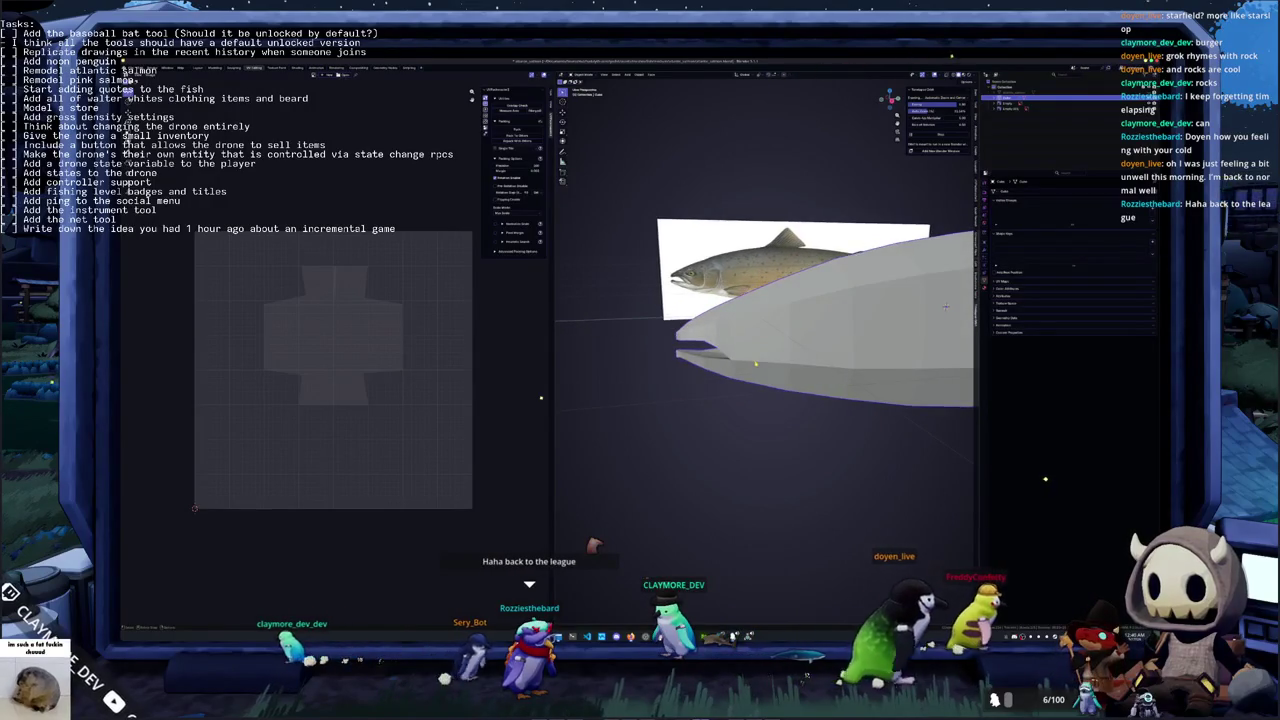
pyautogui.press('KP_3')
pyautogui.press('Tab')
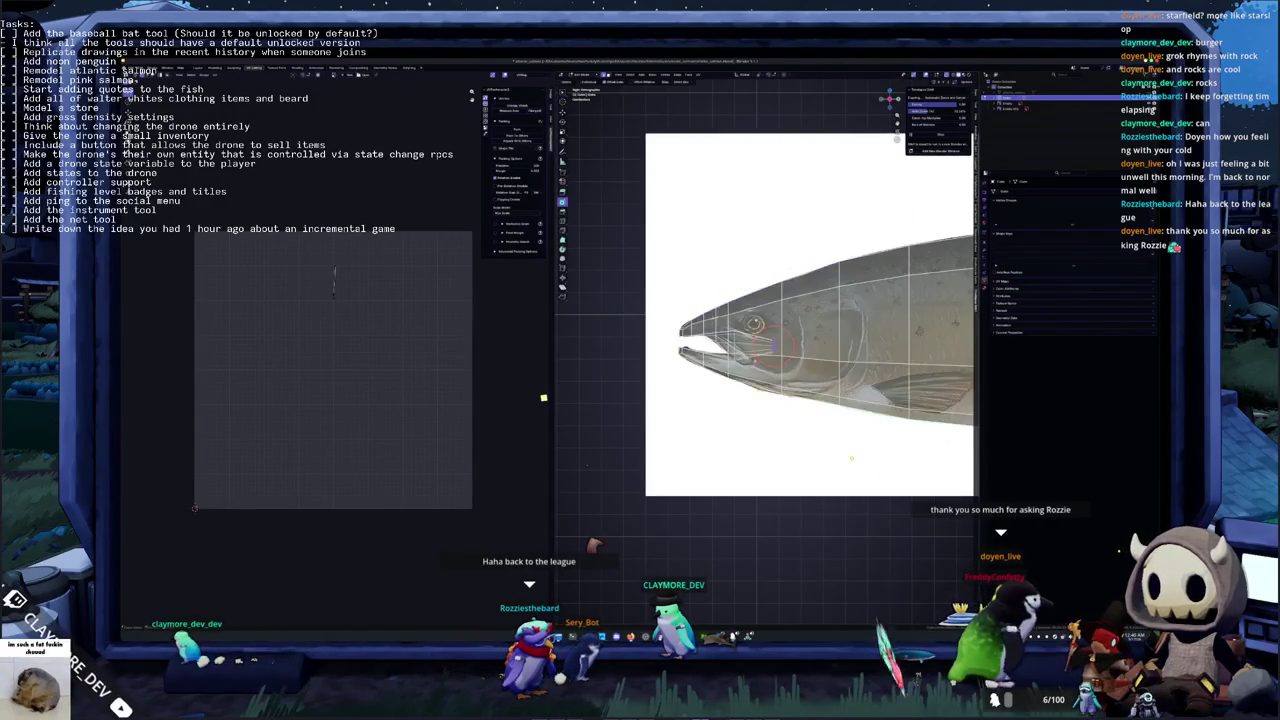
pyautogui.scroll(2, 755, 325)
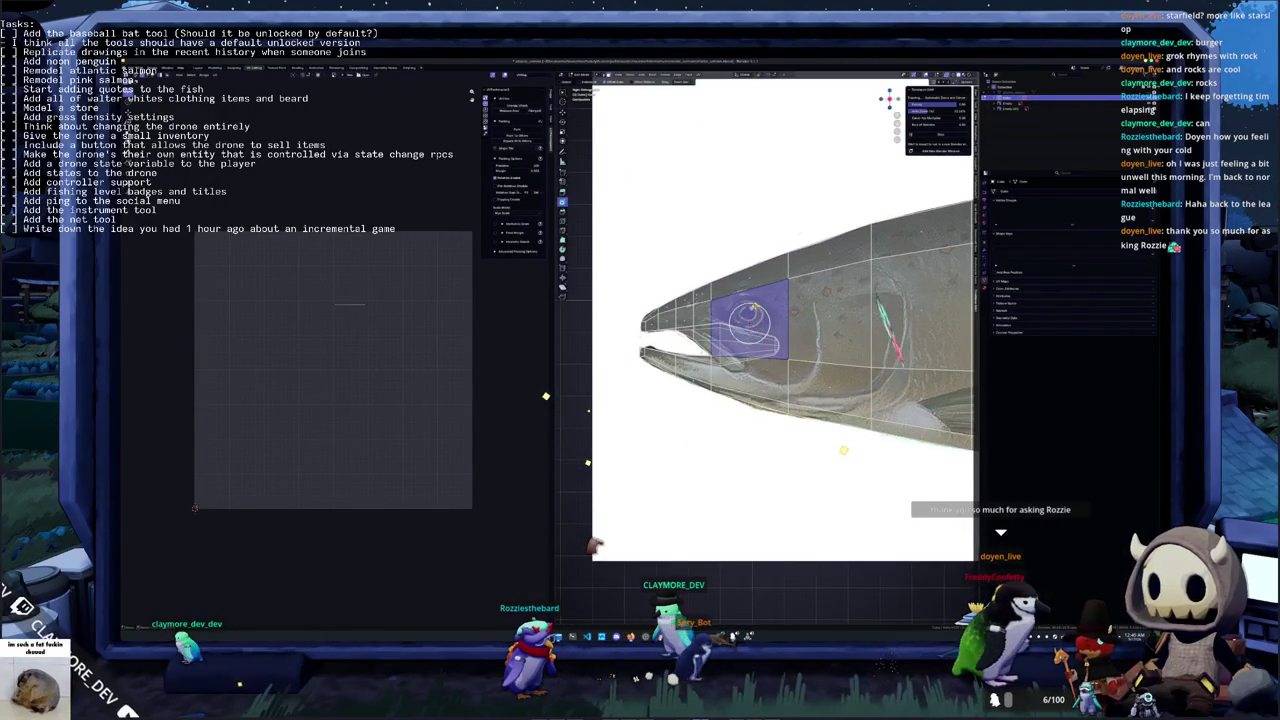
# Cut a vertical edge loop through the eye area of the head
pyautogui.hotkey('ctrl', 'r')
pyautogui.click(748, 330)
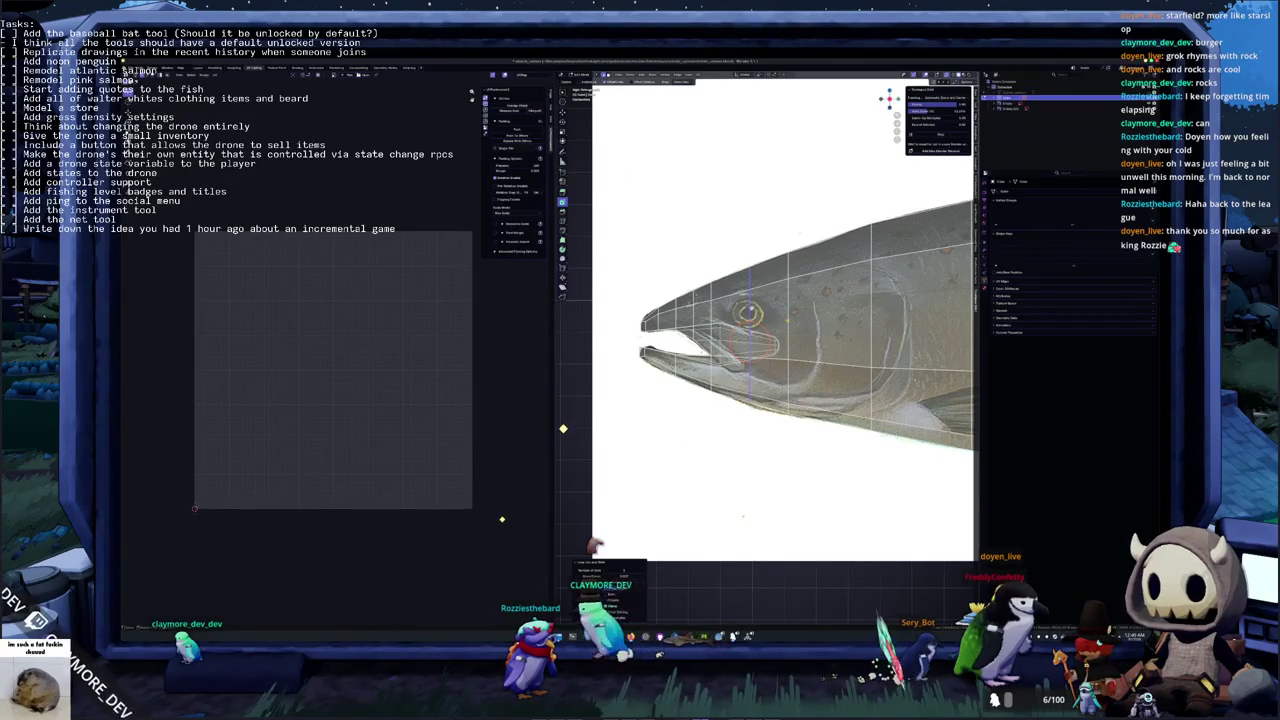
pyautogui.keyDown('shift'); pyautogui.rightClick(790, 316); pyautogui.keyUp('shift')
pyautogui.rightClick(711, 318)
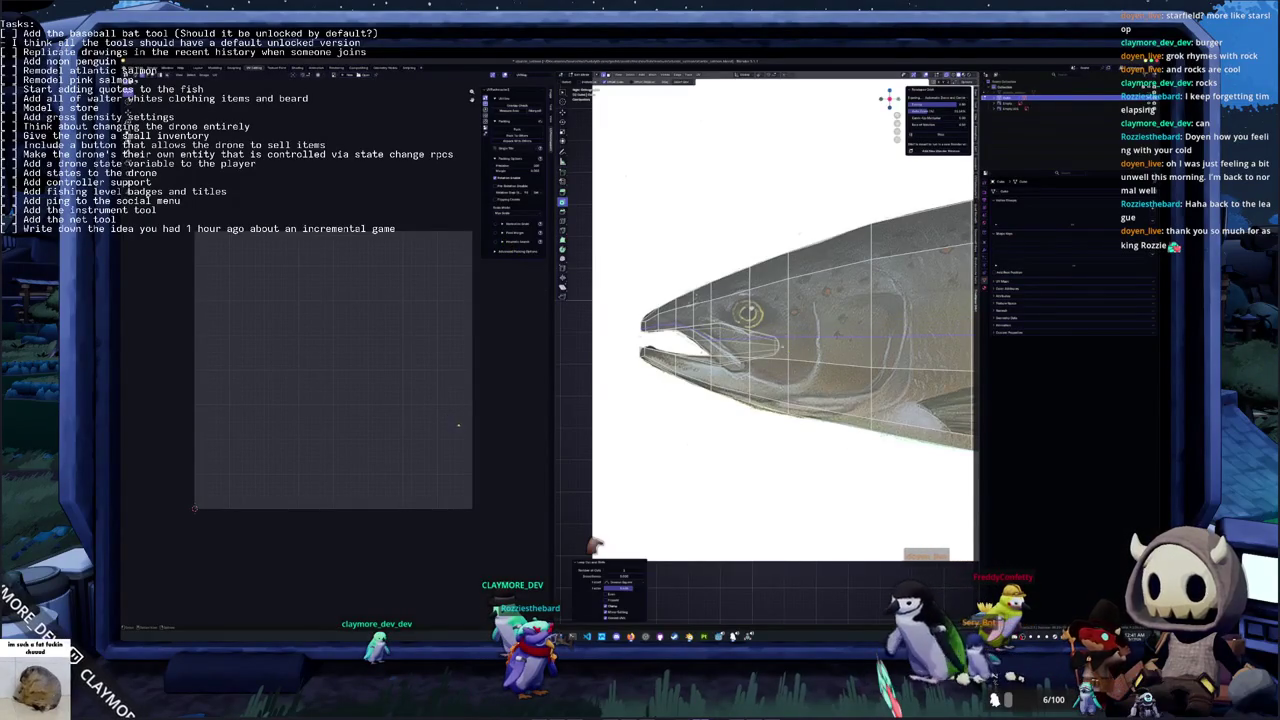
pyautogui.hotkey('ctrl', 'space')
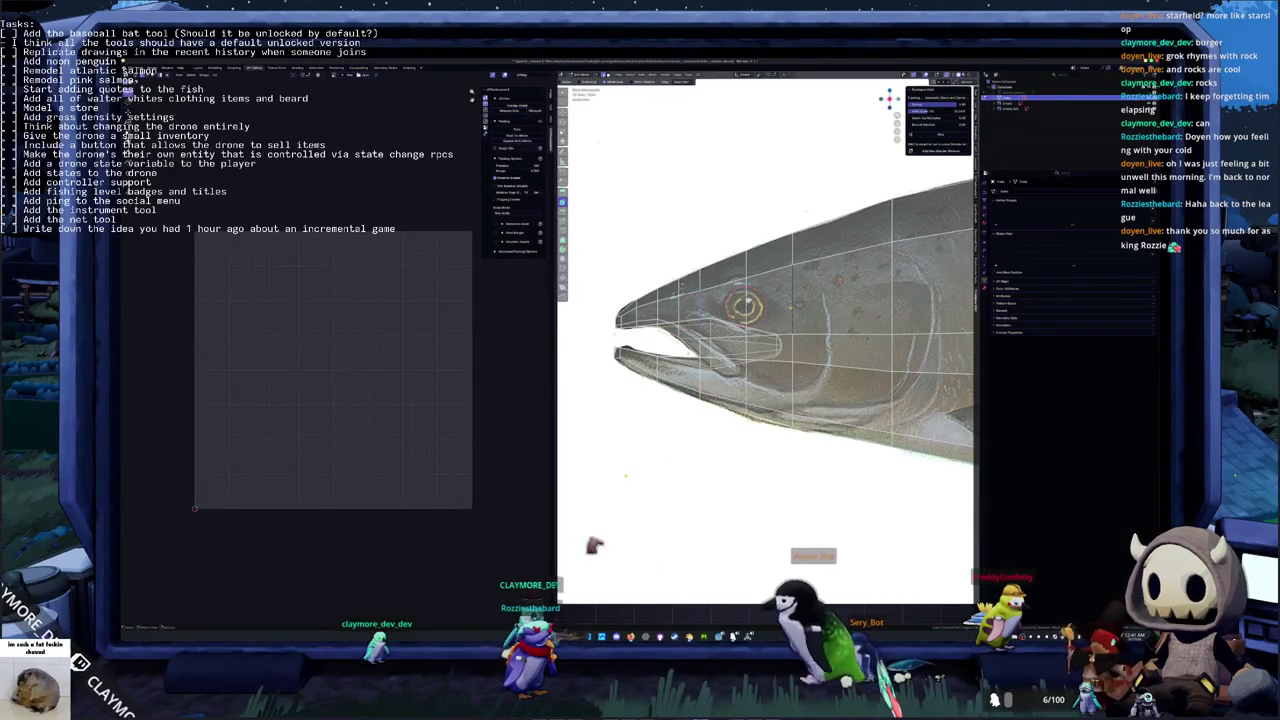
# Cut a second edge loop through the eye area, then show the fish solid grey
pyautogui.rightClick(773, 300)
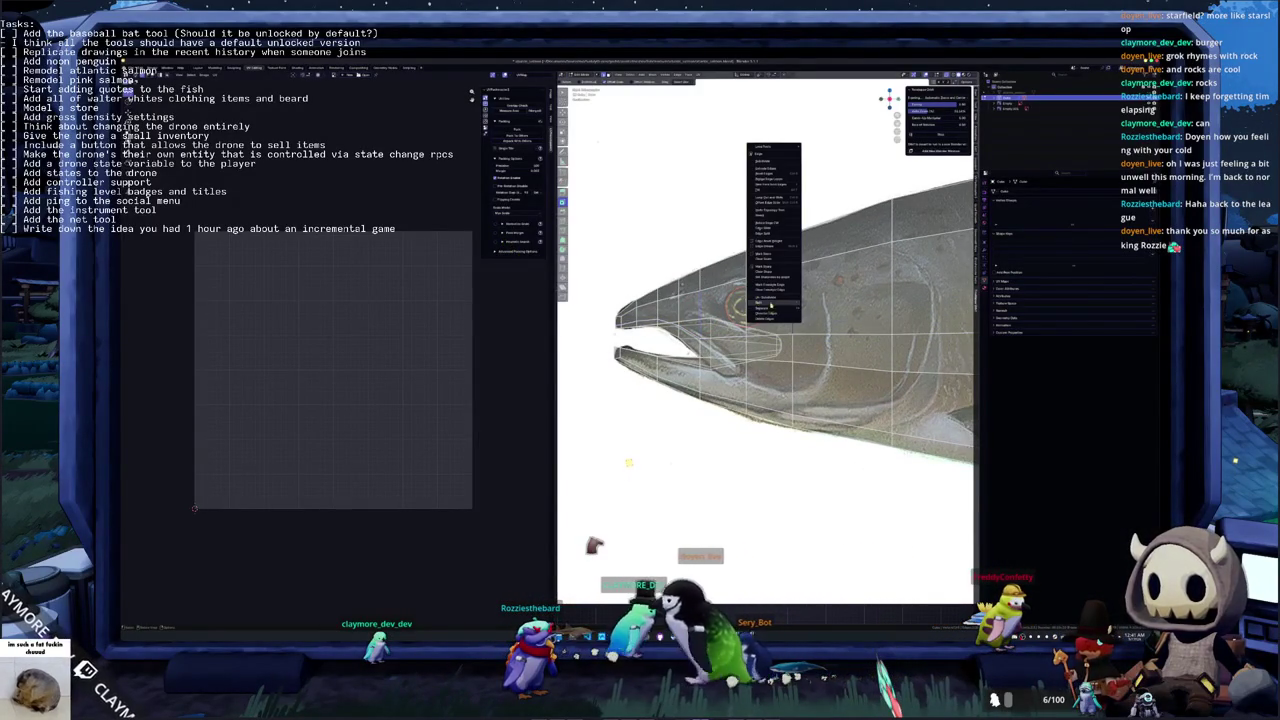
pyautogui.click(773, 290)
pyautogui.rightClick(750, 193)
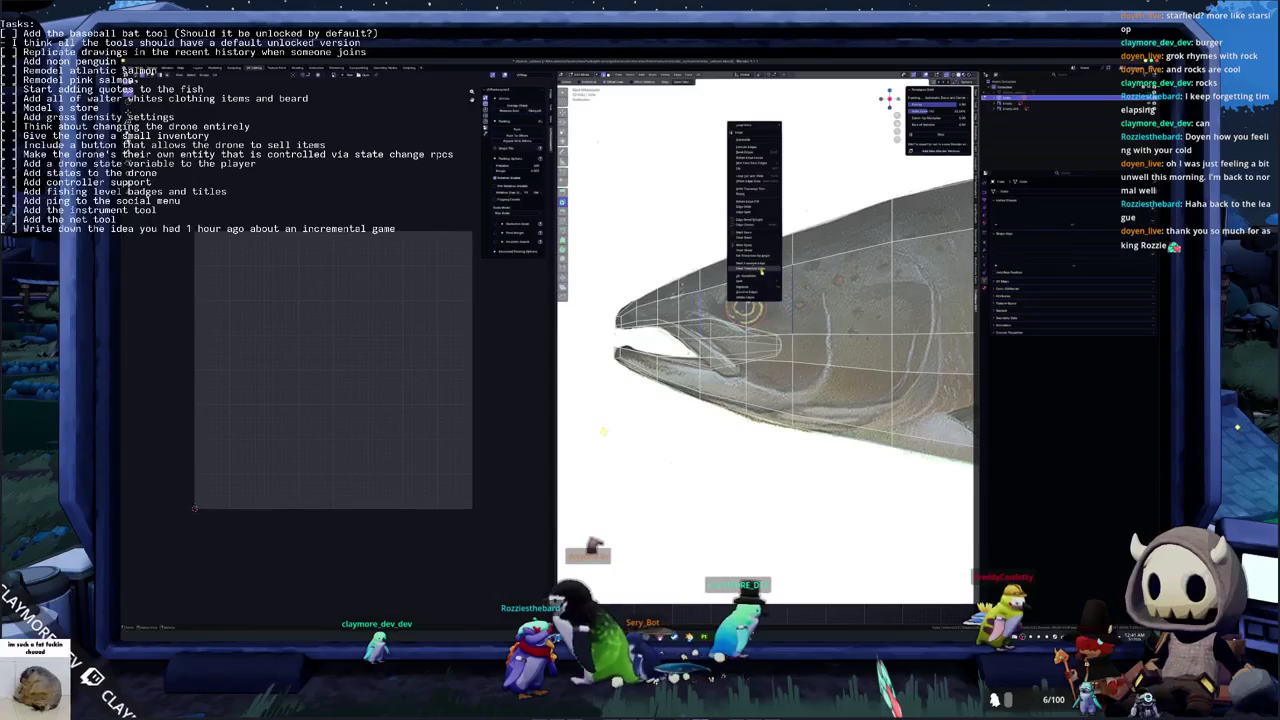
pyautogui.click(752, 193)
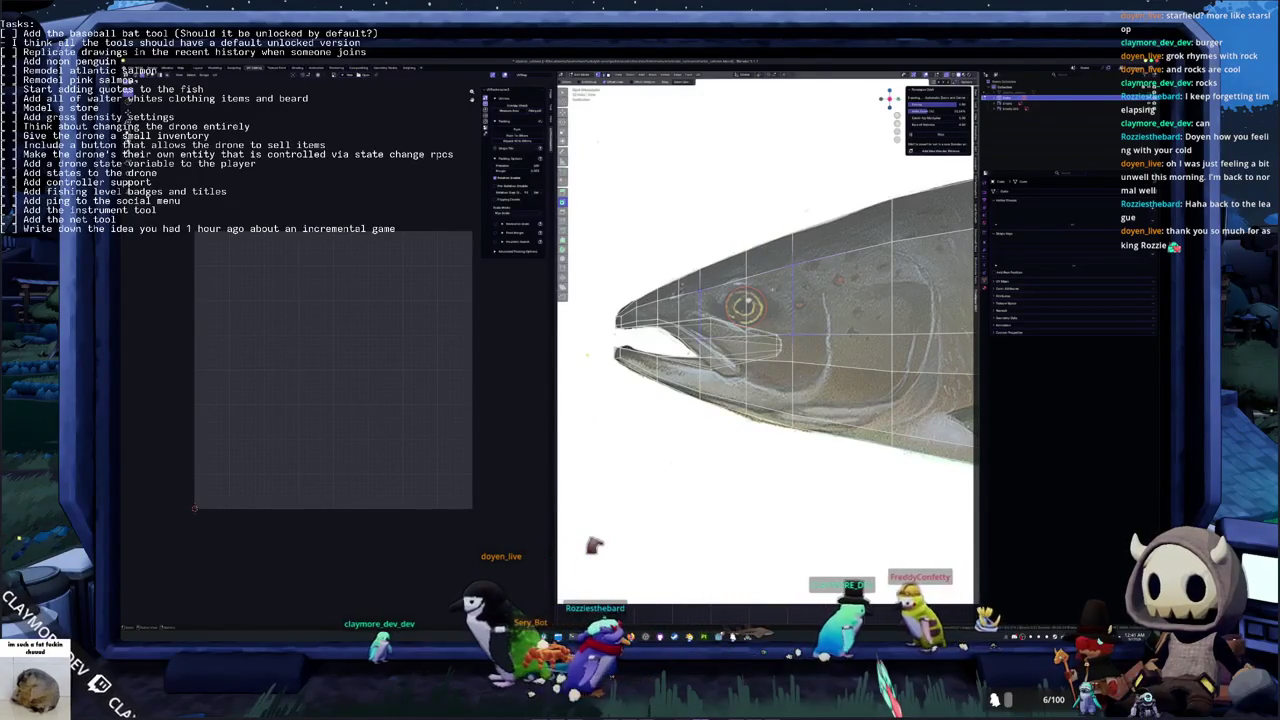
pyautogui.rightClick(712, 292)
pyautogui.click(730, 340)
pyautogui.scroll(2, 770, 350)
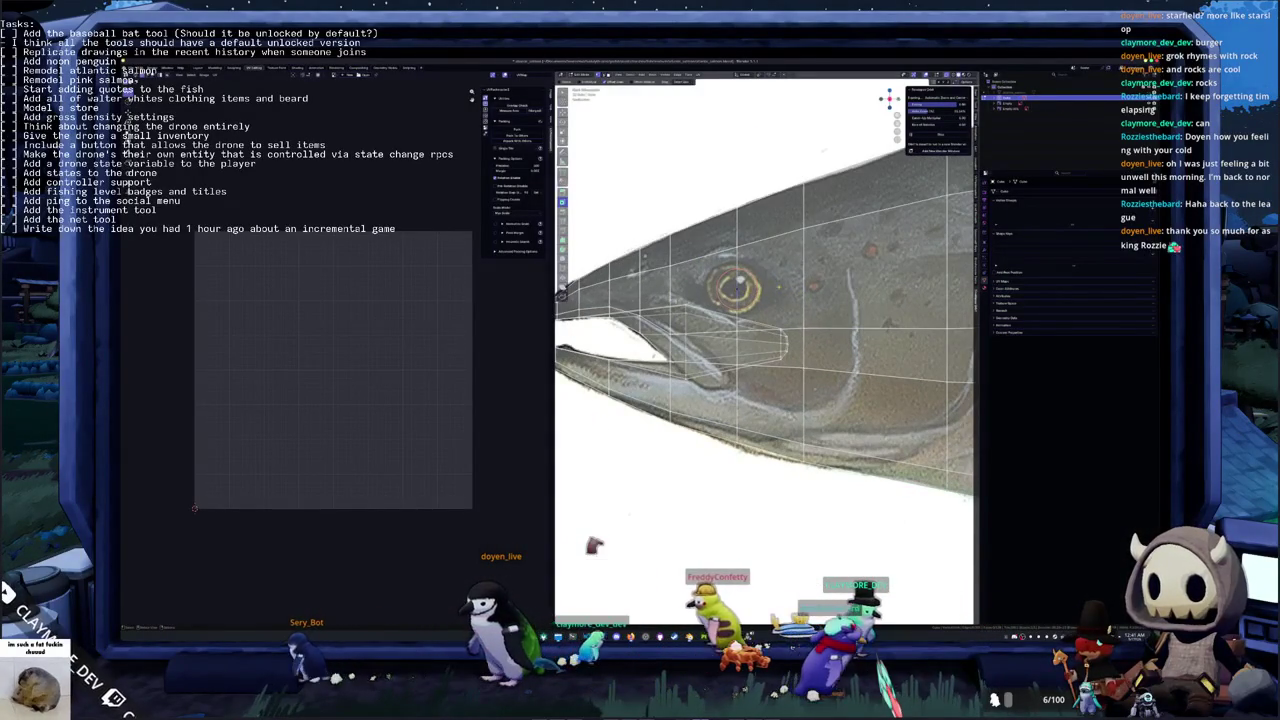
pyautogui.keyDown('shift'); pyautogui.rightClick(770, 283); pyautogui.keyUp('shift')
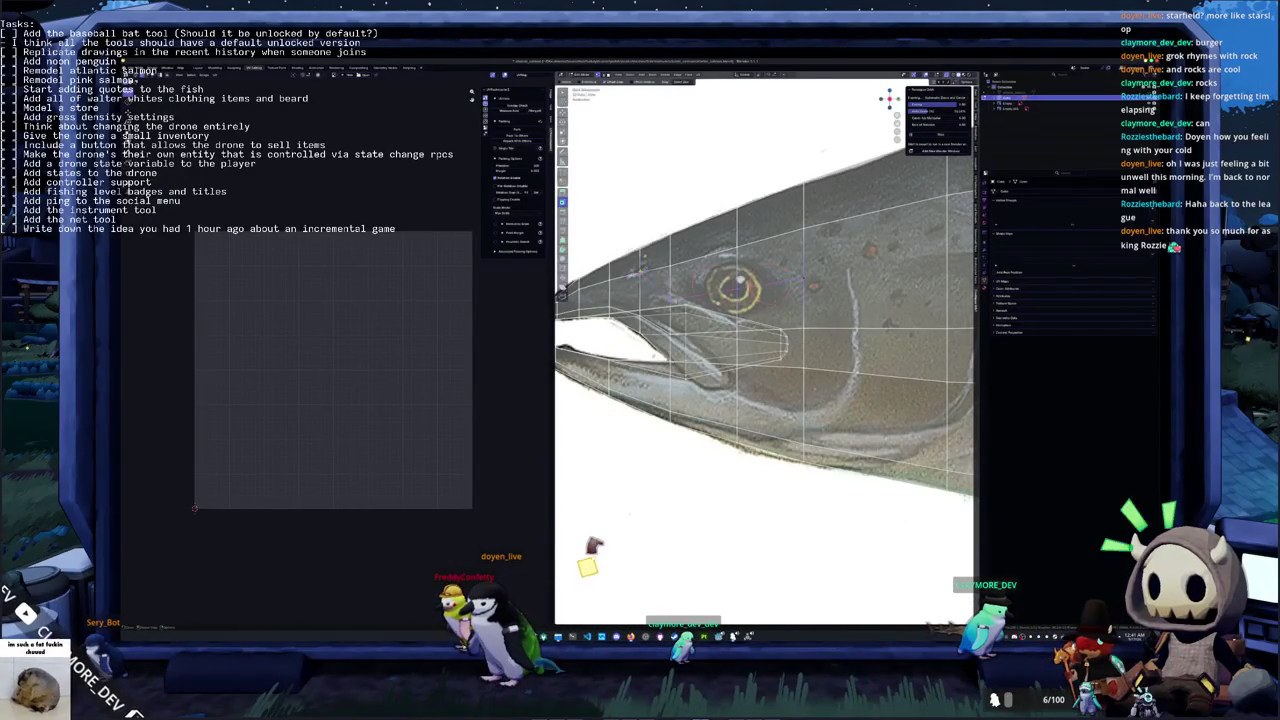
pyautogui.scroll(-1, 765, 350)
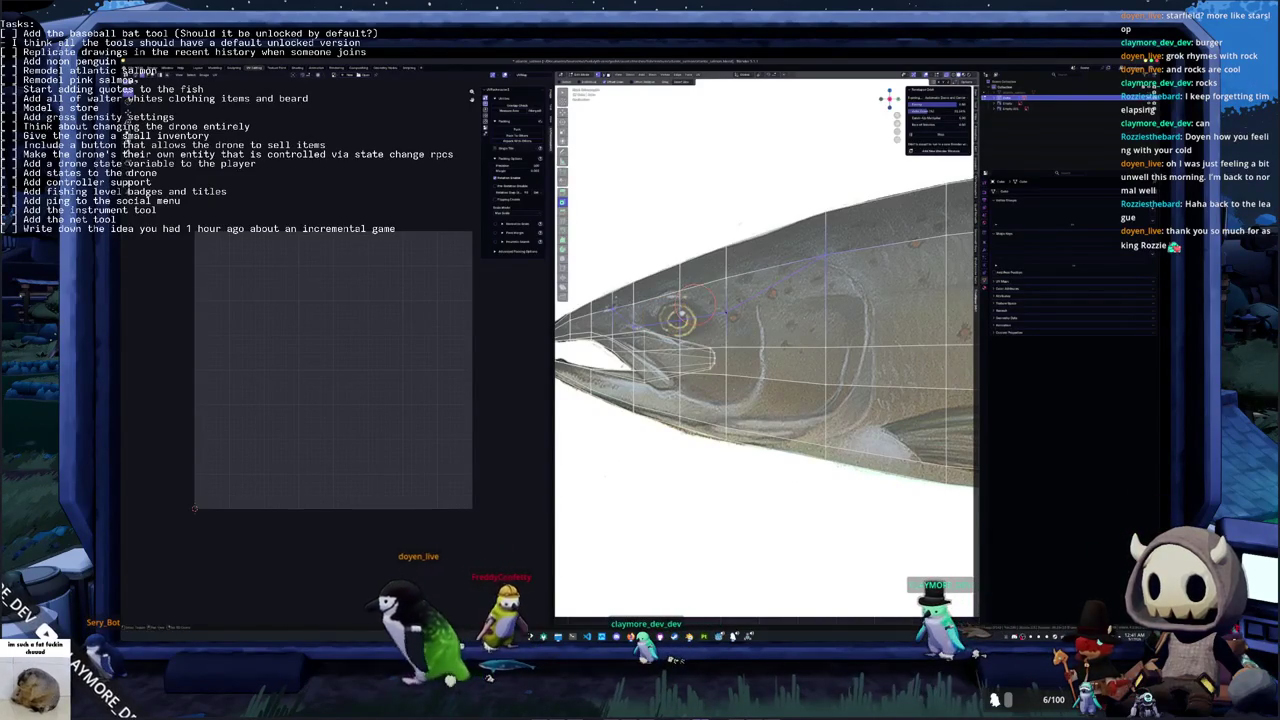
pyautogui.hotkey('ctrl', 'Tab')
# Enable Use Alpha on the reference image, lower its opacity, and recentre on the head
pyautogui.scroll(-2, 707, 471)
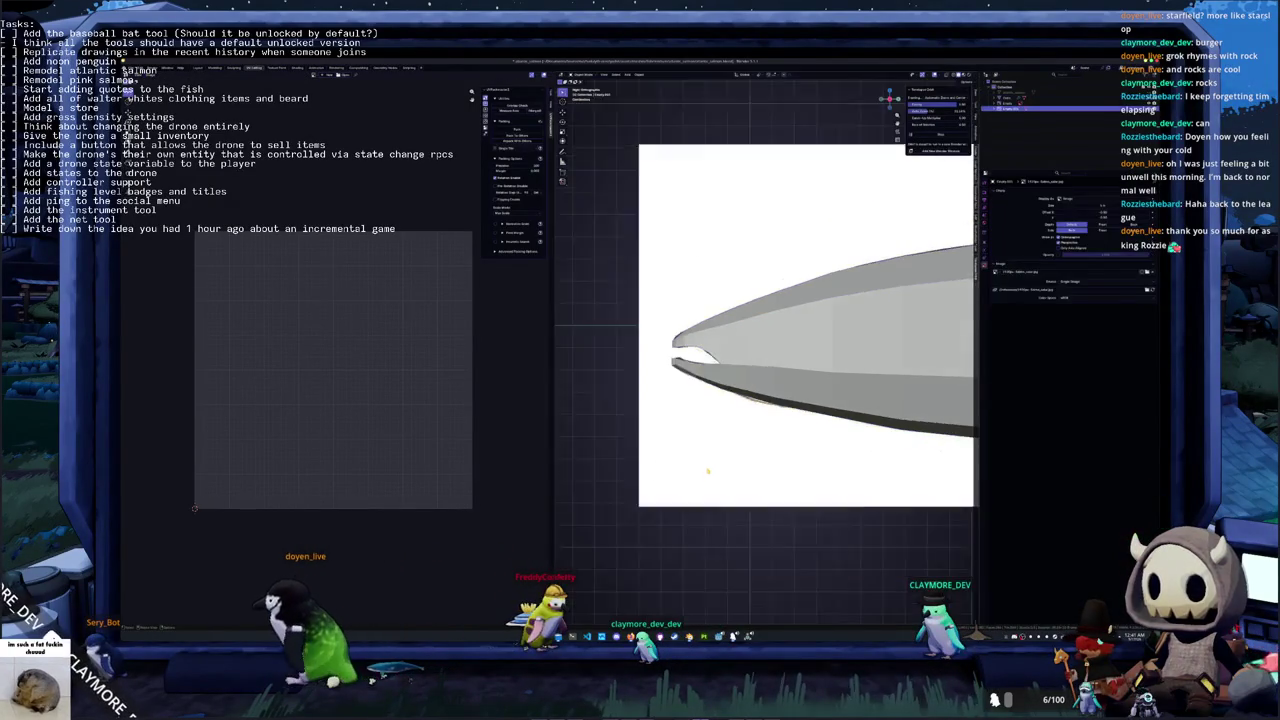
pyautogui.scroll(-1, 707, 471)
pyautogui.click(1060, 254)
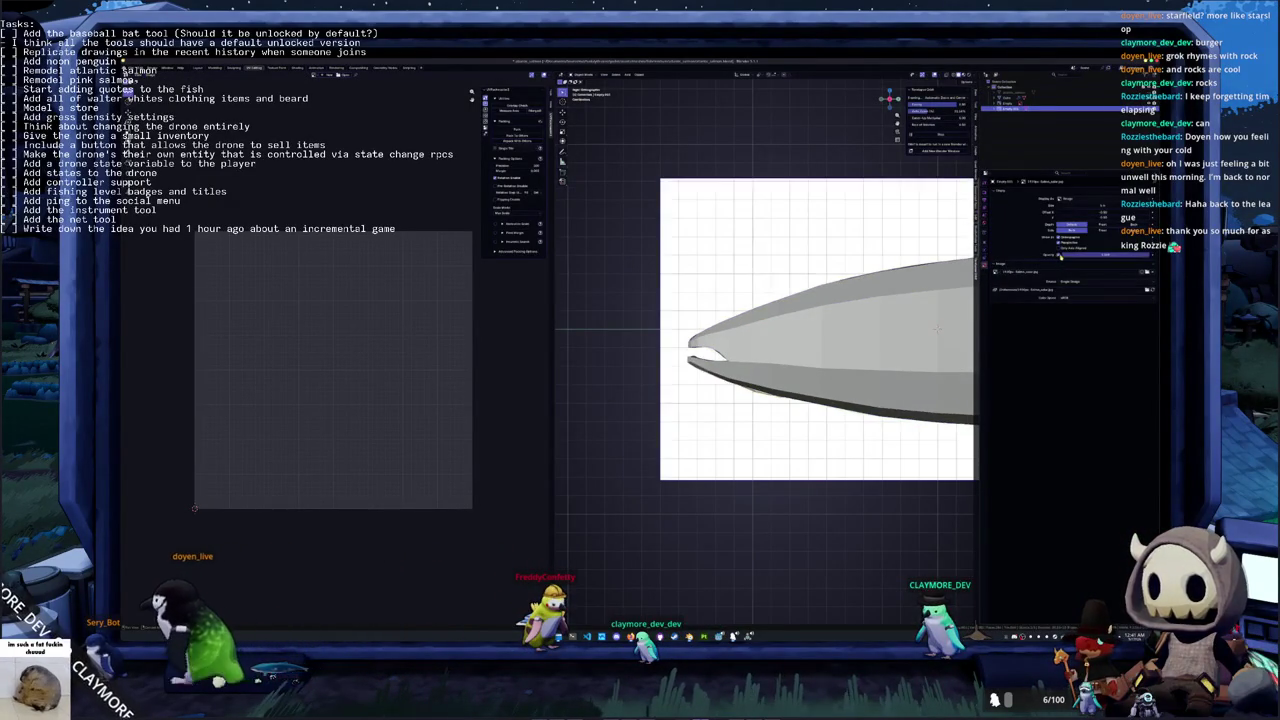
pyautogui.moveTo(1078, 254); pyautogui.dragTo(1076, 255)
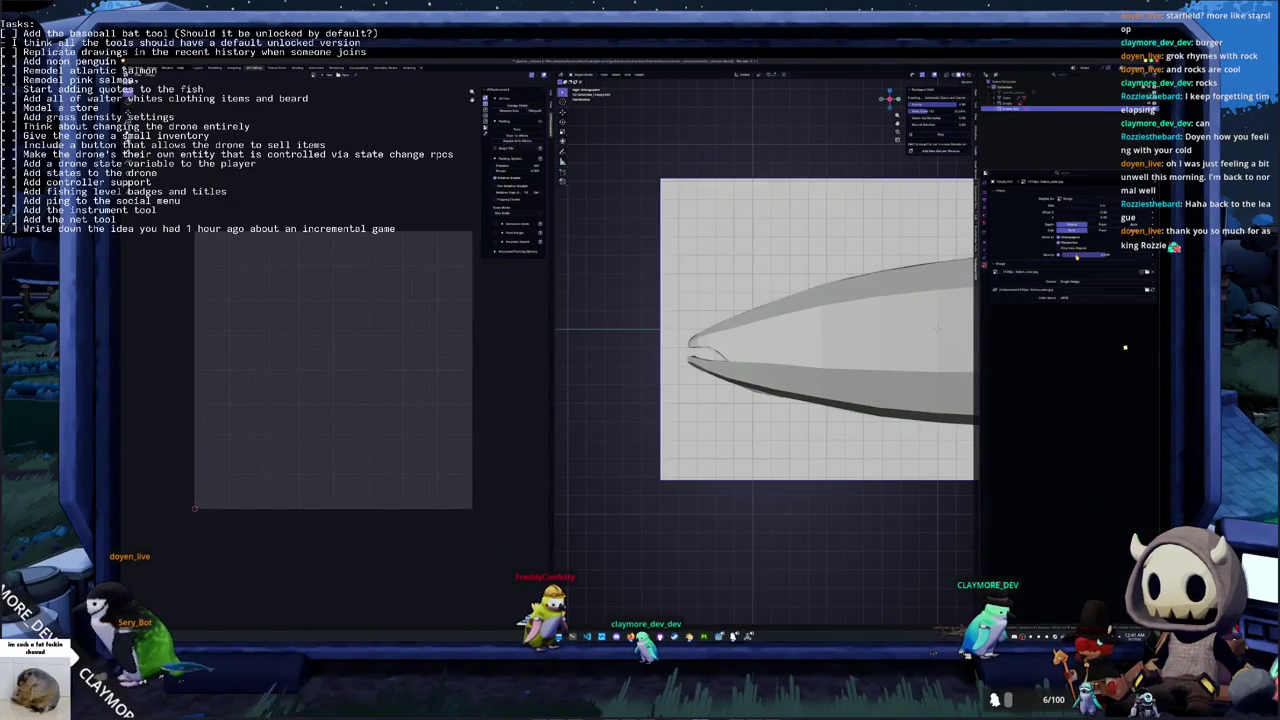
pyautogui.scroll(5, 869, 353)
pyautogui.scroll(3, 820, 320)
pyautogui.keyDown('shift'); pyautogui.moveTo(705, 295); pyautogui.dragTo(770, 312, button='middle'); pyautogui.keyUp('shift')
# Scale the four faces around the eye inward toward the painted eye
pyautogui.click(718, 350)
pyautogui.keyDown('shift'); pyautogui.click(717, 295); pyautogui.keyUp('shift')
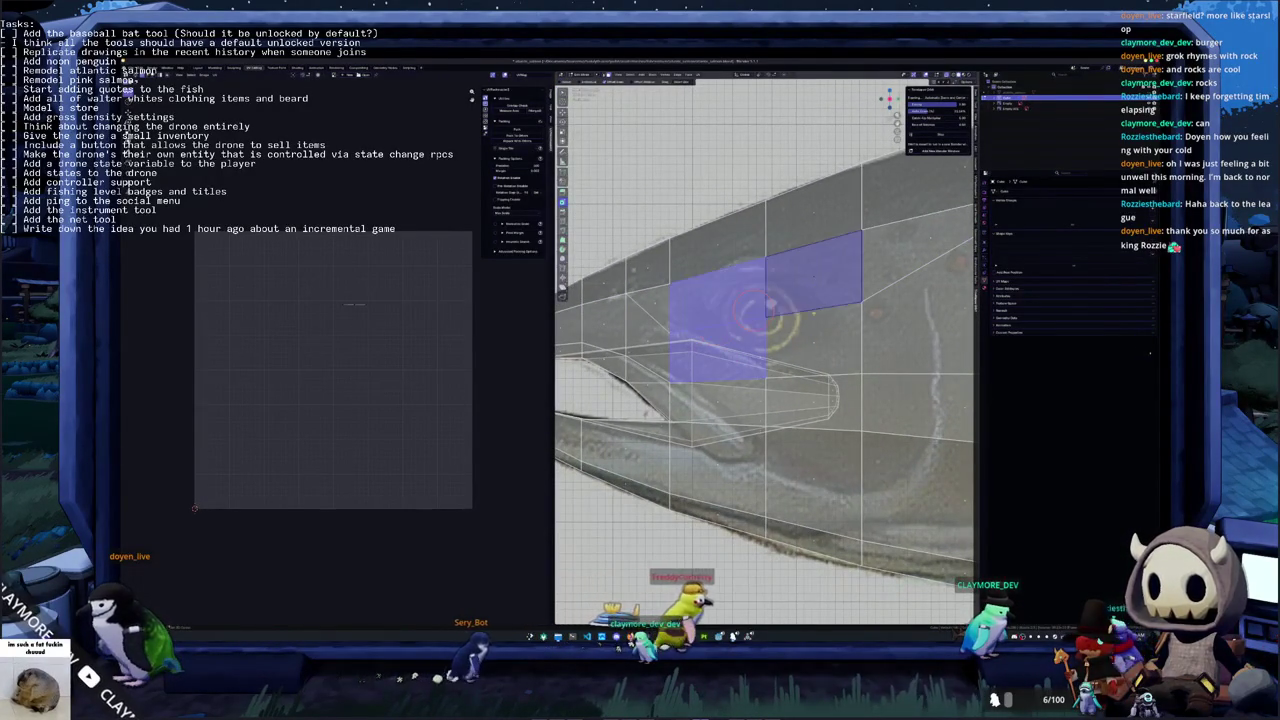
pyautogui.keyDown('shift'); pyautogui.click(813, 265); pyautogui.keyUp('shift')
pyautogui.keyDown('shift'); pyautogui.click(813, 340); pyautogui.keyUp('shift')
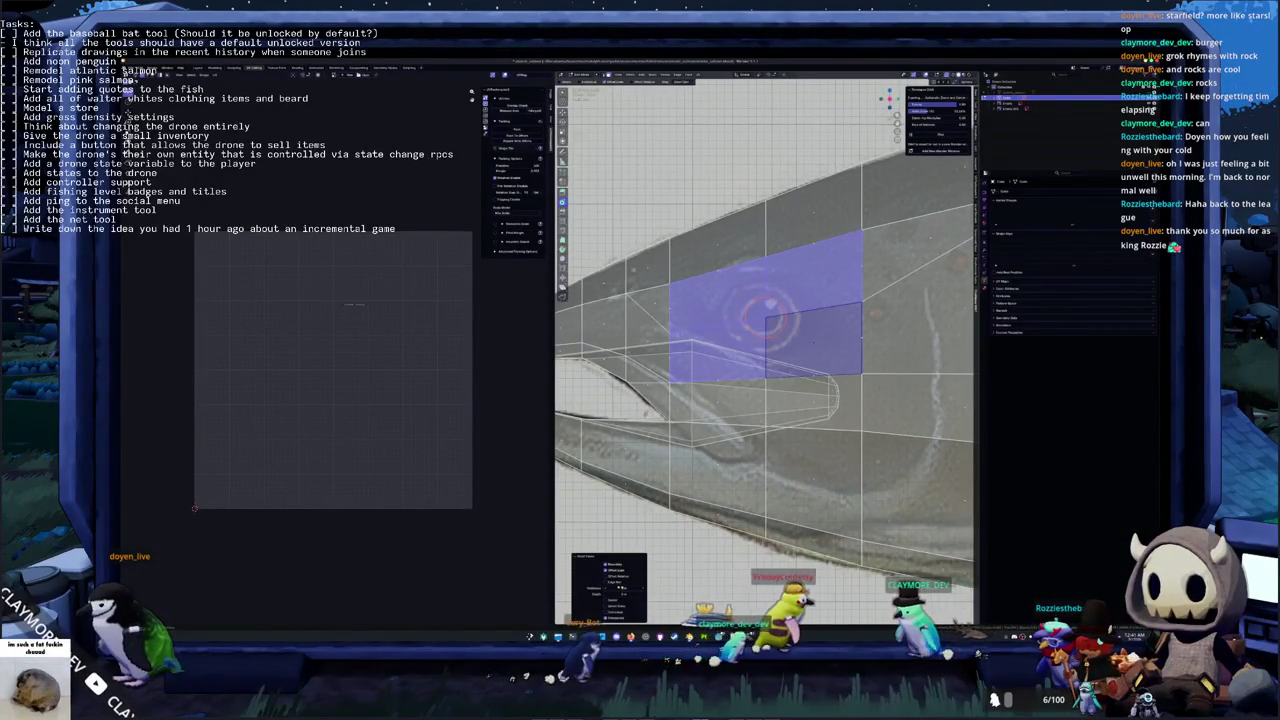
pyautogui.press('s')
pyautogui.press('Return')
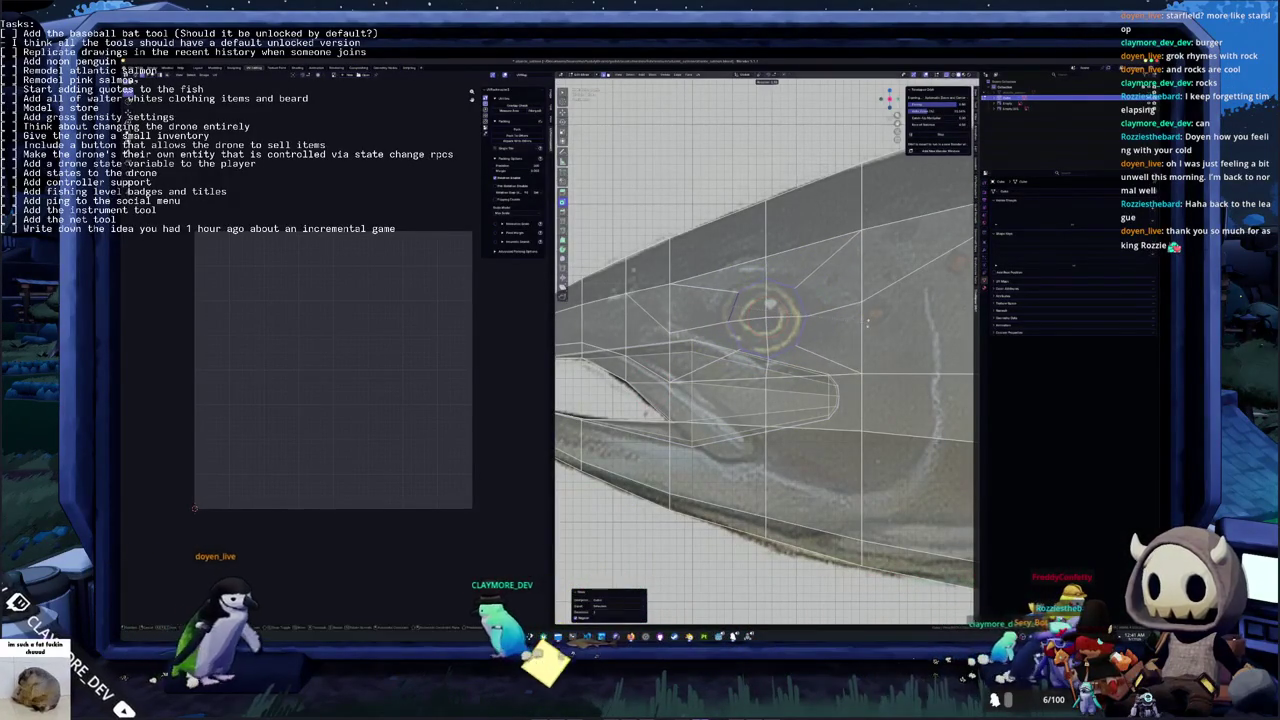
# Move a vertex near the eye vertically along the Z axis
pyautogui.click(770, 78)
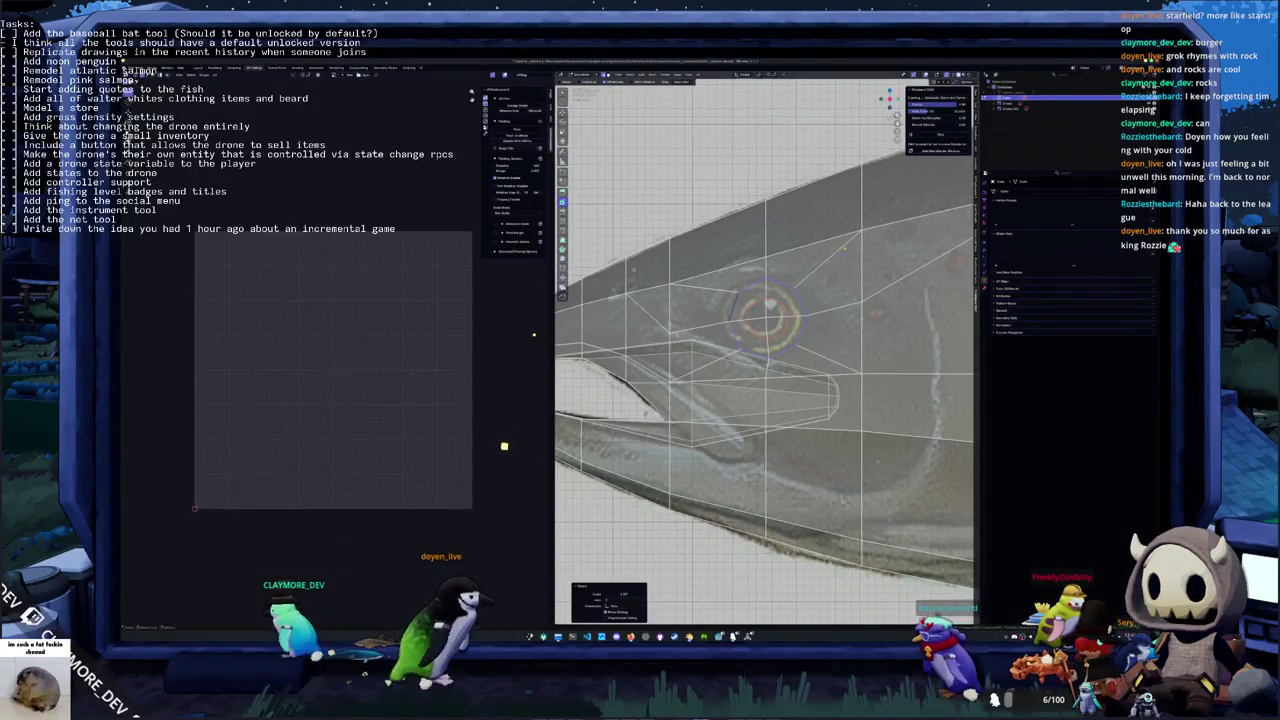
pyautogui.press('g')
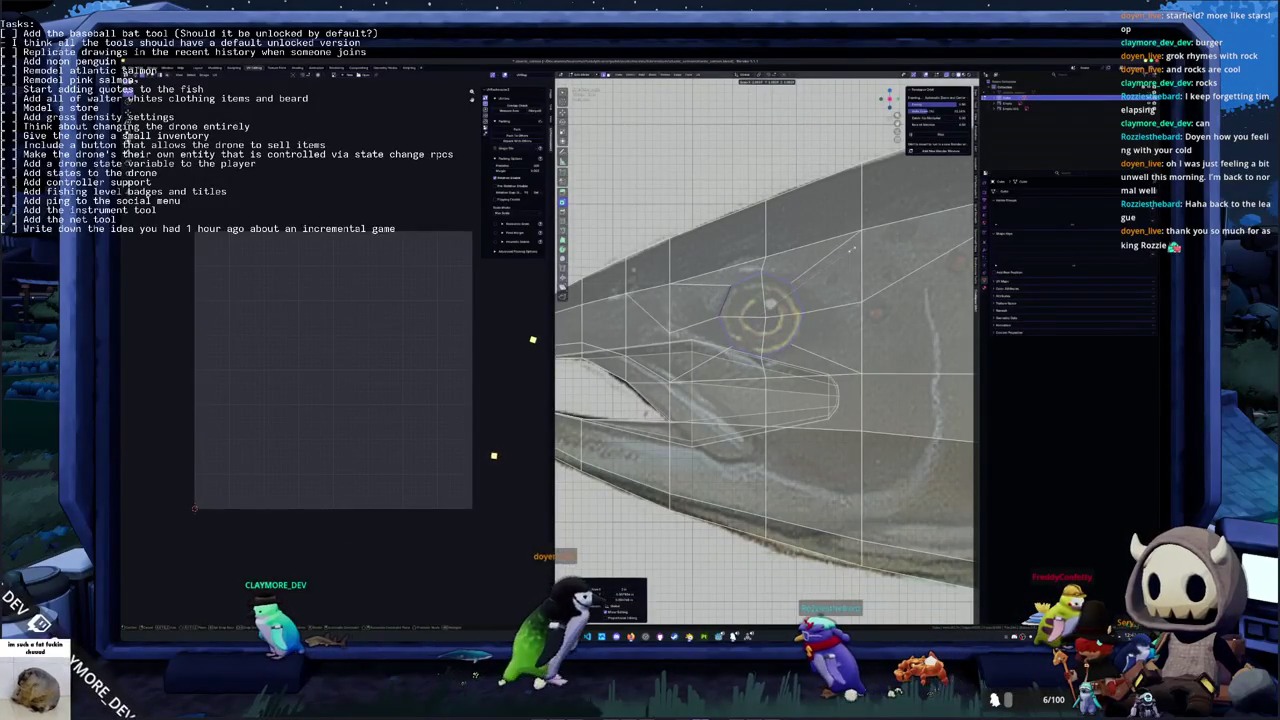
pyautogui.press('g')
pyautogui.press('z')
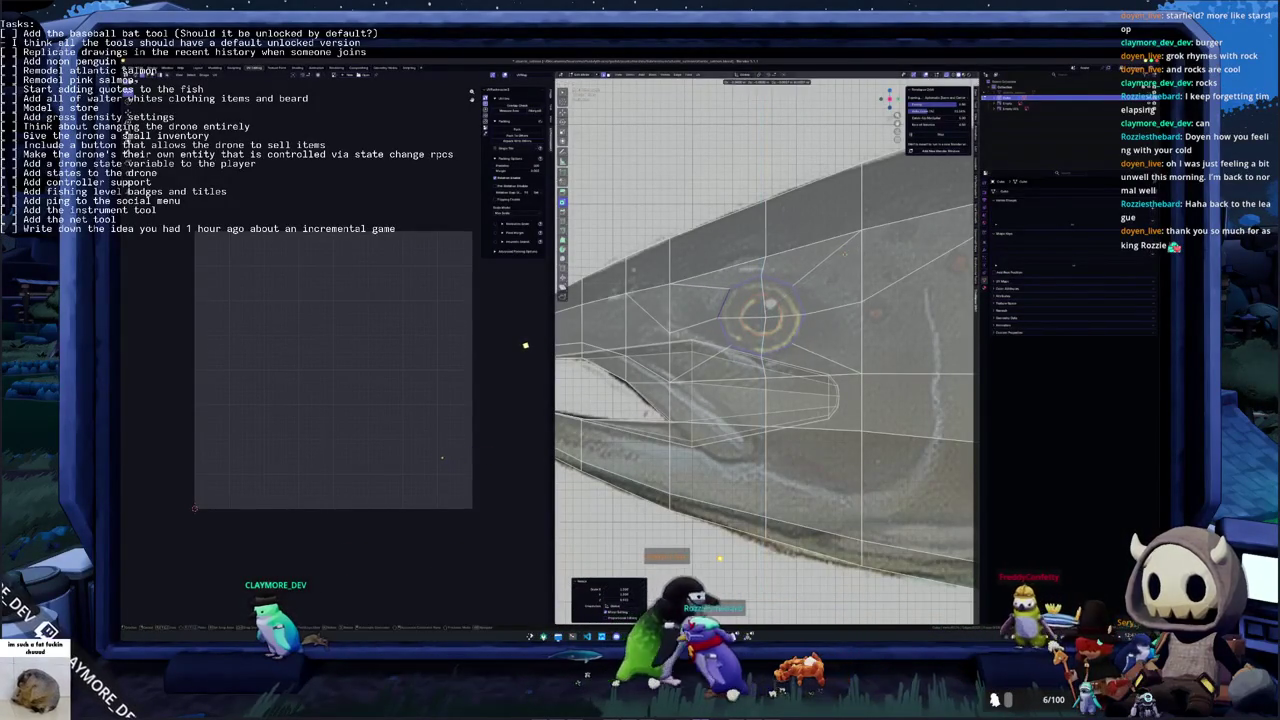
pyautogui.moveTo(765, 315)
pyautogui.mouseDown(button='middle')
pyautogui.moveTo(848, 312)
pyautogui.moveTo(843, 322)
pyautogui.moveTo(838, 312)
pyautogui.mouseUp(button='middle')
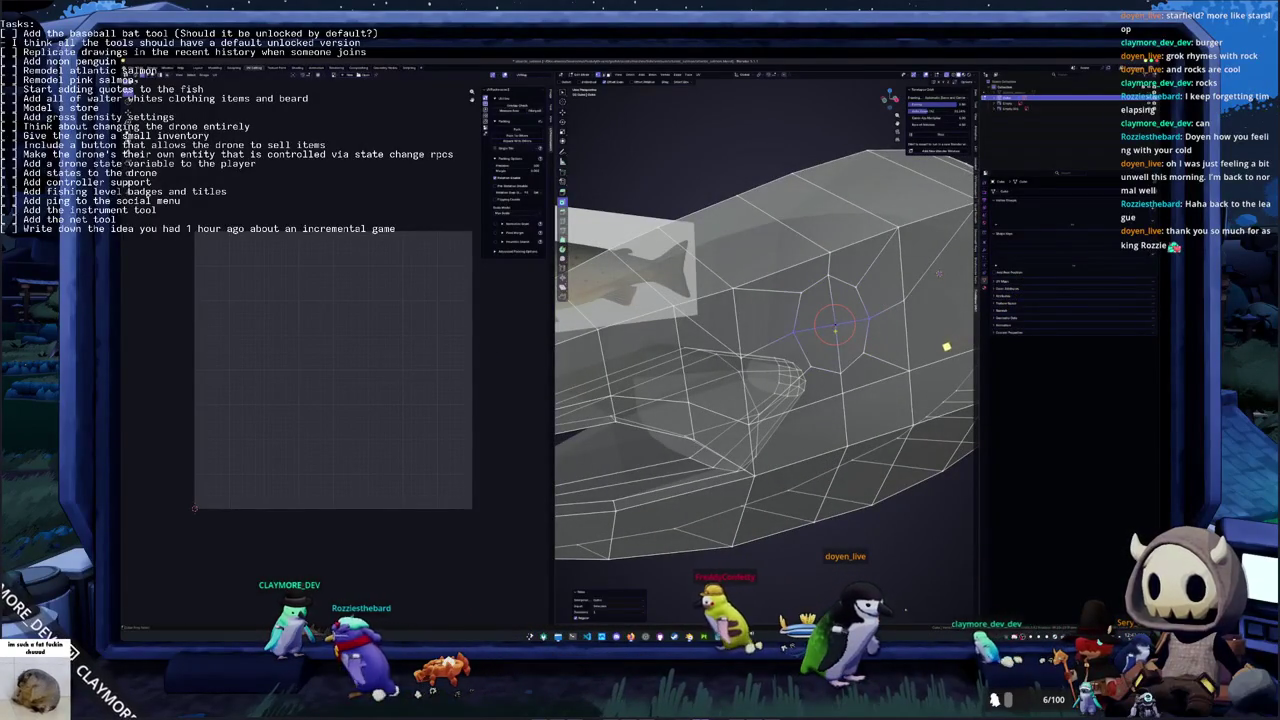
# Select the eye face and inset it into an octagonal socket
pyautogui.click(899, 351)
pyautogui.keyDown('alt'); pyautogui.click(895, 268); pyautogui.keyUp('alt')
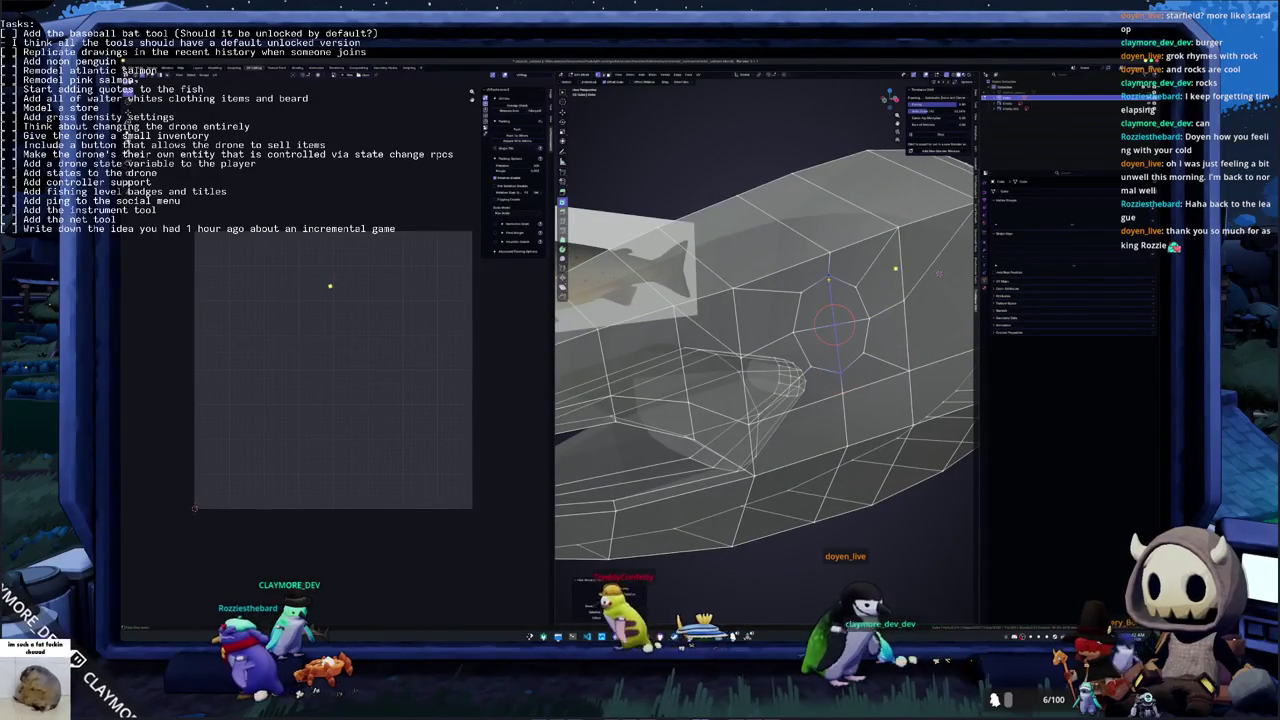
pyautogui.moveTo(838, 318)
pyautogui.mouseDown(button='middle')
pyautogui.moveTo(762, 340)
pyautogui.moveTo(746, 365)
pyautogui.mouseUp(button='middle')
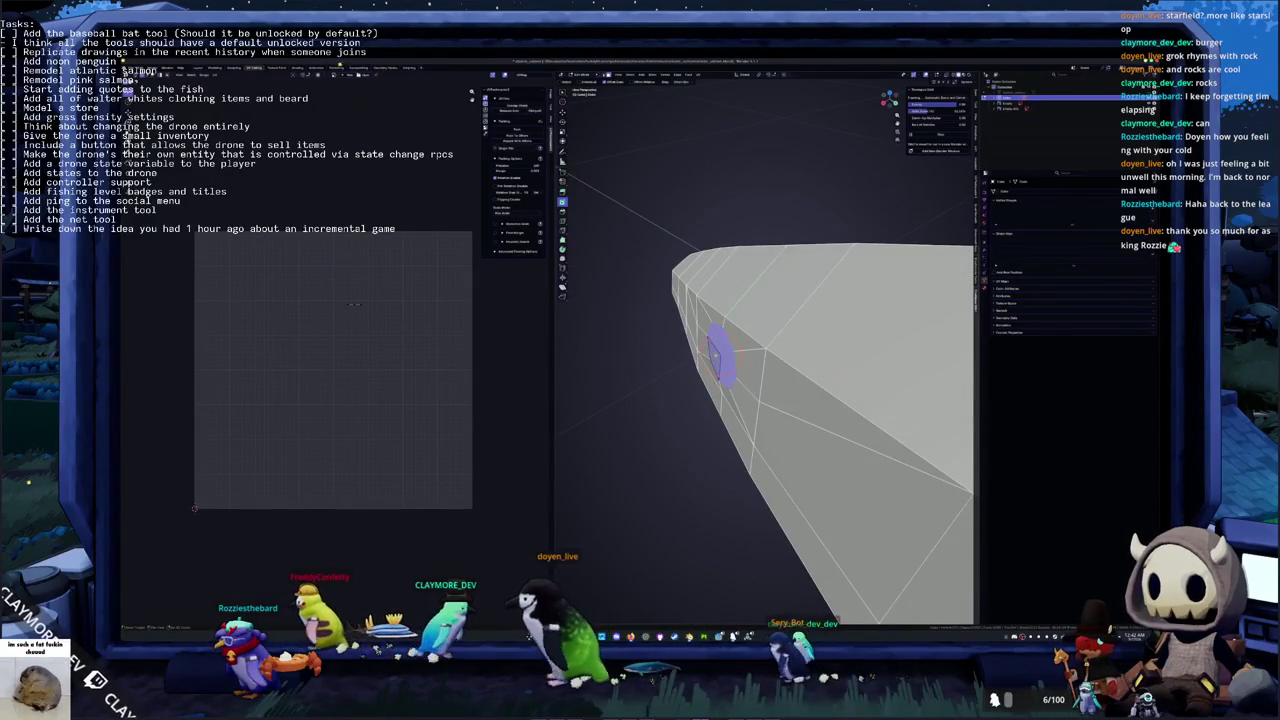
pyautogui.press('s')
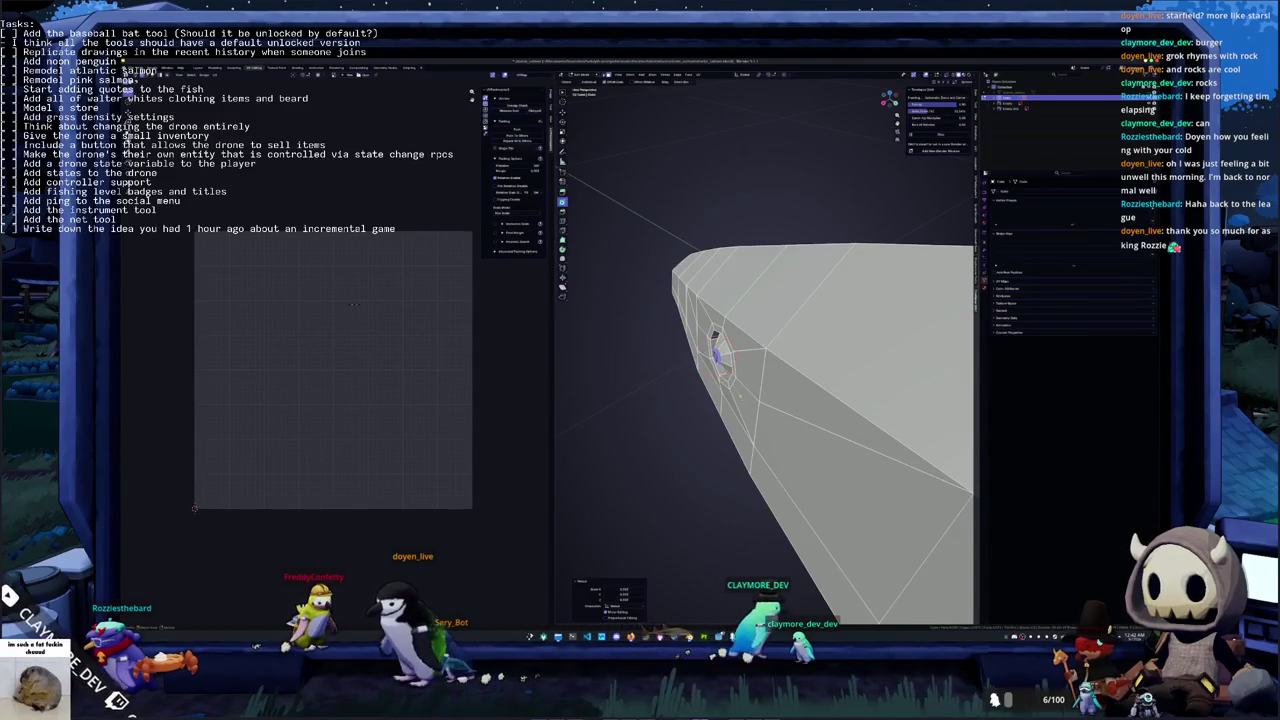
pyautogui.moveTo(760, 400); pyautogui.dragTo(800, 380, button='middle')
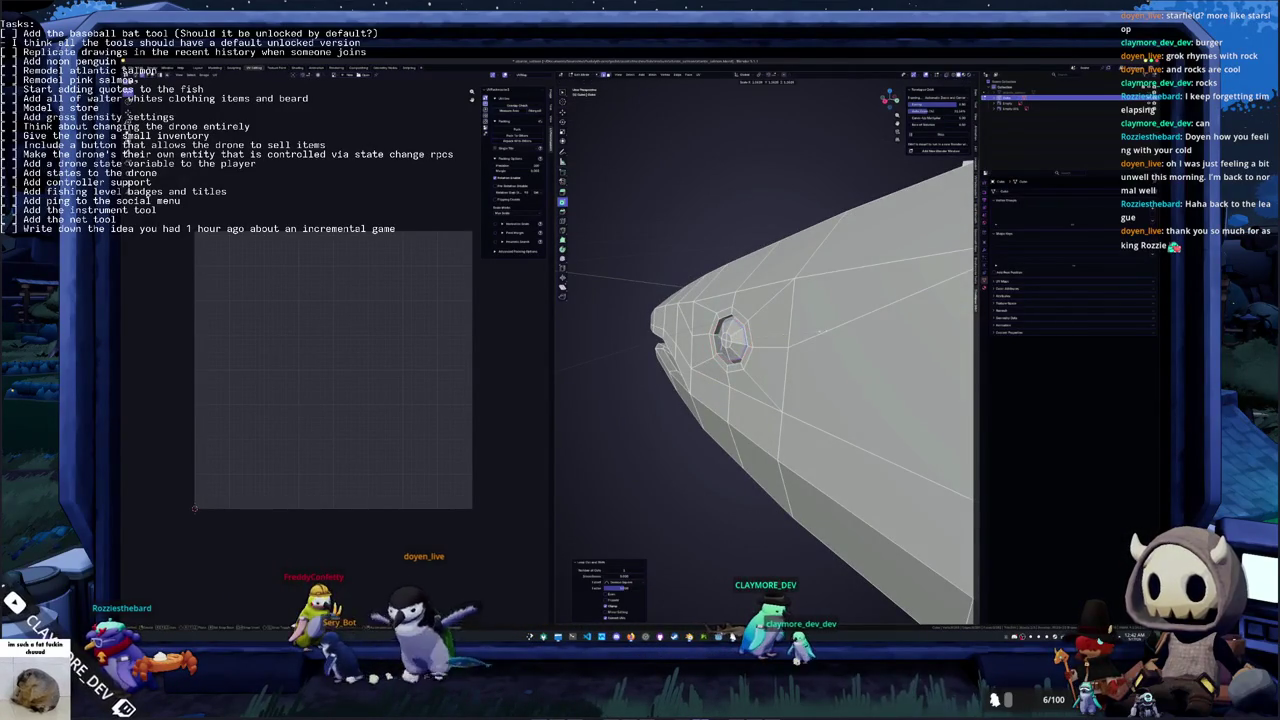
# Check the eye in Object Mode, then resume editing in orthographic side view
pyautogui.press('Tab')
pyautogui.moveTo(827, 330); pyautogui.dragTo(715, 408, button='middle')
pyautogui.press('KP_3')
pyautogui.press('Tab')
pyautogui.press('KP_5')
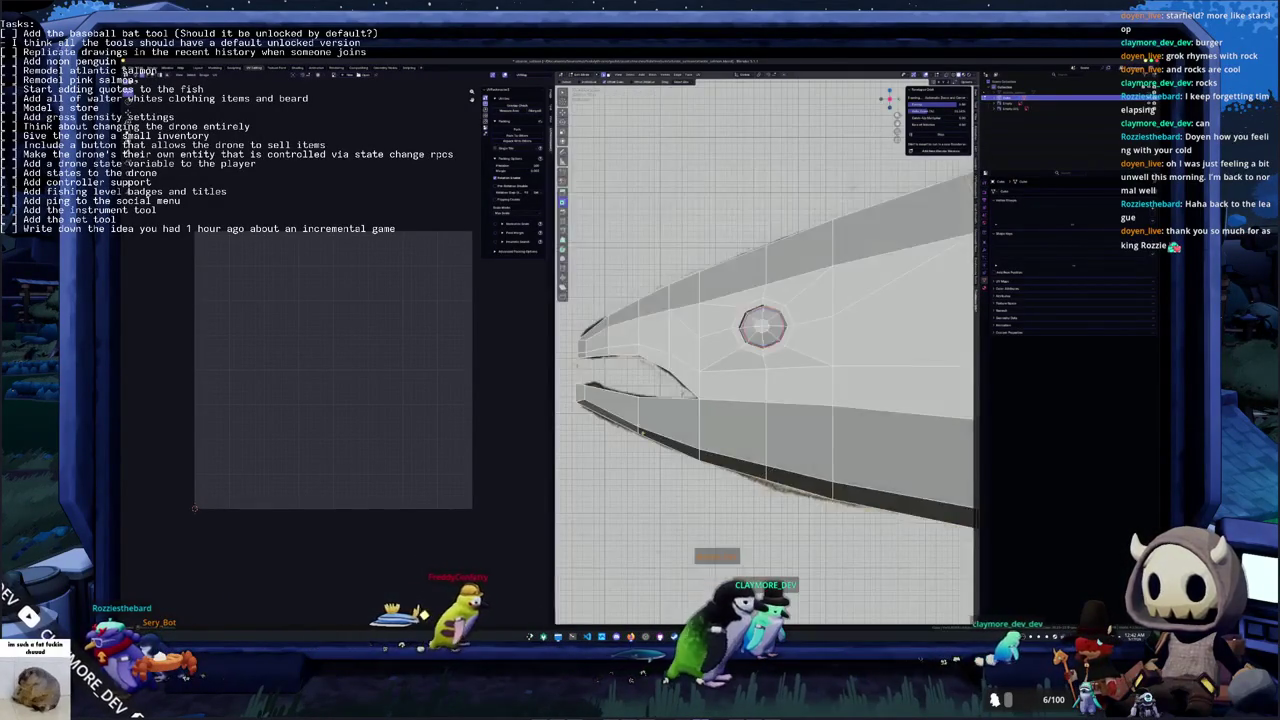
pyautogui.scroll(2, 713, 413)
pyautogui.scroll(1, 713, 413)
pyautogui.scroll(1, 713, 413)
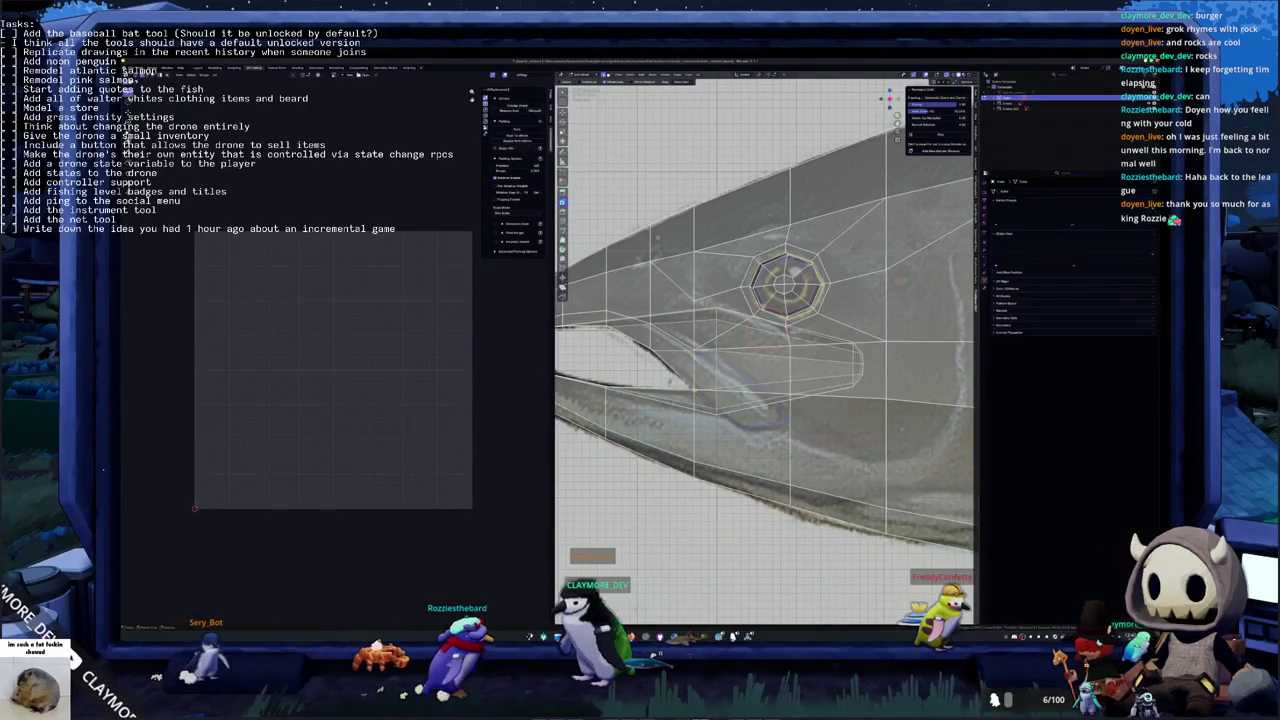
# Move the snout-tip vertex to match the reference image
pyautogui.moveTo(693, 390); pyautogui.dragTo(693, 402, button='middle')
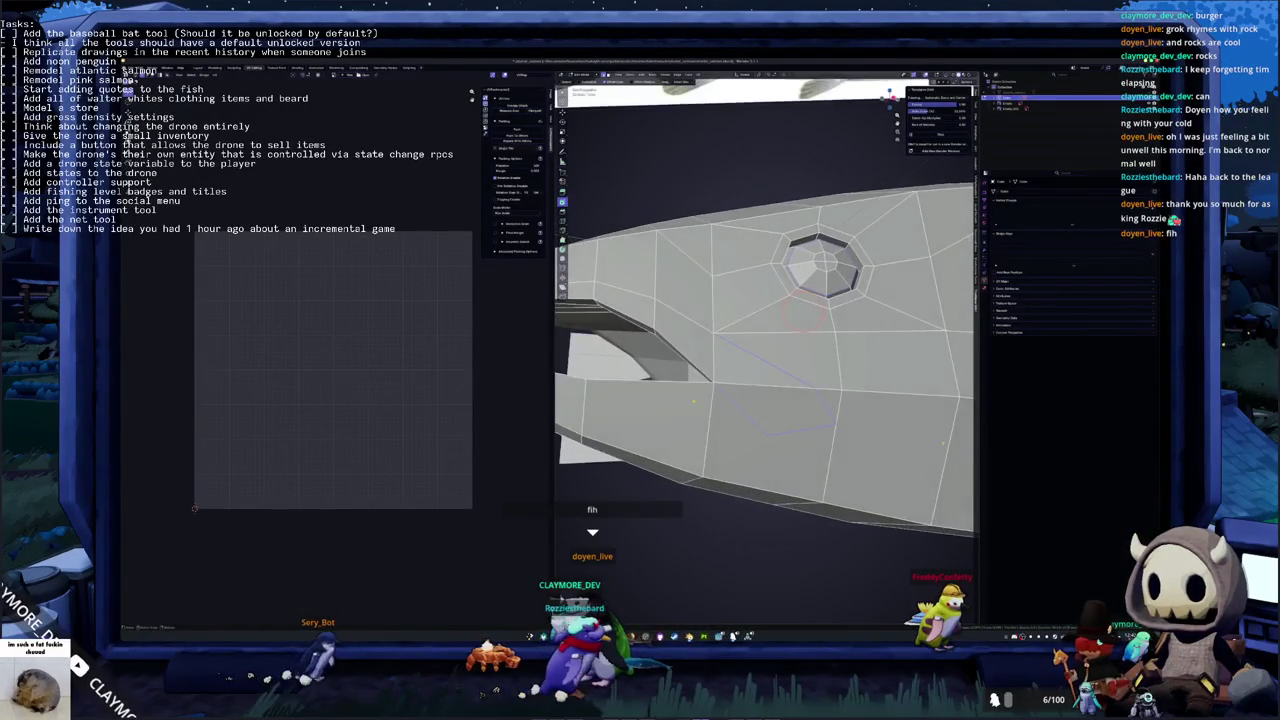
pyautogui.press('KP_1')
pyautogui.moveTo(765, 400); pyautogui.dragTo(765, 380, button='middle')
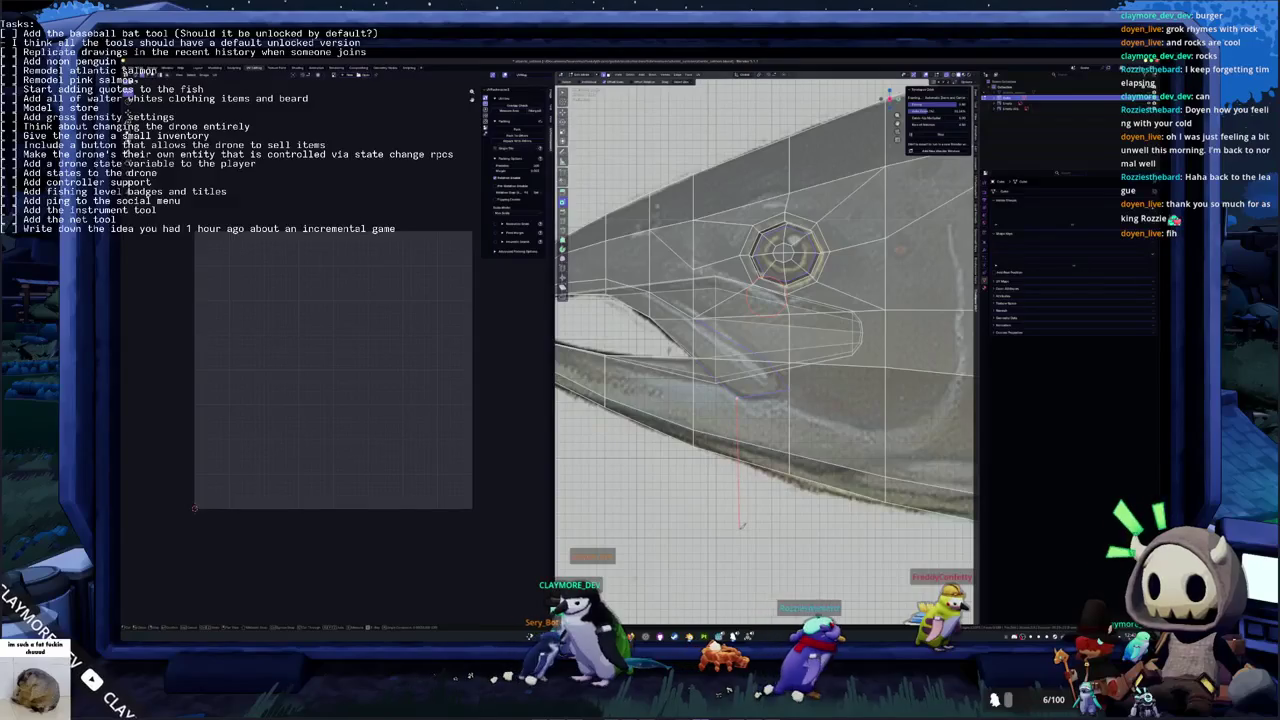
pyautogui.hotkey('alt', 'z')
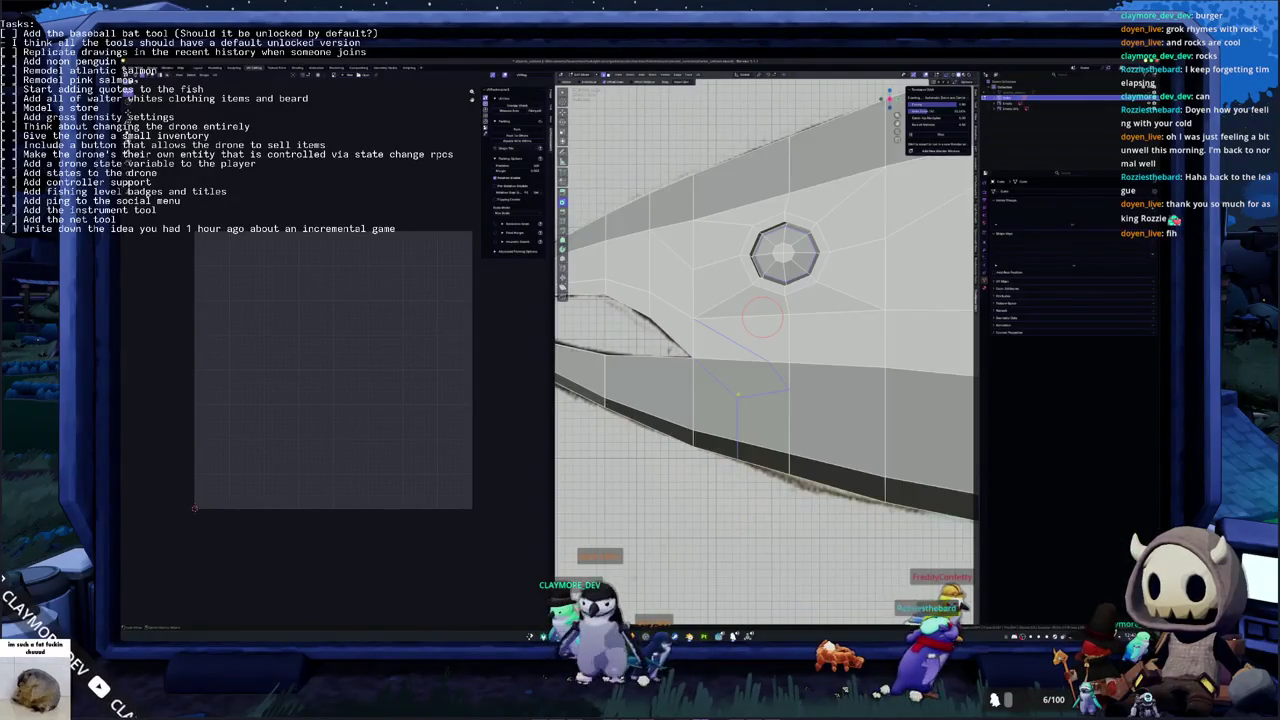
pyautogui.moveTo(760, 400)
pyautogui.mouseDown(button='middle')
pyautogui.moveTo(760, 378)
pyautogui.moveTo(740, 383)
pyautogui.mouseUp(button='middle')
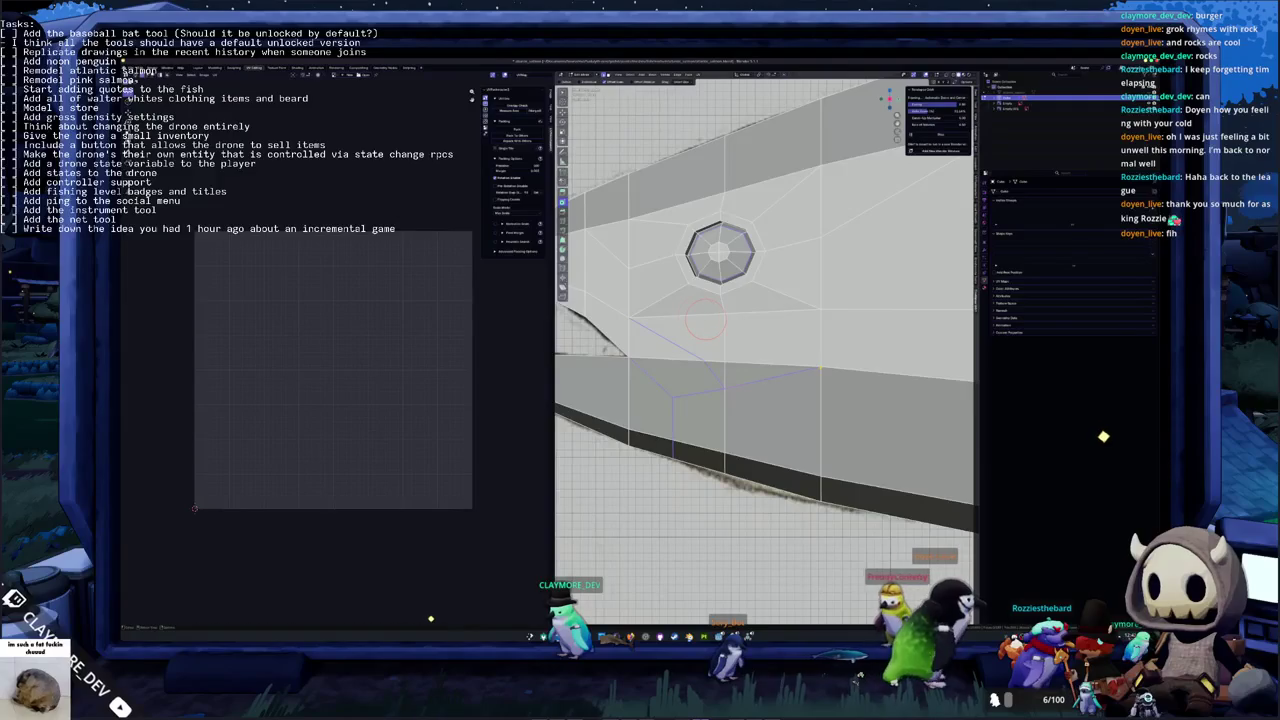
pyautogui.keyDown('shift'); pyautogui.moveTo(740, 383); pyautogui.dragTo(850, 398, button='middle'); pyautogui.keyUp('shift')
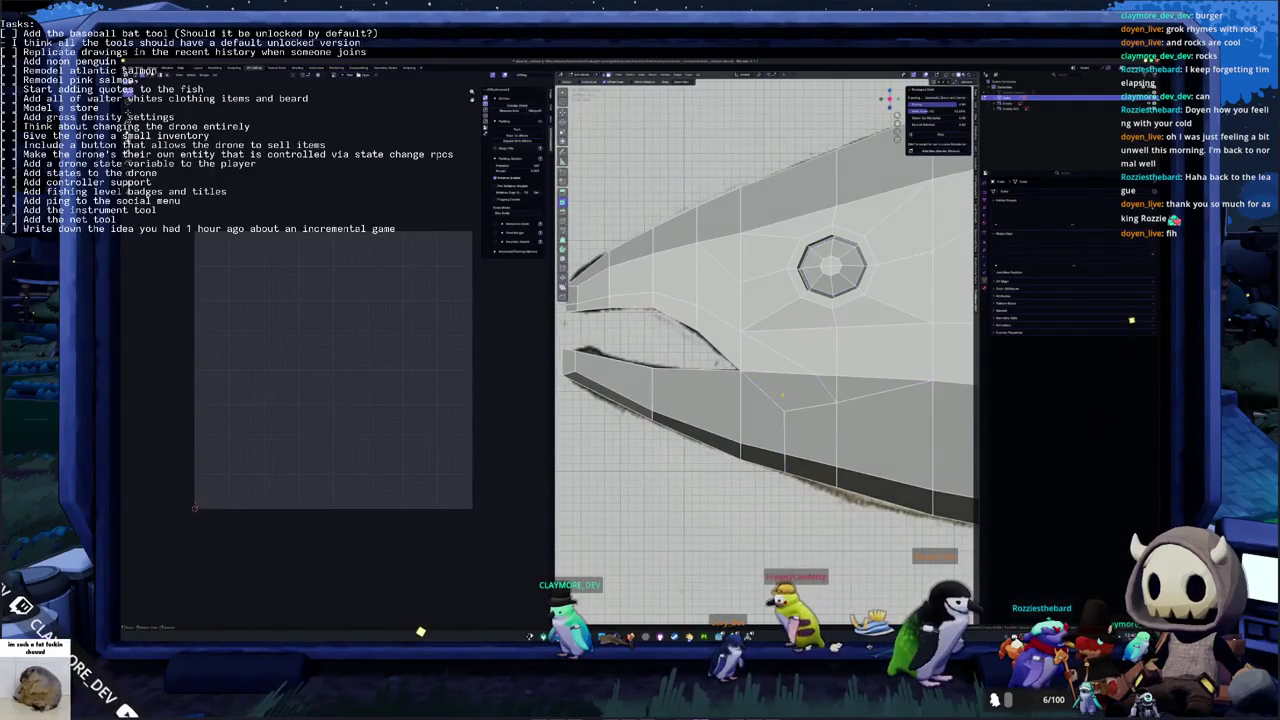
pyautogui.moveTo(760, 350); pyautogui.dragTo(800, 330, button='middle')
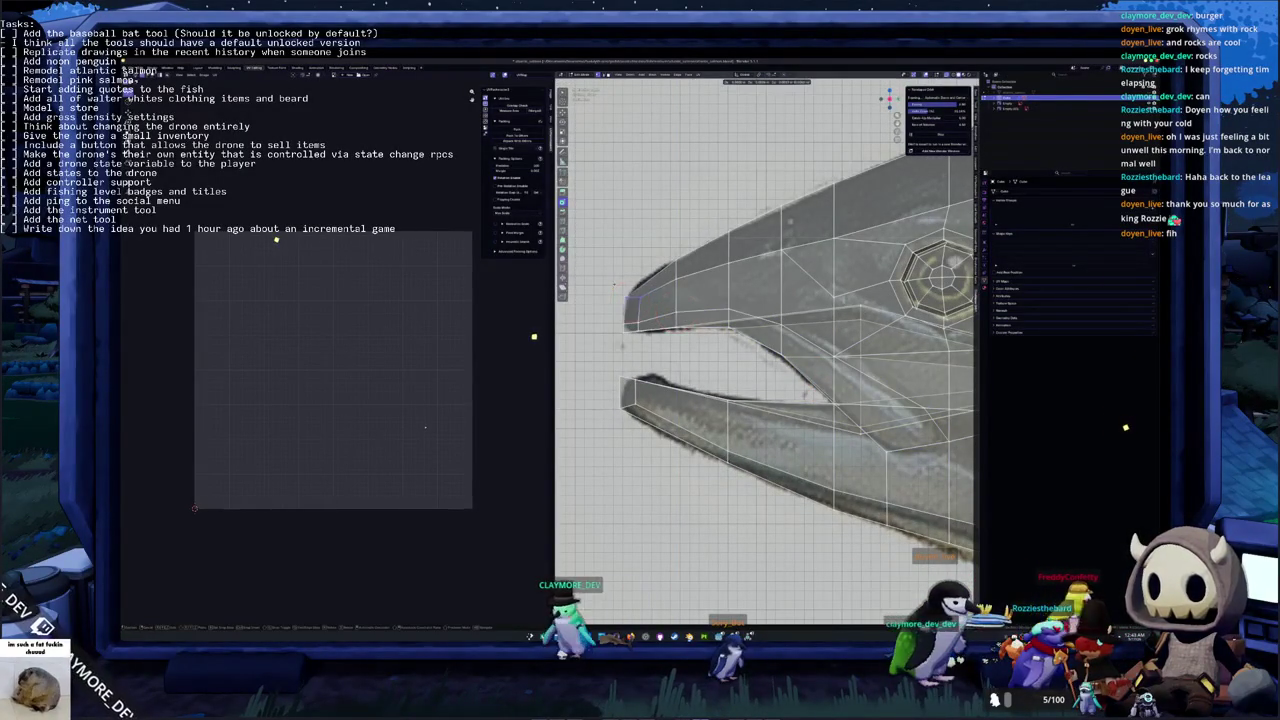
pyautogui.press('g')
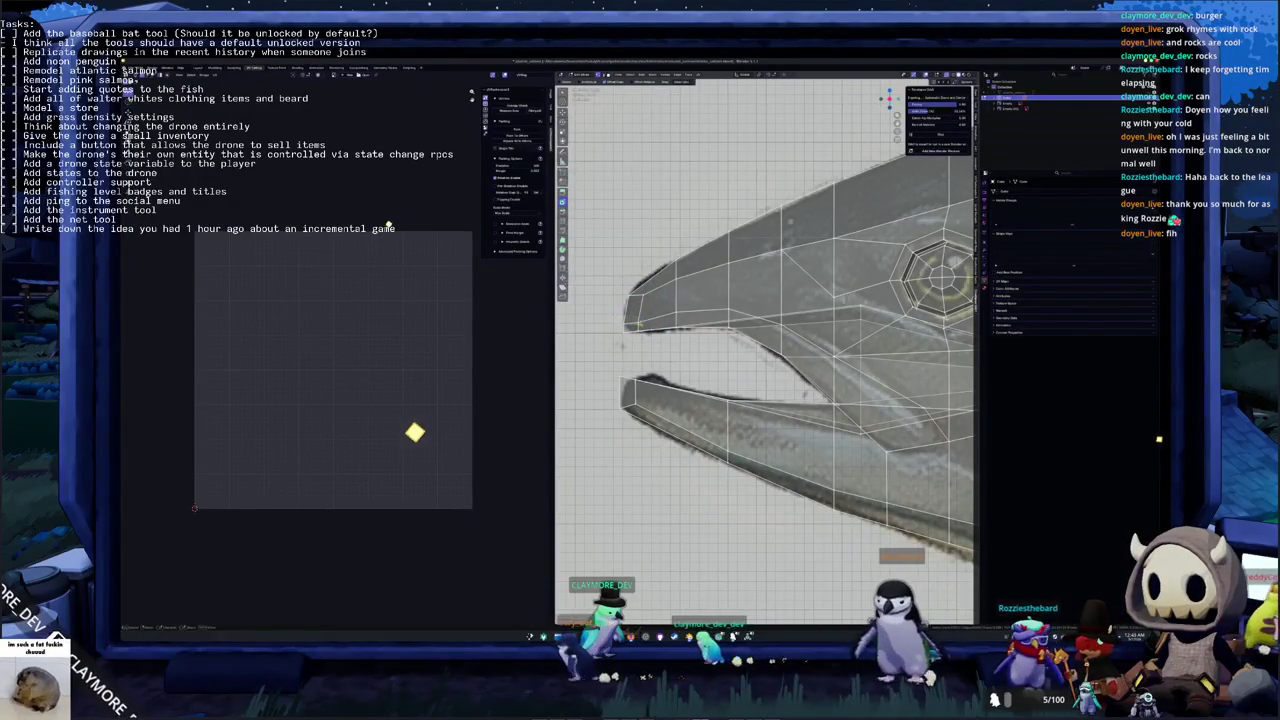
# Box-select the faces along the upper jaw edge
pyautogui.moveTo(628, 318); pyautogui.dragTo(730, 344)
pyautogui.hotkey('alt', 'z')
pyautogui.moveTo(730, 344); pyautogui.dragTo(790, 360, button='middle')
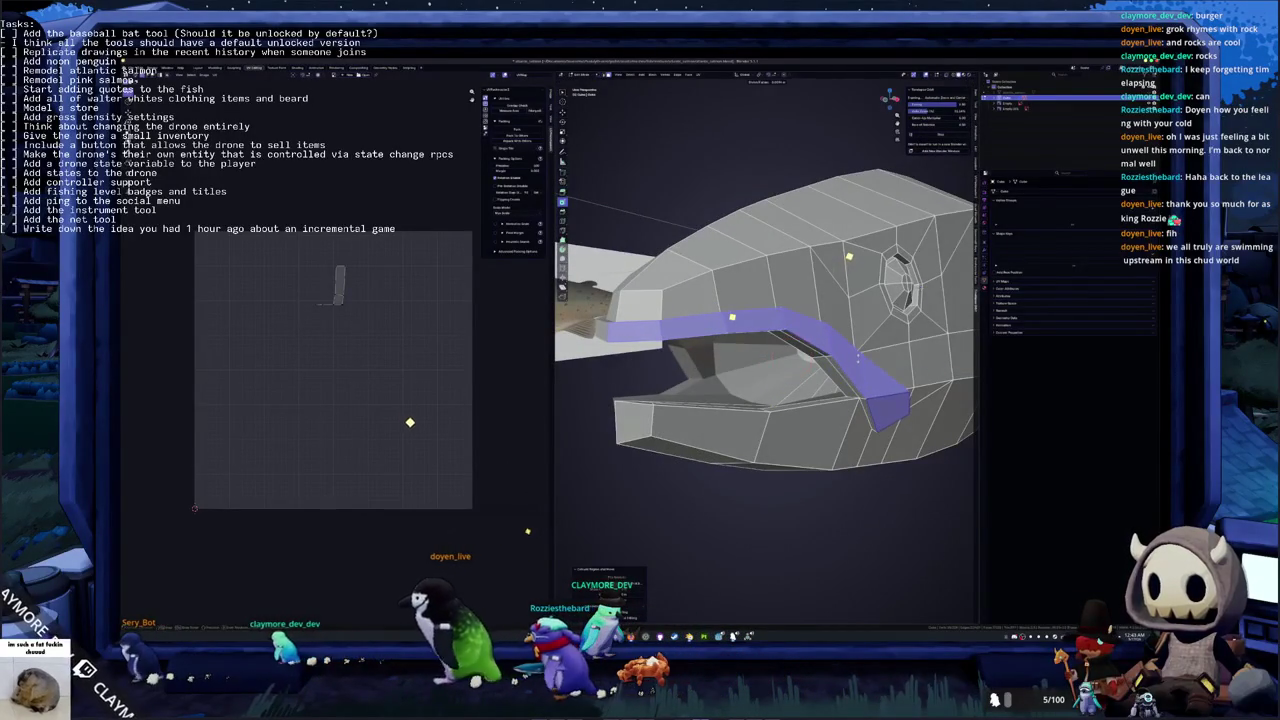
# Select the shortest edge path along the salmon's mouth line
pyautogui.moveTo(790, 360); pyautogui.dragTo(760, 350, button='middle')
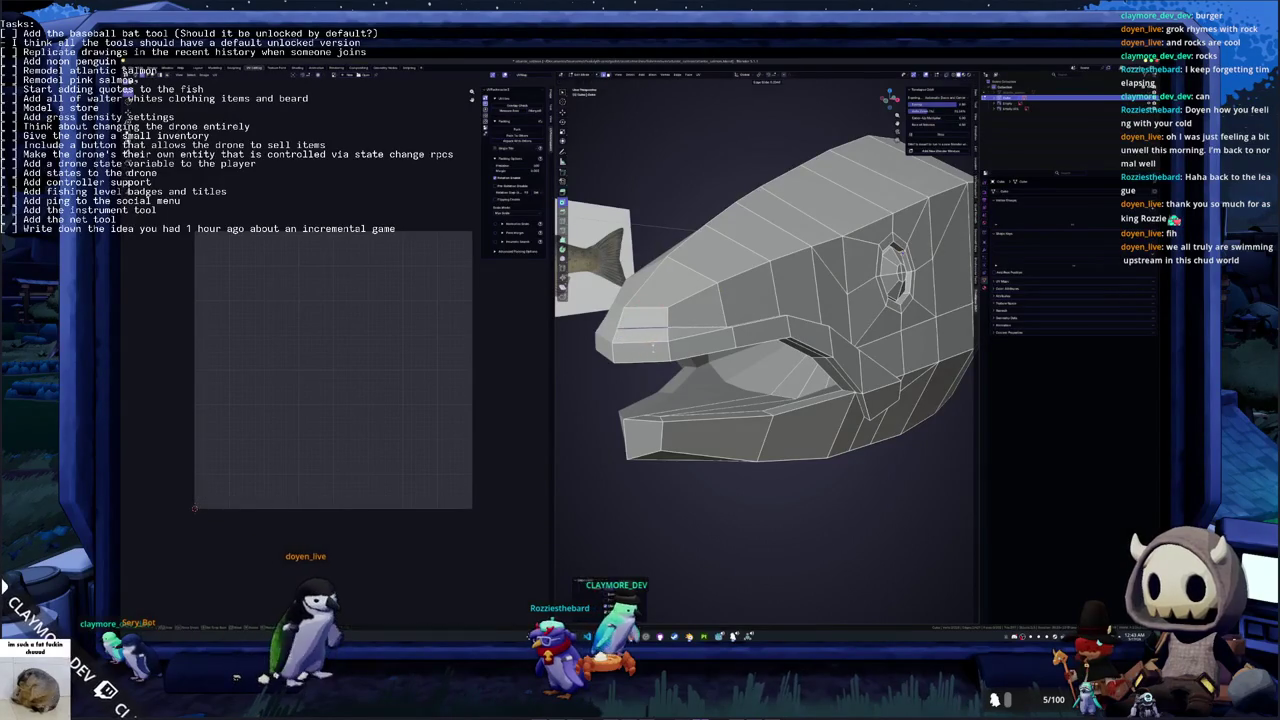
pyautogui.moveTo(651, 349); pyautogui.dragTo(628, 341, button='middle')
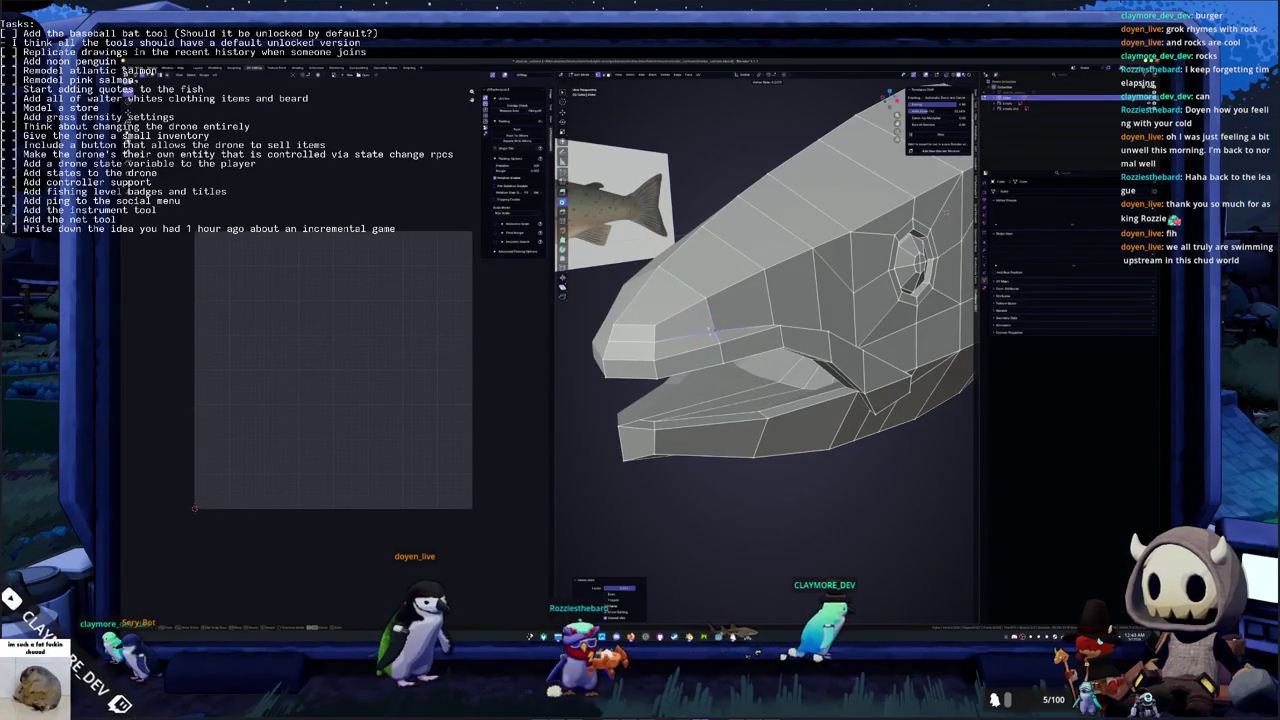
pyautogui.moveTo(712, 338)
pyautogui.mouseDown(button='middle')
pyautogui.moveTo(737, 327)
pyautogui.moveTo(724, 315)
pyautogui.moveTo(695, 332)
pyautogui.moveTo(728, 352)
pyautogui.moveTo(754, 345)
pyautogui.mouseUp(button='middle')
pyautogui.keyDown('ctrl'); pyautogui.click(728, 314); pyautogui.keyUp('ctrl')
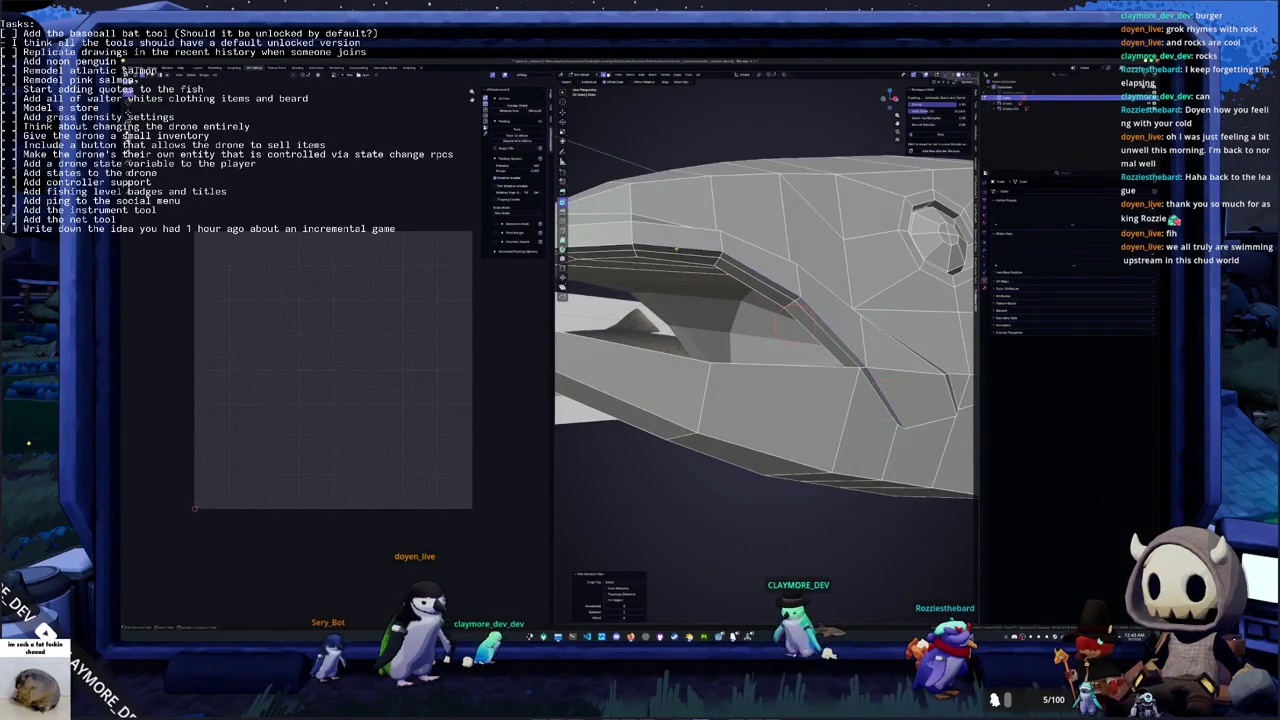
# Inspect the mouth area, start a circle selection, and bring OBS Studio to the front
pyautogui.scroll(-3, 883, 398)
pyautogui.moveTo(883, 398)
pyautogui.mouseDown(button='middle')
pyautogui.moveTo(833, 325)
pyautogui.moveTo(772, 308)
pyautogui.mouseUp(button='middle')
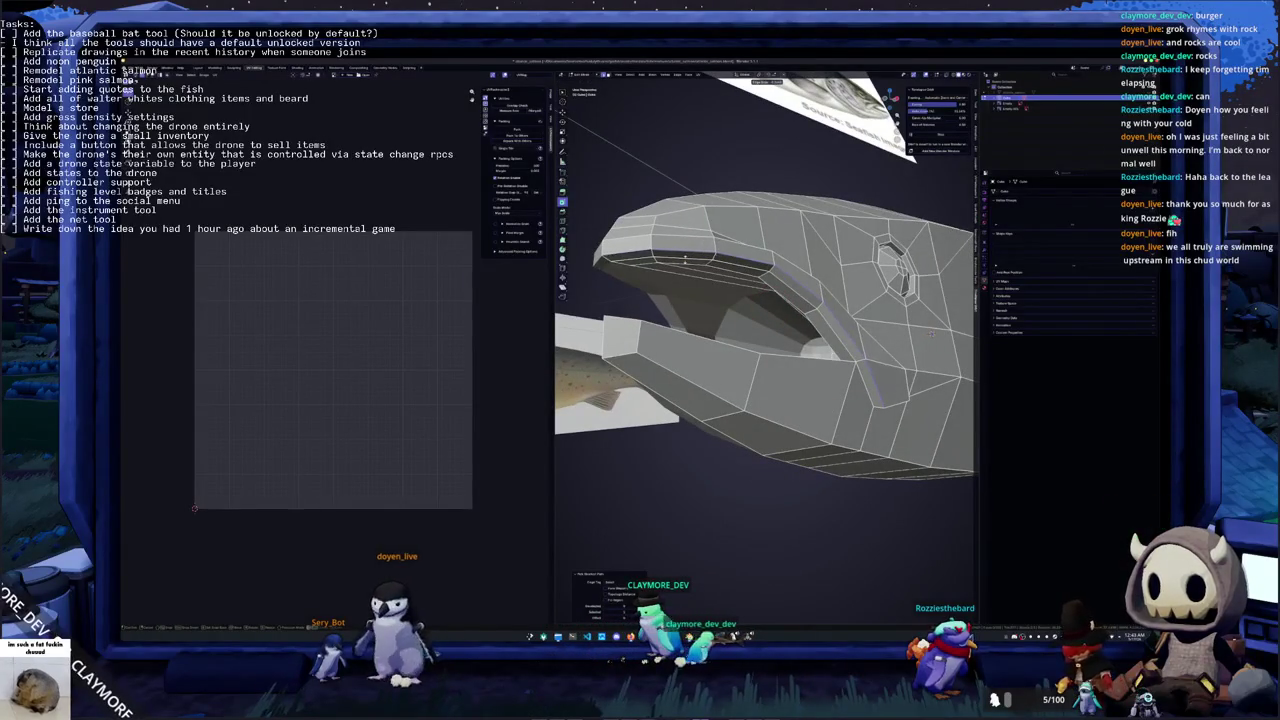
pyautogui.scroll(3, 686, 257)
pyautogui.moveTo(686, 257); pyautogui.dragTo(668, 318, button='middle')
pyautogui.moveTo(780, 330); pyautogui.dragTo(790, 312, button='middle')
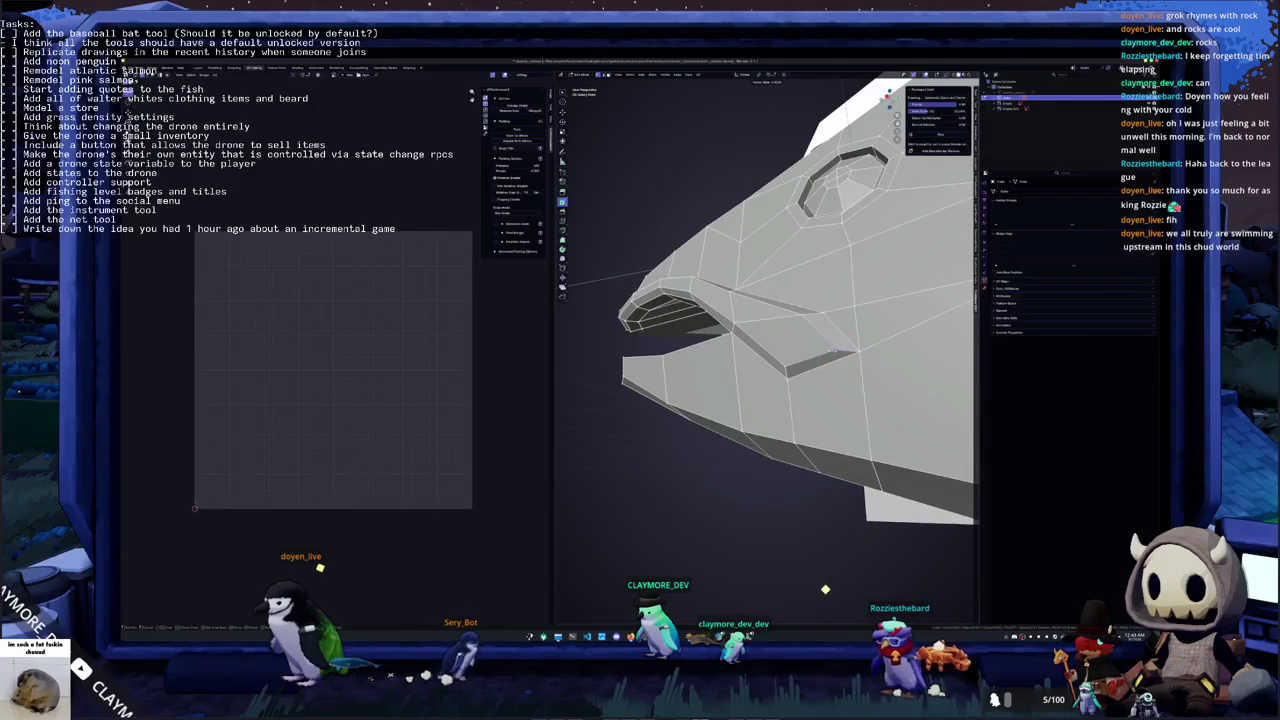
pyautogui.press('c')
pyautogui.hotkey('alt', 'Tab')
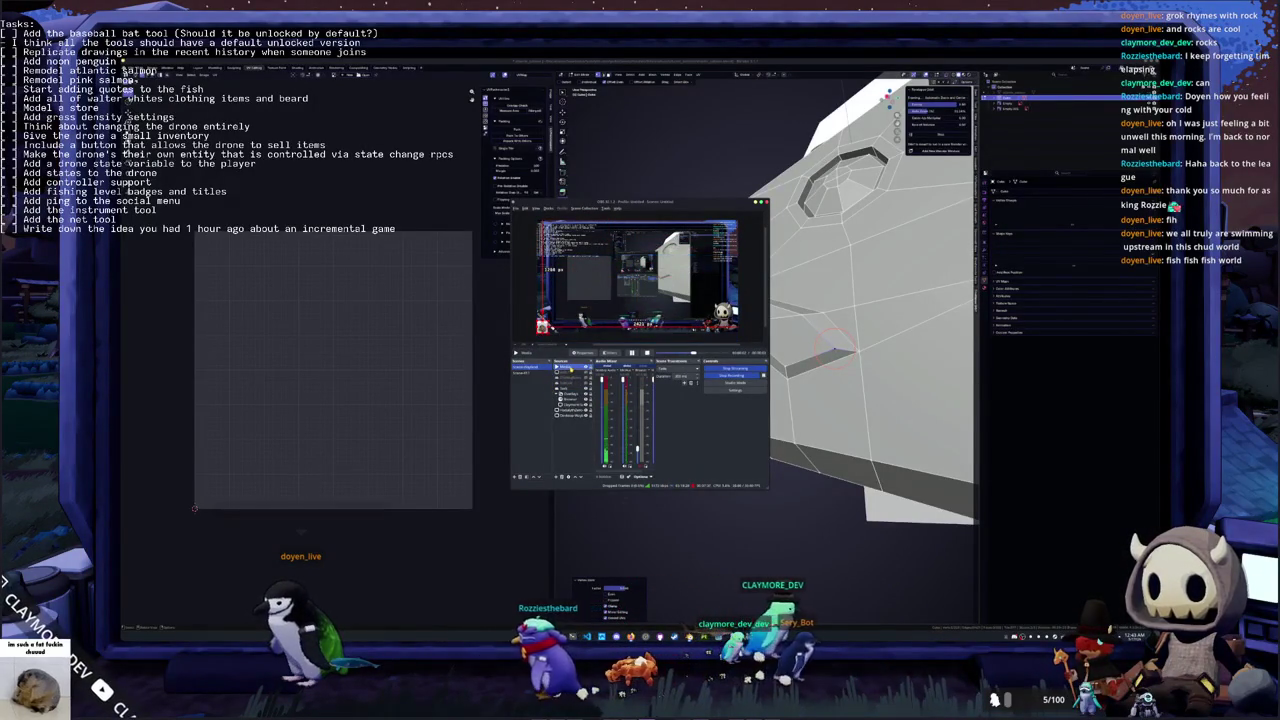
# Set the OBS audio mixer to Vertical Layout and return to Blender's fish head
pyautogui.rightClick(572, 368)
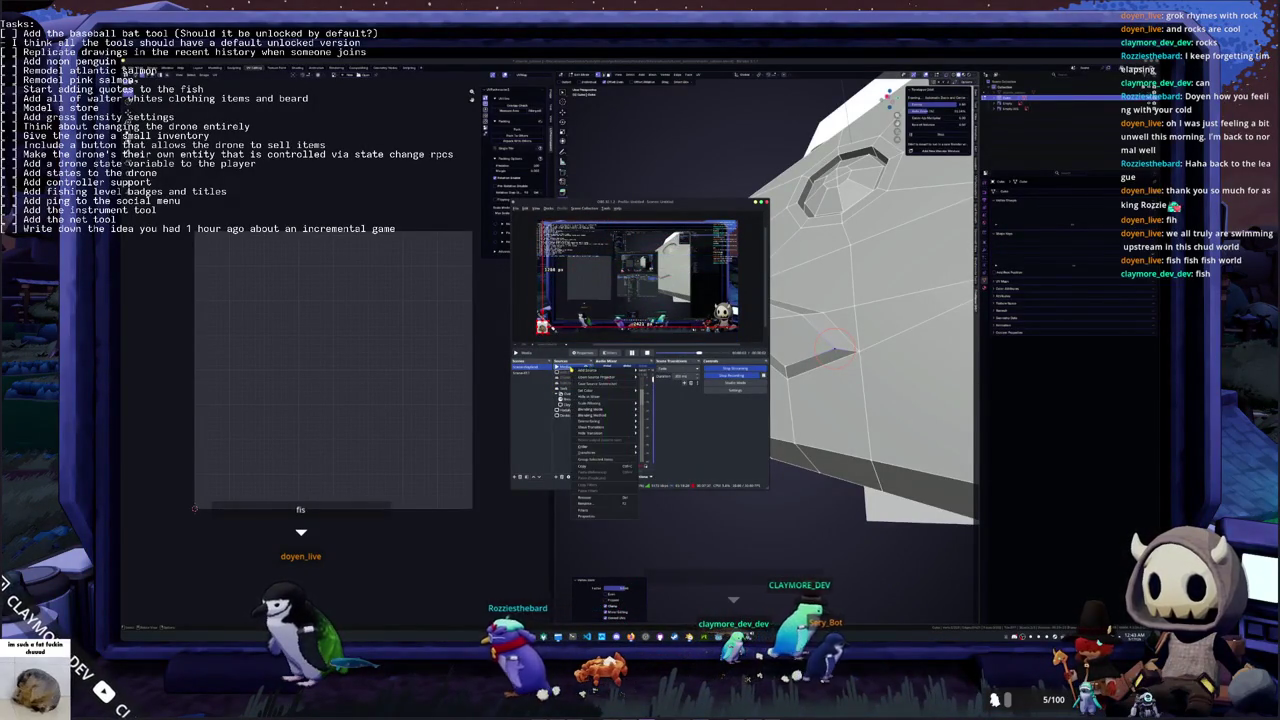
pyautogui.click(600, 466)
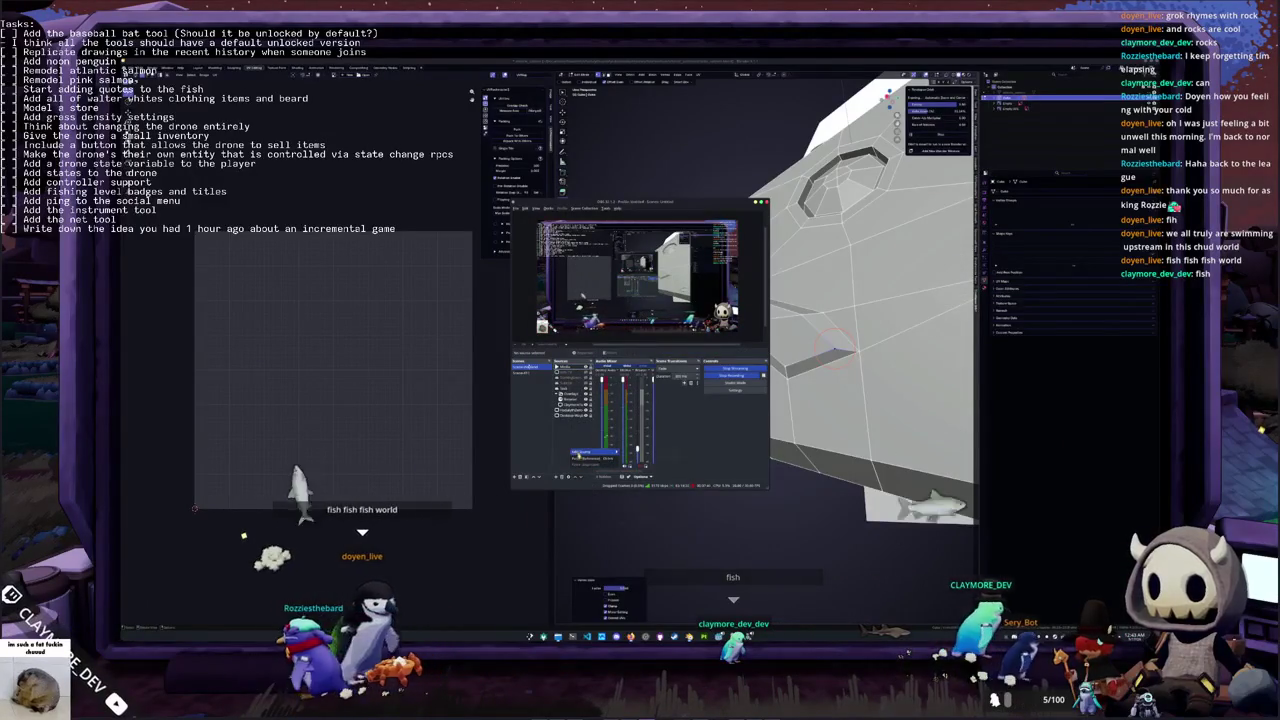
pyautogui.click(562, 366)
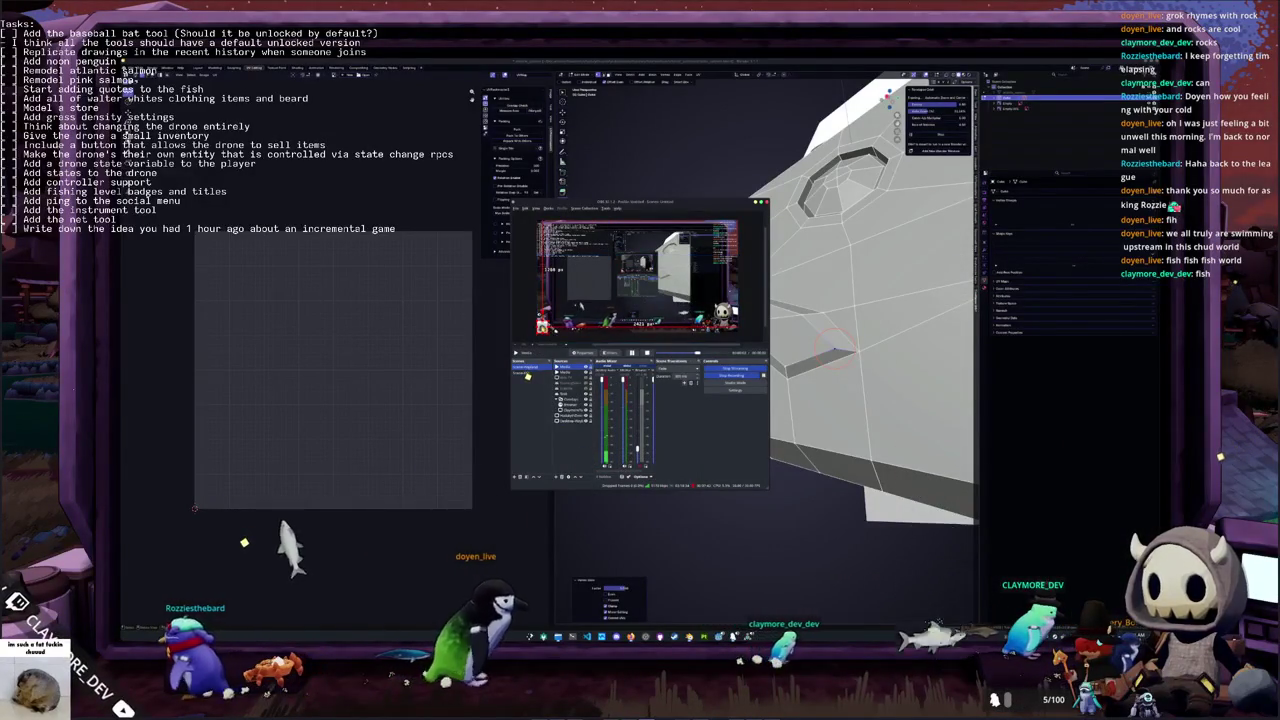
pyautogui.moveTo(517, 427); pyautogui.dragTo(707, 439, button='middle')
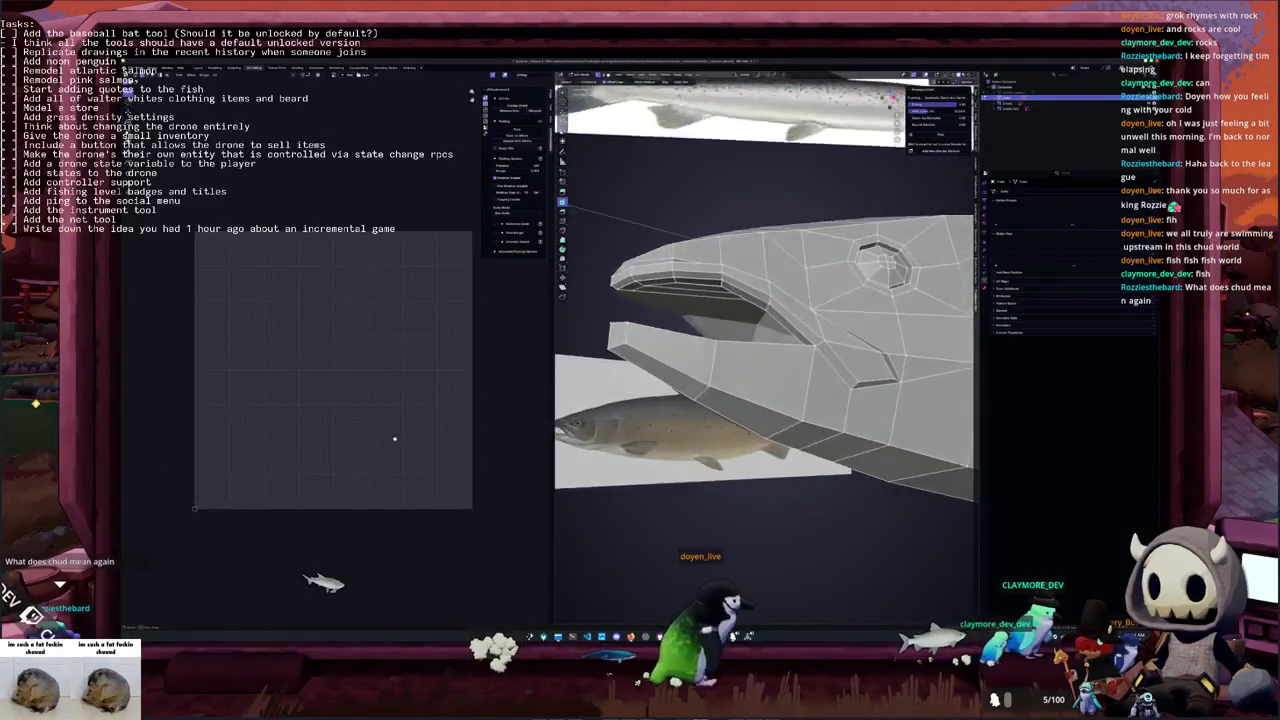
# Zoom in and turn the view onto the shaded low-poly fish head
pyautogui.scroll(3, 700, 286)
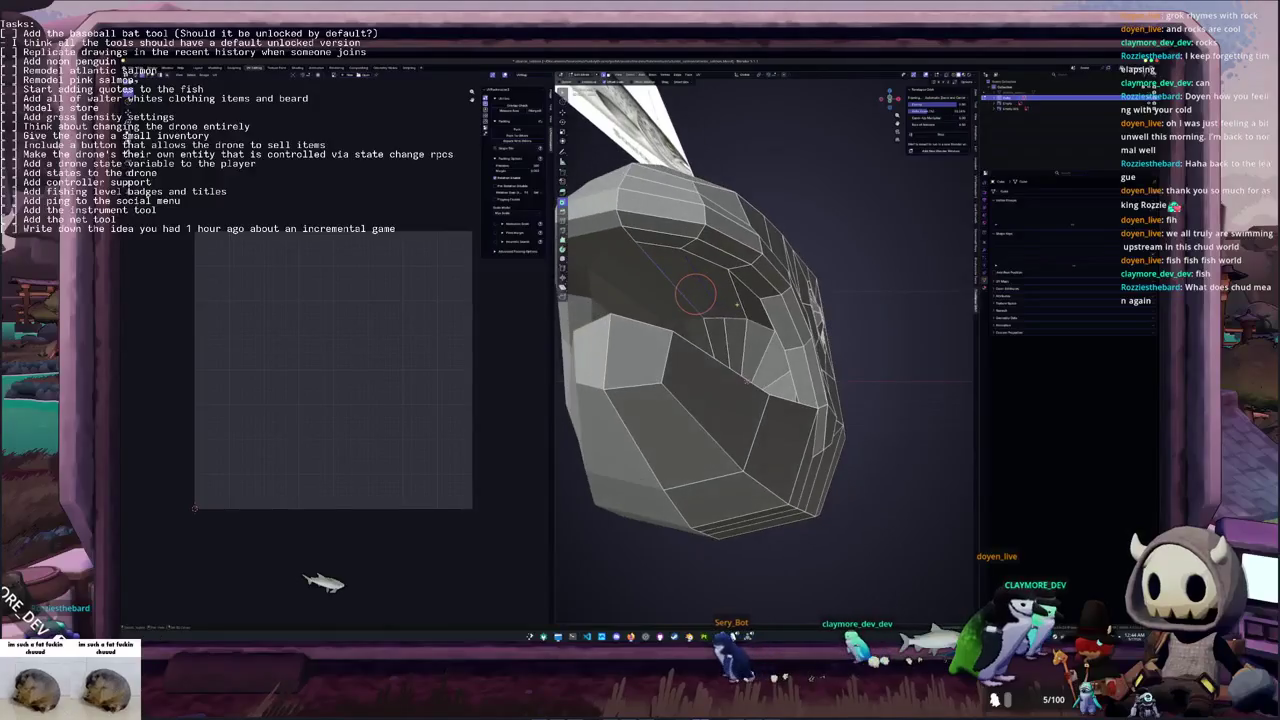
pyautogui.moveTo(706, 294); pyautogui.dragTo(816, 396, button='middle')
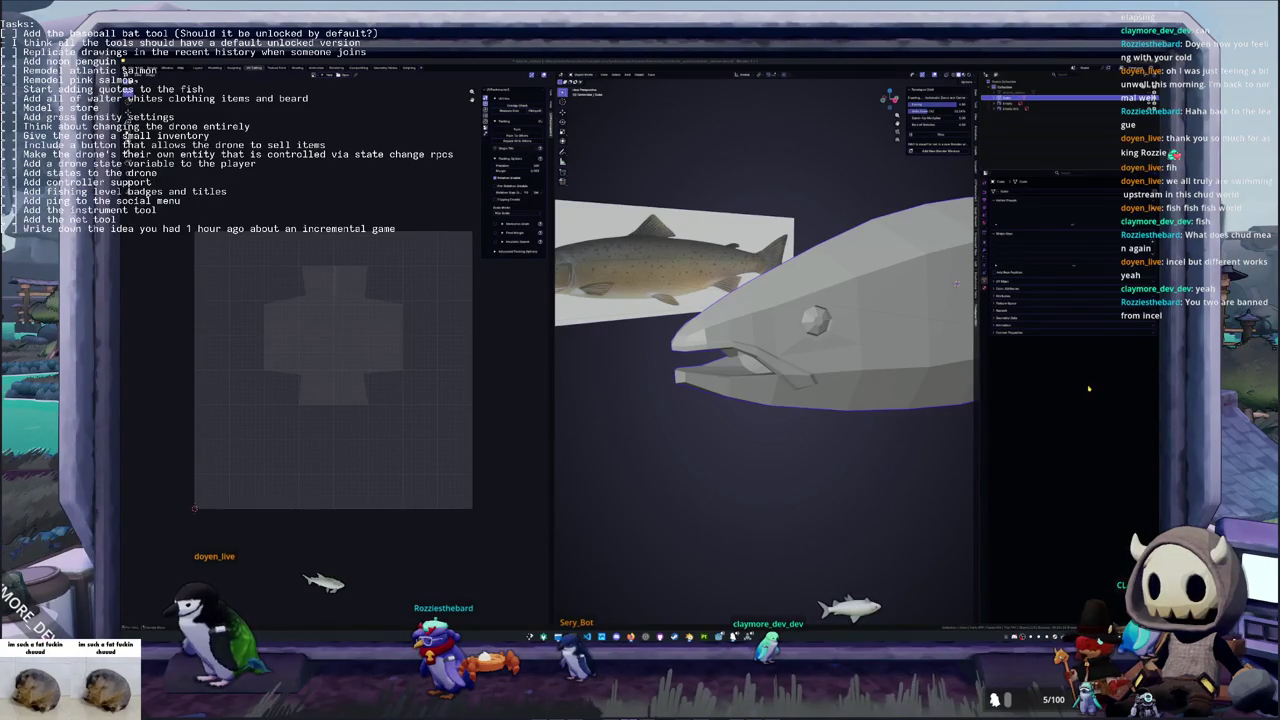
# Enter Edit Mode on the fish head in orthographic side view over the reference
pyautogui.moveTo(957, 418)
pyautogui.mouseDown(button='middle')
pyautogui.moveTo(857, 480)
pyautogui.moveTo(770, 390)
pyautogui.moveTo(705, 285)
pyautogui.mouseUp(button='middle')
pyautogui.press('Tab')
pyautogui.click(718, 290)
pyautogui.moveTo(714, 355); pyautogui.dragTo(934, 283, button='middle')
pyautogui.press('Tab')
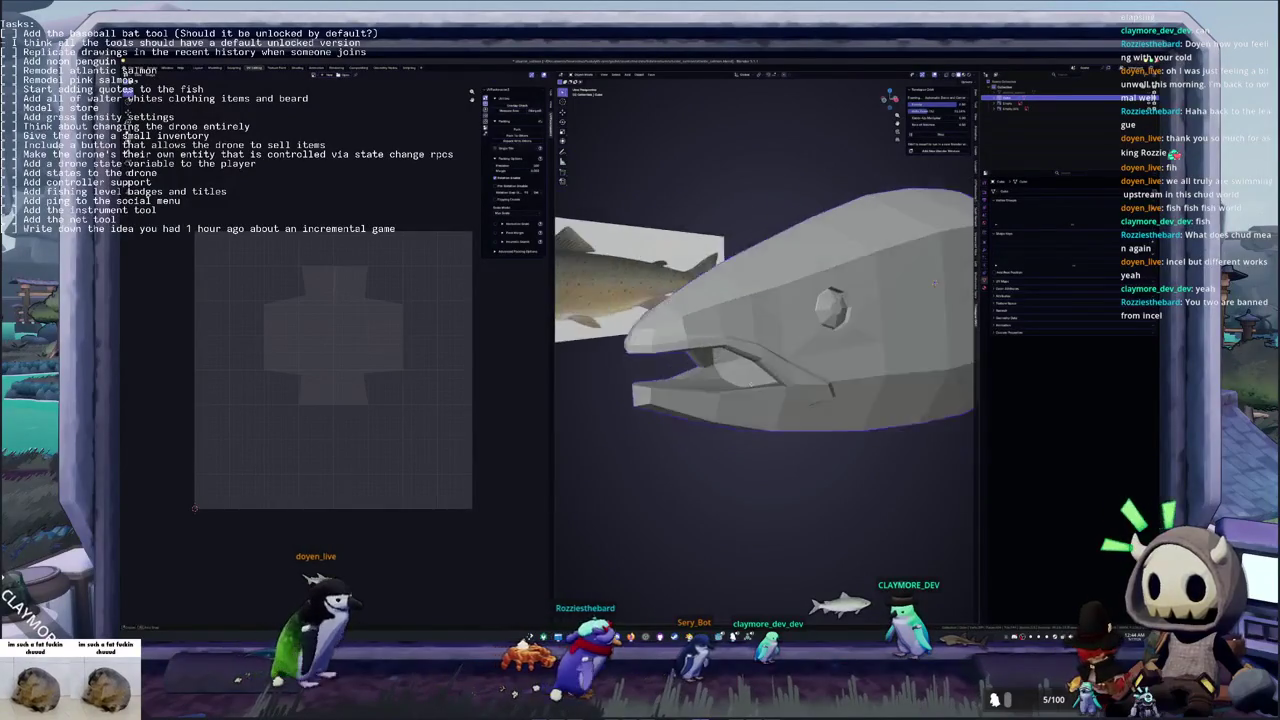
pyautogui.press('KP_3')
pyautogui.press('Tab')
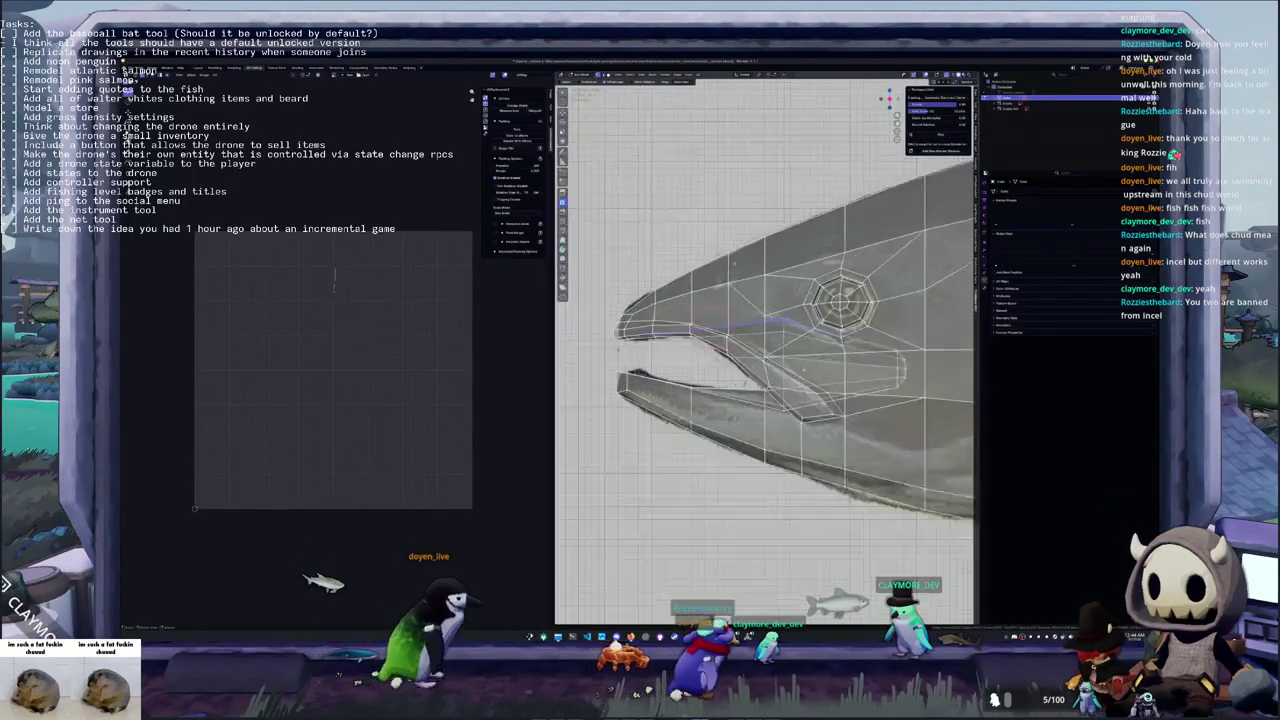
# Try moving the geometry near the eye, then undo the move
pyautogui.scroll(1, 700, 325)
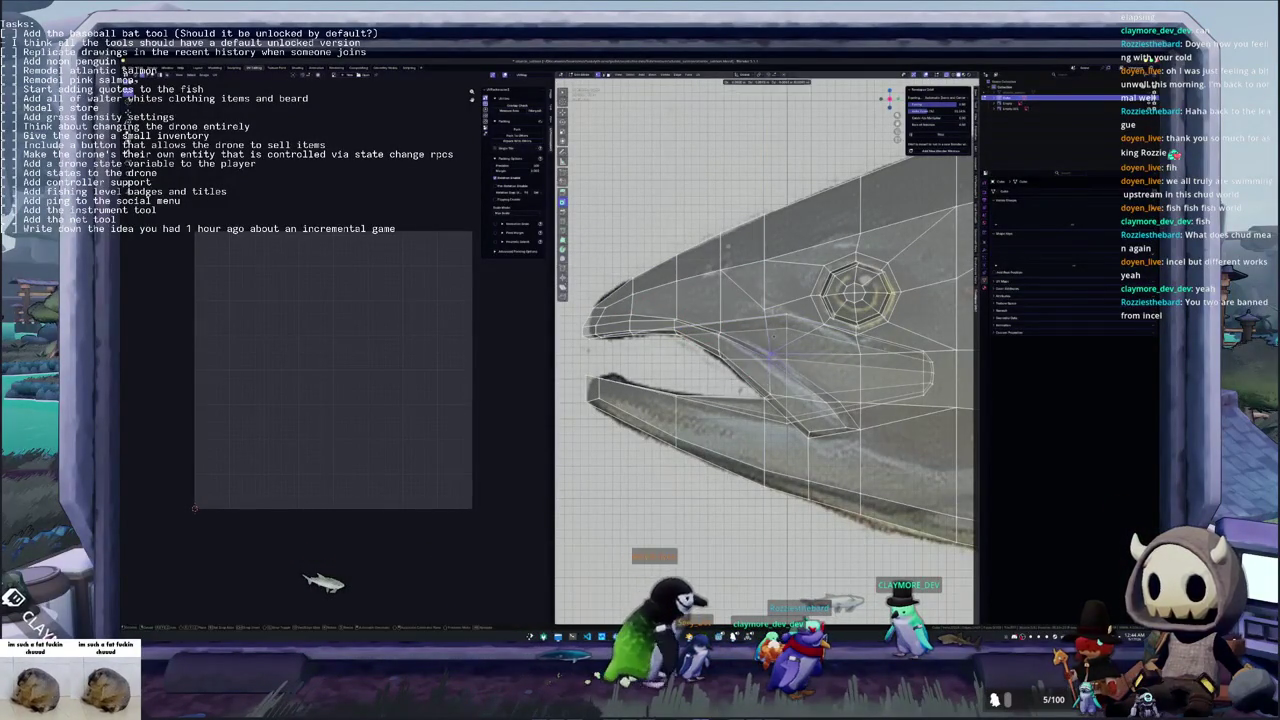
pyautogui.press('g')
pyautogui.press('Return')
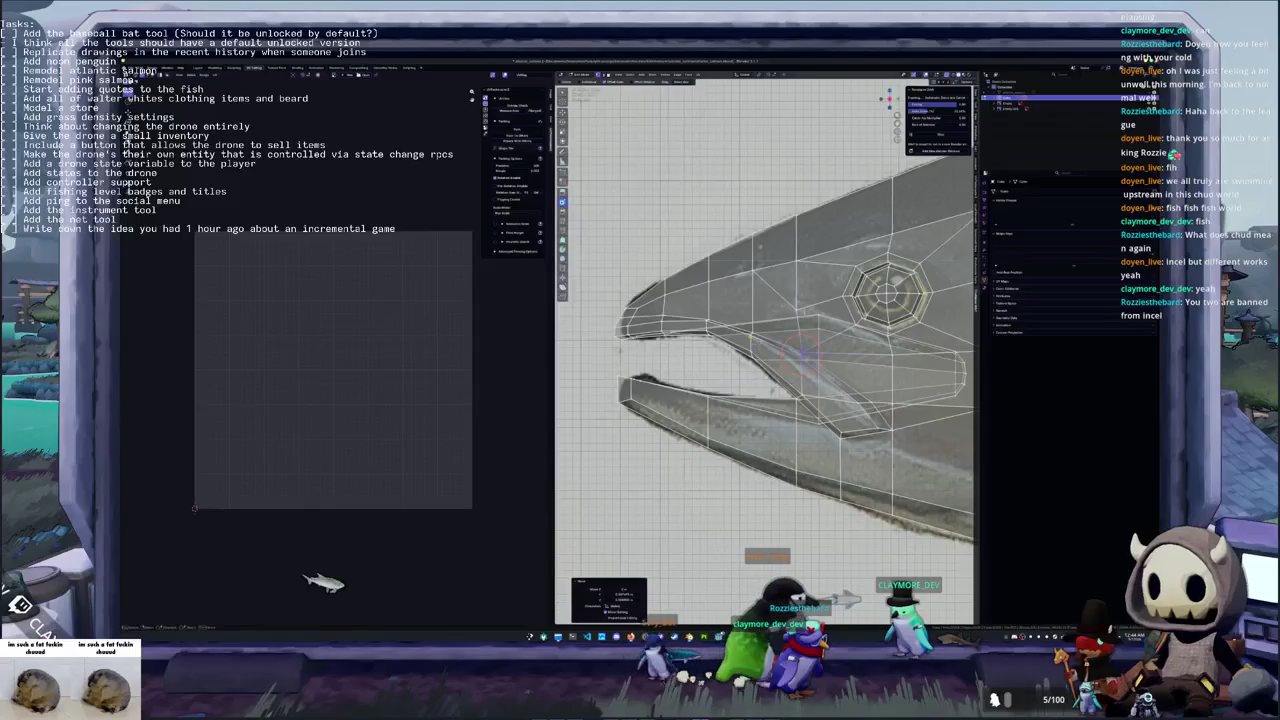
pyautogui.press('g')
pyautogui.click(770, 332)
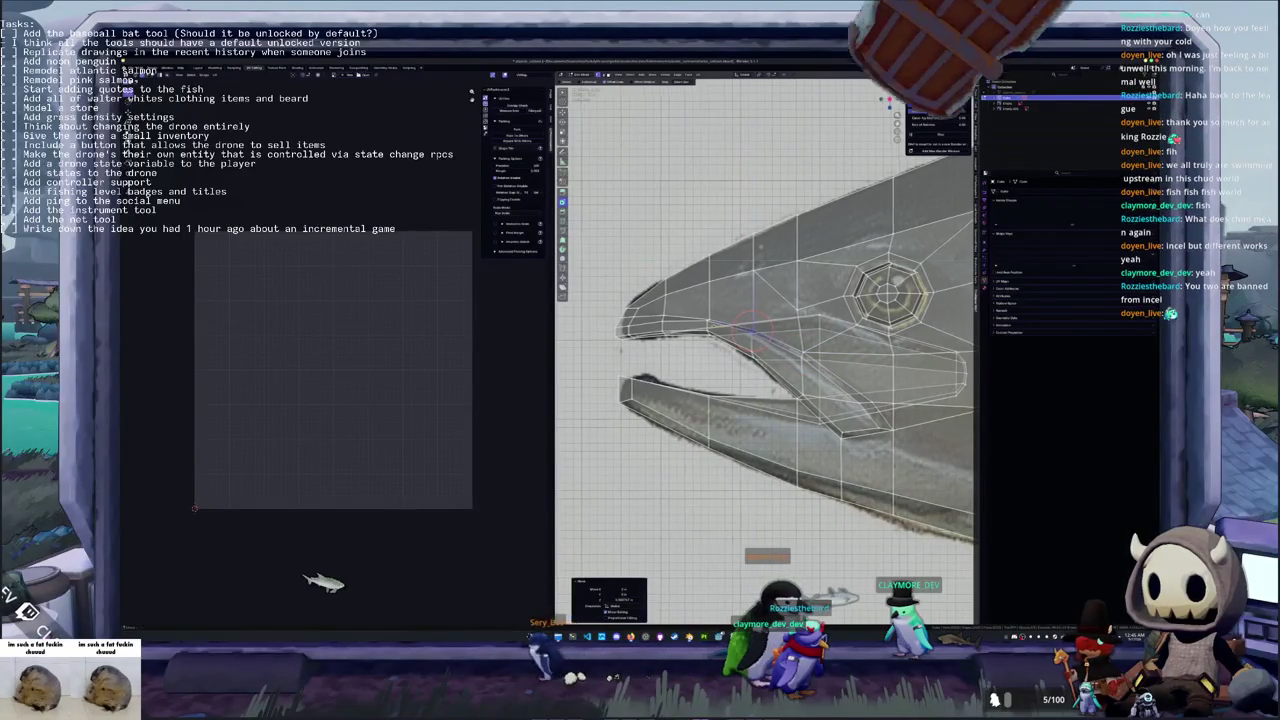
pyautogui.hotkey('ctrl', 'z')
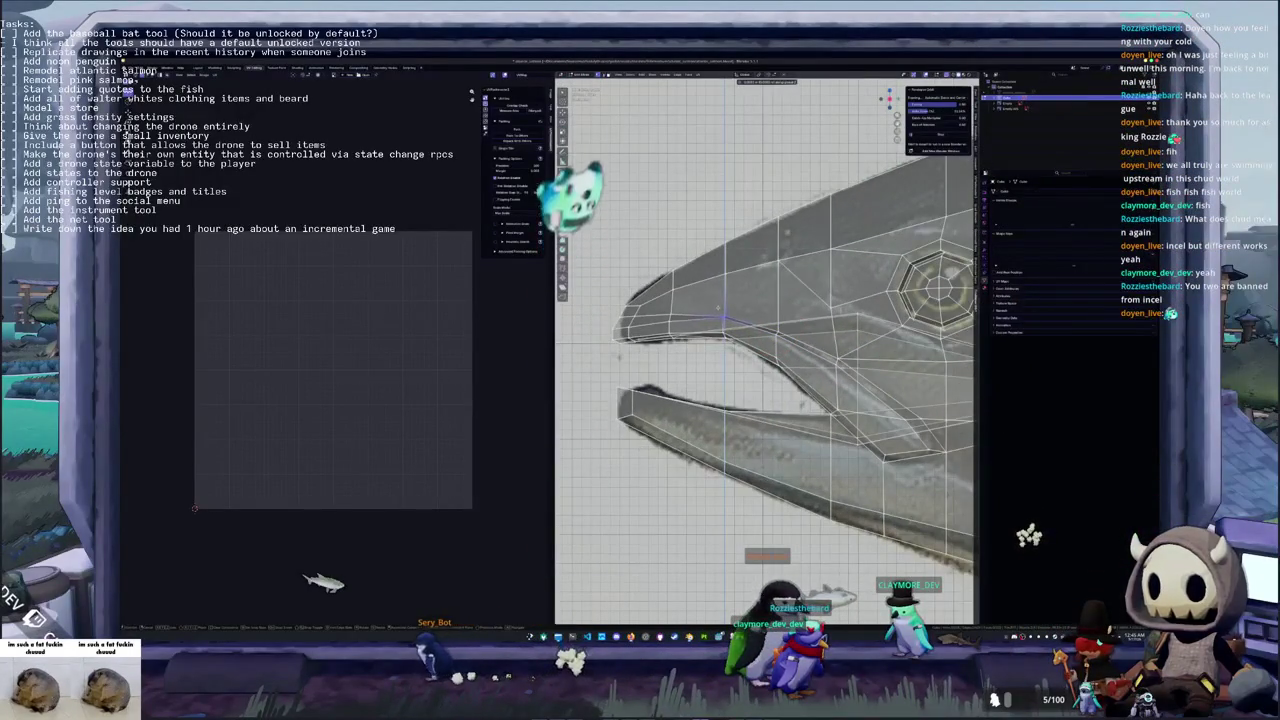
pyautogui.scroll(-4, 790, 350)
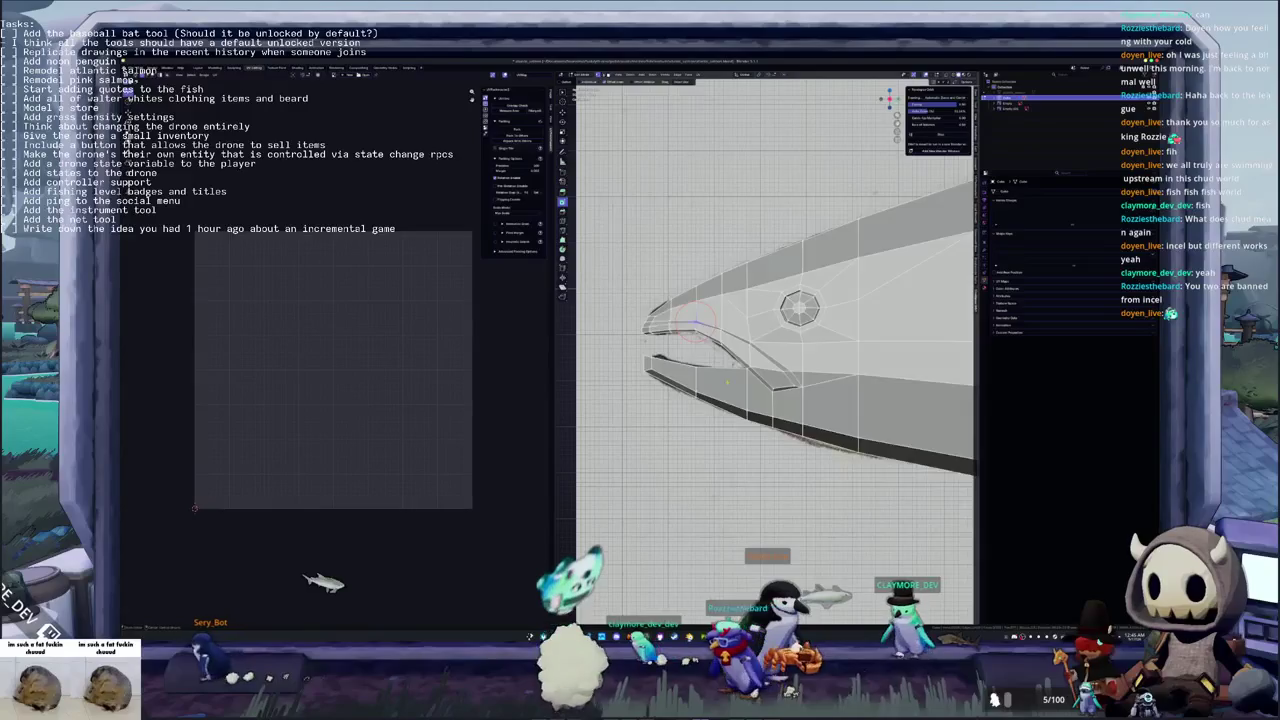
# Check the shaded fish, then edit it see-through in side view zoomed onto the head
pyautogui.hotkey('ctrl', 'pageup')
pyautogui.press('Tab')
pyautogui.moveTo(728, 383)
pyautogui.mouseDown(button='middle')
pyautogui.moveTo(737, 388)
pyautogui.moveTo(728, 372)
pyautogui.mouseUp(button='middle')
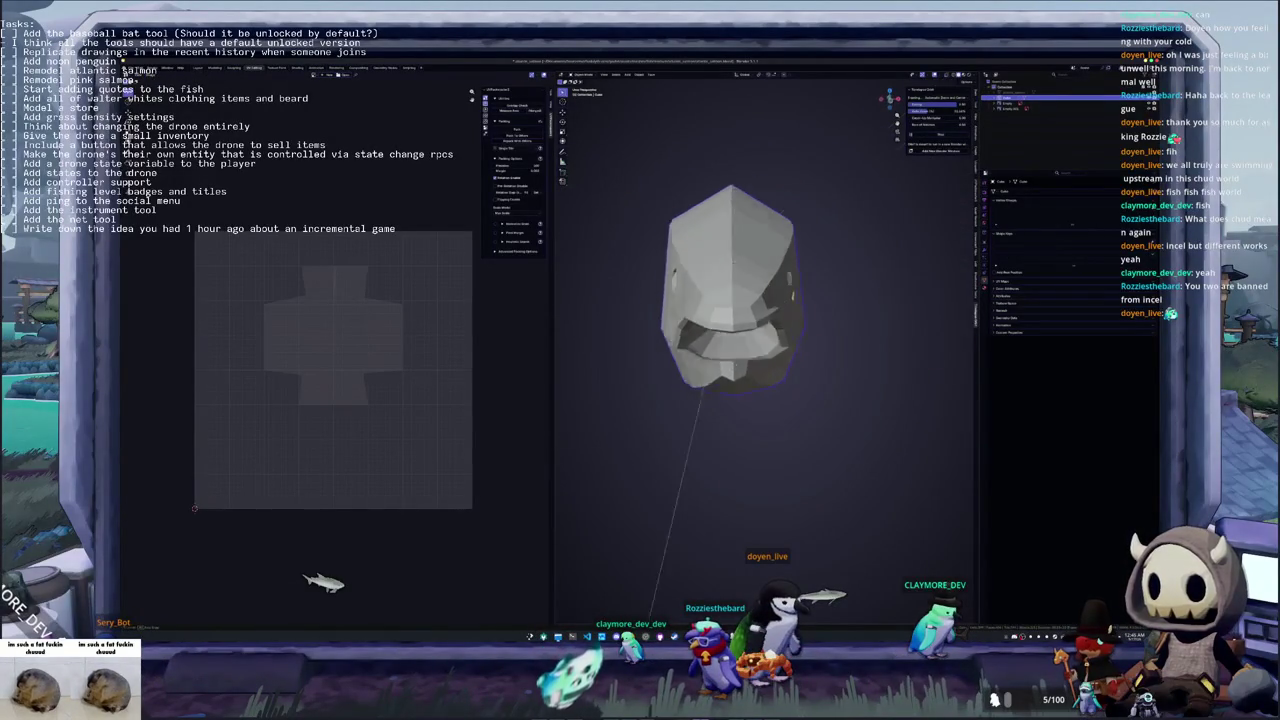
pyautogui.moveTo(782, 205)
pyautogui.mouseDown(button='middle')
pyautogui.moveTo(757, 305)
pyautogui.moveTo(735, 320)
pyautogui.mouseUp(button='middle')
pyautogui.press('Tab')
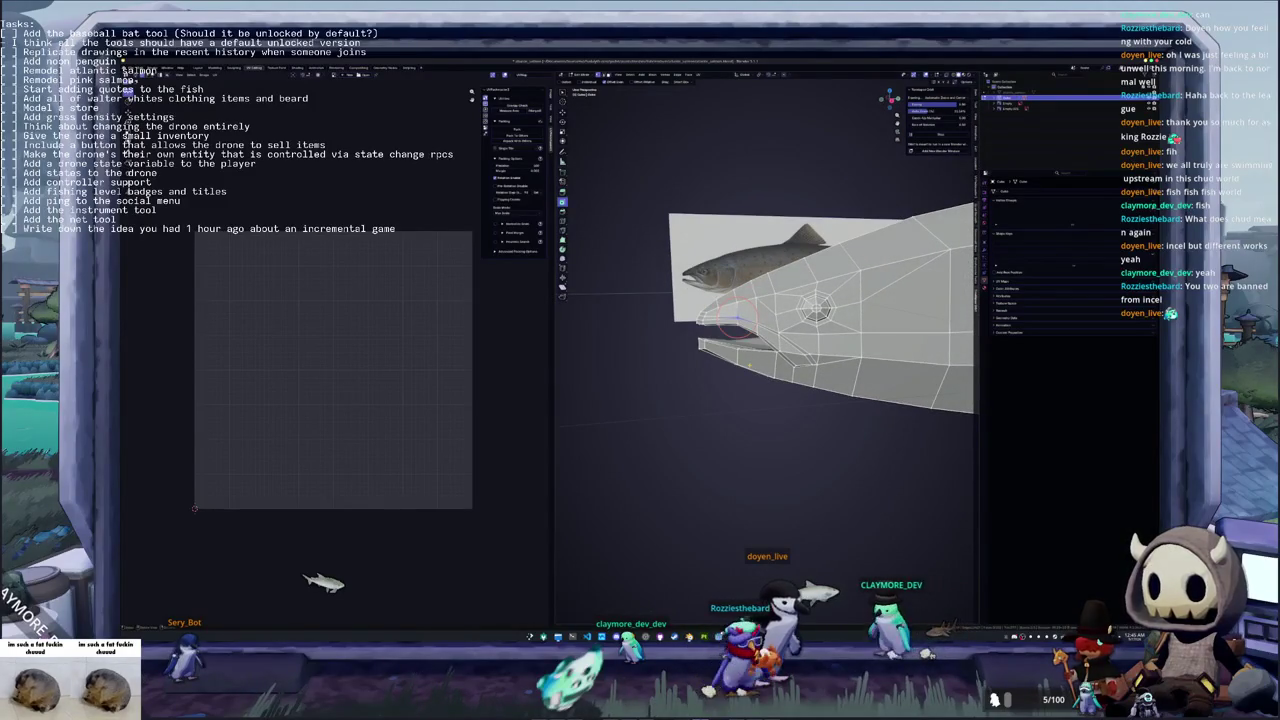
pyautogui.press('KP_3')
pyautogui.hotkey('alt', 'z')
pyautogui.scroll(3, 735, 320)
pyautogui.keyDown('shift'); pyautogui.moveTo(730, 245); pyautogui.dragTo(790, 309, button='middle'); pyautogui.keyUp('shift')
pyautogui.keyDown('shift'); pyautogui.rightClick(790, 311); pyautogui.keyUp('shift')
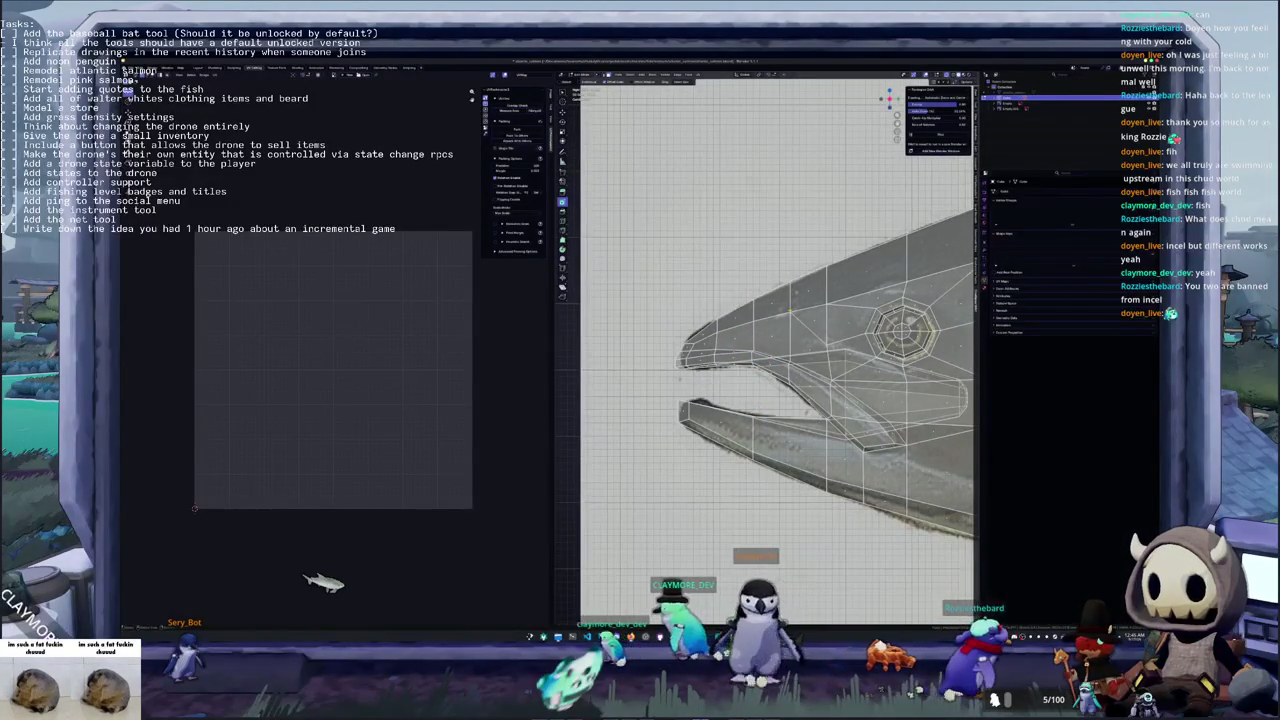
# Frame a face on the upper head and knife a new edge across it ahead of the eye
pyautogui.click(790, 314)
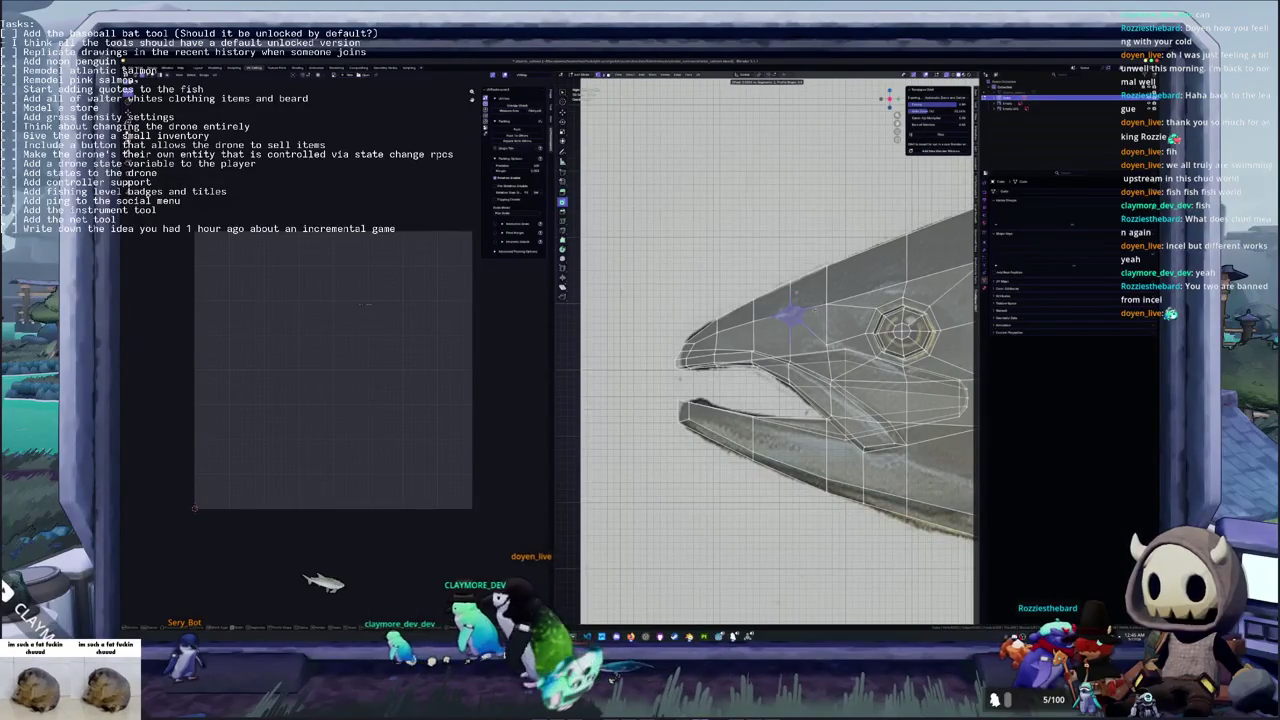
pyautogui.press('KP_Decimal')
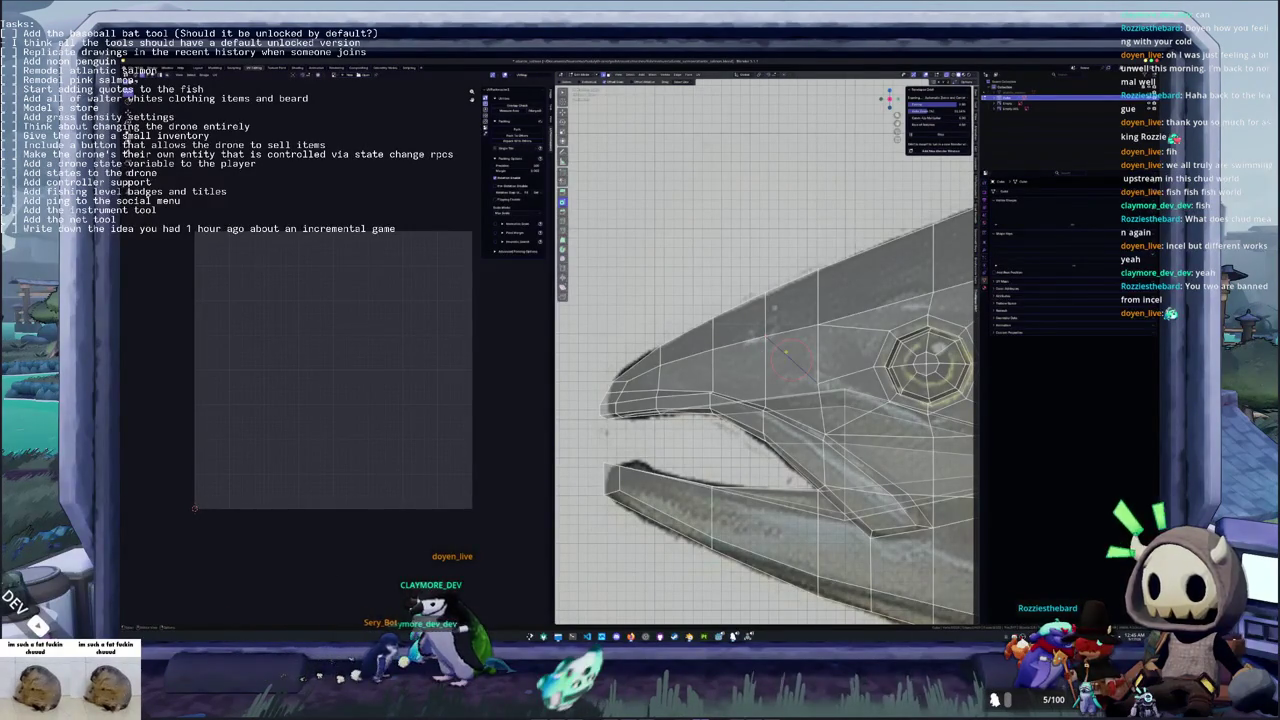
pyautogui.press('x')
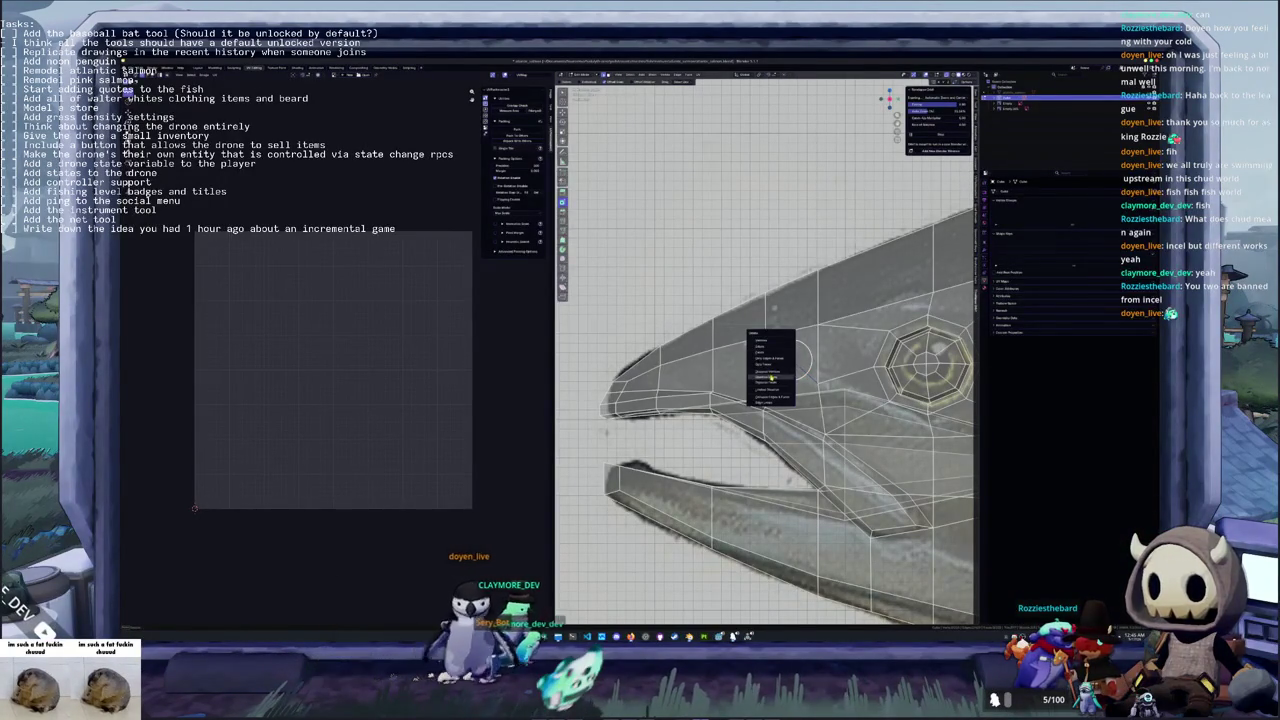
pyautogui.click(773, 368)
pyautogui.scroll(1, 775, 340)
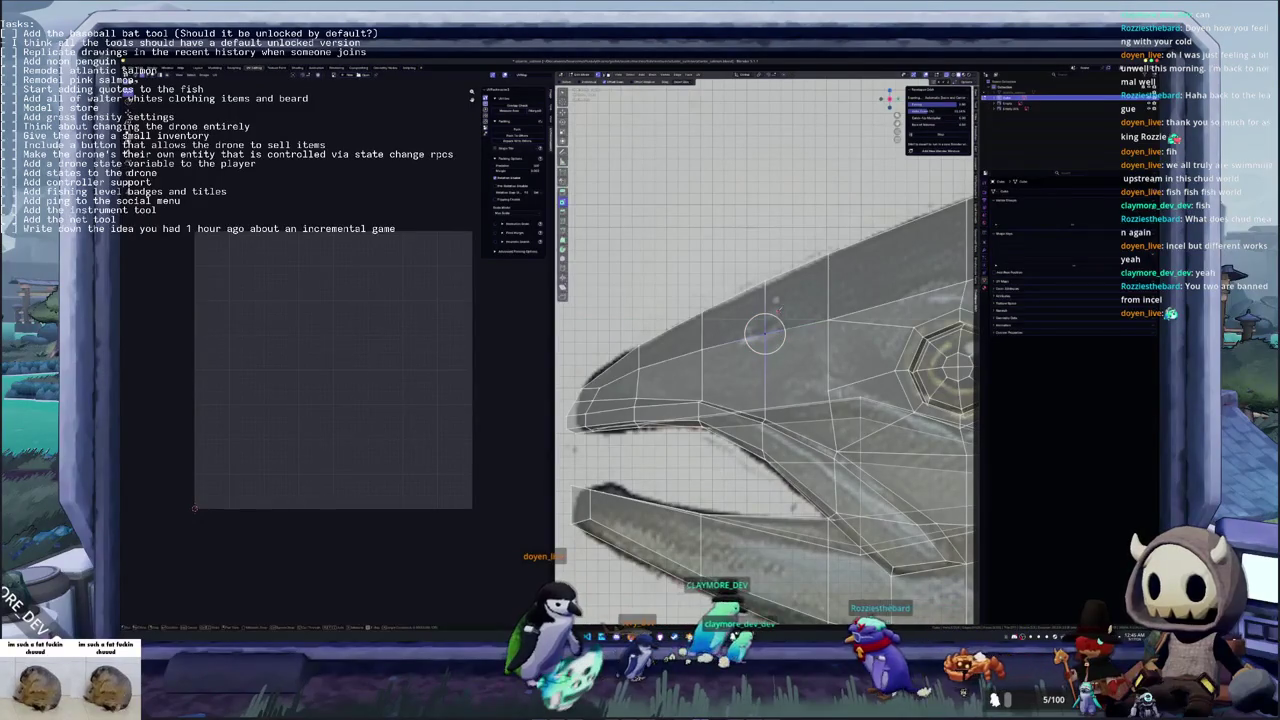
pyautogui.press('s')
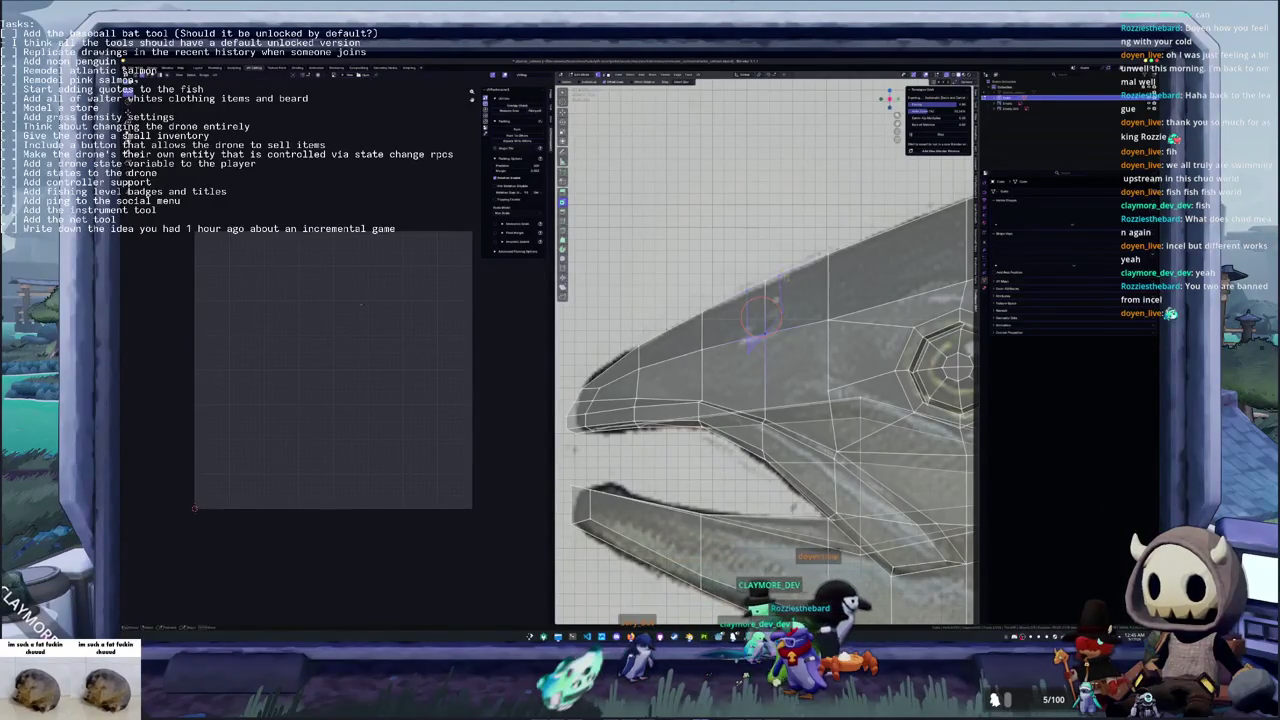
pyautogui.click(765, 316)
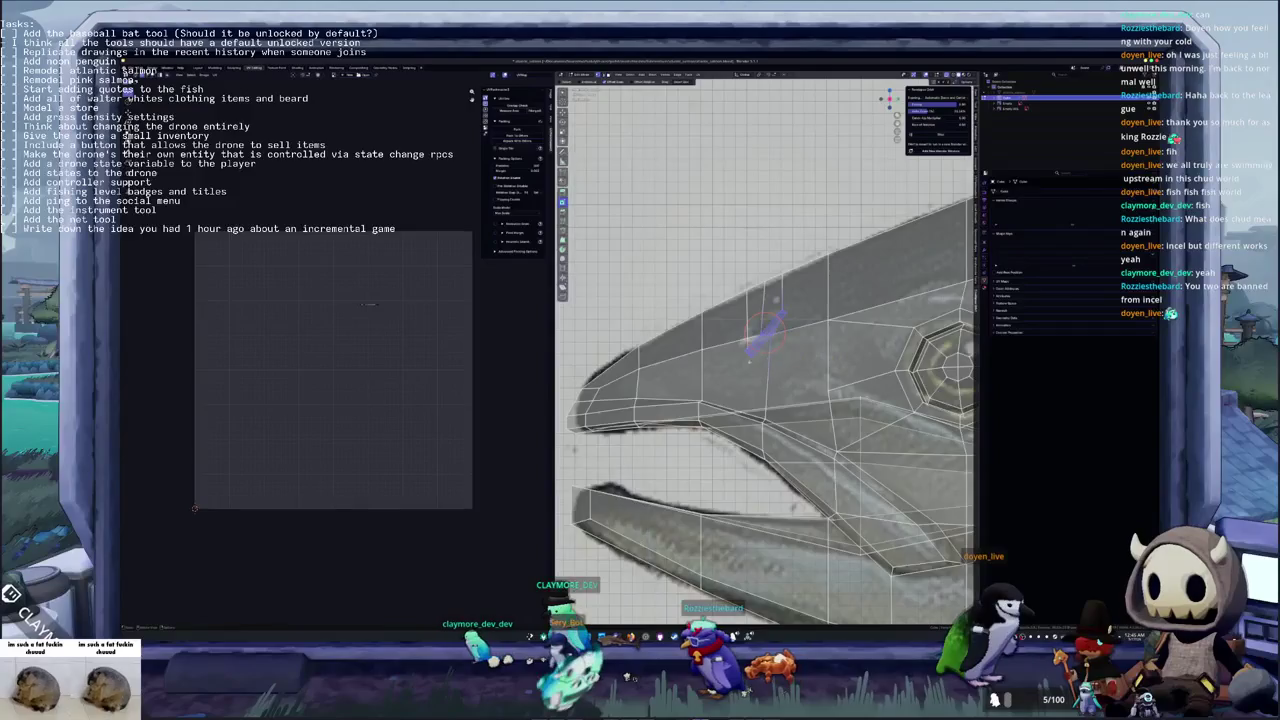
# Reposition a vertex of the new cut and cancel a stray extrusion
pyautogui.scroll(3, 765, 322)
pyautogui.press('g')
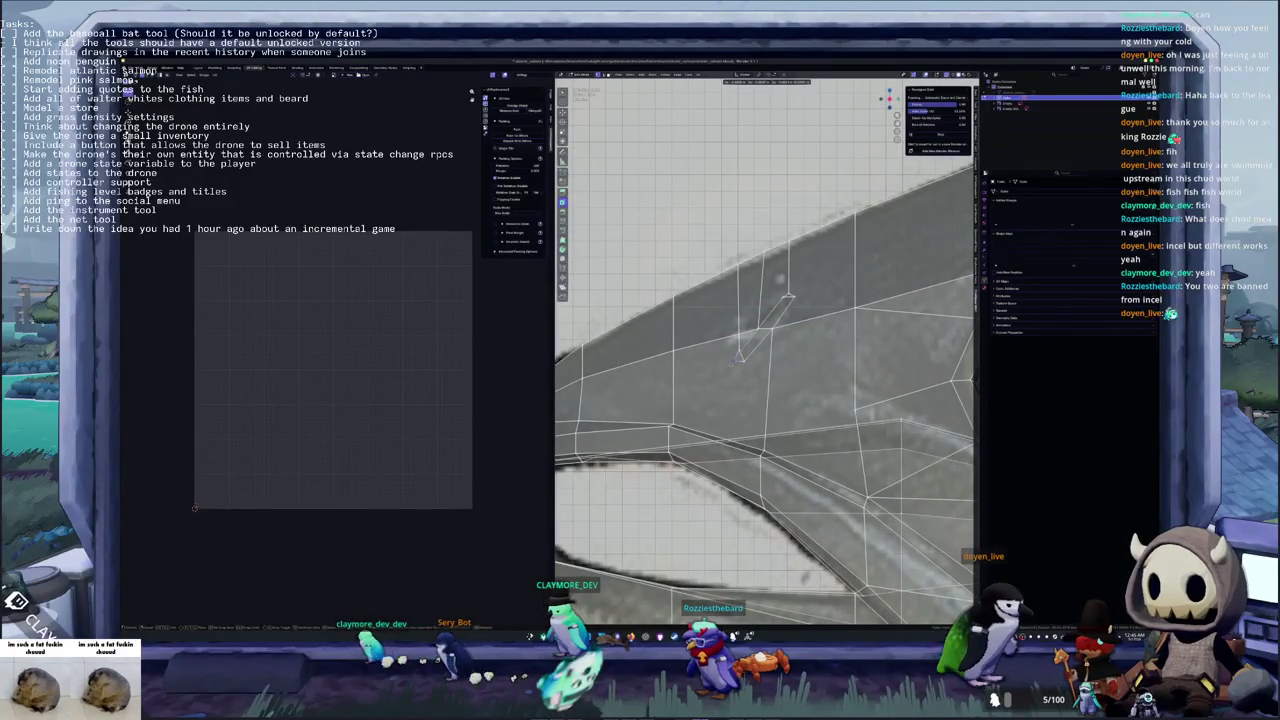
pyautogui.click(738, 356)
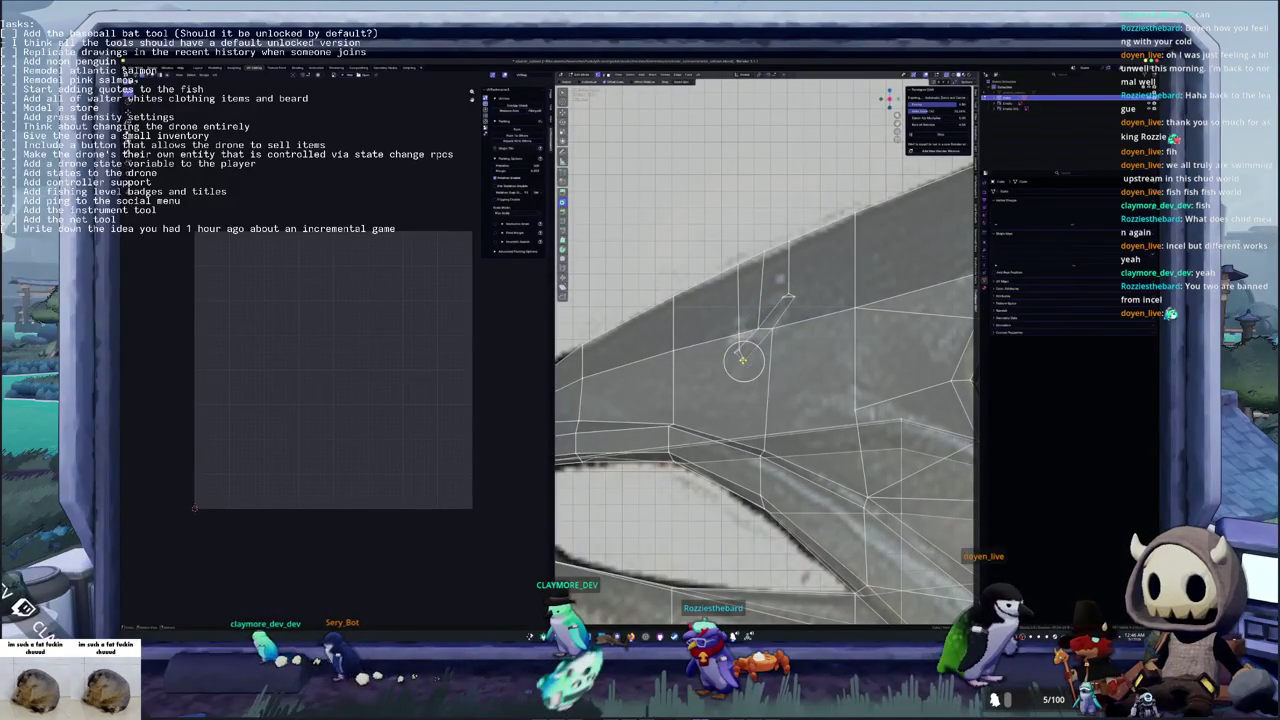
pyautogui.press('g')
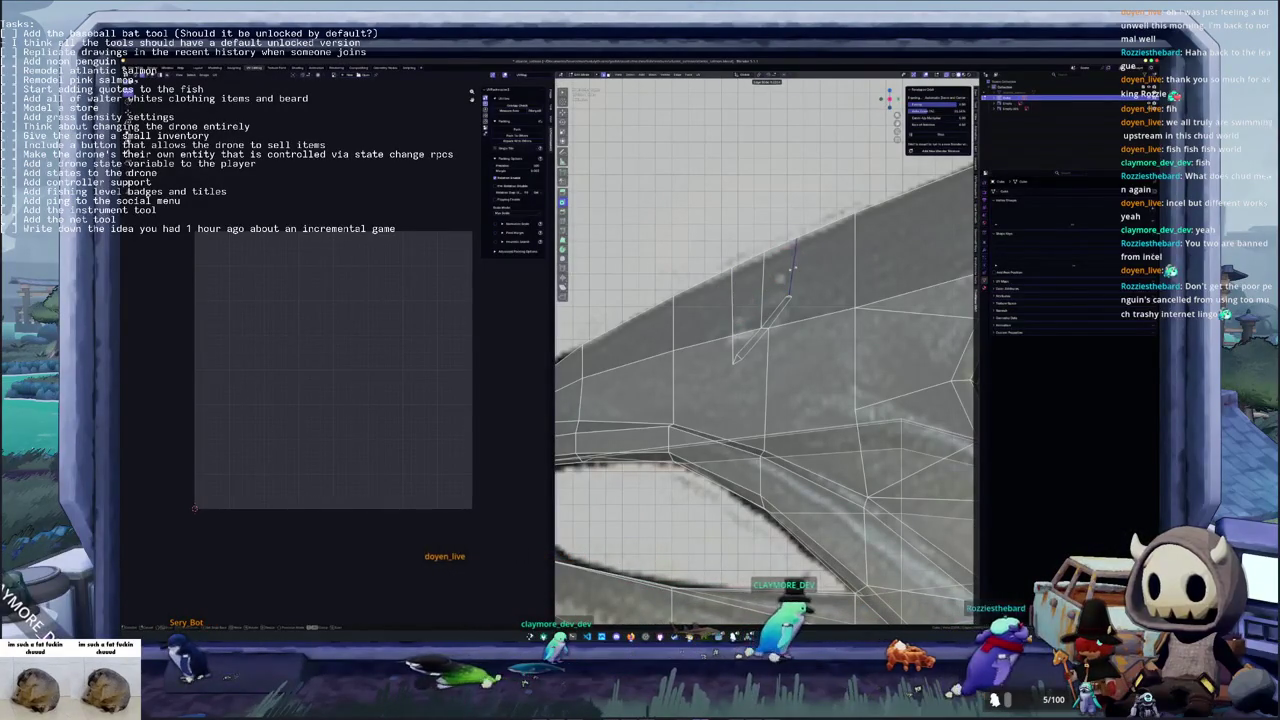
pyautogui.keyDown('shift'); pyautogui.rightClick(793, 265); pyautogui.keyUp('shift')
pyautogui.press('e')
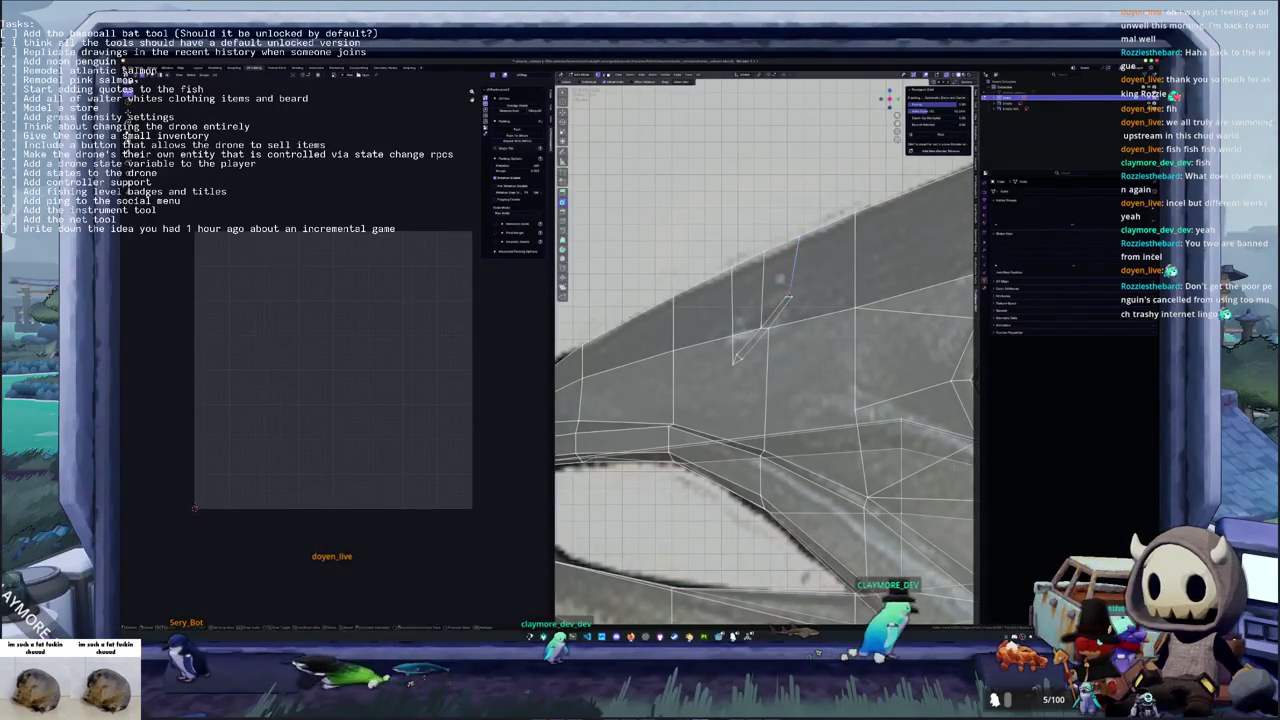
pyautogui.keyDown('shift'); pyautogui.rightClick(788, 291); pyautogui.keyUp('shift')
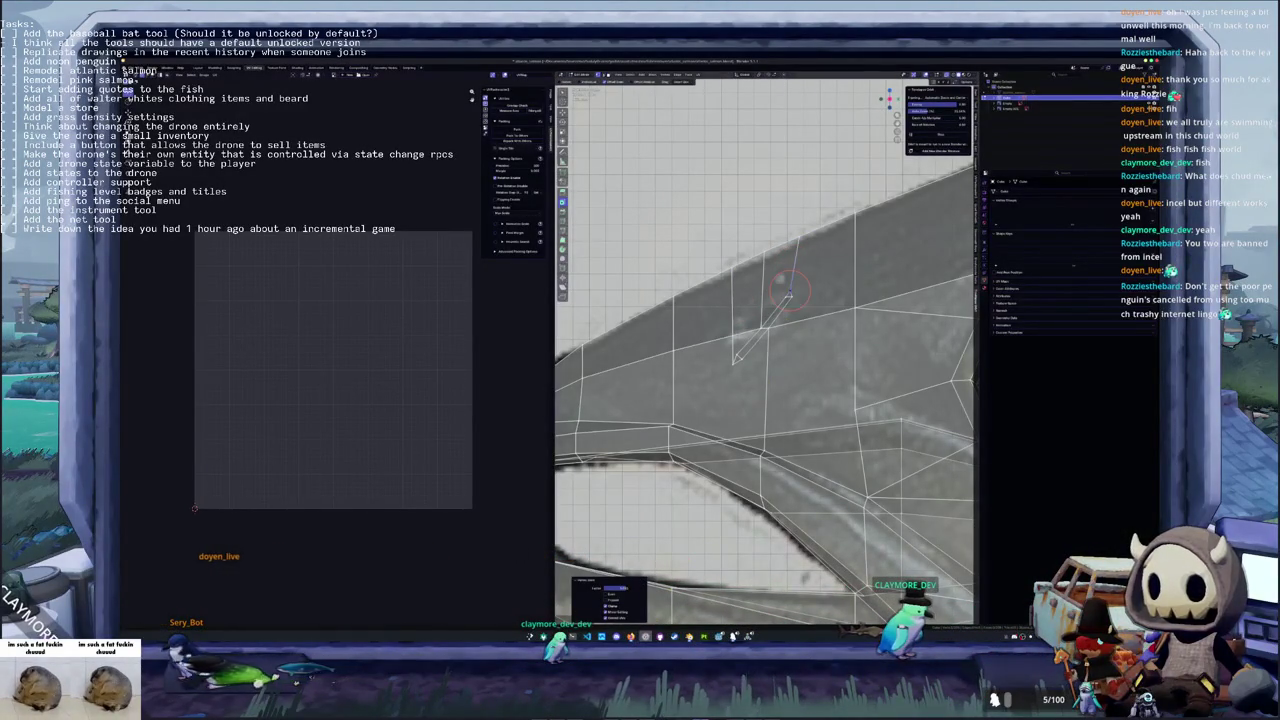
pyautogui.hotkey('alt', 'Tab')
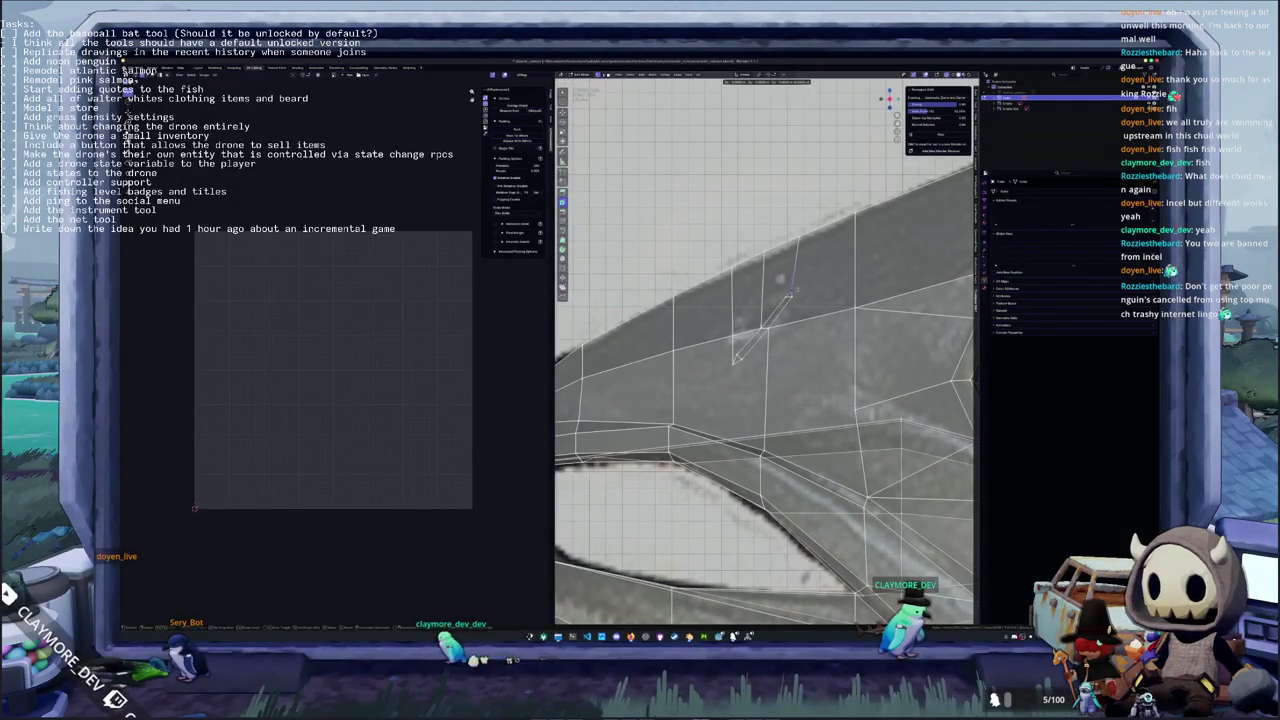
# Move the gill-slit triangle's lower and top vertices so they follow the reference image
pyautogui.moveTo(790, 292); pyautogui.dragTo(797, 289)
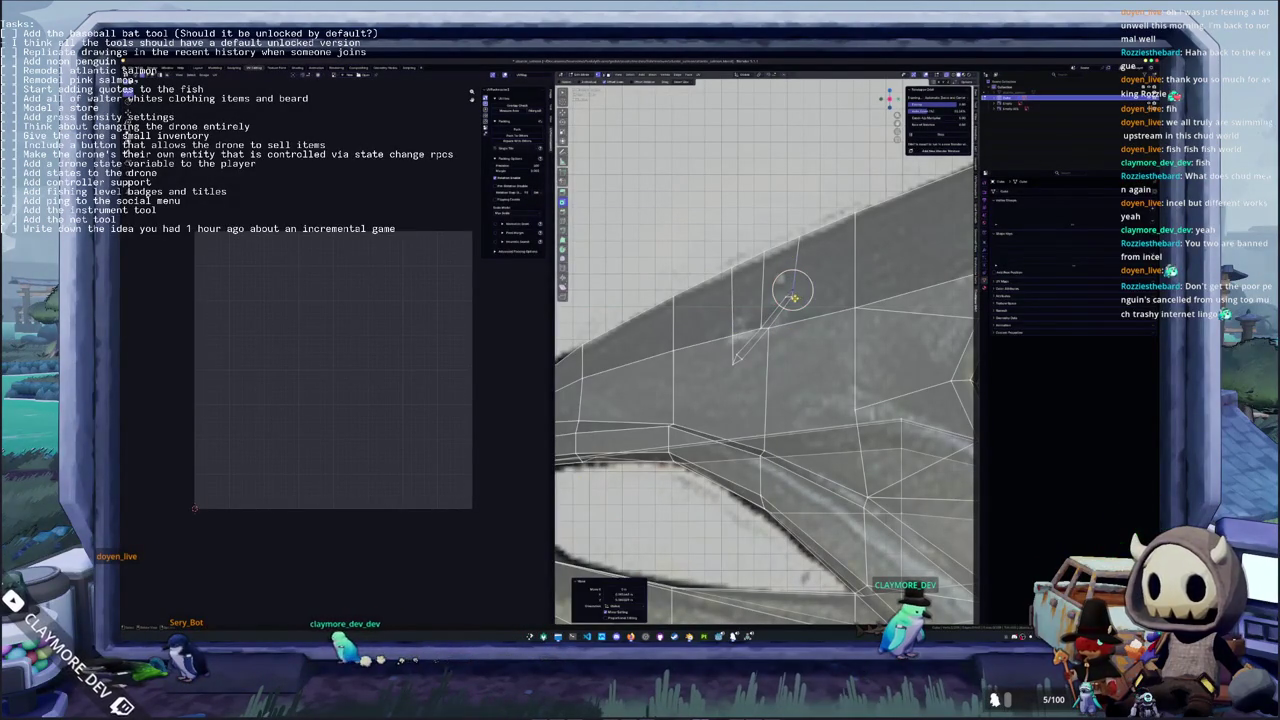
pyautogui.scroll(2, 786, 296)
pyautogui.scroll(1, 800, 290)
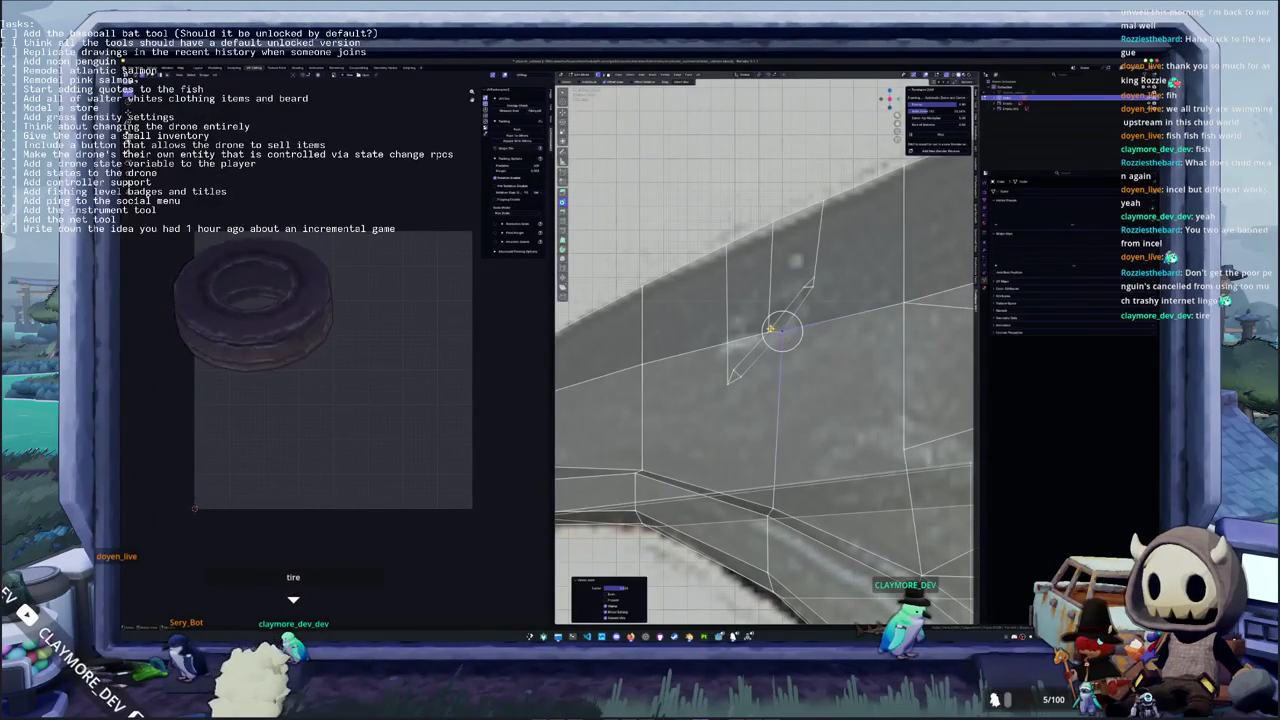
pyautogui.moveTo(733, 378); pyautogui.dragTo(742, 362)
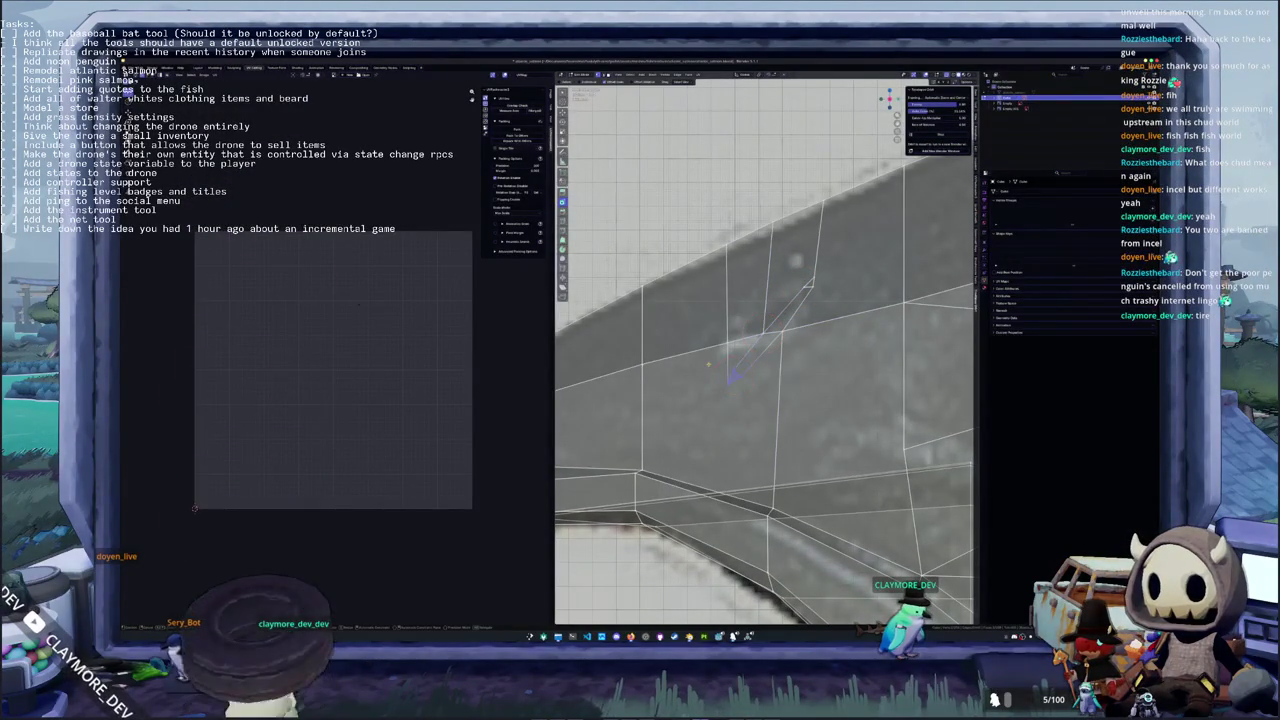
pyautogui.click(786, 288)
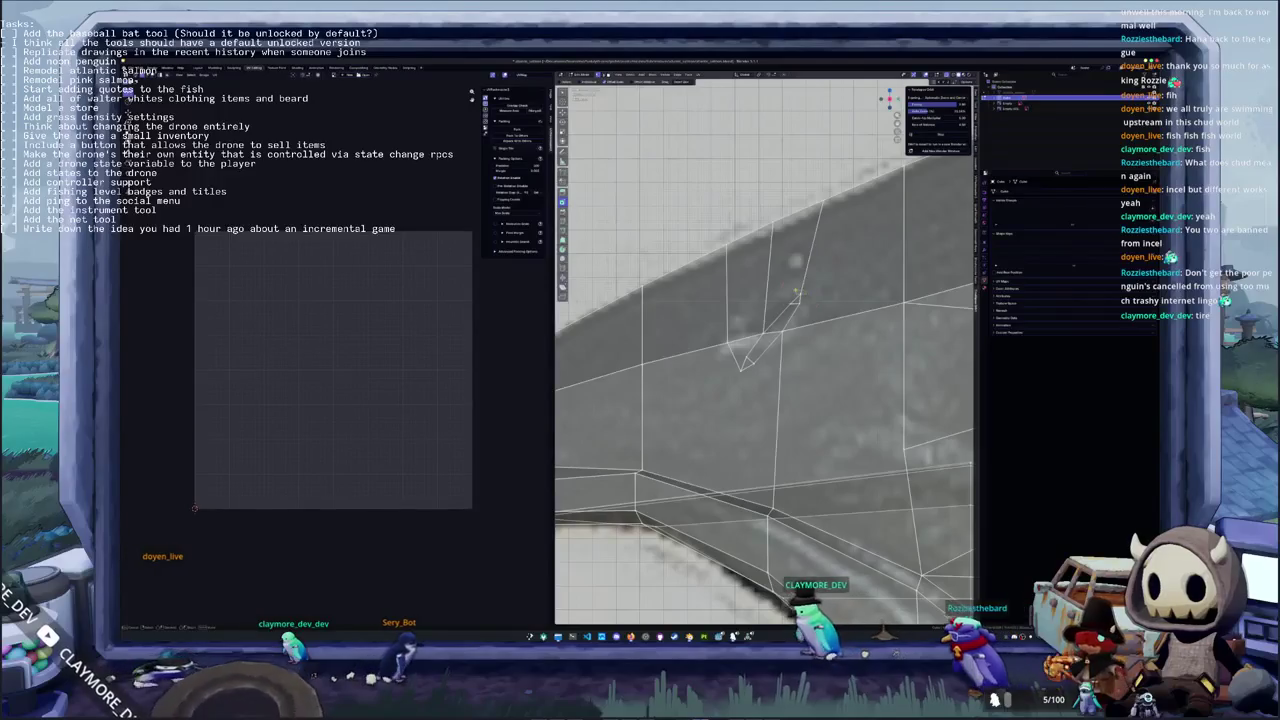
pyautogui.press('g')
pyautogui.click(800, 296)
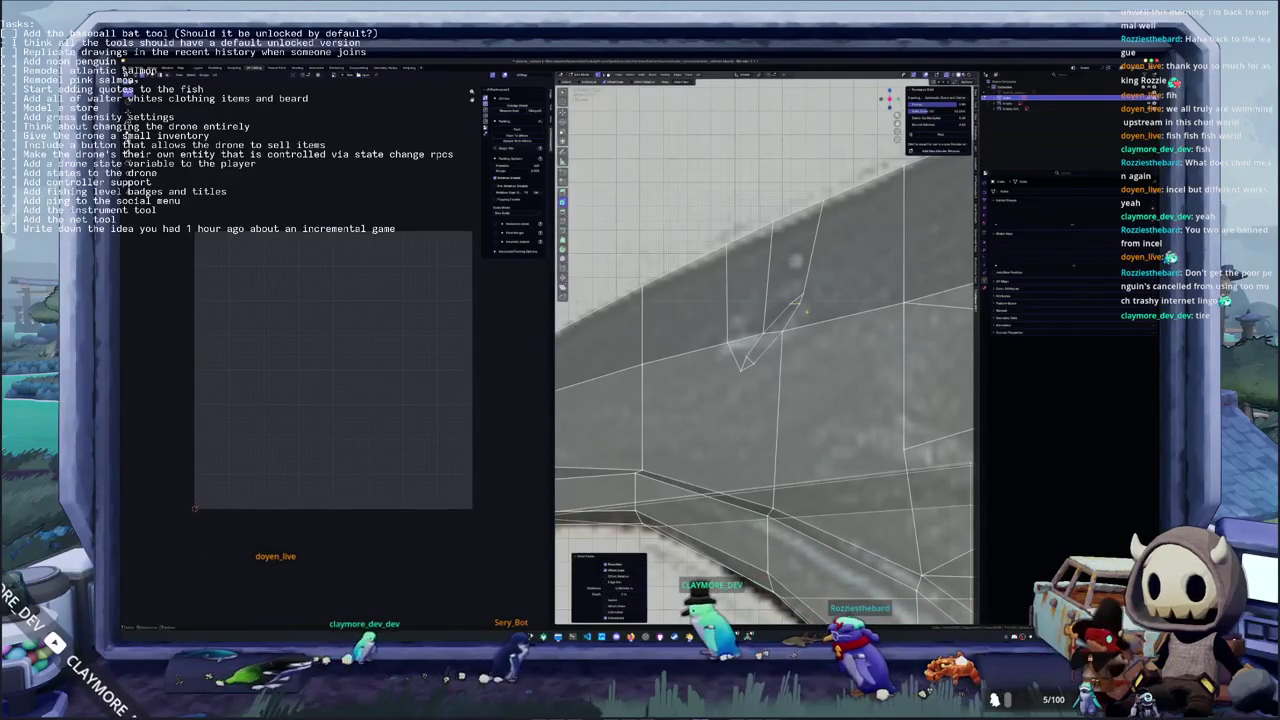
pyautogui.press('g')
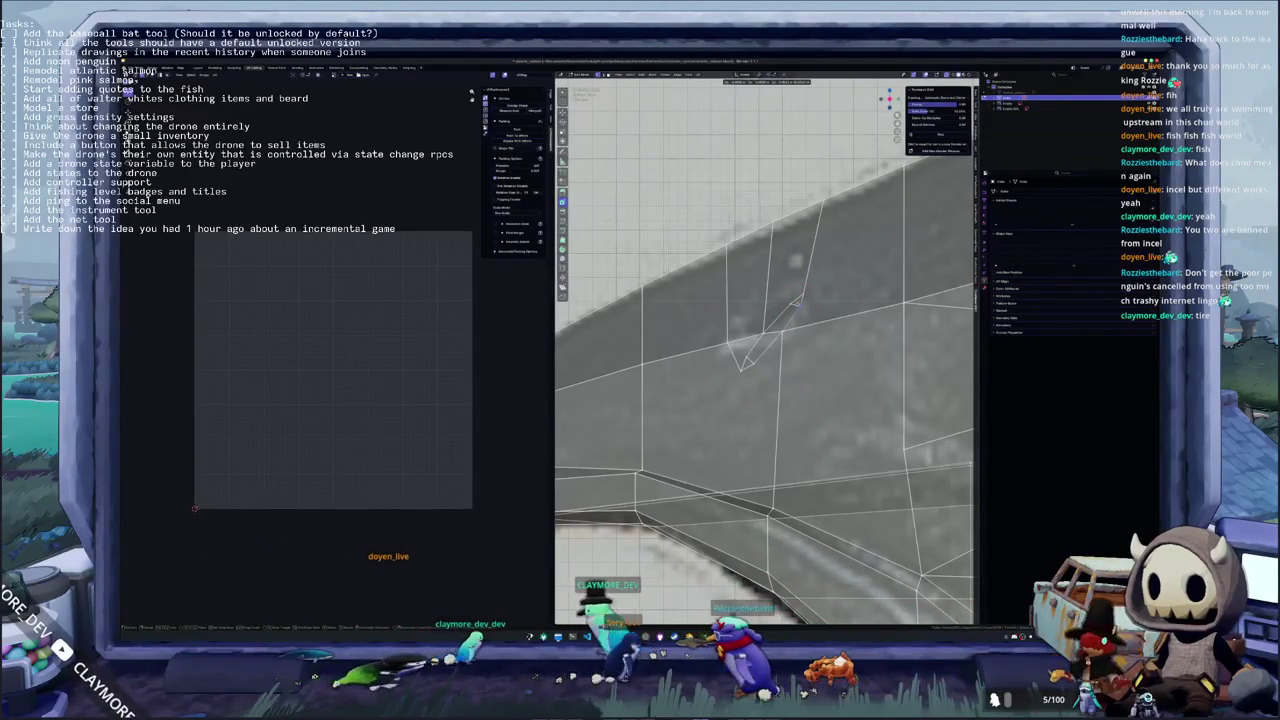
pyautogui.moveTo(800, 296); pyautogui.dragTo(815, 272, button='middle')
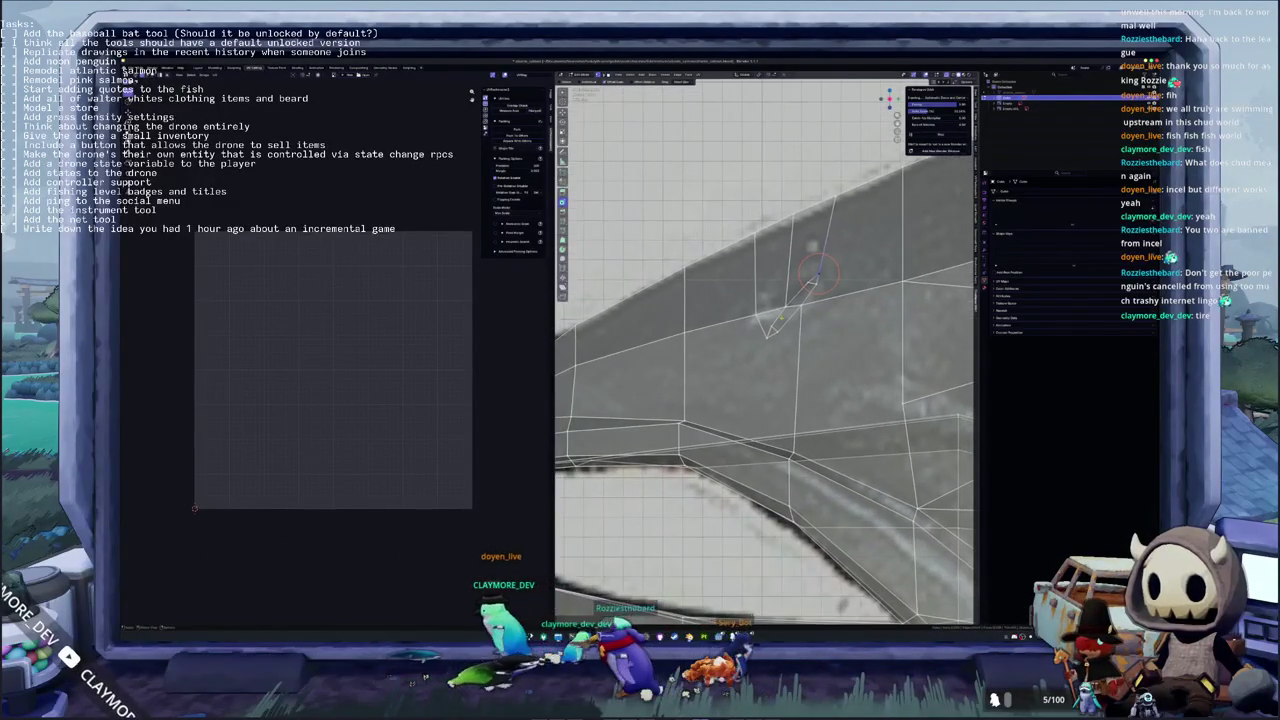
pyautogui.press('x')
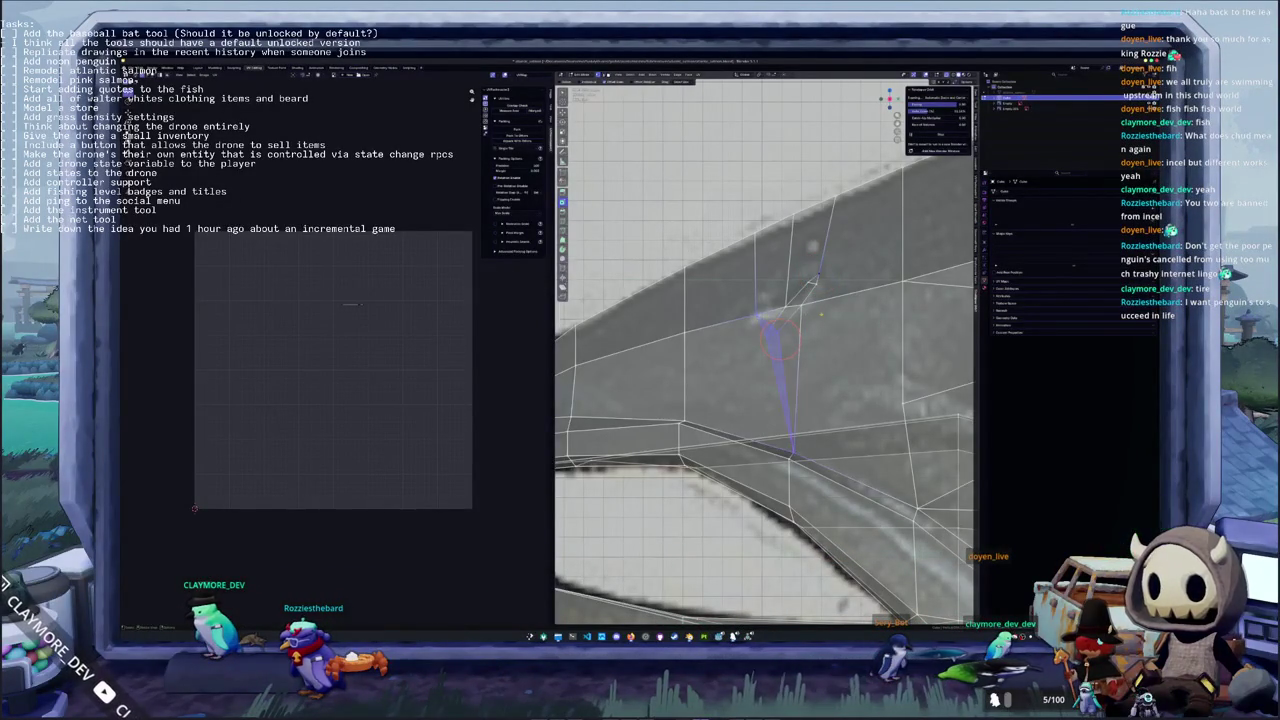
# Commit the knife cut running from the gill-slit vertex down through the head
pyautogui.keyDown('shift'); pyautogui.moveTo(780, 340); pyautogui.dragTo(705, 385, button='middle'); pyautogui.keyUp('shift')
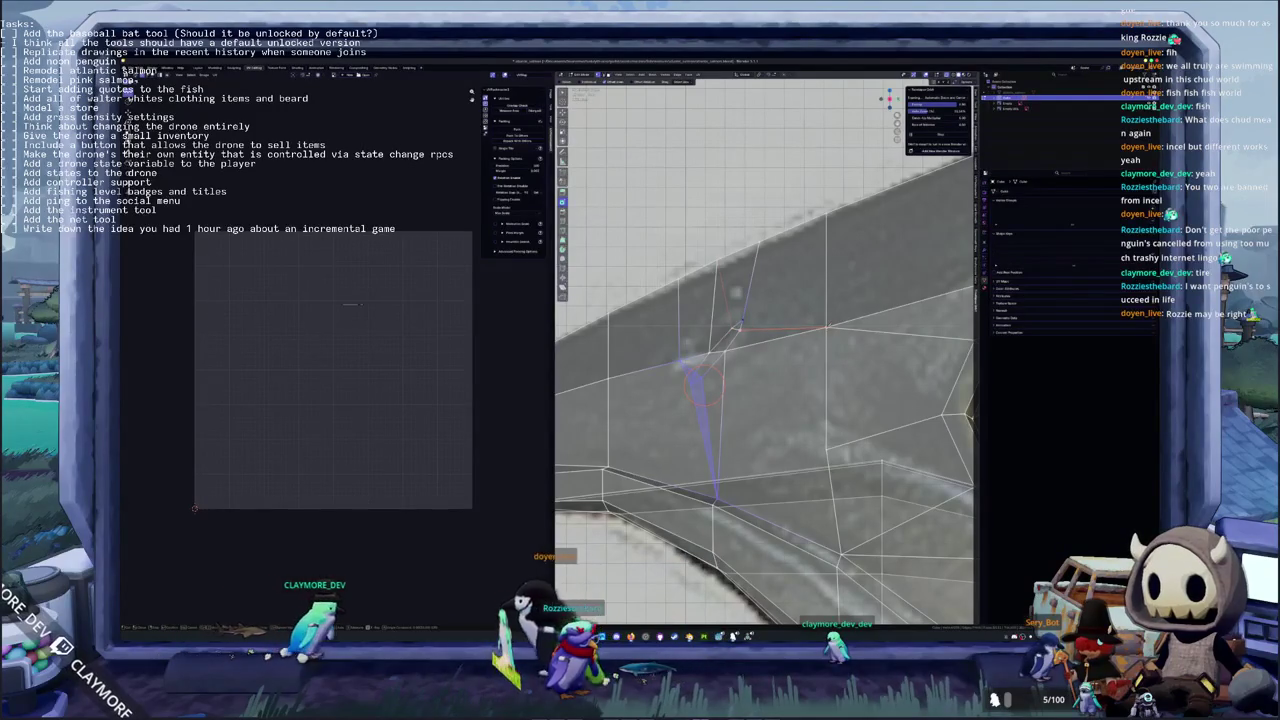
pyautogui.scroll(-1, 720, 370)
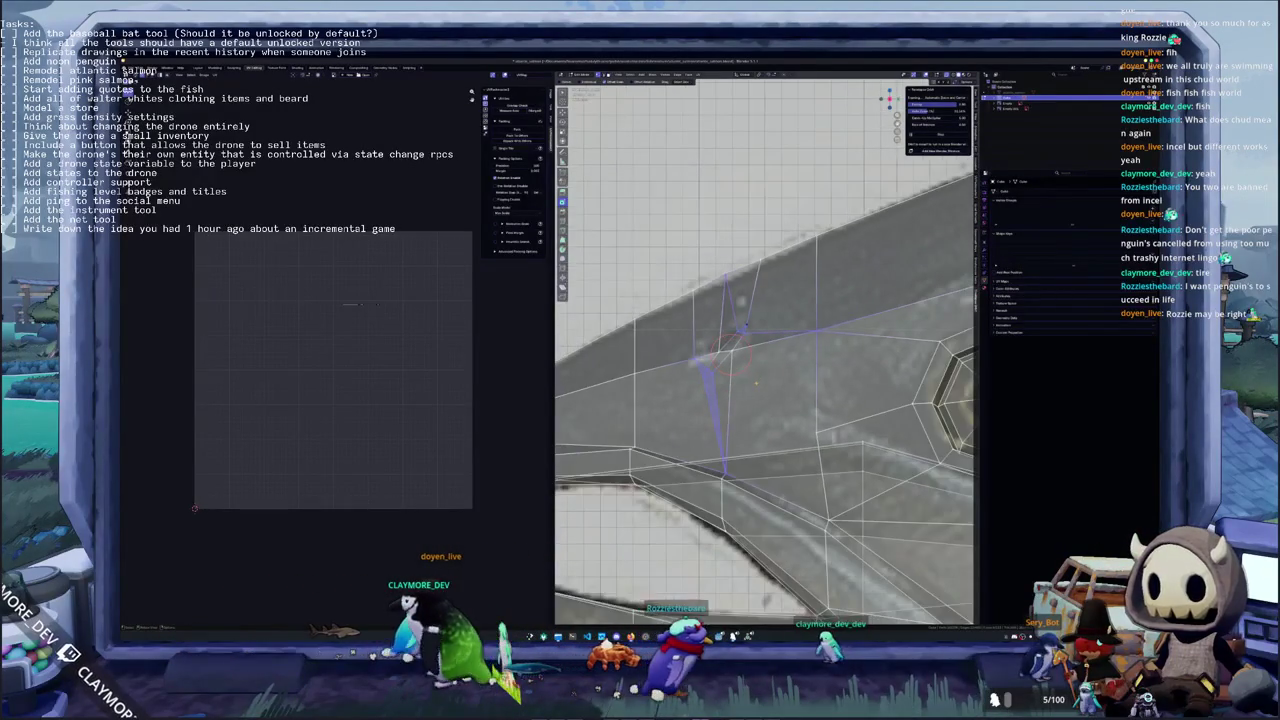
pyautogui.press('Return')
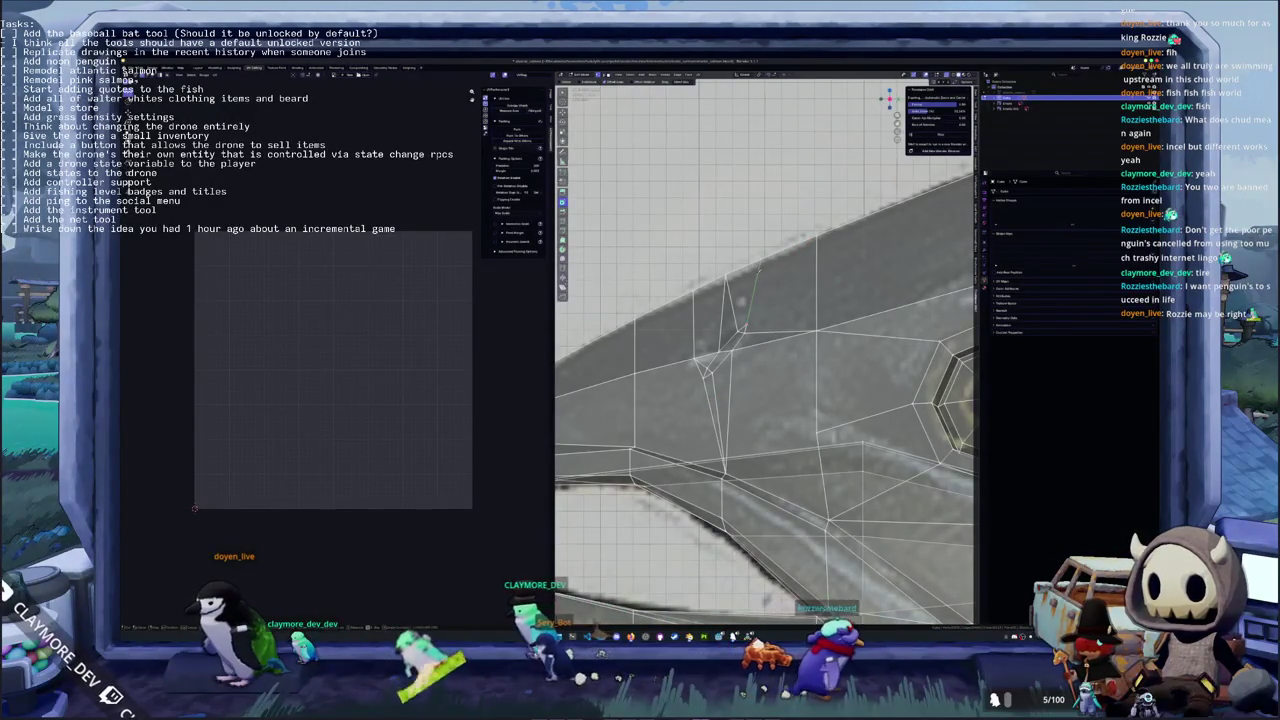
pyautogui.keyDown('shift'); pyautogui.moveTo(760, 380); pyautogui.dragTo(773, 355, button='middle'); pyautogui.keyUp('shift')
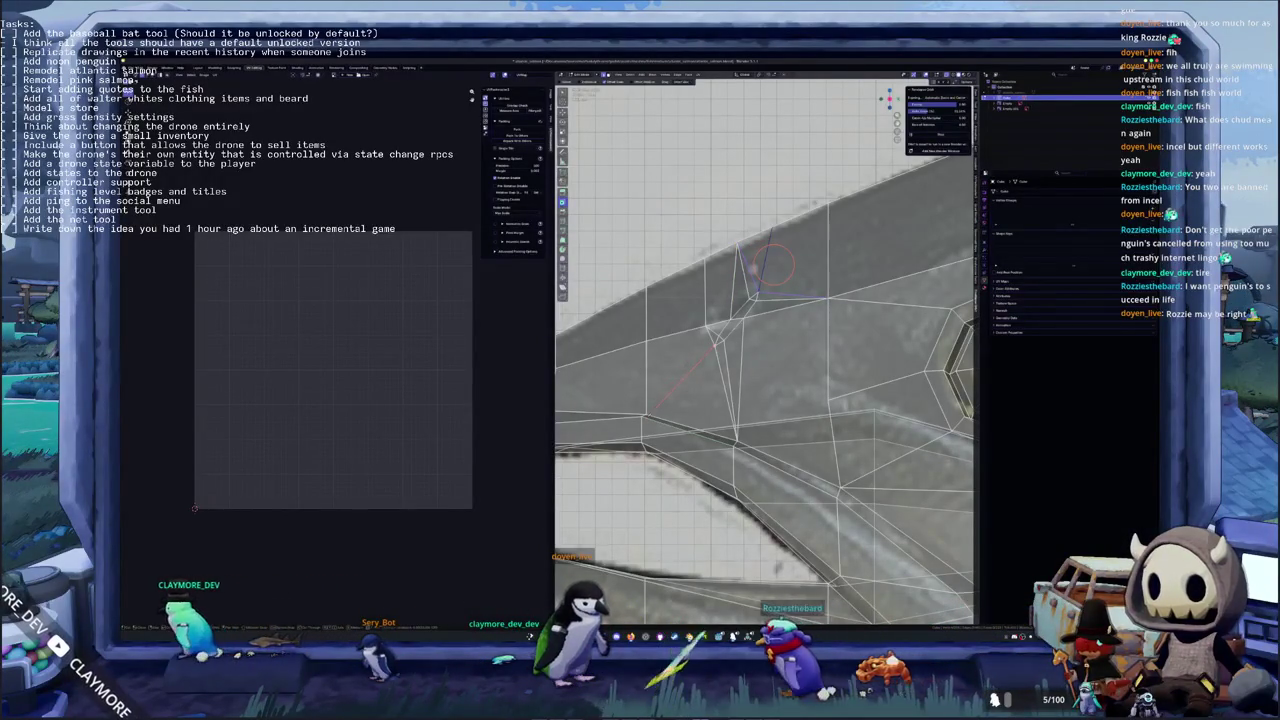
pyautogui.scroll(-2, 721, 341)
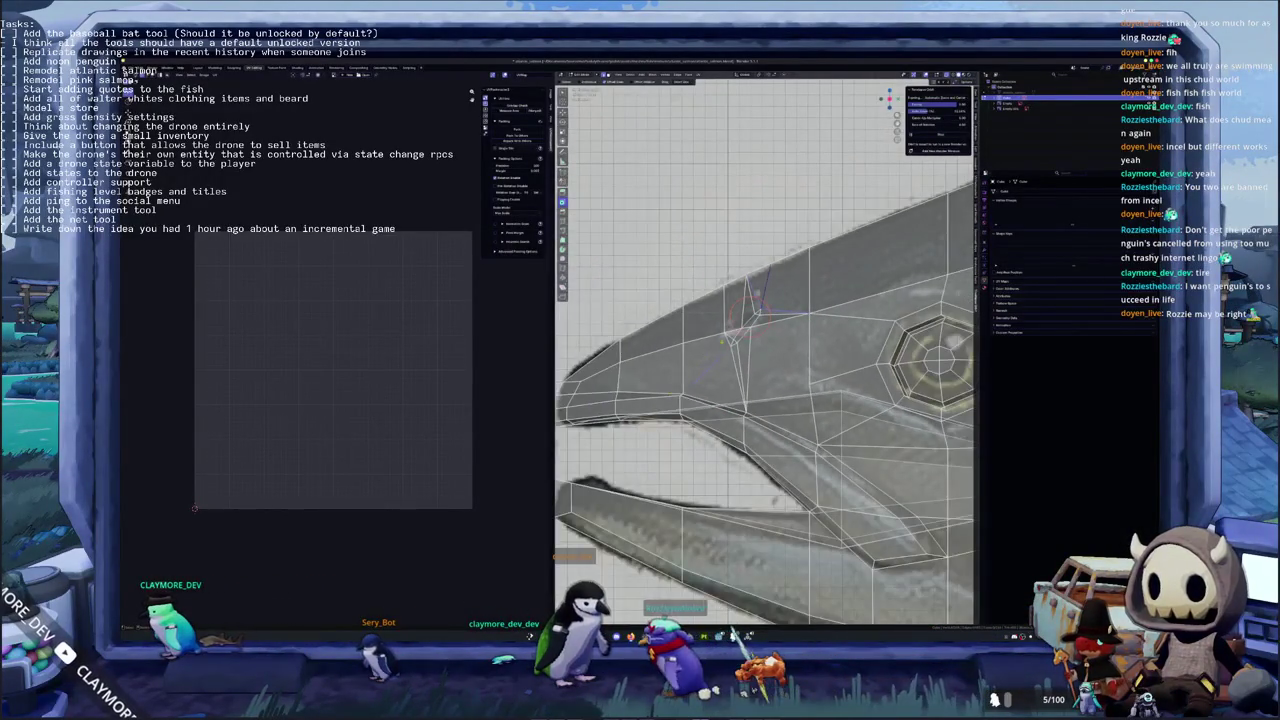
# Turn off X-ray and orbit around the head to inspect the gill slit, selecting an edge beside it
pyautogui.hotkey('alt', 'z')
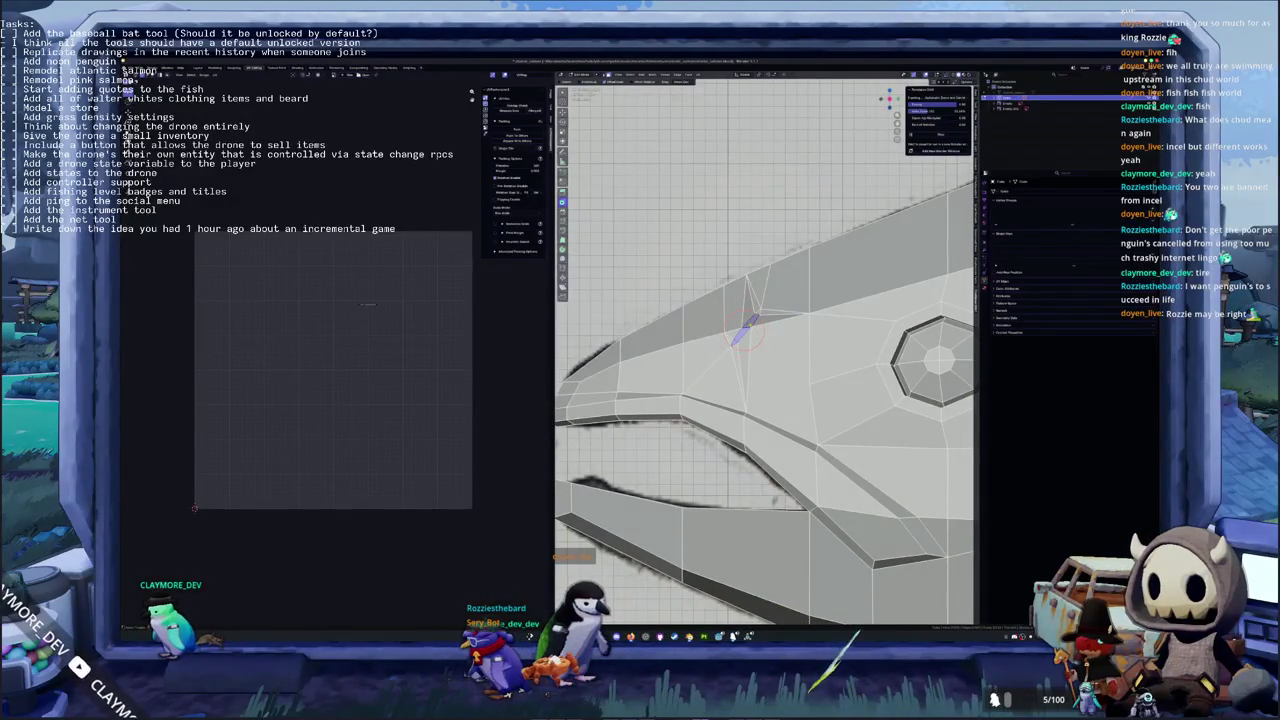
pyautogui.moveTo(748, 318)
pyautogui.mouseDown(button='middle')
pyautogui.moveTo(768, 330)
pyautogui.moveTo(737, 386)
pyautogui.moveTo(731, 266)
pyautogui.moveTo(697, 289)
pyautogui.moveTo(677, 455)
pyautogui.mouseUp(button='middle')
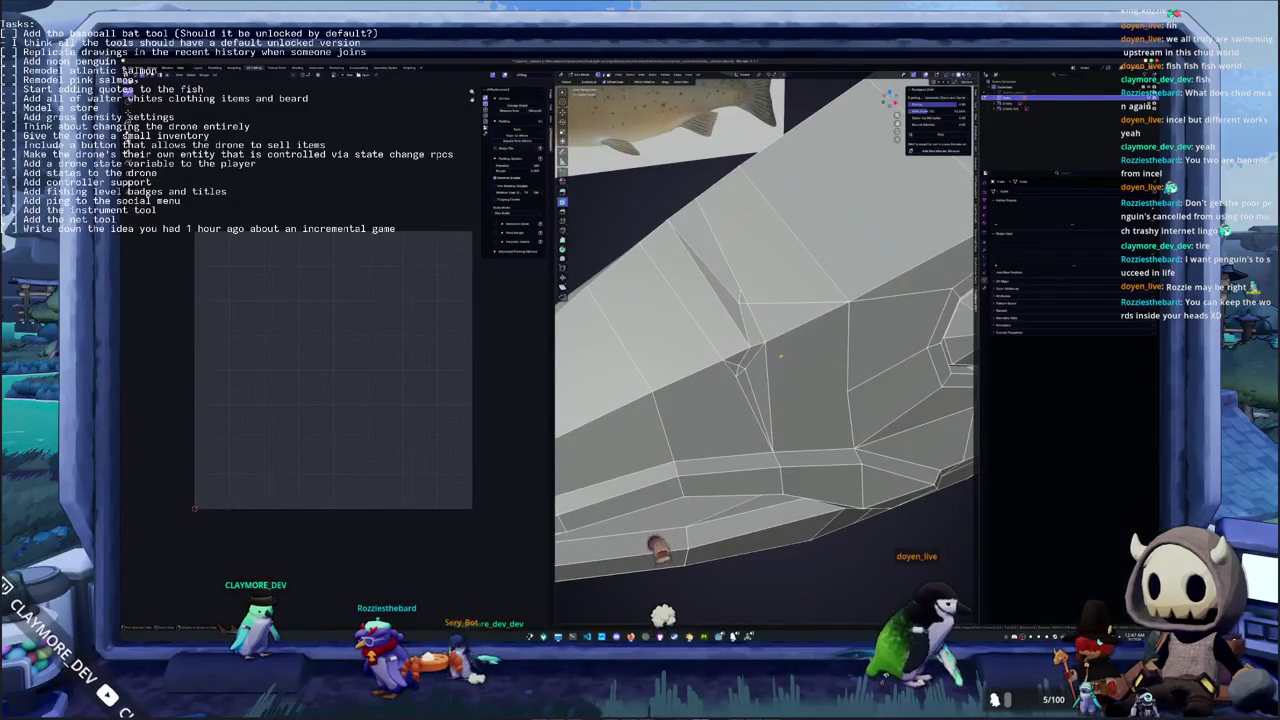
pyautogui.moveTo(741, 297)
pyautogui.mouseDown(button='middle')
pyautogui.moveTo(706, 171)
pyautogui.moveTo(821, 281)
pyautogui.mouseUp(button='middle')
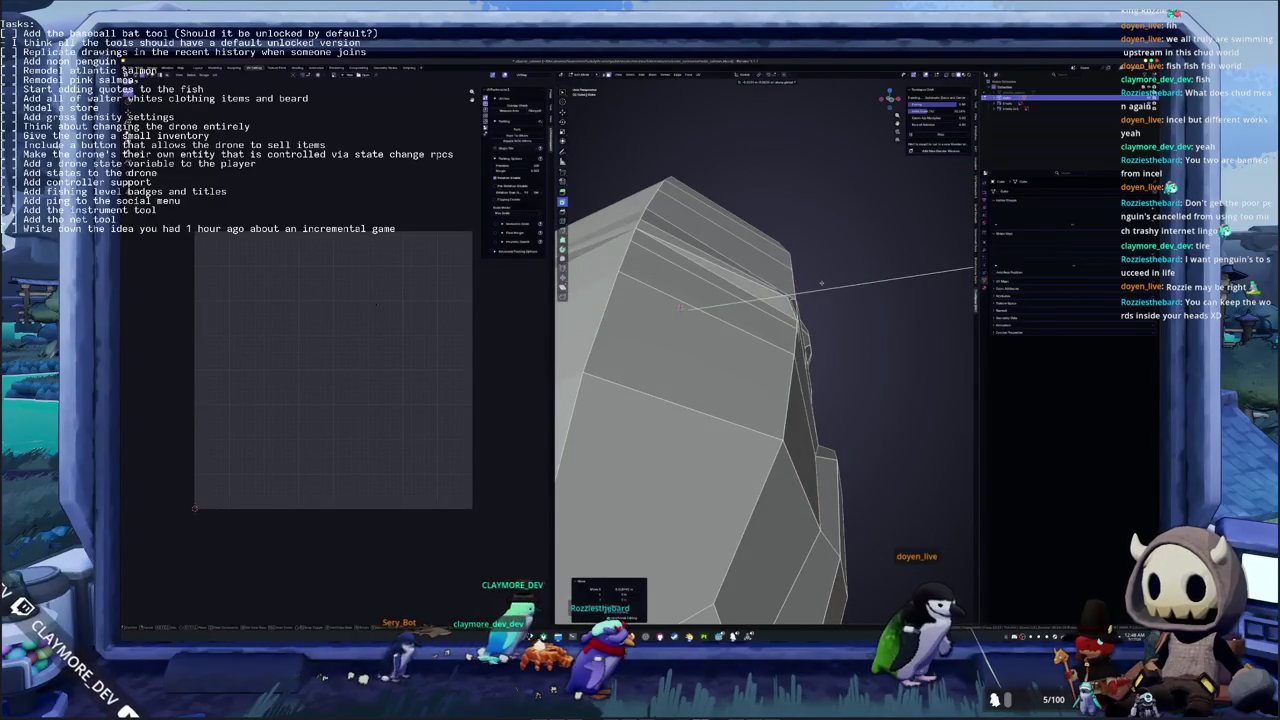
pyautogui.moveTo(824, 283); pyautogui.dragTo(760, 305, button='middle')
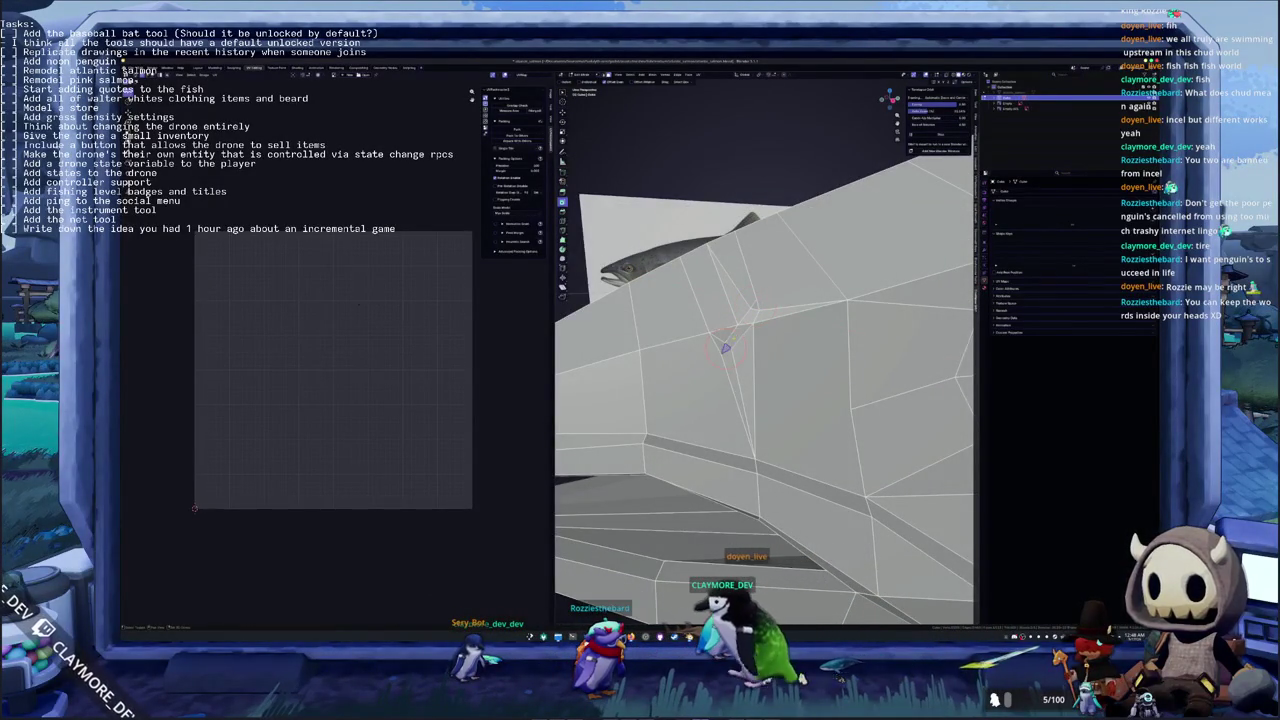
pyautogui.moveTo(750, 335)
pyautogui.mouseDown(button='middle')
pyautogui.moveTo(780, 320)
pyautogui.moveTo(752, 322)
pyautogui.moveTo(757, 297)
pyautogui.mouseUp(button='middle')
pyautogui.click(752, 322)
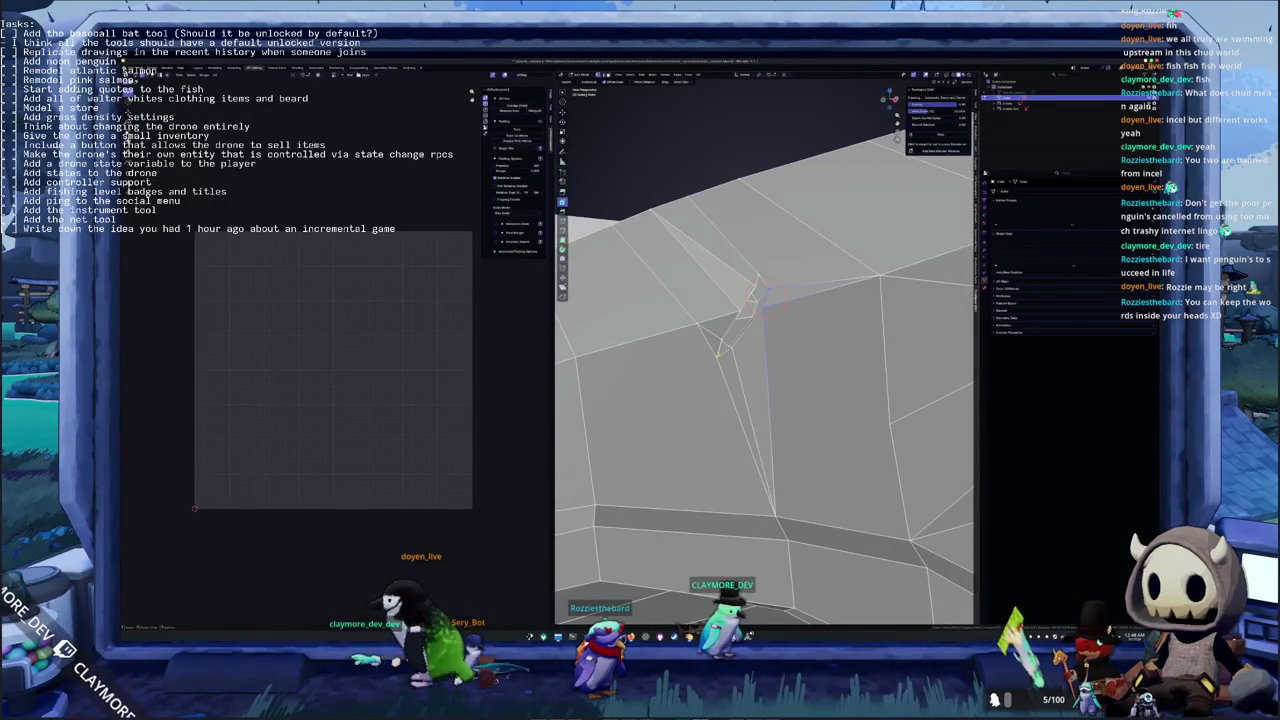
pyautogui.moveTo(757, 275)
pyautogui.mouseDown(button='middle')
pyautogui.moveTo(769, 275)
pyautogui.moveTo(738, 262)
pyautogui.mouseUp(button='middle')
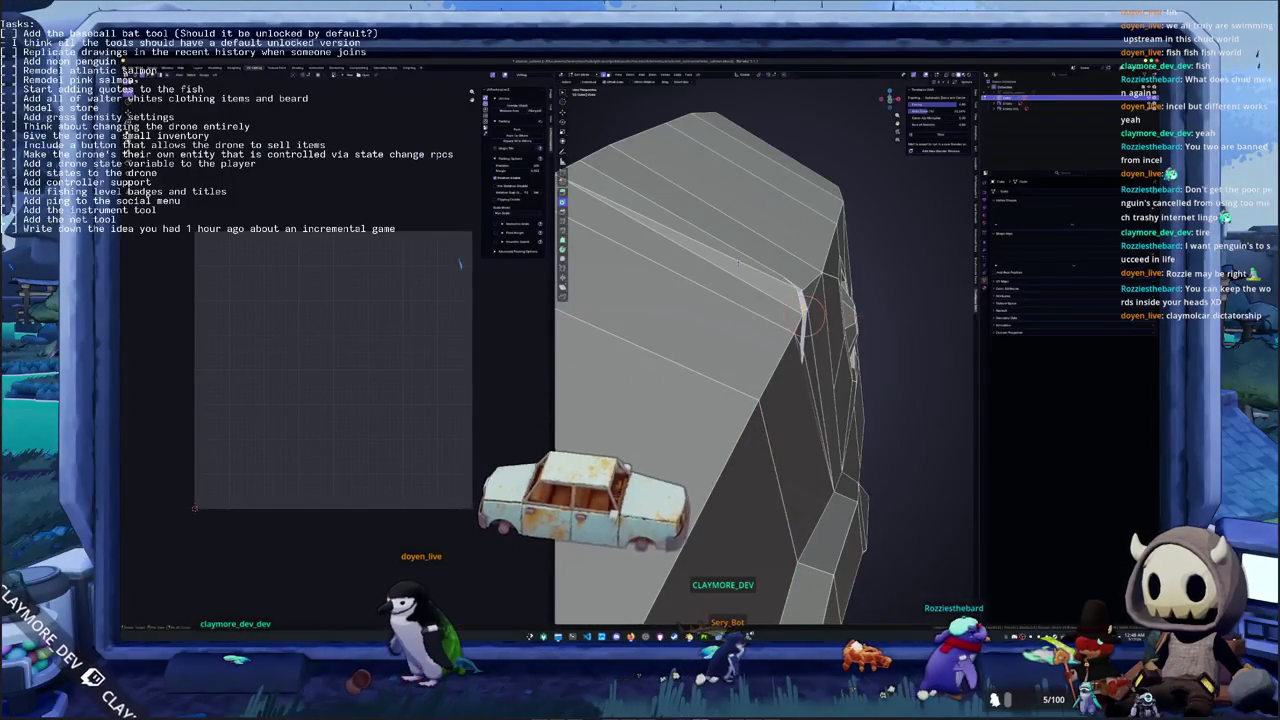
pyautogui.moveTo(804, 314)
pyautogui.mouseDown(button='middle')
pyautogui.moveTo(712, 299)
pyautogui.moveTo(700, 316)
pyautogui.moveTo(705, 263)
pyautogui.moveTo(720, 253)
pyautogui.mouseUp(button='middle')
# Nudge a gill-slit vertex slightly after inspecting the dark slit
pyautogui.moveTo(690, 205); pyautogui.dragTo(692, 190, button='middle')
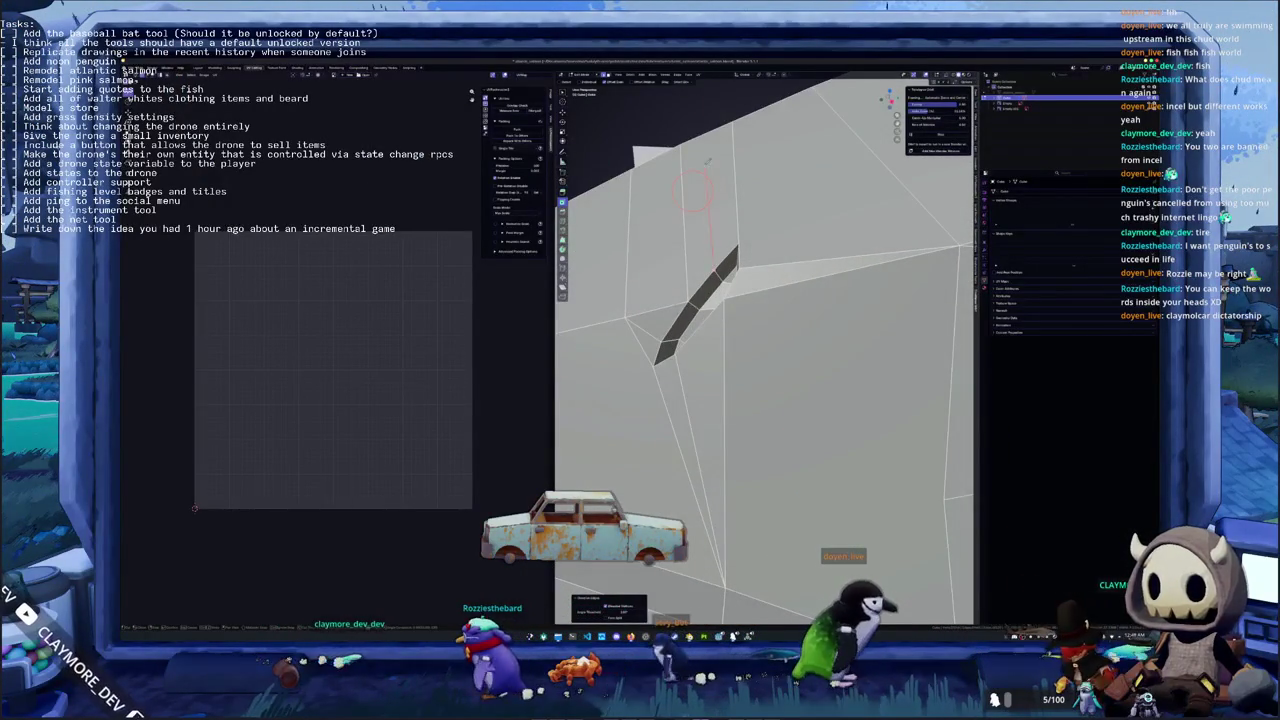
pyautogui.moveTo(692, 190); pyautogui.dragTo(702, 180, button='middle')
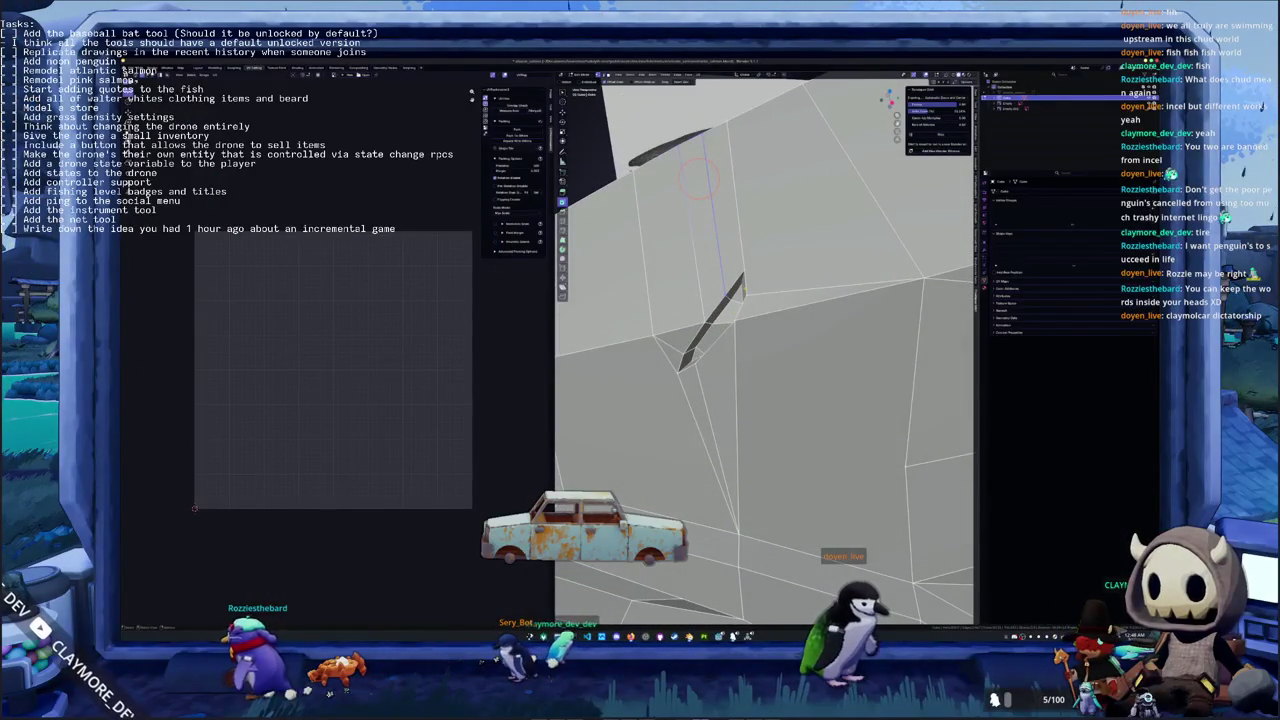
pyautogui.moveTo(737, 277); pyautogui.dragTo(748, 277, button='middle')
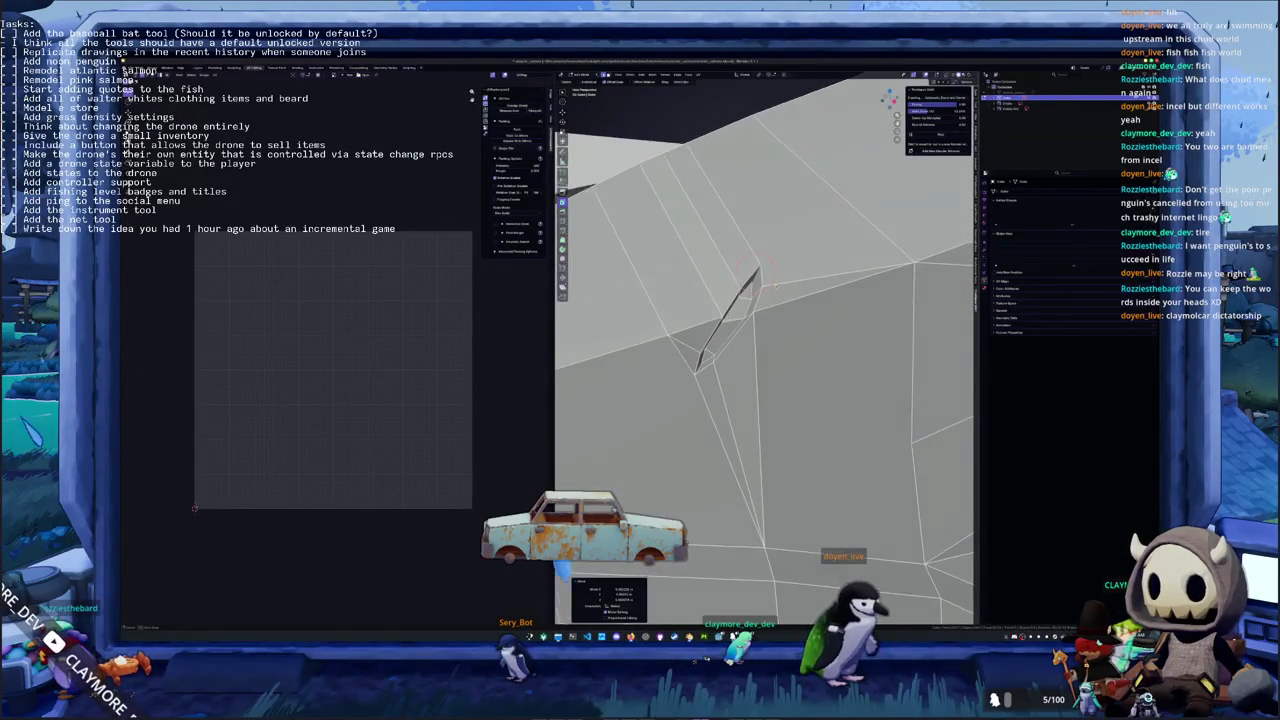
pyautogui.moveTo(778, 271); pyautogui.dragTo(752, 310, button='middle')
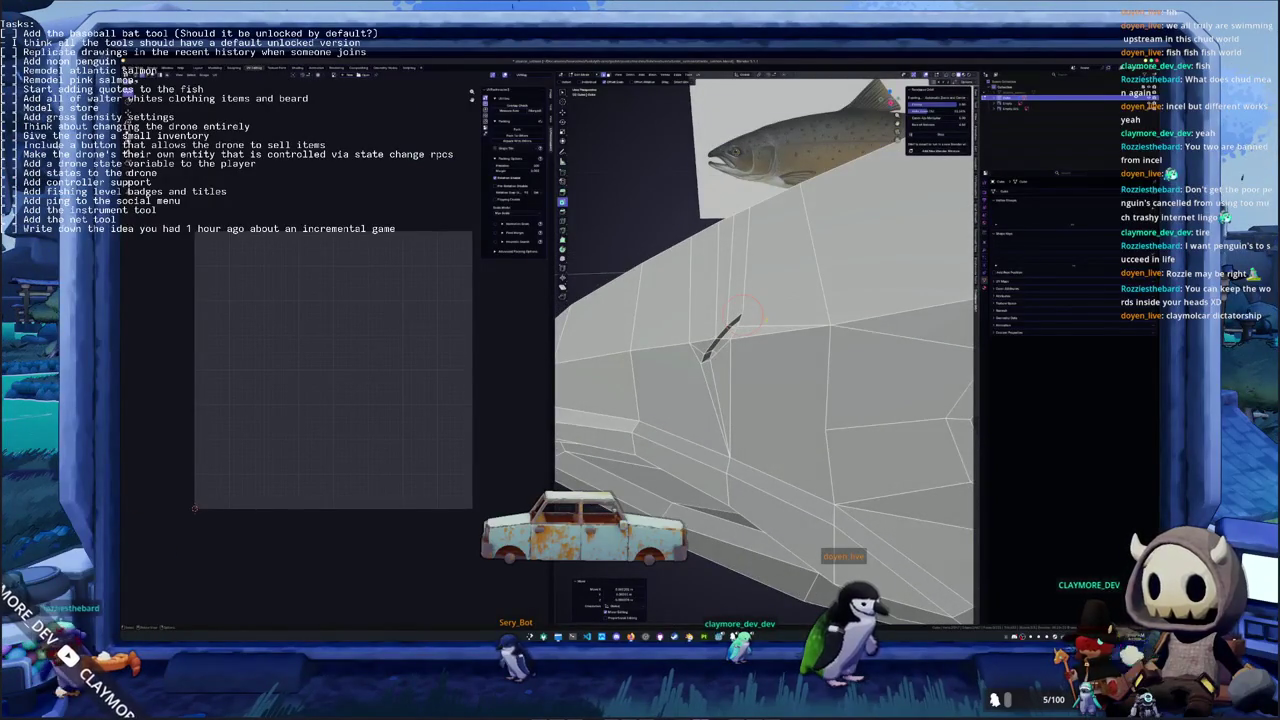
# Apply Smooth by Angle shading to the head mesh and orbit to check the result
pyautogui.rightClick(765, 322)
pyautogui.click(751, 337)
pyautogui.moveTo(751, 337); pyautogui.dragTo(784, 324, button='middle')
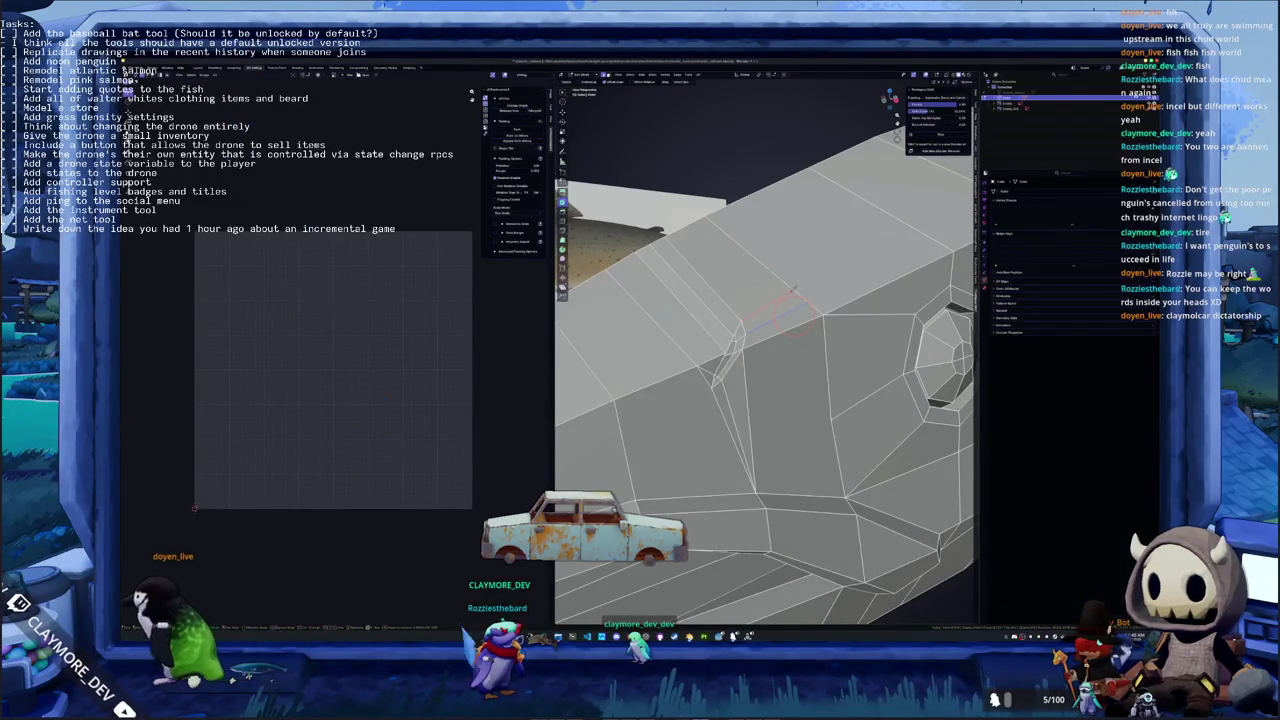
pyautogui.moveTo(783, 311)
pyautogui.mouseDown(button='middle')
pyautogui.moveTo(762, 332)
pyautogui.moveTo(800, 298)
pyautogui.moveTo(754, 321)
pyautogui.mouseUp(button='middle')
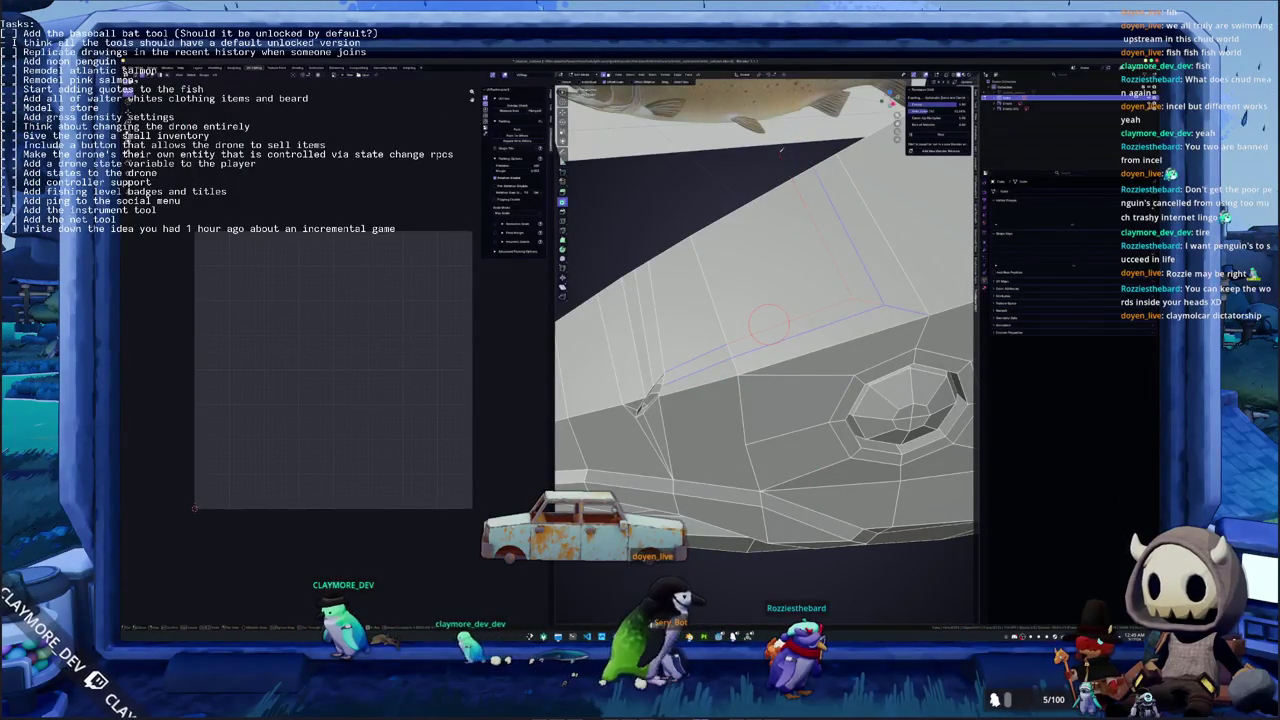
pyautogui.moveTo(772, 184); pyautogui.dragTo(728, 364, button='middle')
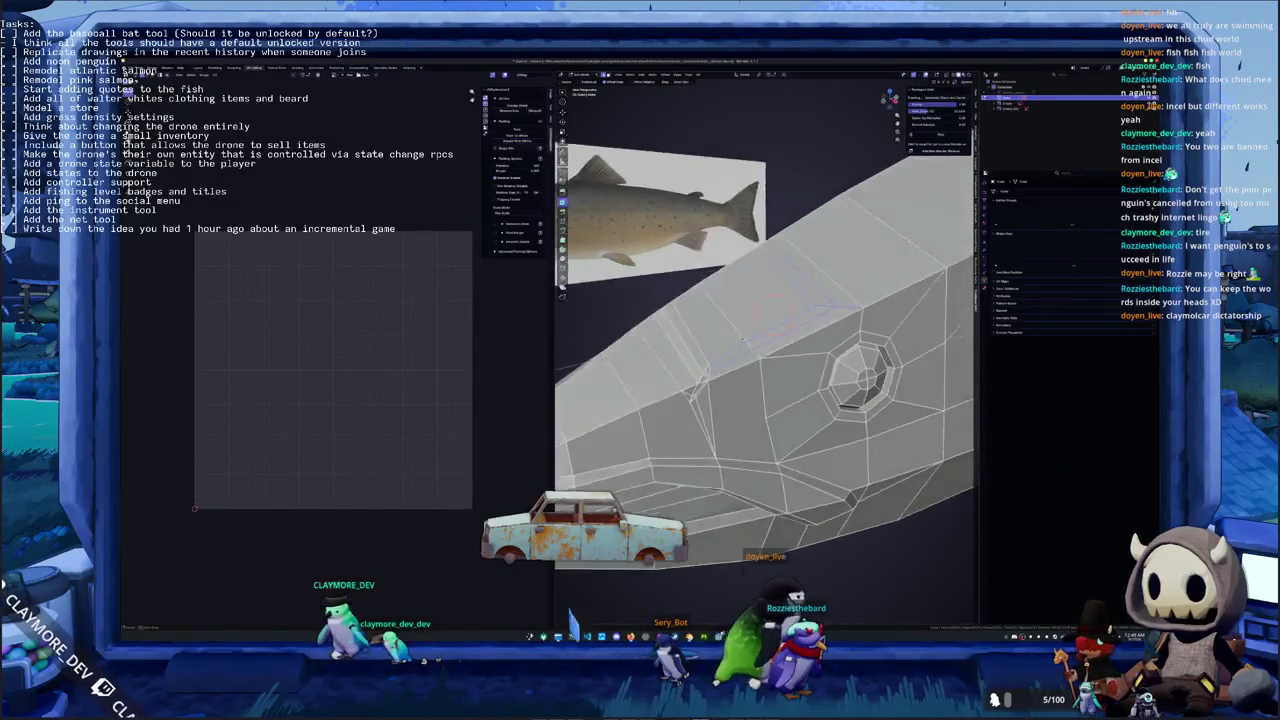
pyautogui.hotkey('alt', 'Tab')
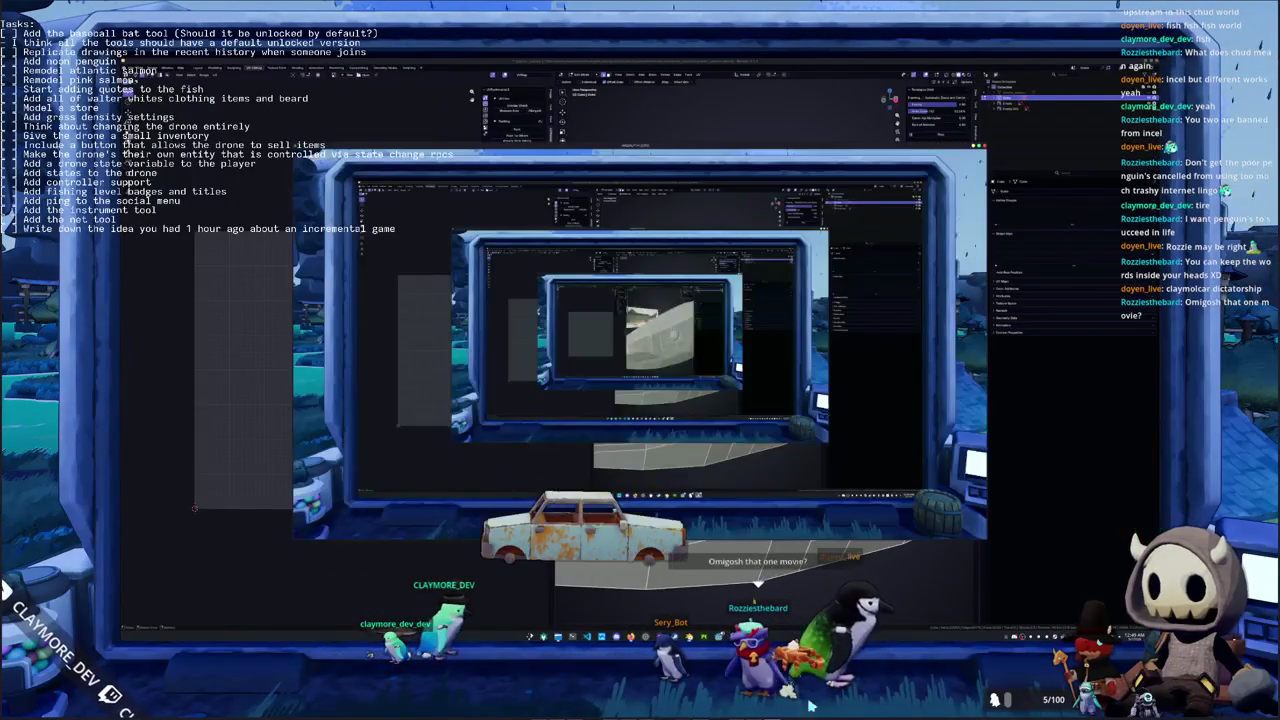
# Check the game's audio volume settings, close its menus, and return to Blender
pyautogui.press('Escape')
pyautogui.click(622, 358)
pyautogui.click(780, 177)
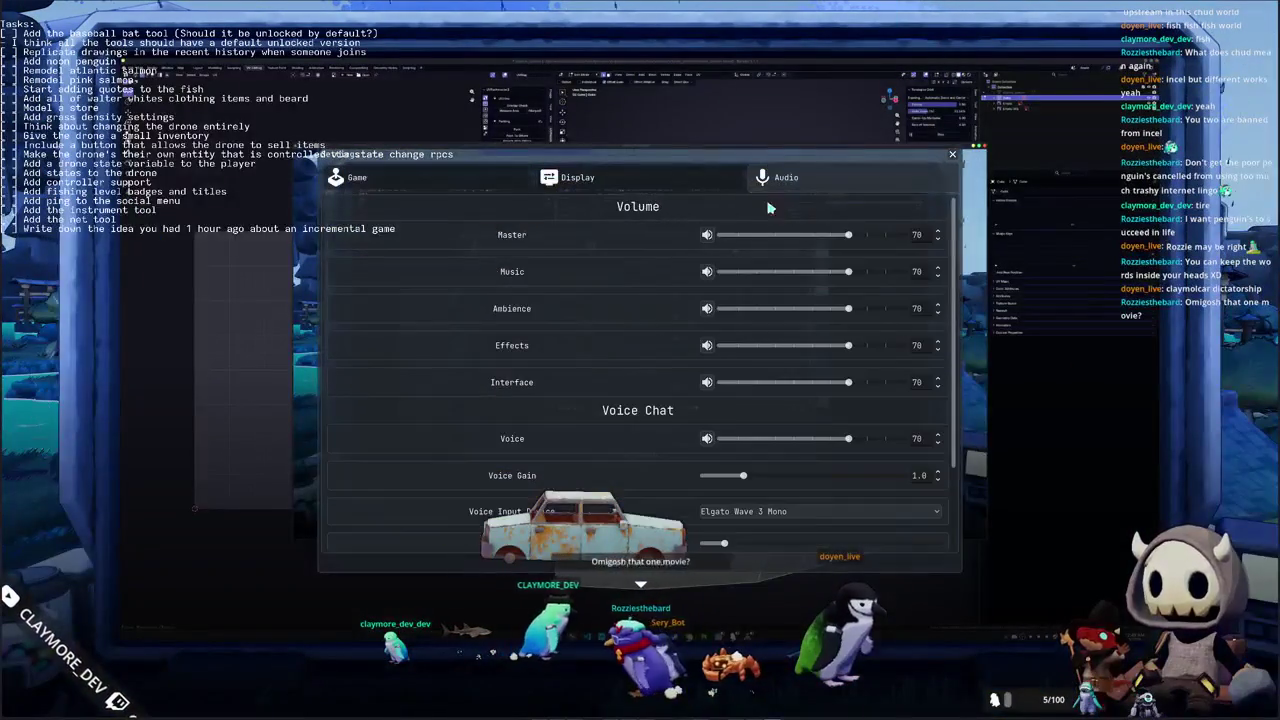
pyautogui.press('Escape')
pyautogui.press('Escape')
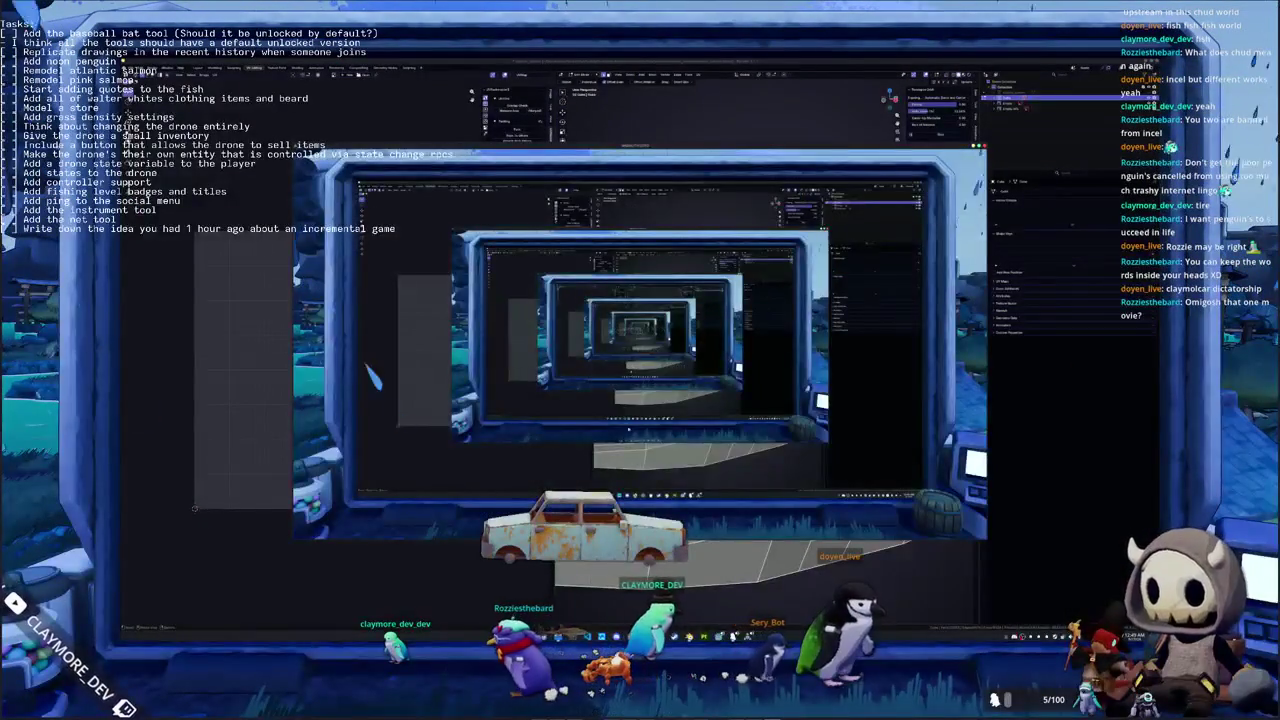
pyautogui.hotkey('alt', 'Tab')
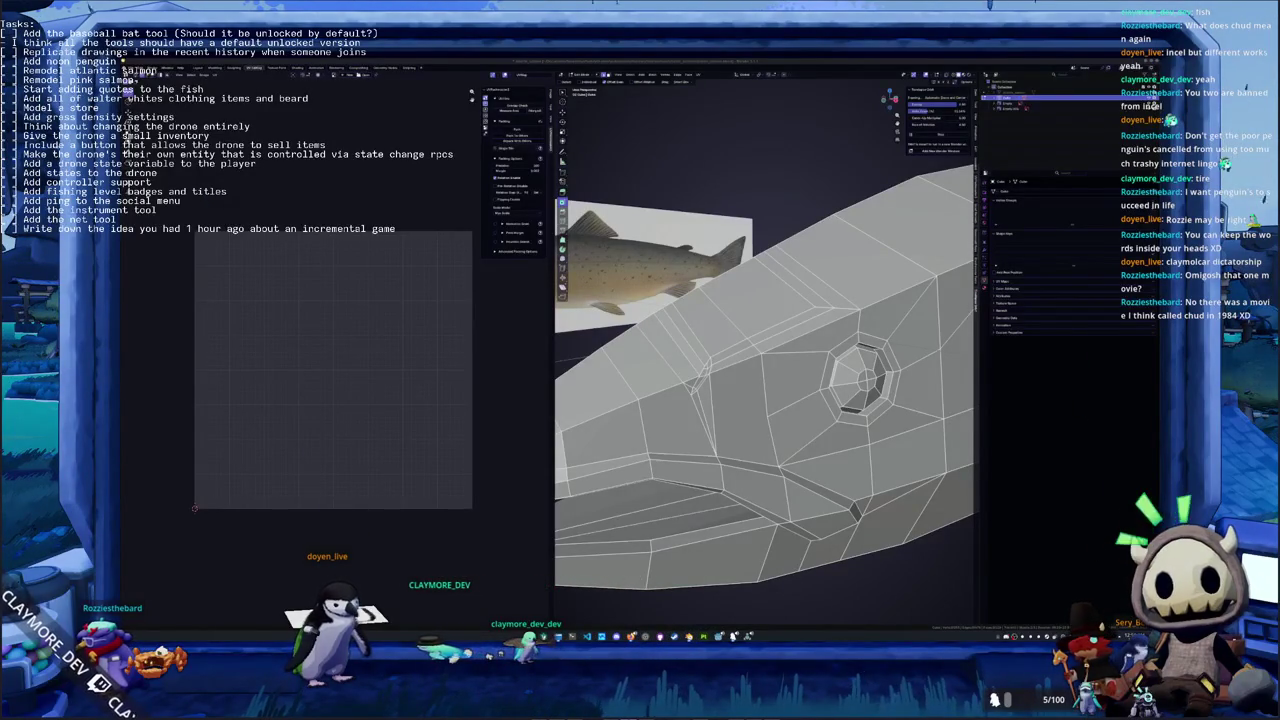
# Orbit around the salmon head until the reference image shows above the back
pyautogui.moveTo(815, 391)
pyautogui.mouseDown(button='middle')
pyautogui.moveTo(763, 417)
pyautogui.moveTo(776, 319)
pyautogui.mouseUp(button='middle')
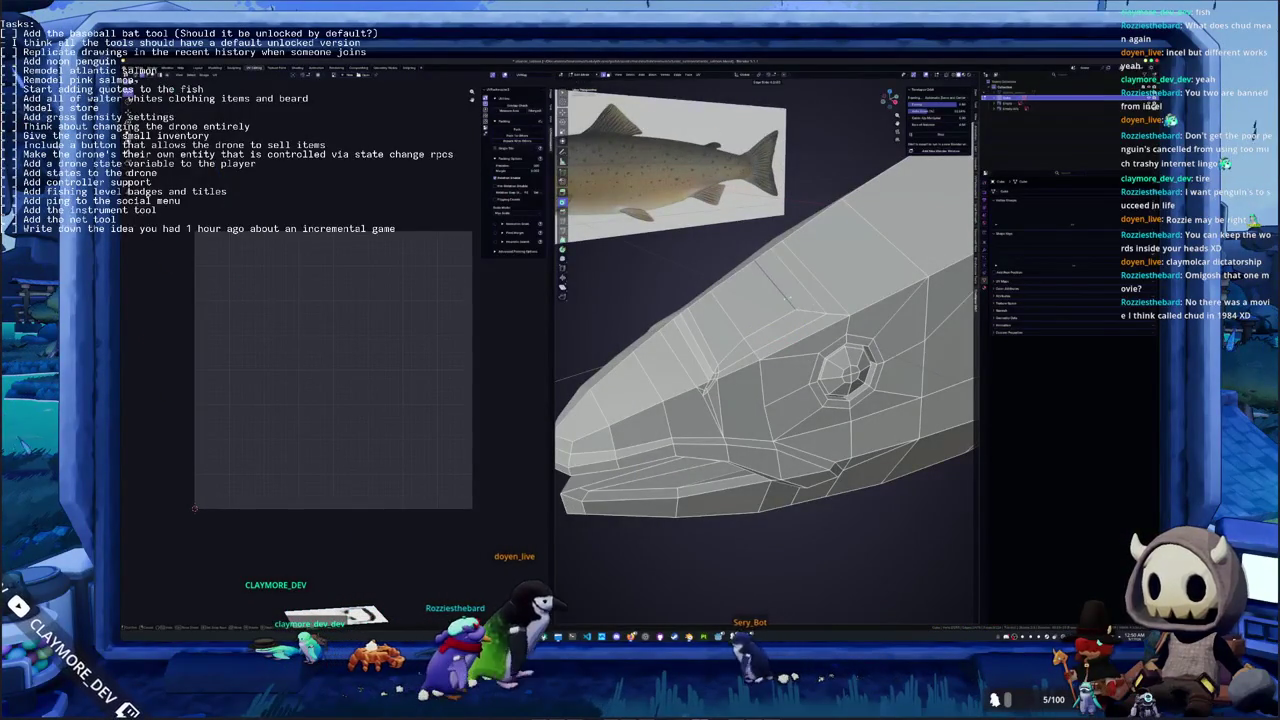
pyautogui.moveTo(785, 297); pyautogui.dragTo(768, 290, button='middle')
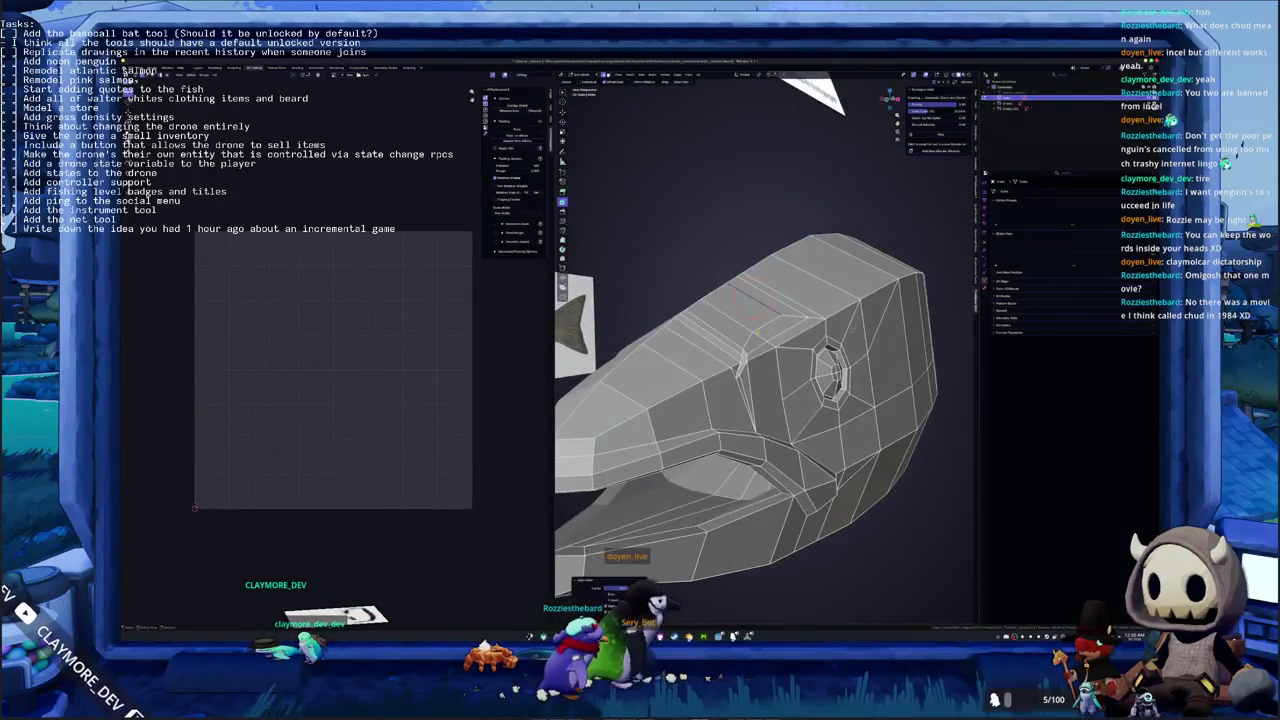
pyautogui.moveTo(768, 290)
pyautogui.mouseDown(button='middle')
pyautogui.moveTo(735, 298)
pyautogui.moveTo(722, 405)
pyautogui.mouseUp(button='middle')
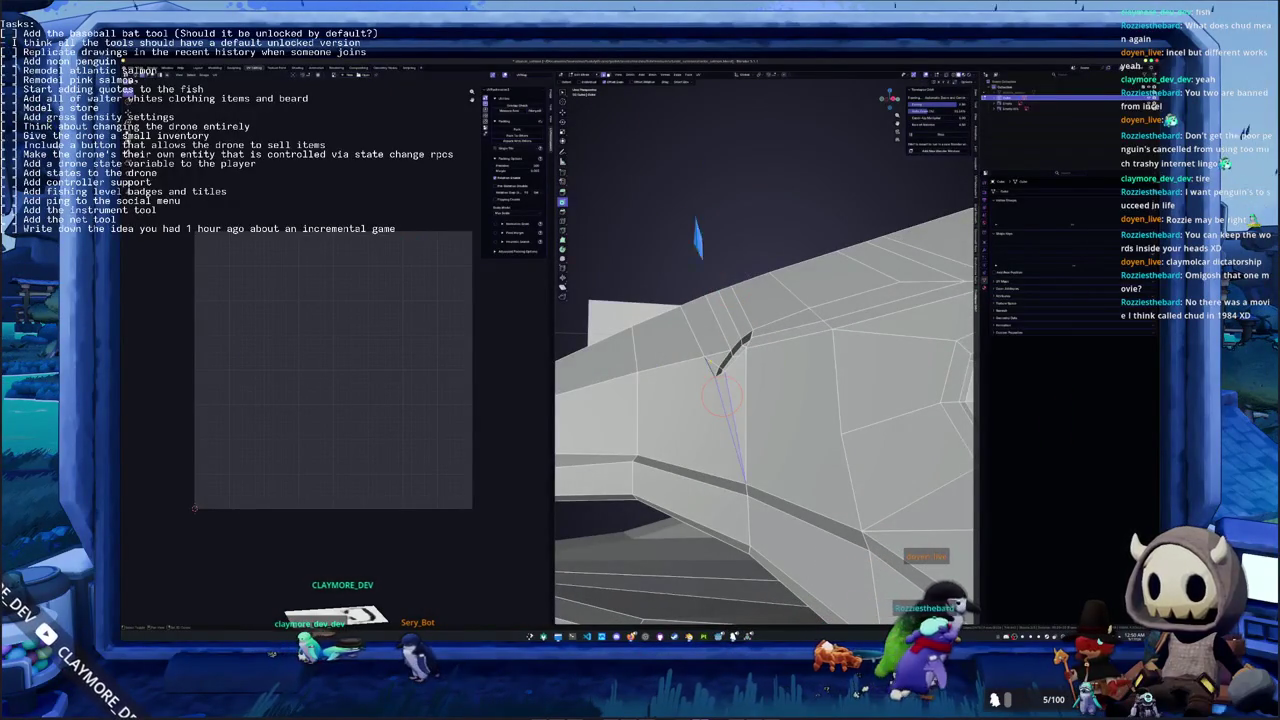
pyautogui.rightClick(718, 367)
pyautogui.click(711, 364)
pyautogui.moveTo(711, 364)
pyautogui.mouseDown(button='middle')
pyautogui.moveTo(690, 335)
pyautogui.moveTo(709, 368)
pyautogui.moveTo(788, 378)
pyautogui.mouseUp(button='middle')
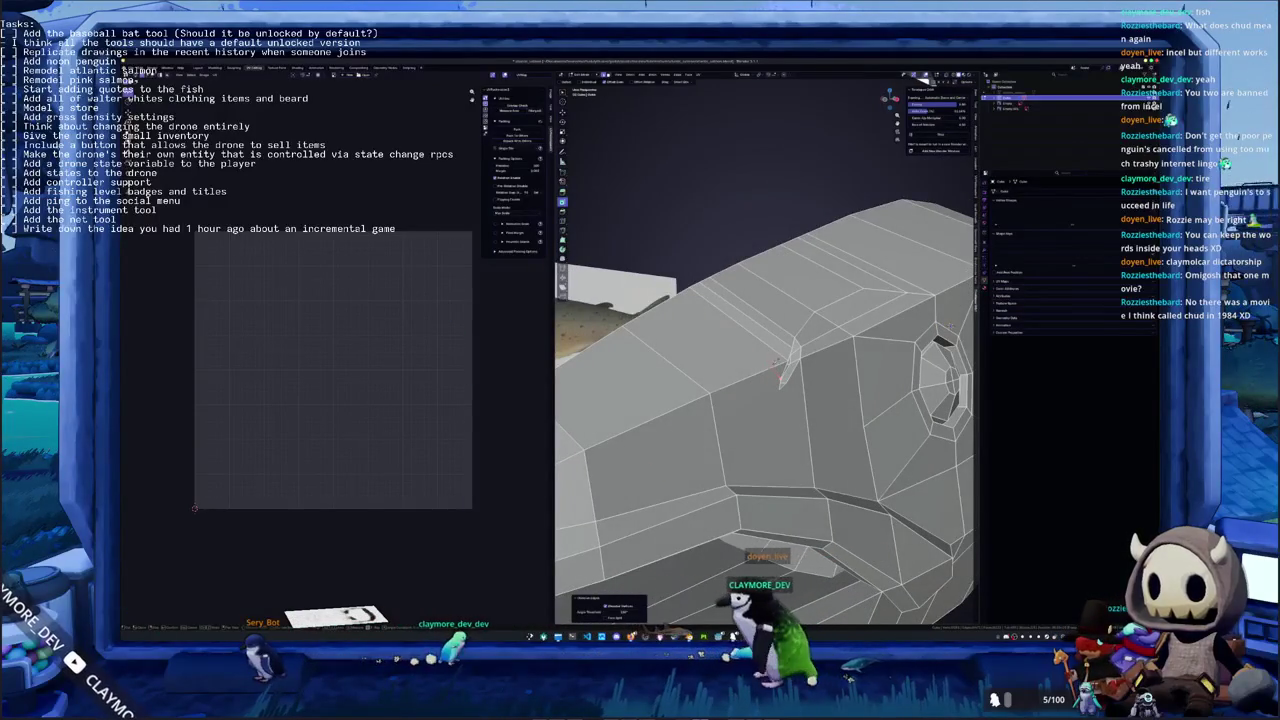
pyautogui.moveTo(788, 378)
pyautogui.mouseDown(button='middle')
pyautogui.moveTo(742, 352)
pyautogui.moveTo(731, 328)
pyautogui.mouseUp(button='middle')
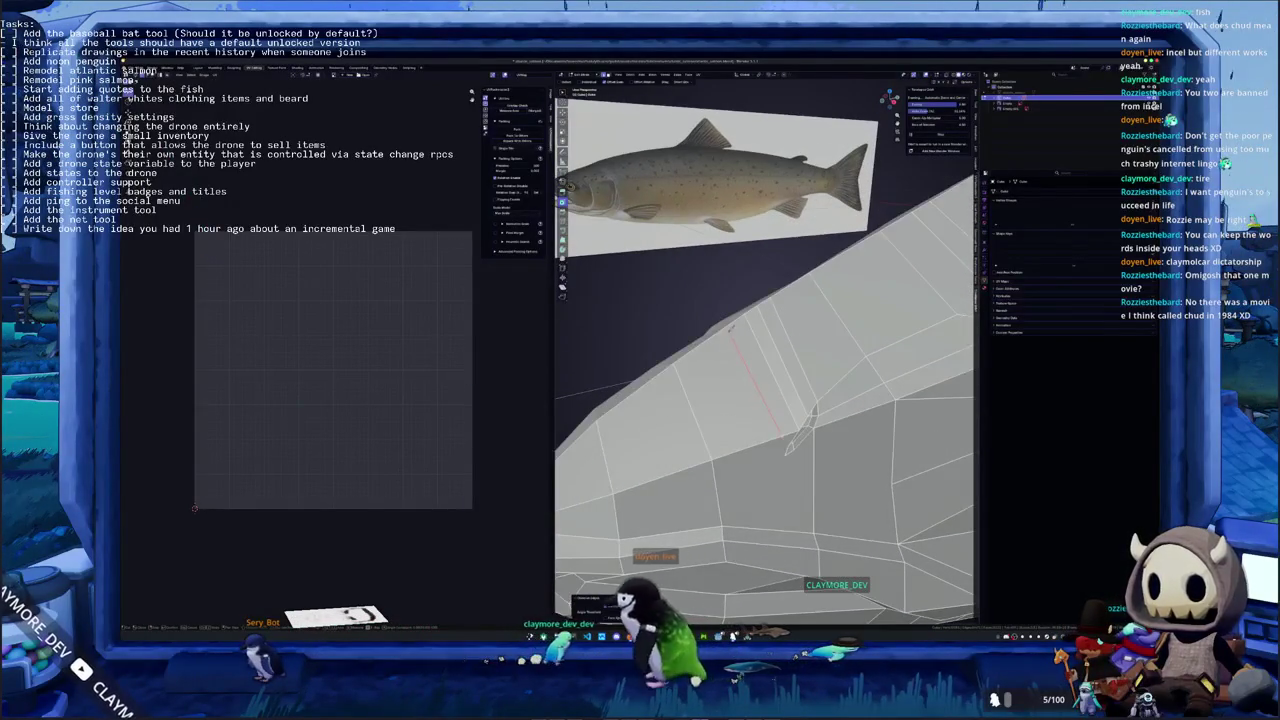
# Begin a knife cut across the back behind the head, checking the cut line against the reference
pyautogui.press('c')
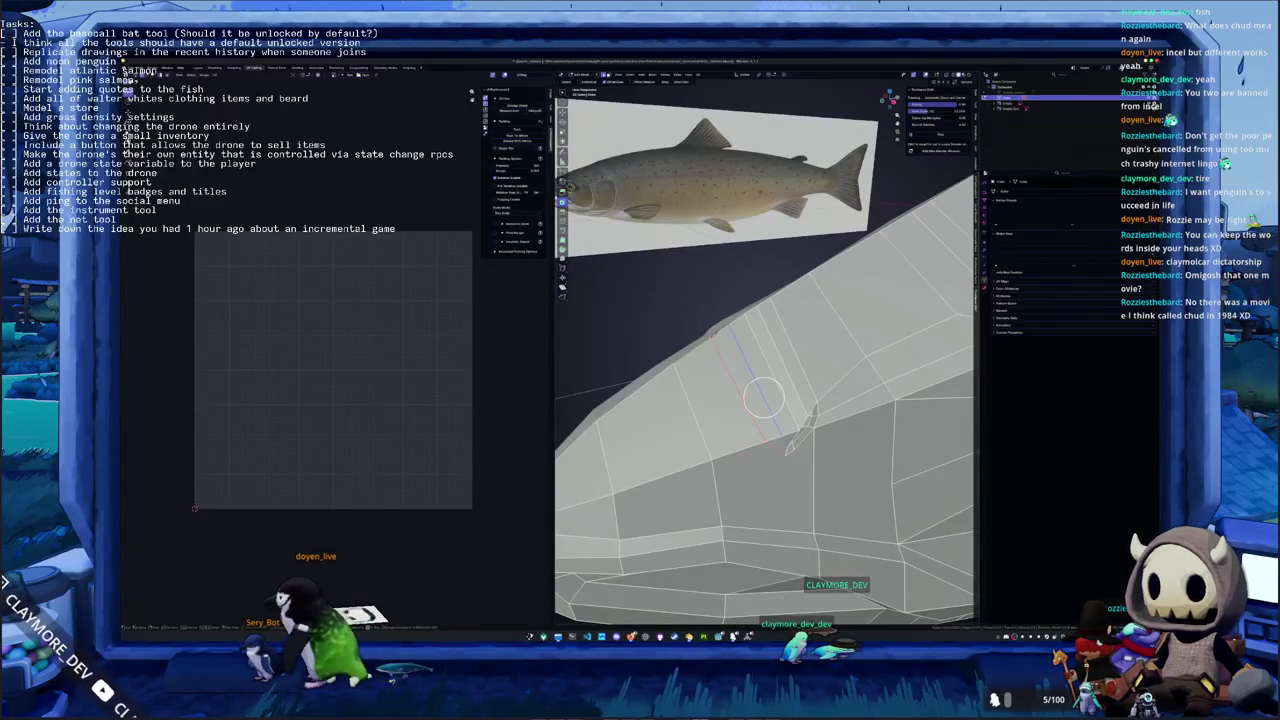
pyautogui.moveTo(763, 397)
pyautogui.mouseDown(button='middle')
pyautogui.moveTo(743, 463)
pyautogui.moveTo(739, 332)
pyautogui.moveTo(747, 345)
pyautogui.mouseUp(button='middle')
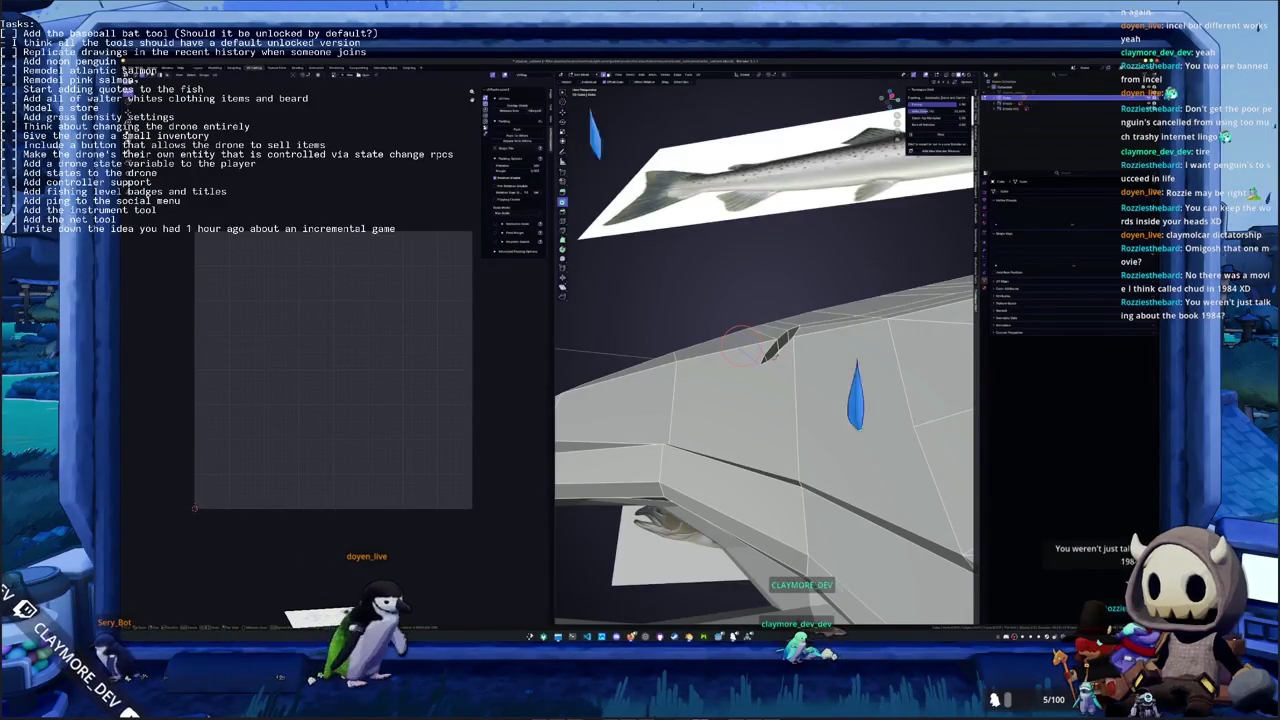
pyautogui.moveTo(740, 345); pyautogui.dragTo(731, 333, button='middle')
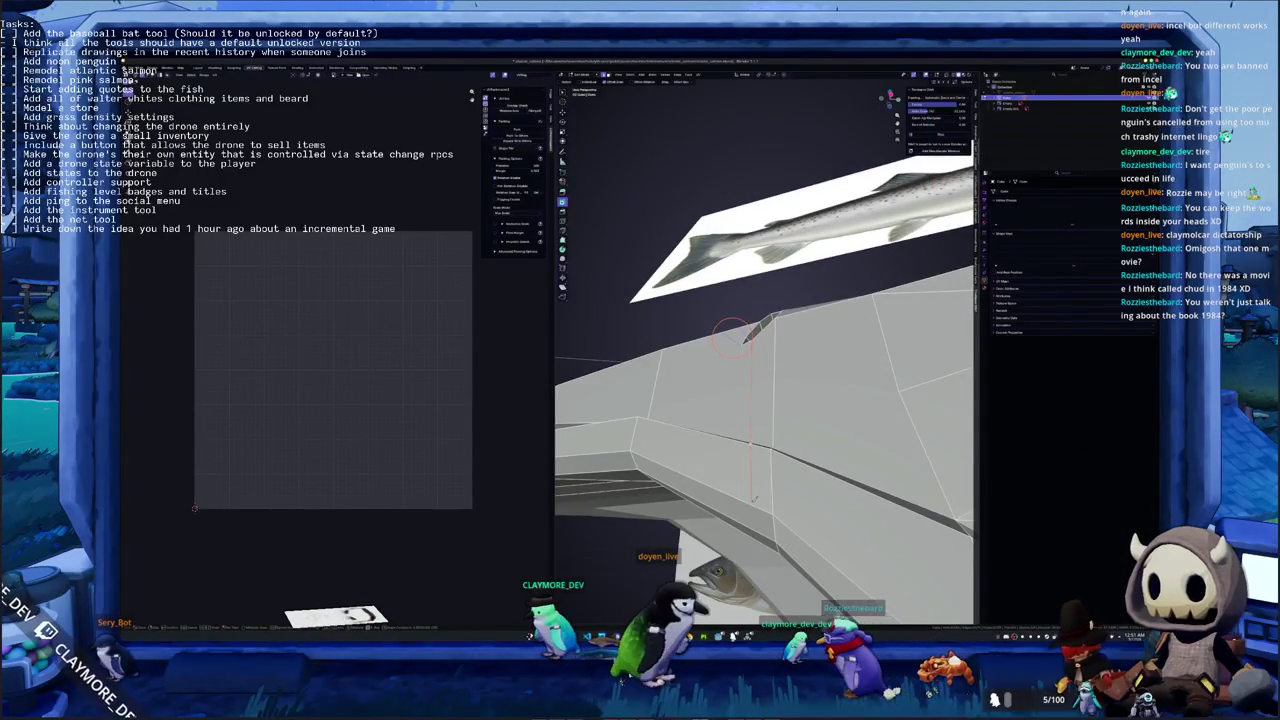
pyautogui.moveTo(731, 335); pyautogui.dragTo(746, 308, button='middle')
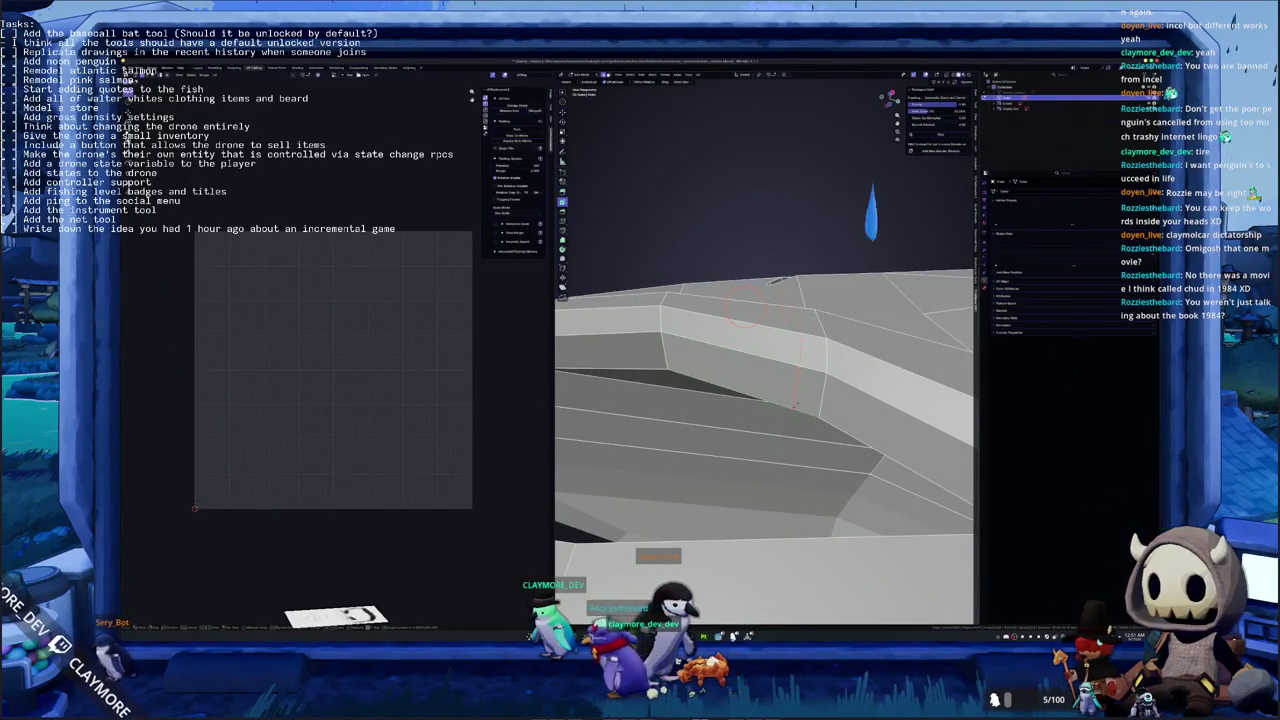
pyautogui.moveTo(745, 310)
pyautogui.mouseDown(button='middle')
pyautogui.moveTo(737, 286)
pyautogui.moveTo(802, 281)
pyautogui.moveTo(774, 234)
pyautogui.moveTo(846, 263)
pyautogui.moveTo(802, 229)
pyautogui.moveTo(809, 208)
pyautogui.moveTo(835, 216)
pyautogui.mouseUp(button='middle')
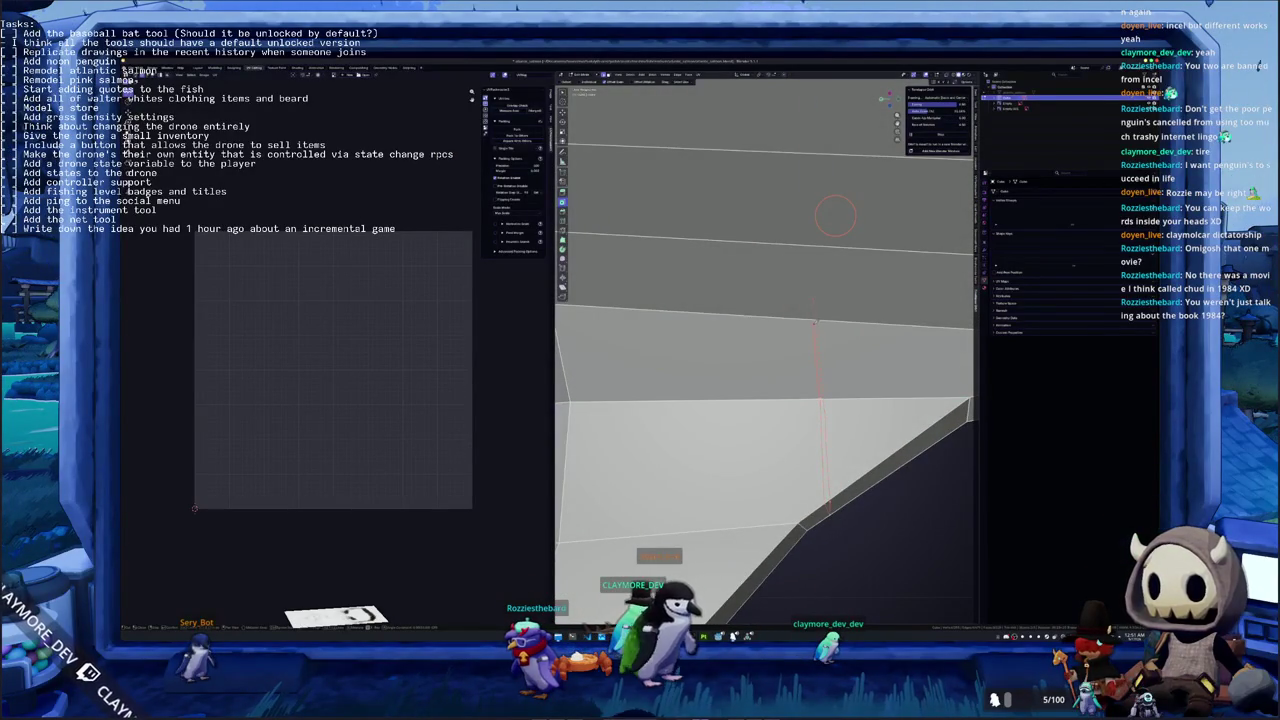
pyautogui.moveTo(835, 216)
pyautogui.mouseDown(button='middle')
pyautogui.moveTo(798, 297)
pyautogui.moveTo(814, 237)
pyautogui.moveTo(845, 255)
pyautogui.moveTo(860, 321)
pyautogui.mouseUp(button='middle')
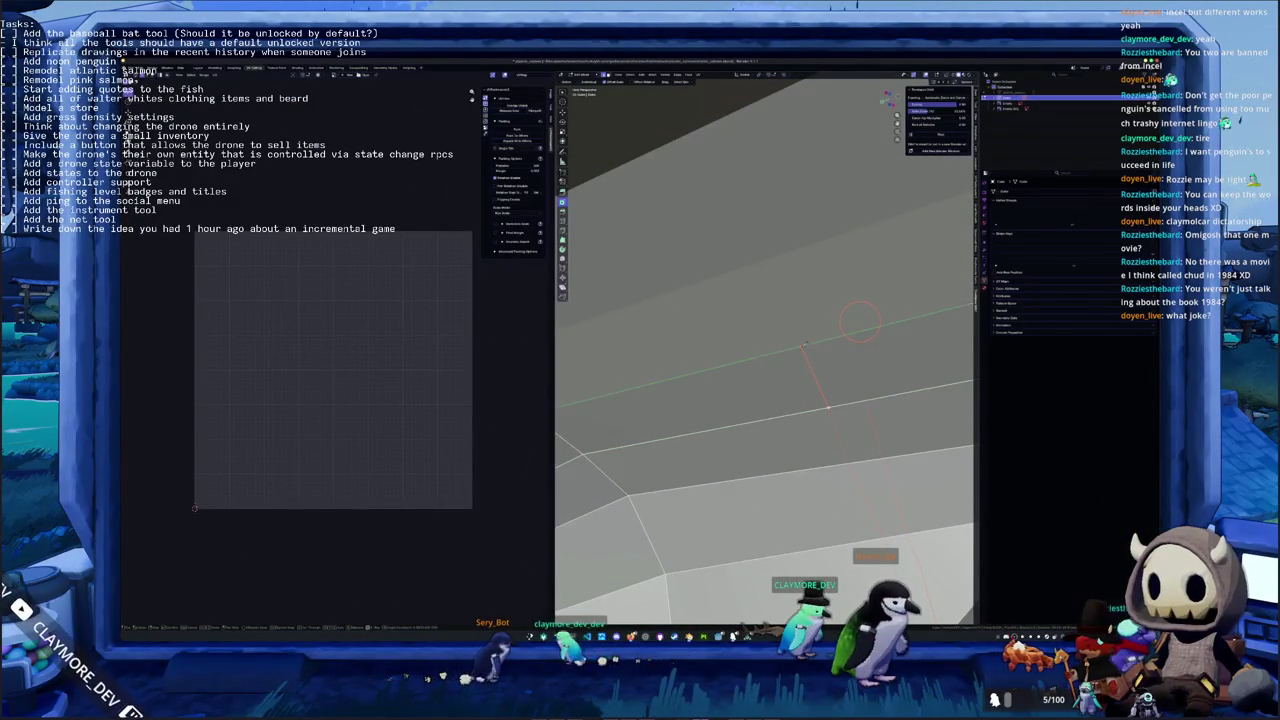
# Place the final knife point on the mesh edge and orbit out to check the cut
pyautogui.scroll(-3, 874, 431)
pyautogui.moveTo(809, 374)
pyautogui.mouseDown(button='middle')
pyautogui.moveTo(871, 520)
pyautogui.moveTo(737, 405)
pyautogui.moveTo(715, 430)
pyautogui.moveTo(736, 349)
pyautogui.mouseUp(button='middle')
pyautogui.scroll(2, 737, 405)
pyautogui.moveTo(728, 410); pyautogui.dragTo(760, 389, button='middle')
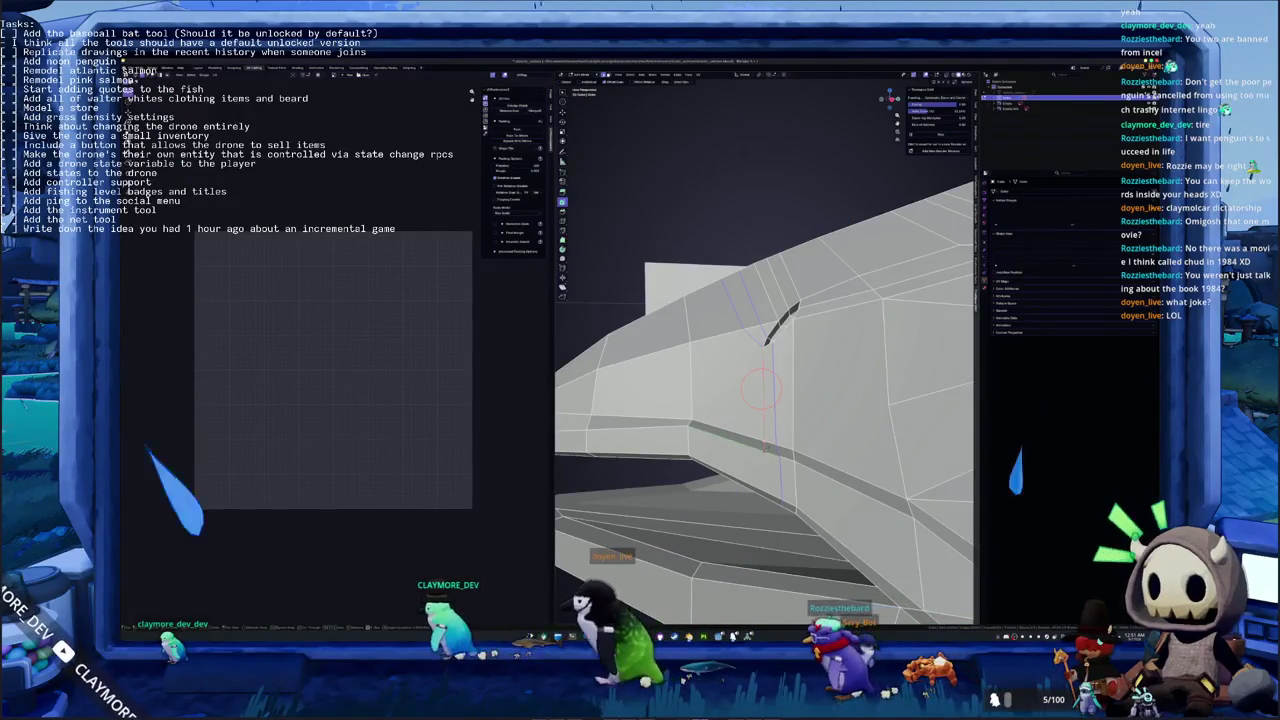
pyautogui.moveTo(760, 390); pyautogui.dragTo(680, 355, button='middle')
pyautogui.moveTo(721, 410)
pyautogui.mouseDown(button='middle')
pyautogui.moveTo(806, 401)
pyautogui.moveTo(830, 403)
pyautogui.moveTo(826, 416)
pyautogui.mouseUp(button='middle')
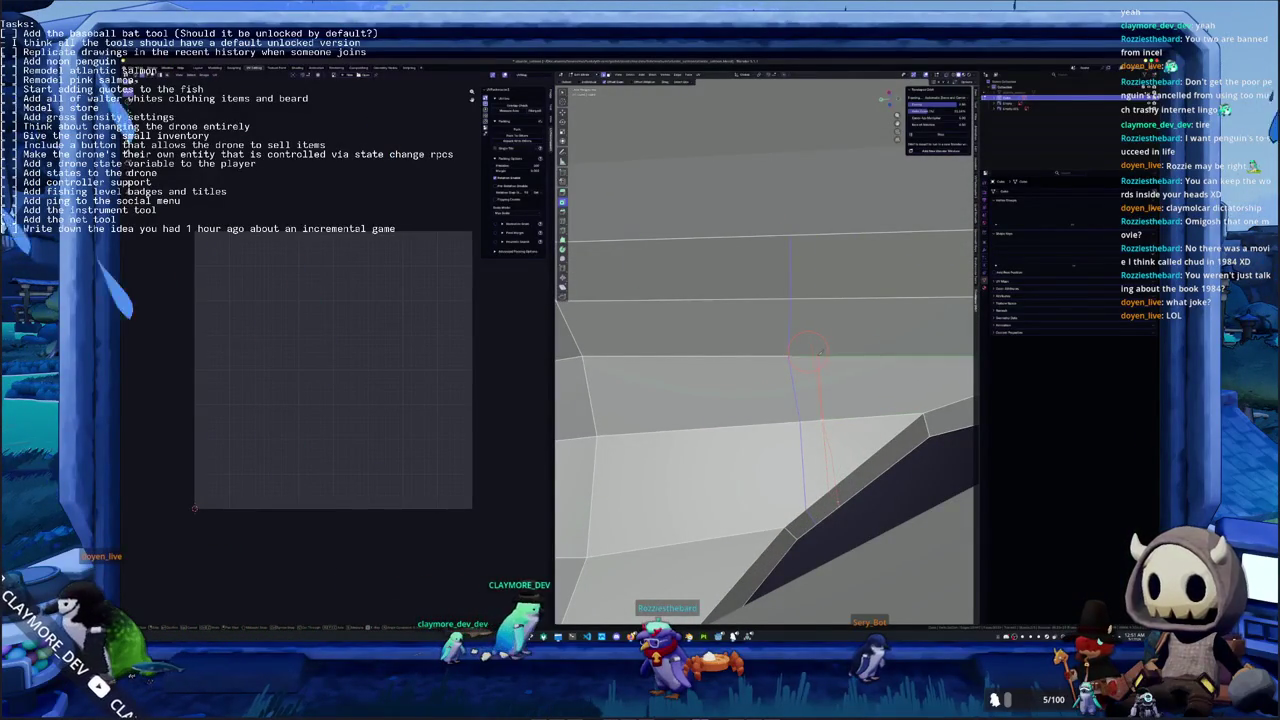
pyautogui.click(818, 297)
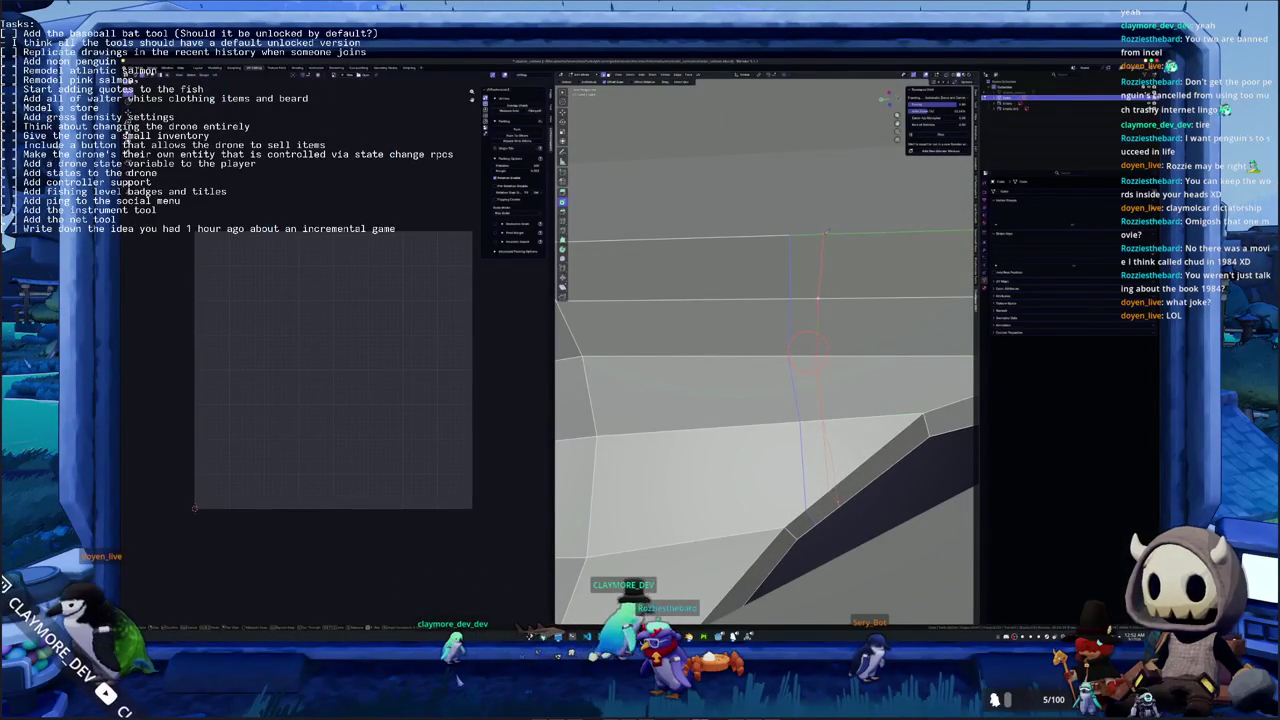
pyautogui.moveTo(837, 297); pyautogui.dragTo(762, 306, button='middle')
pyautogui.moveTo(755, 417)
pyautogui.mouseDown(button='middle')
pyautogui.moveTo(742, 392)
pyautogui.moveTo(737, 428)
pyautogui.moveTo(760, 445)
pyautogui.moveTo(809, 430)
pyautogui.mouseUp(button='middle')
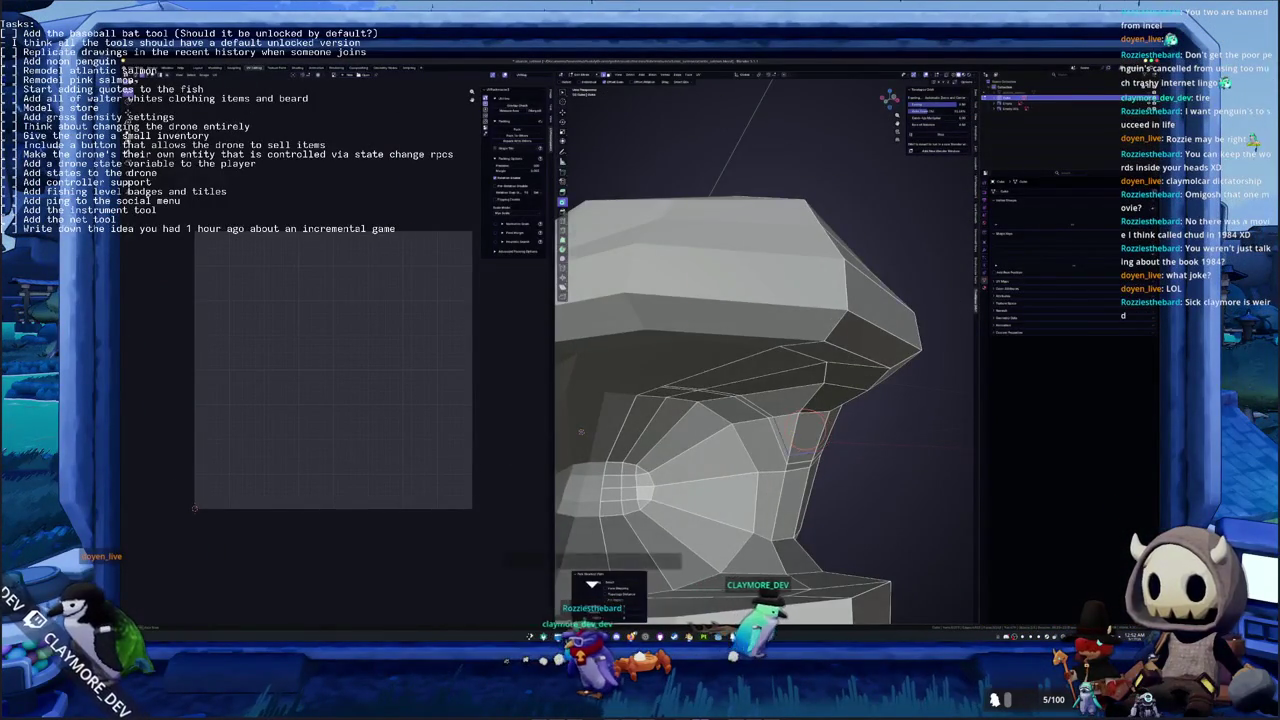
# Select the vertex at the top edge of the new cut, then leave Edit Mode
pyautogui.scroll(3, 809, 430)
pyautogui.scroll(2, 798, 428)
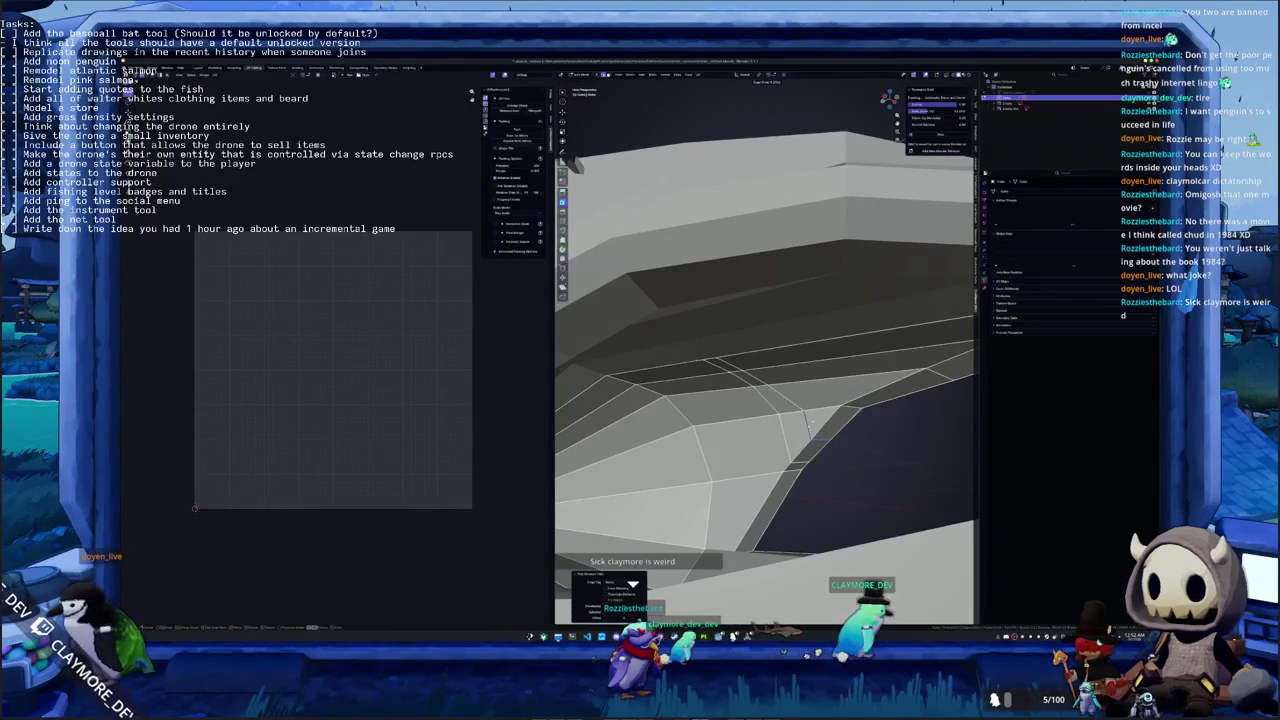
pyautogui.moveTo(797, 465)
pyautogui.mouseDown(button='middle')
pyautogui.moveTo(790, 426)
pyautogui.moveTo(745, 436)
pyautogui.mouseUp(button='middle')
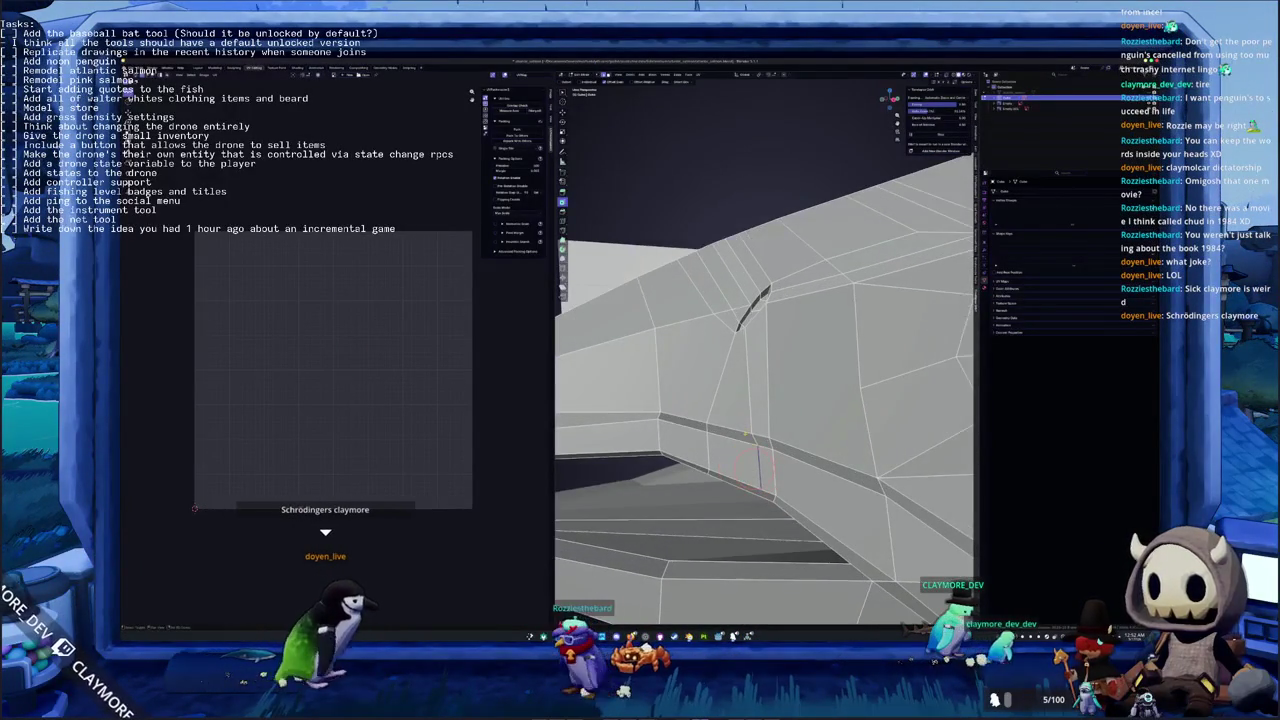
pyautogui.moveTo(745, 436); pyautogui.dragTo(760, 450, button='middle')
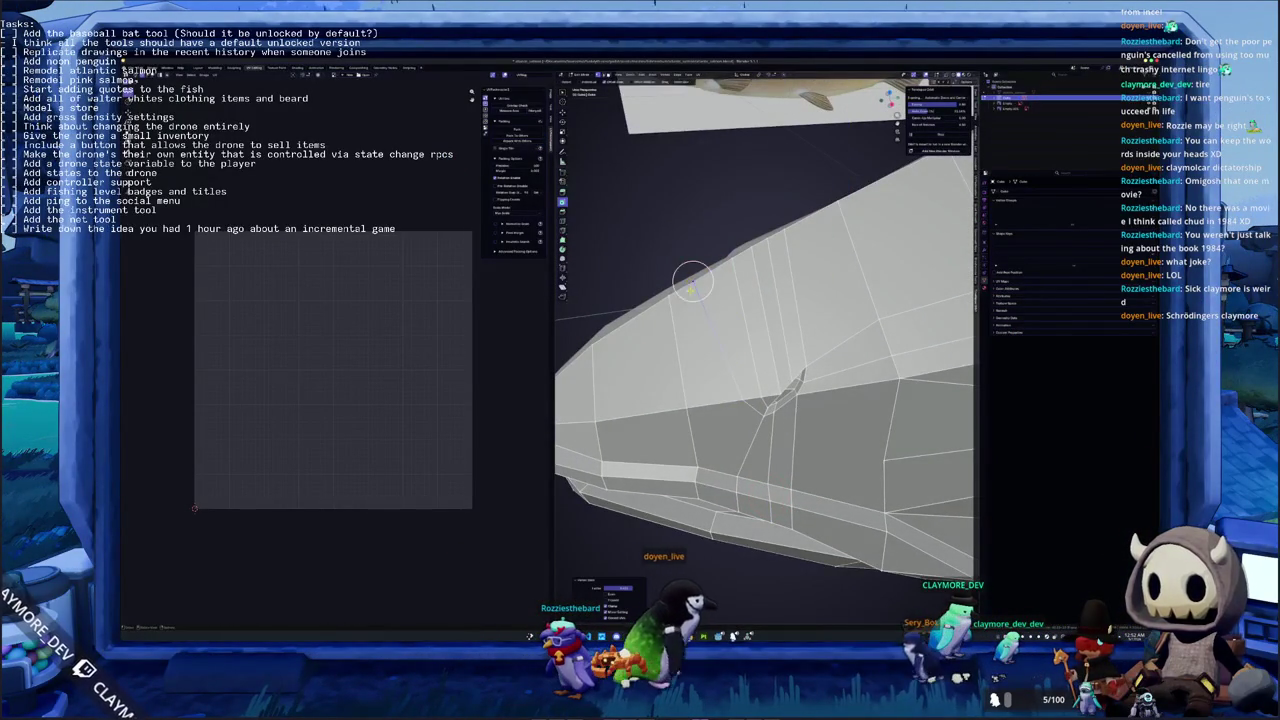
pyautogui.moveTo(760, 450); pyautogui.dragTo(768, 452, button='middle')
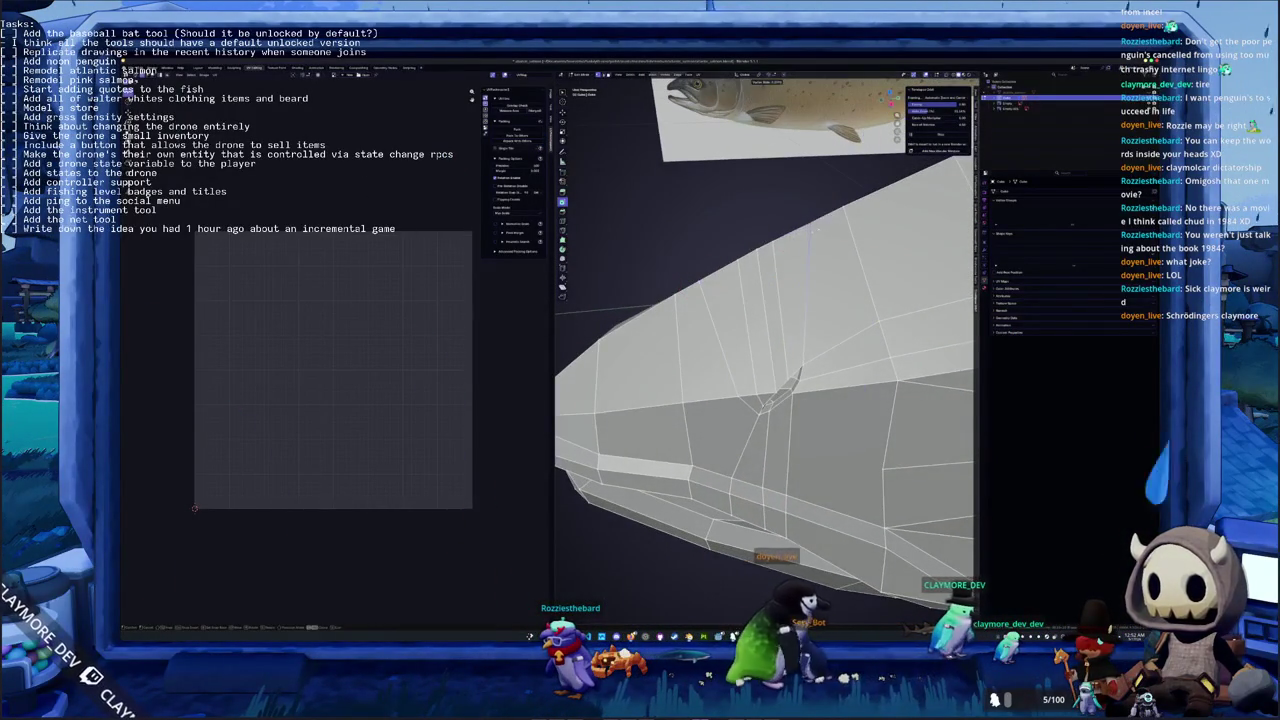
pyautogui.click(810, 220)
pyautogui.click(782, 237)
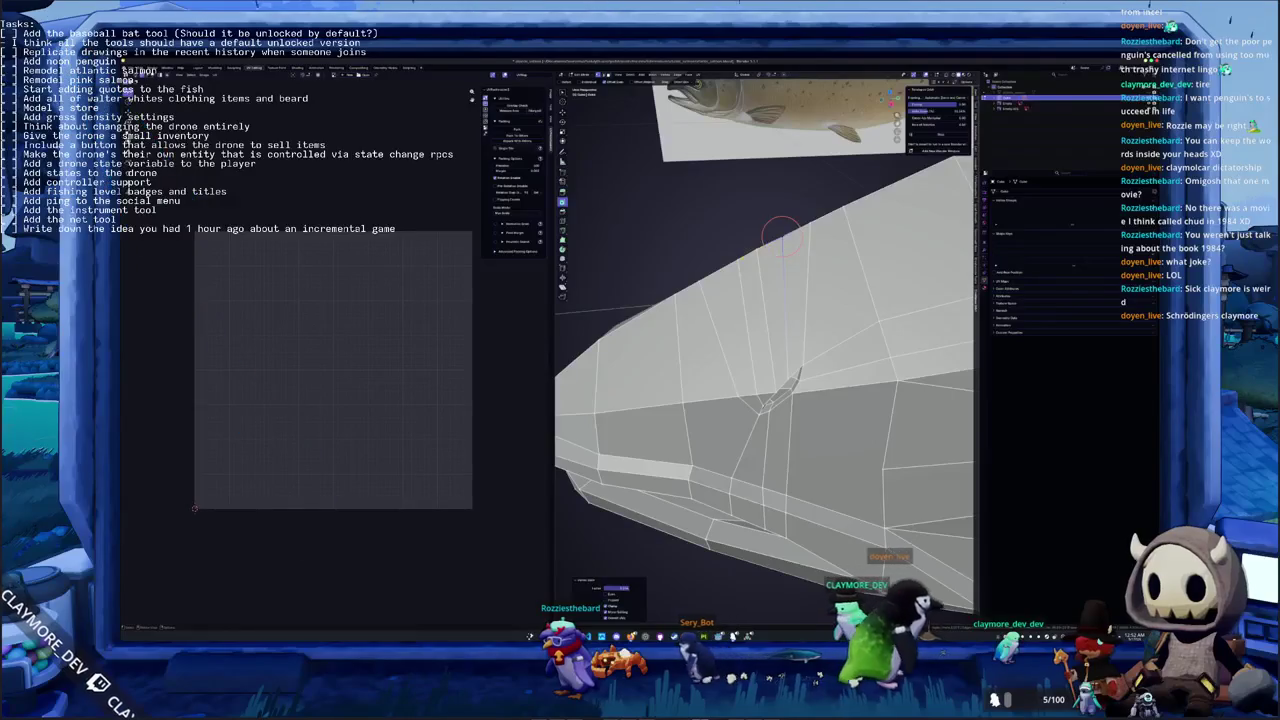
pyautogui.press('Tab')
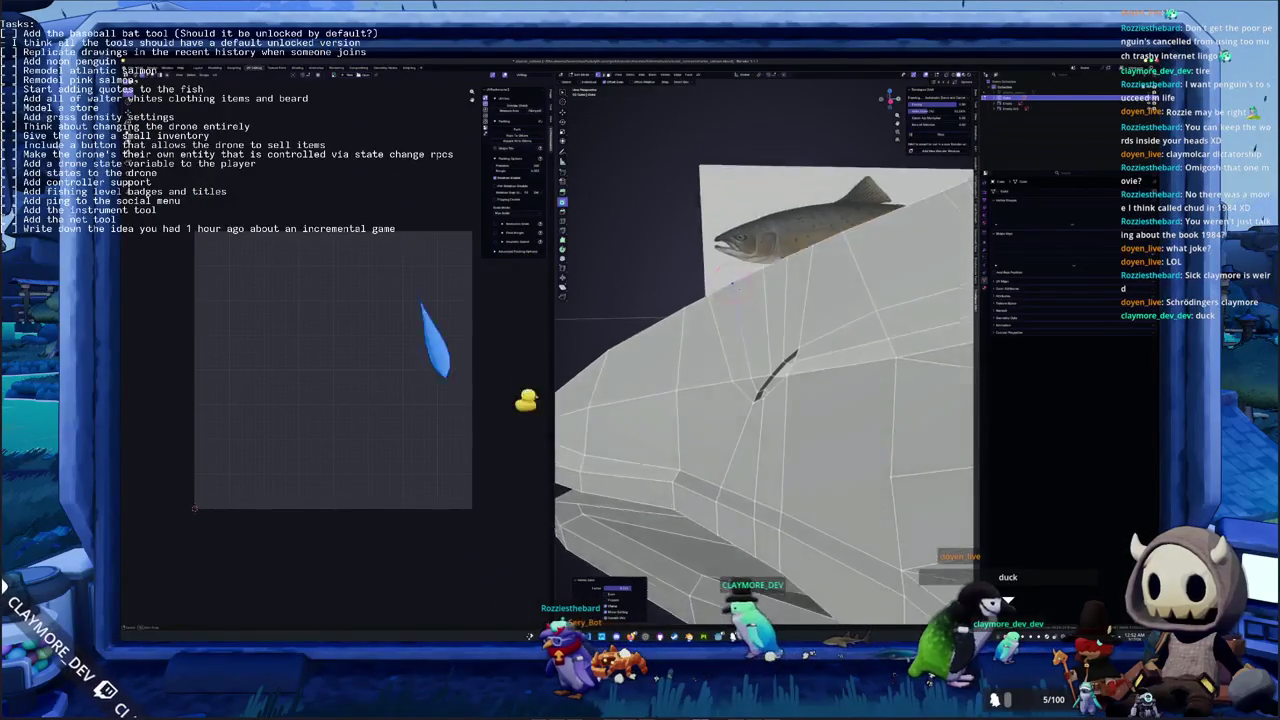
# Preview the salmon head with level-2 subdivision and smooth shading
pyautogui.moveTo(720, 265); pyautogui.dragTo(760, 380, button='middle')
pyautogui.scroll(3, 760, 380)
pyautogui.hotkey('ctrl', '2')
pyautogui.rightClick(750, 375)
pyautogui.click(760, 380)
pyautogui.scroll(2, 725, 290)
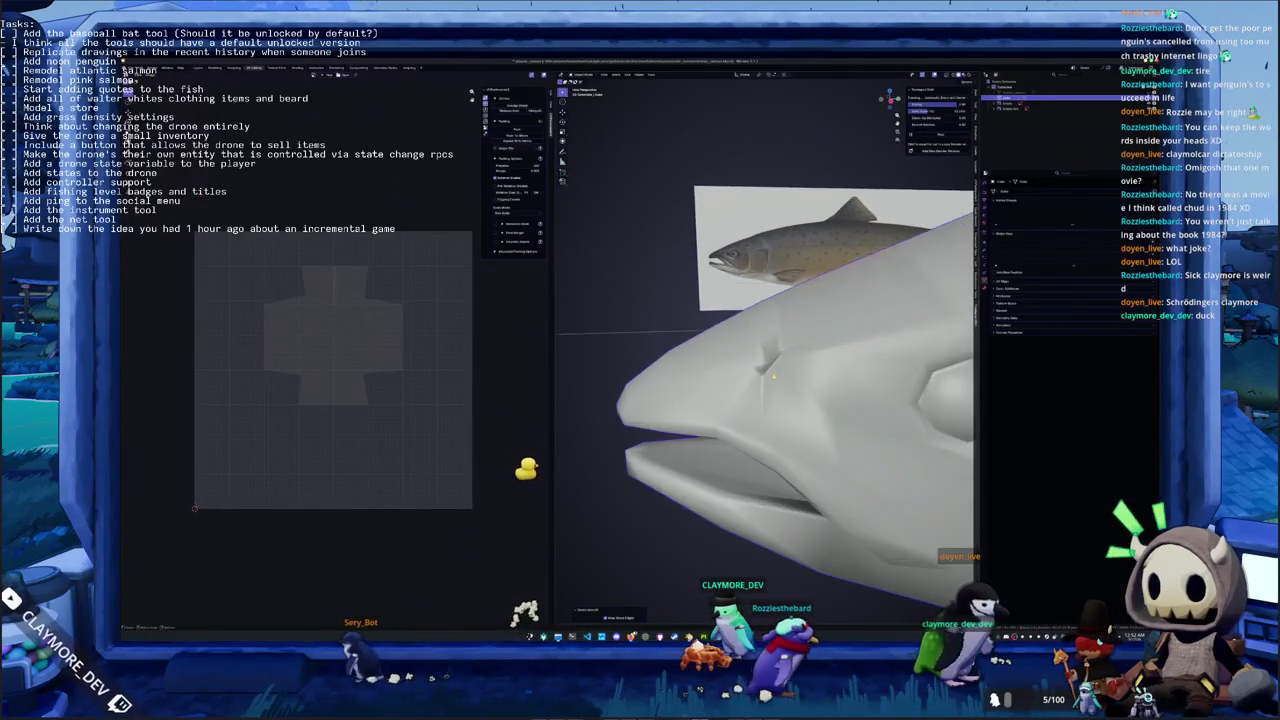
# Back in Edit Mode, select part of the head mesh and shade it smooth
pyautogui.press('Tab')
pyautogui.scroll(4, 725, 290)
pyautogui.click(732, 430)
pyautogui.moveTo(732, 430)
pyautogui.mouseDown(button='middle')
pyautogui.moveTo(790, 392)
pyautogui.moveTo(776, 362)
pyautogui.moveTo(819, 362)
pyautogui.mouseUp(button='middle')
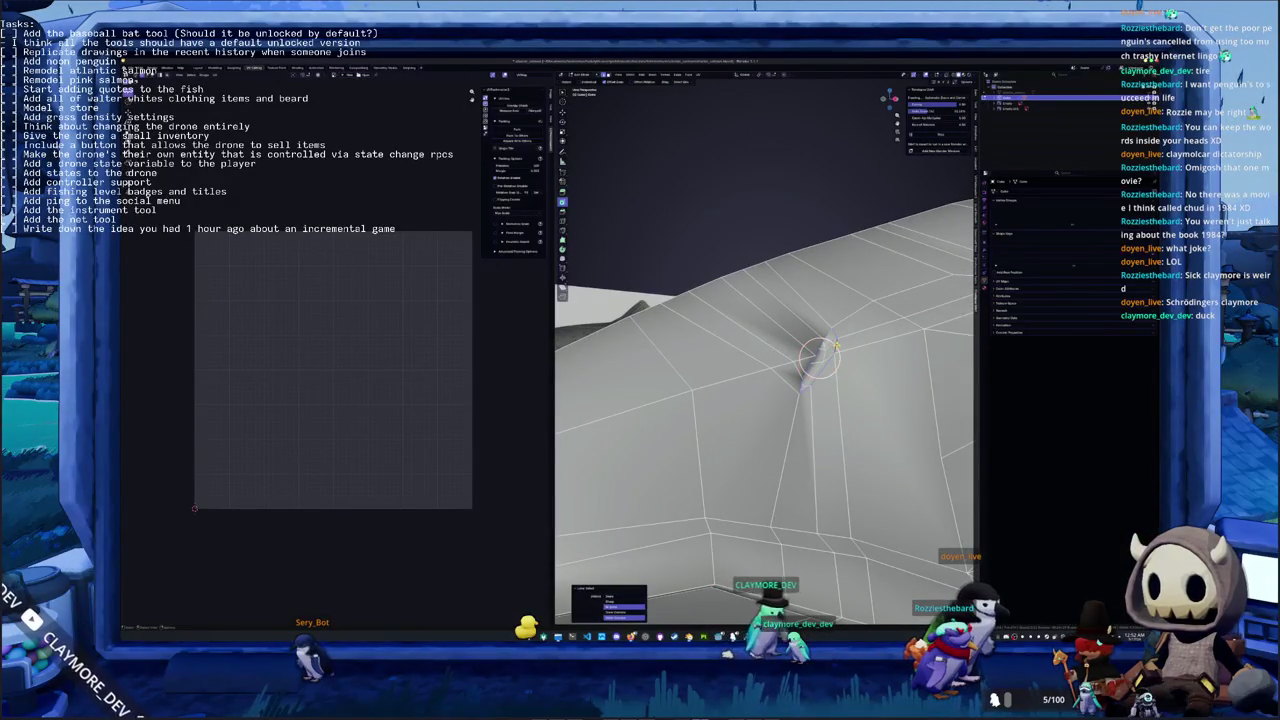
pyautogui.rightClick(834, 346)
pyautogui.click(805, 463)
pyautogui.moveTo(805, 463)
pyautogui.mouseDown(button='middle')
pyautogui.moveTo(775, 460)
pyautogui.moveTo(841, 463)
pyautogui.mouseUp(button='middle')
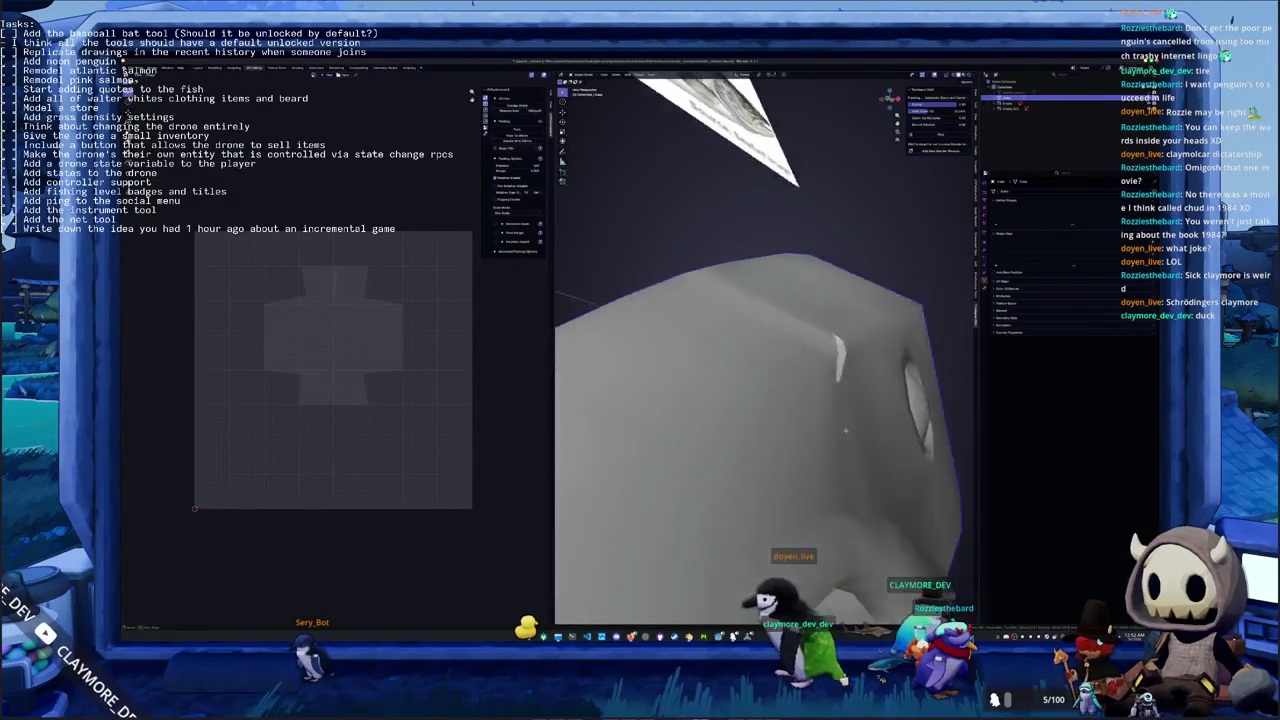
# Move the slit vertices into place, using X-ray to line them up with the reference
pyautogui.press('Tab')
pyautogui.scroll(5, 841, 463)
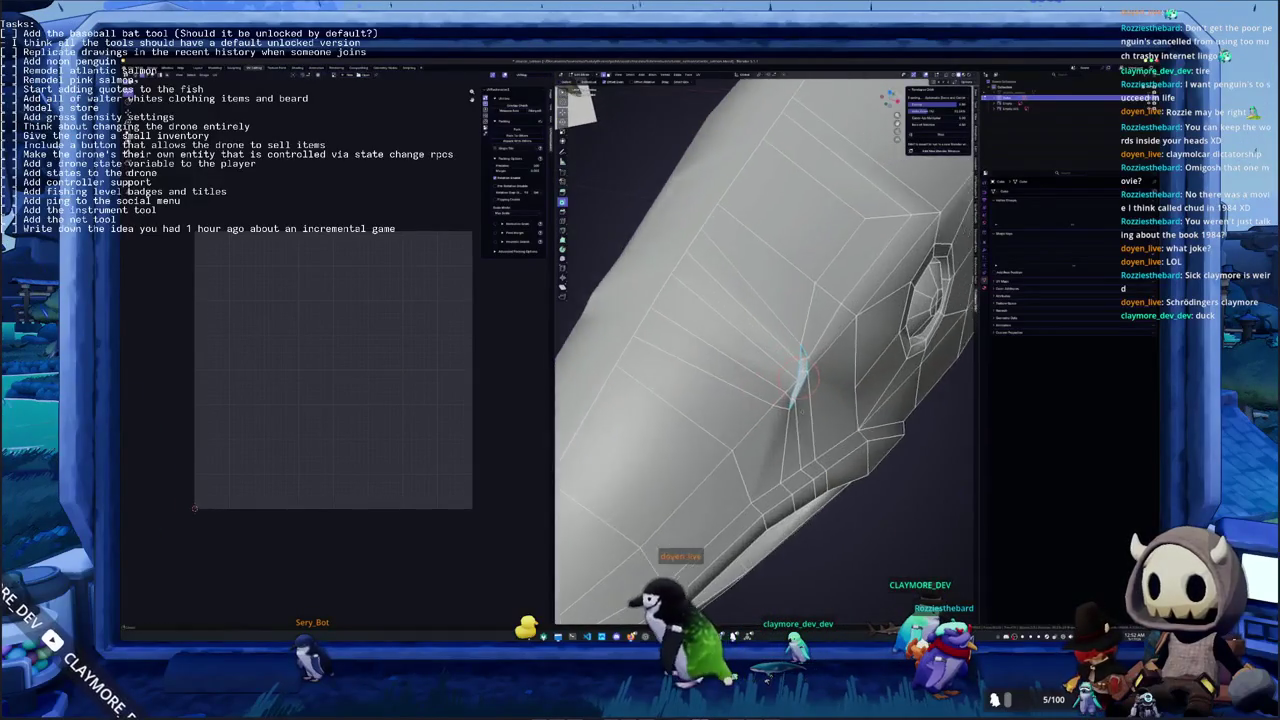
pyautogui.moveTo(841, 463)
pyautogui.mouseDown(button='middle')
pyautogui.moveTo(718, 374)
pyautogui.moveTo(740, 350)
pyautogui.mouseUp(button='middle')
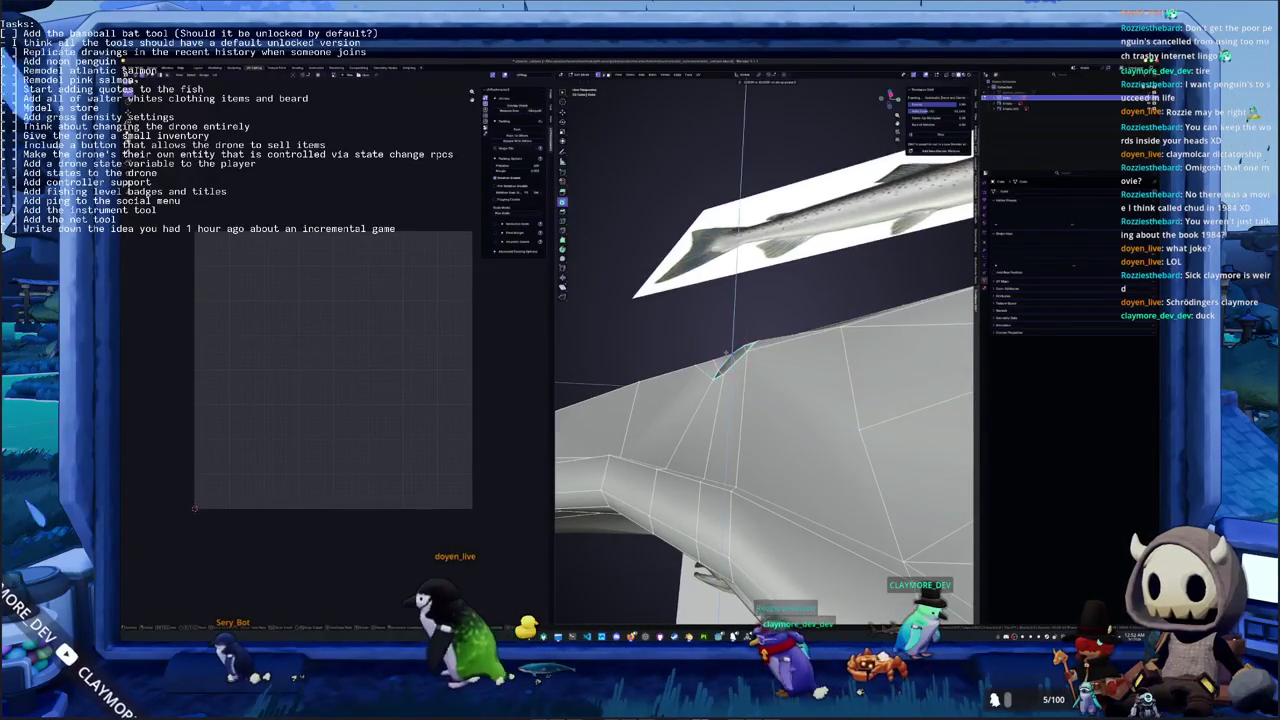
pyautogui.press('g')
pyautogui.click(728, 349)
pyautogui.moveTo(728, 349); pyautogui.dragTo(741, 346, button='middle')
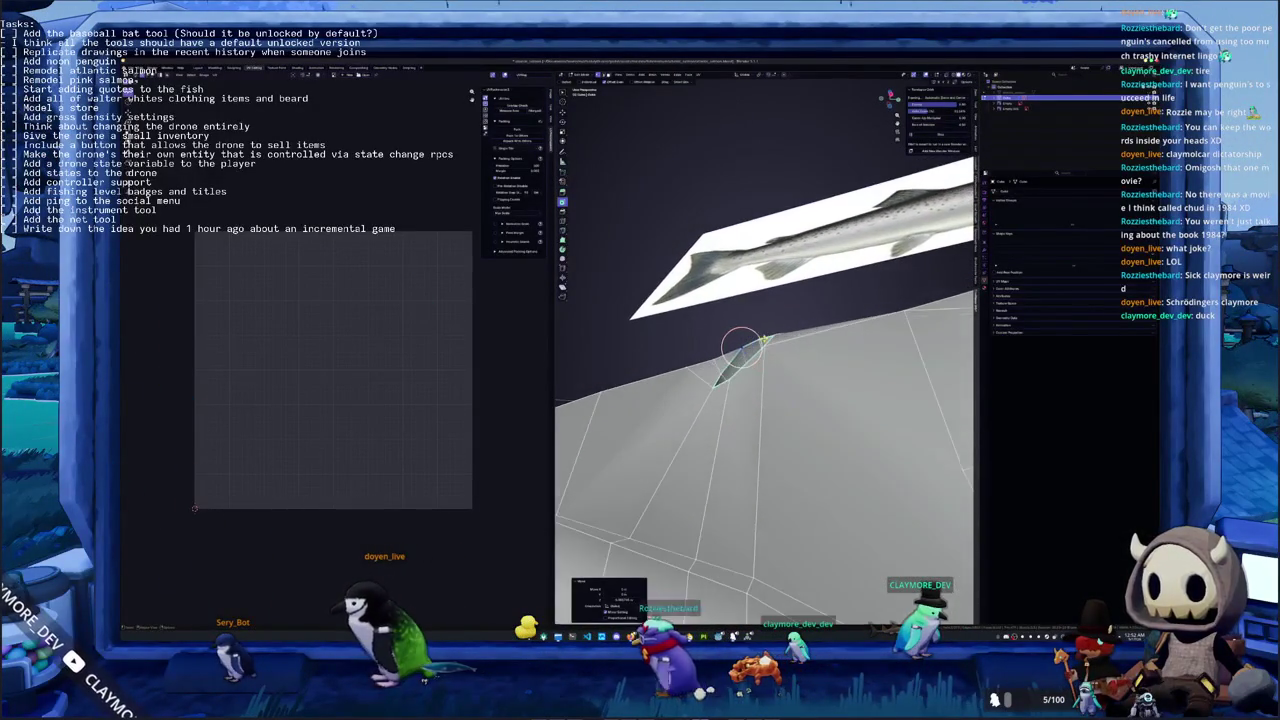
pyautogui.hotkey('alt', 'z')
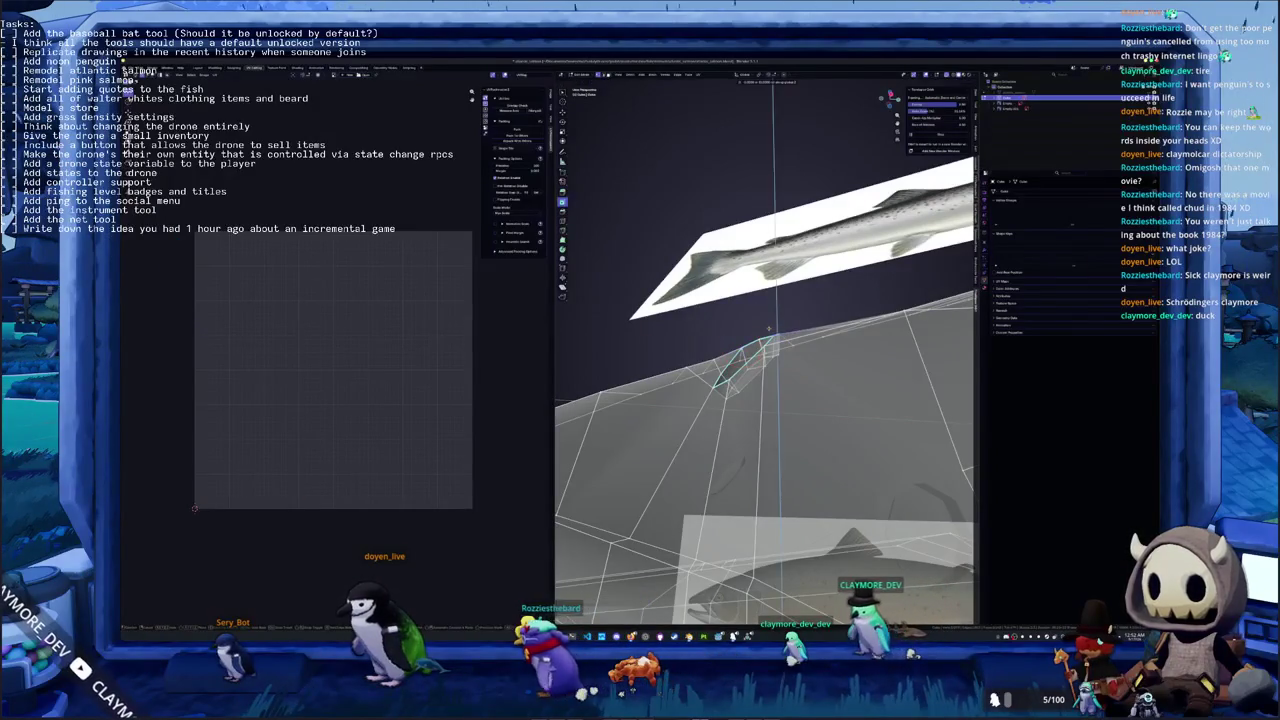
pyautogui.press('g')
pyautogui.press('z')
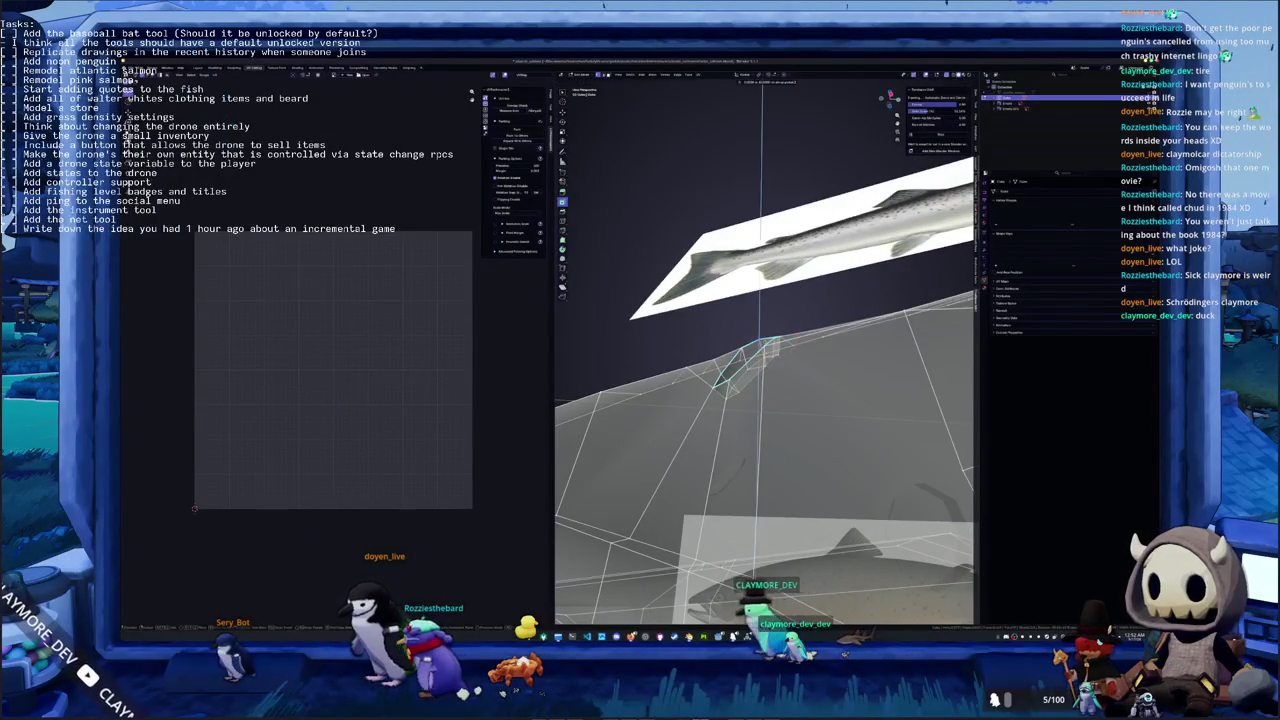
pyautogui.click(726, 332)
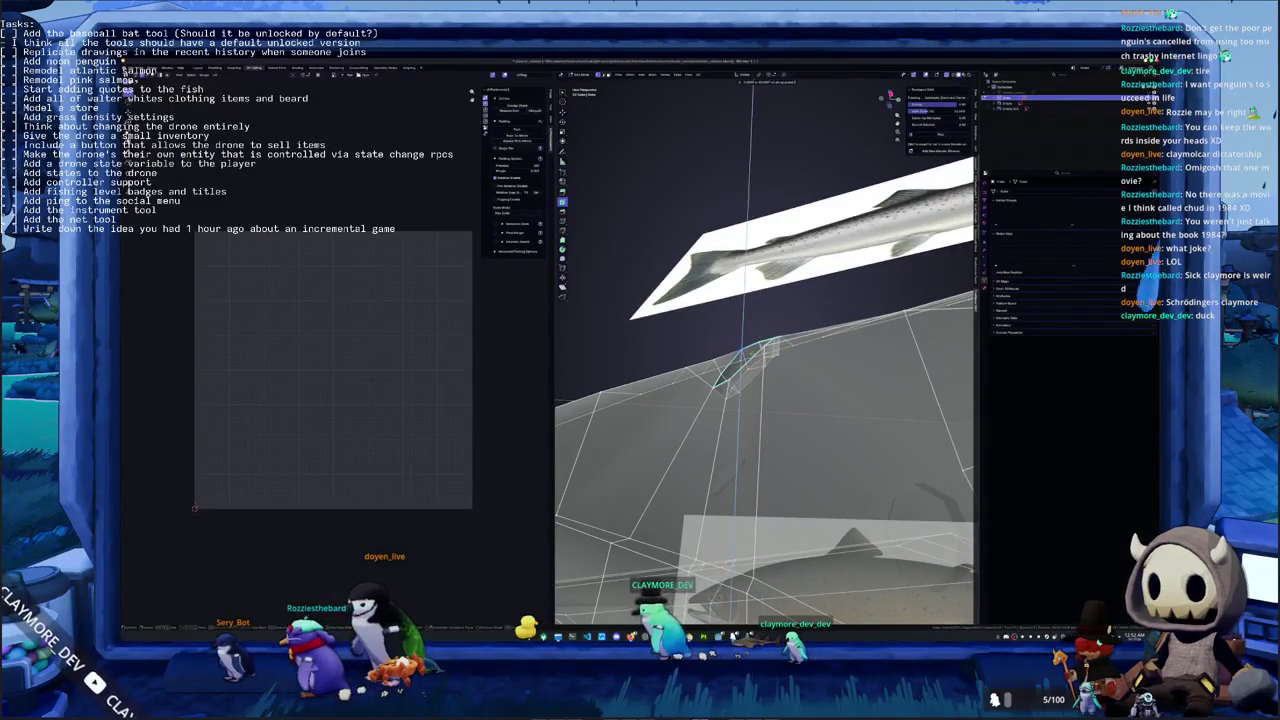
# Shift the slit vertex vertically once more and inspect the slit on the solid model
pyautogui.press('g')
pyautogui.press('z')
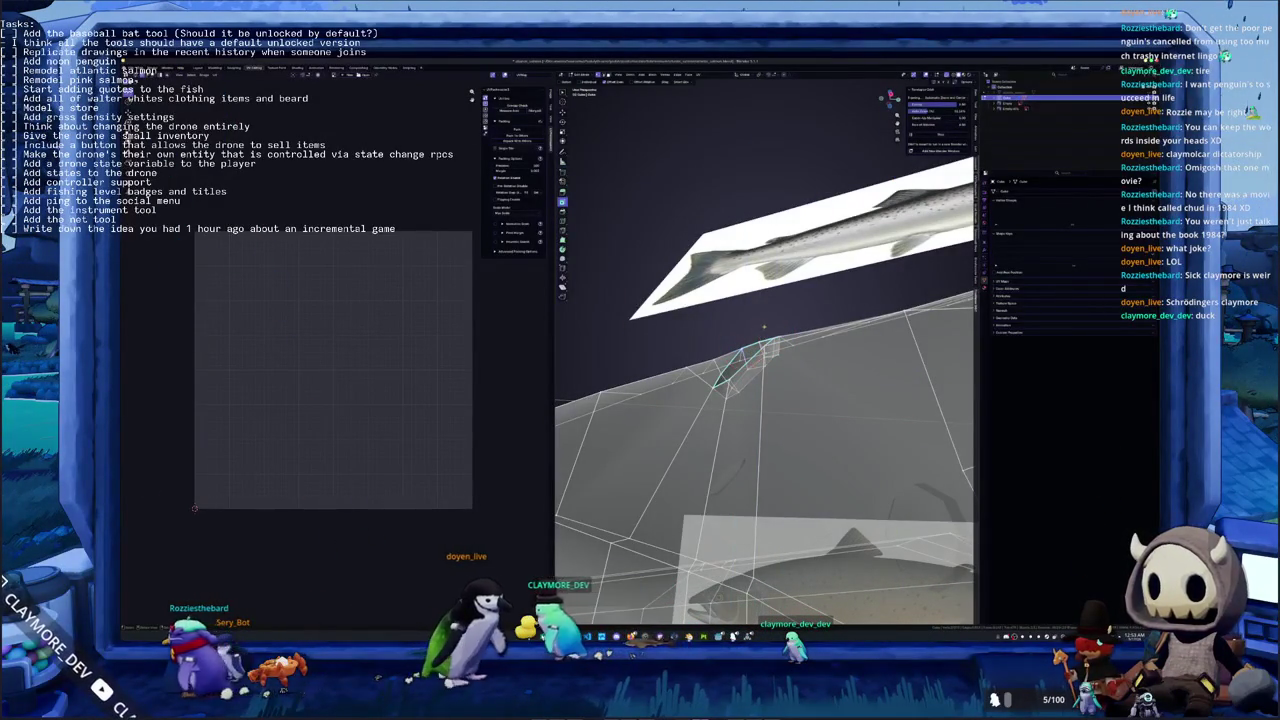
pyautogui.press('Tab')
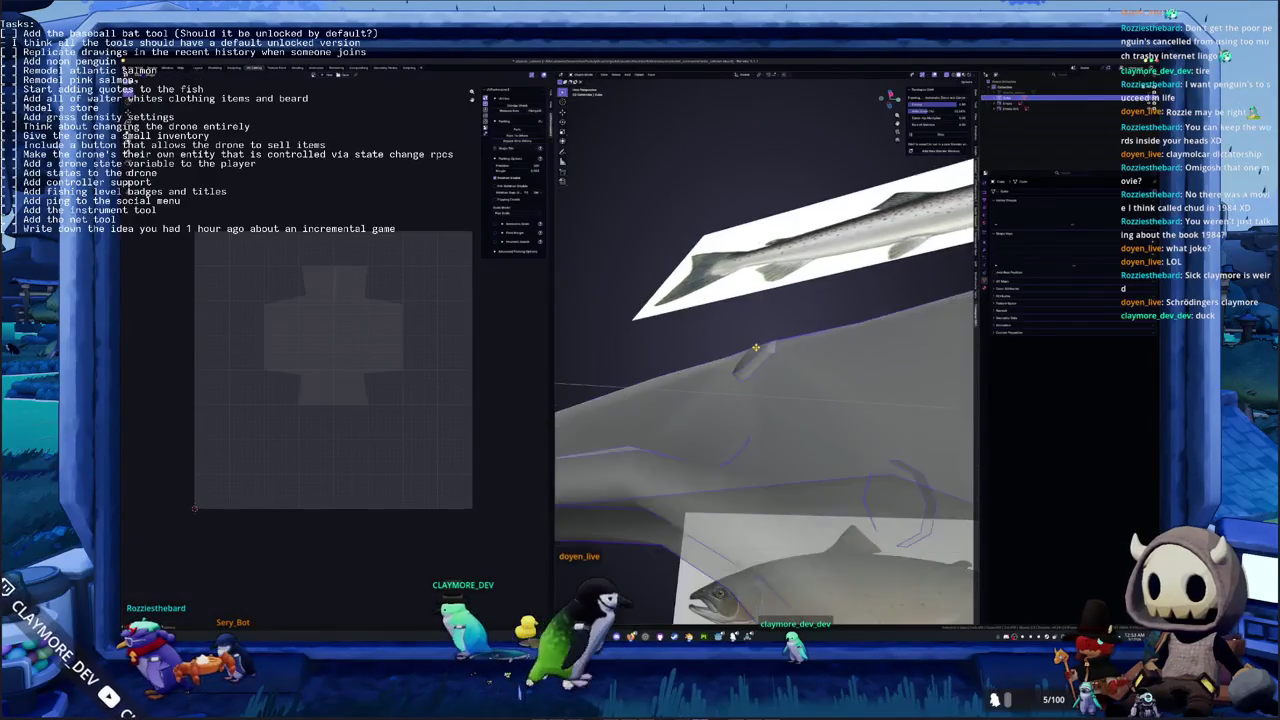
pyautogui.moveTo(748, 352); pyautogui.dragTo(748, 372, button='middle')
pyautogui.press('Tab')
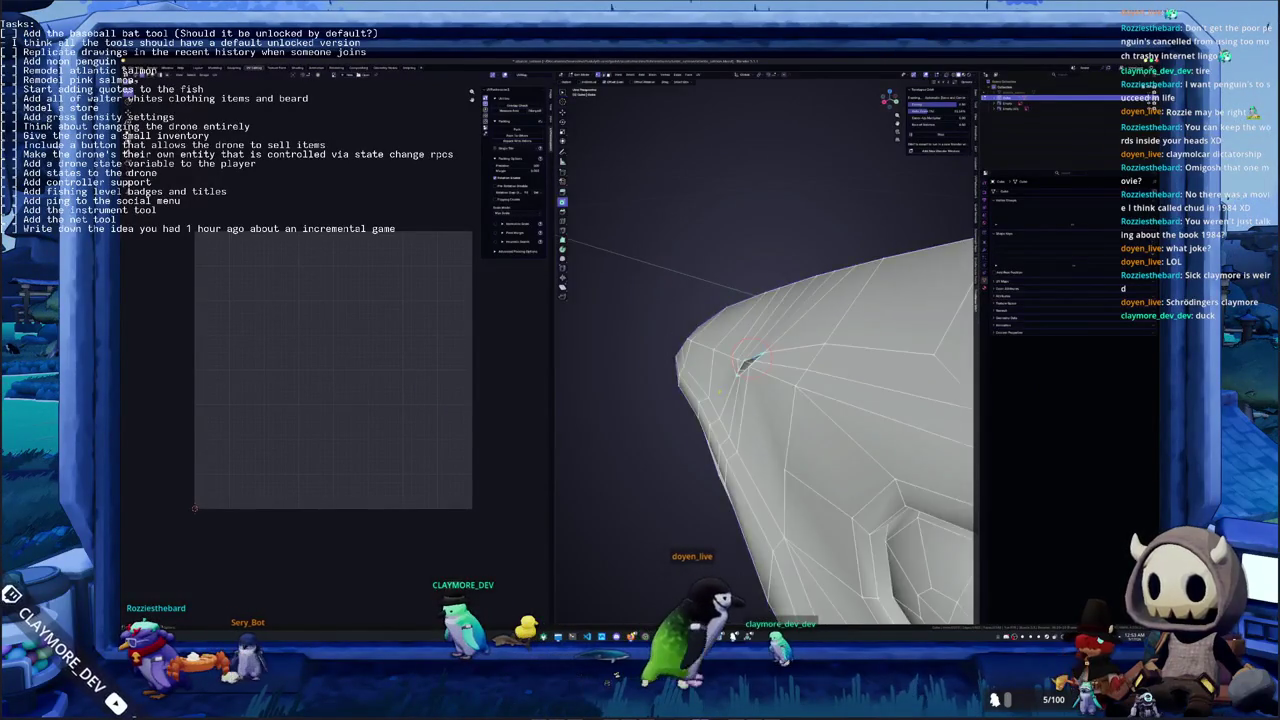
pyautogui.moveTo(727, 388)
pyautogui.mouseDown(button='middle')
pyautogui.moveTo(781, 362)
pyautogui.moveTo(768, 387)
pyautogui.mouseUp(button='middle')
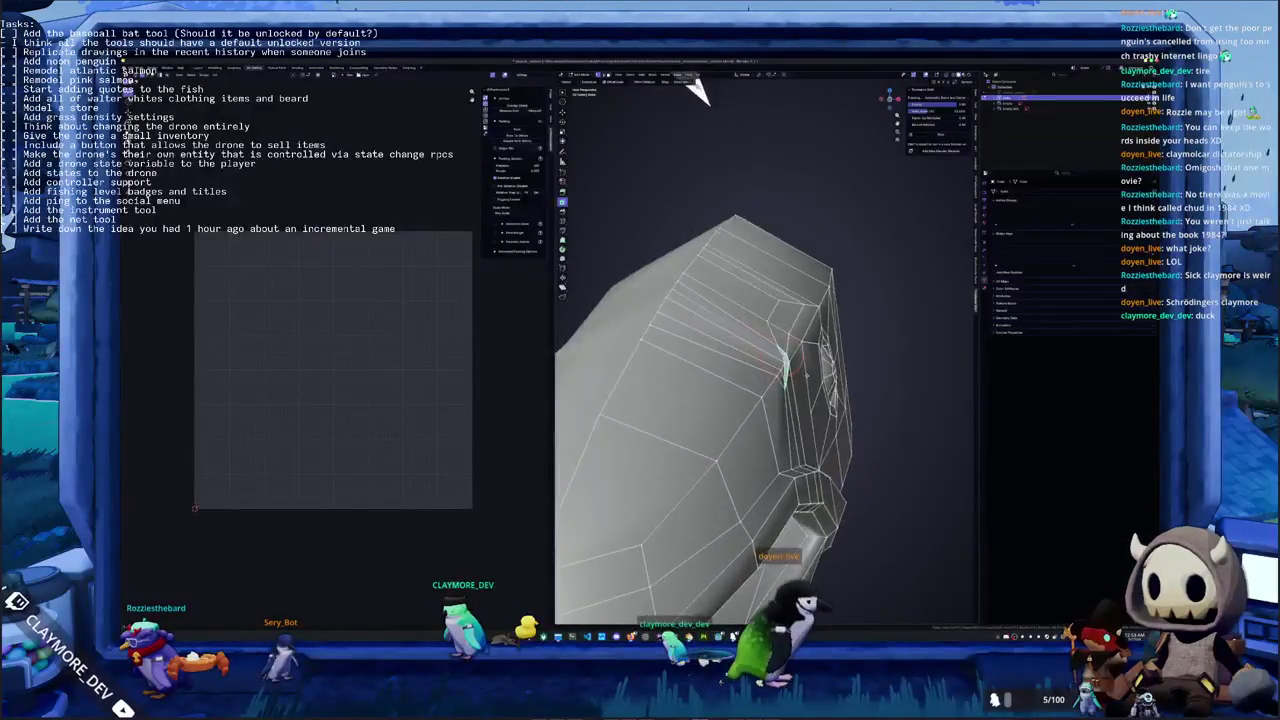
pyautogui.press('Tab')
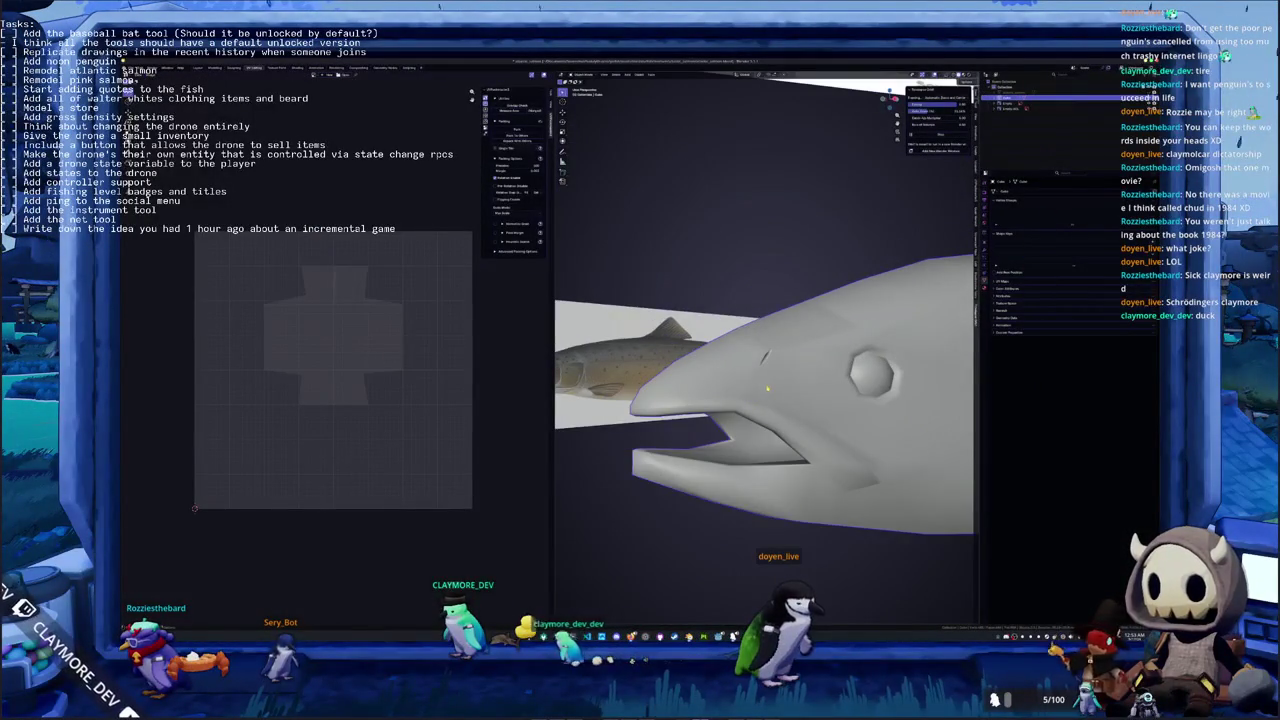
# In top view, select the snout-tip vertices and move them sideways along X
pyautogui.moveTo(753, 400)
pyautogui.mouseDown(button='middle')
pyautogui.moveTo(784, 409)
pyautogui.moveTo(732, 424)
pyautogui.moveTo(781, 448)
pyautogui.mouseUp(button='middle')
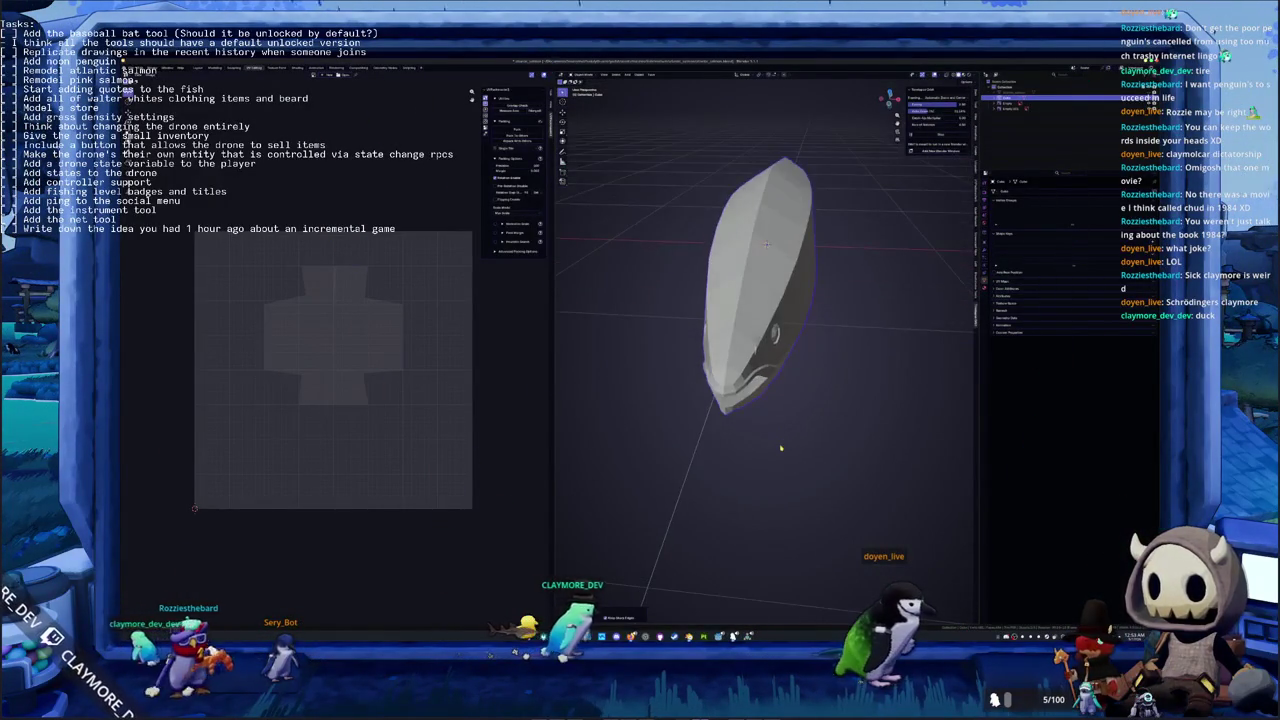
pyautogui.press('KP_7')
pyautogui.moveTo(781, 448); pyautogui.dragTo(737, 408, button='middle')
pyautogui.press('Tab')
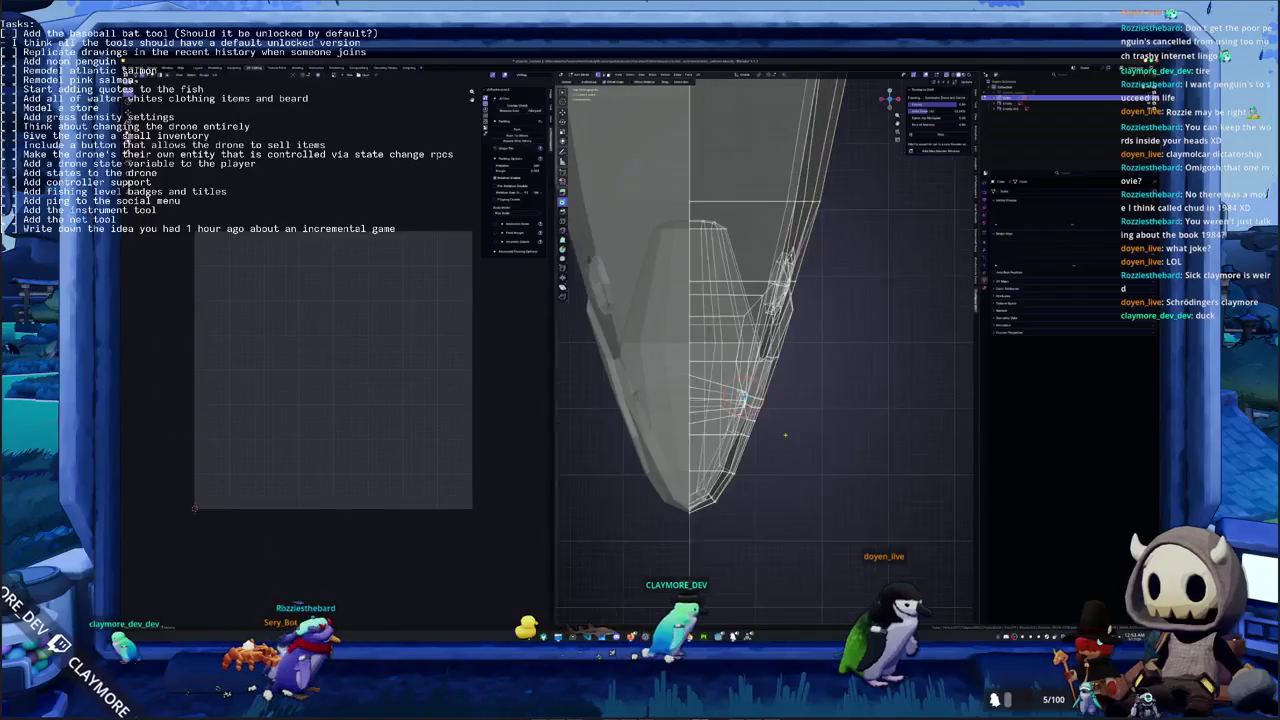
pyautogui.moveTo(736, 462); pyautogui.dragTo(736, 462)
pyautogui.press('g')
pyautogui.press('x')
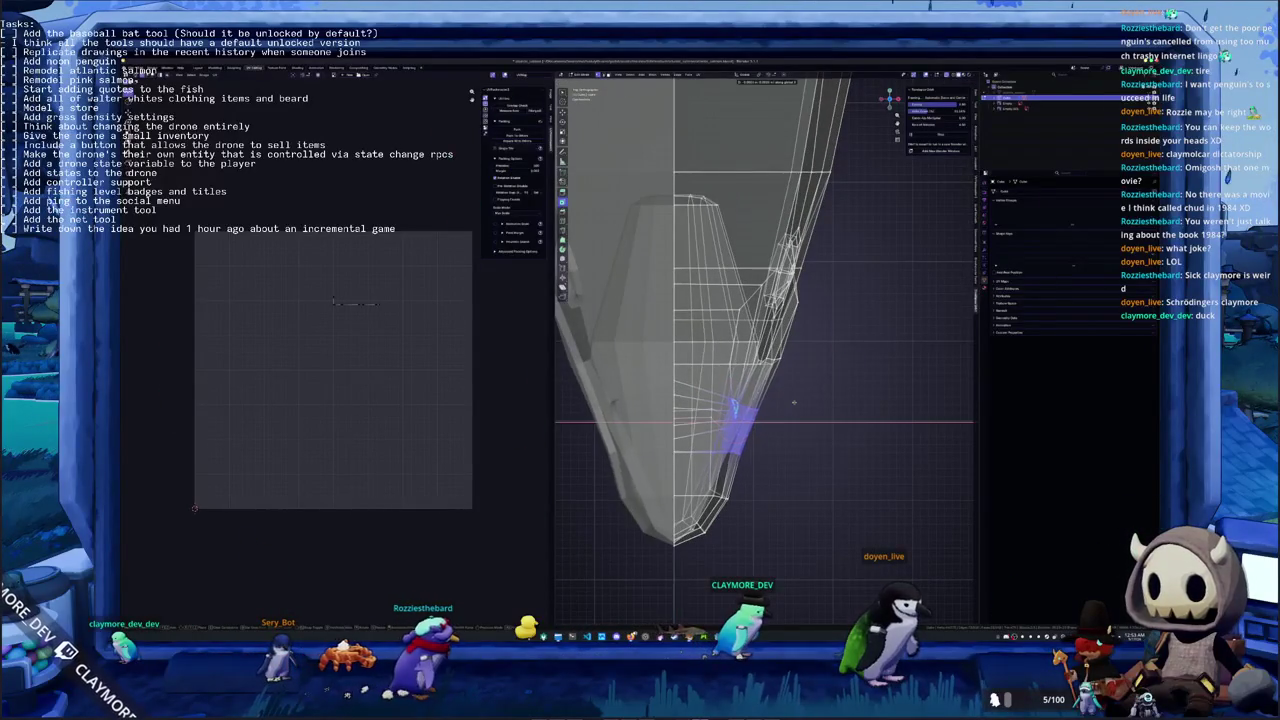
pyautogui.click(741, 477)
# Pull a lower snout vertex inward along X and scale down the tip vertex
pyautogui.click(716, 495)
pyautogui.press('g')
pyautogui.press('x')
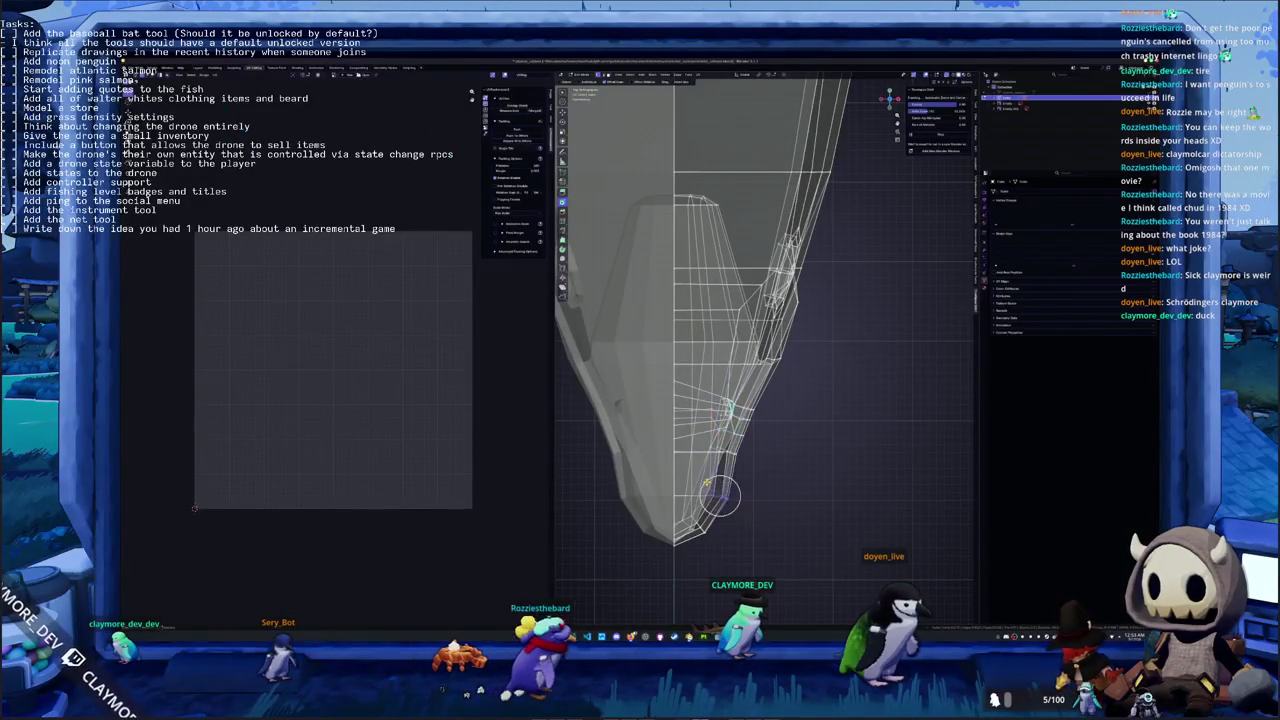
pyautogui.click(710, 495)
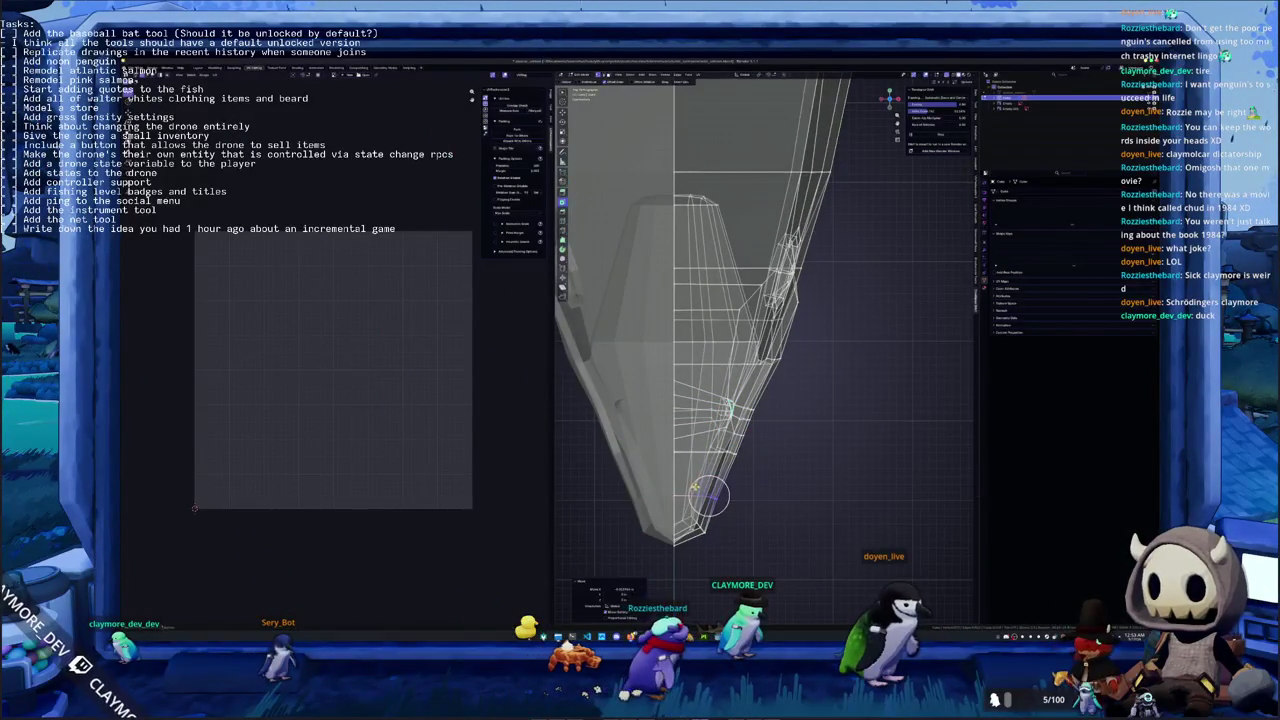
pyautogui.click(700, 527)
pyautogui.press('s')
pyautogui.click(770, 527)
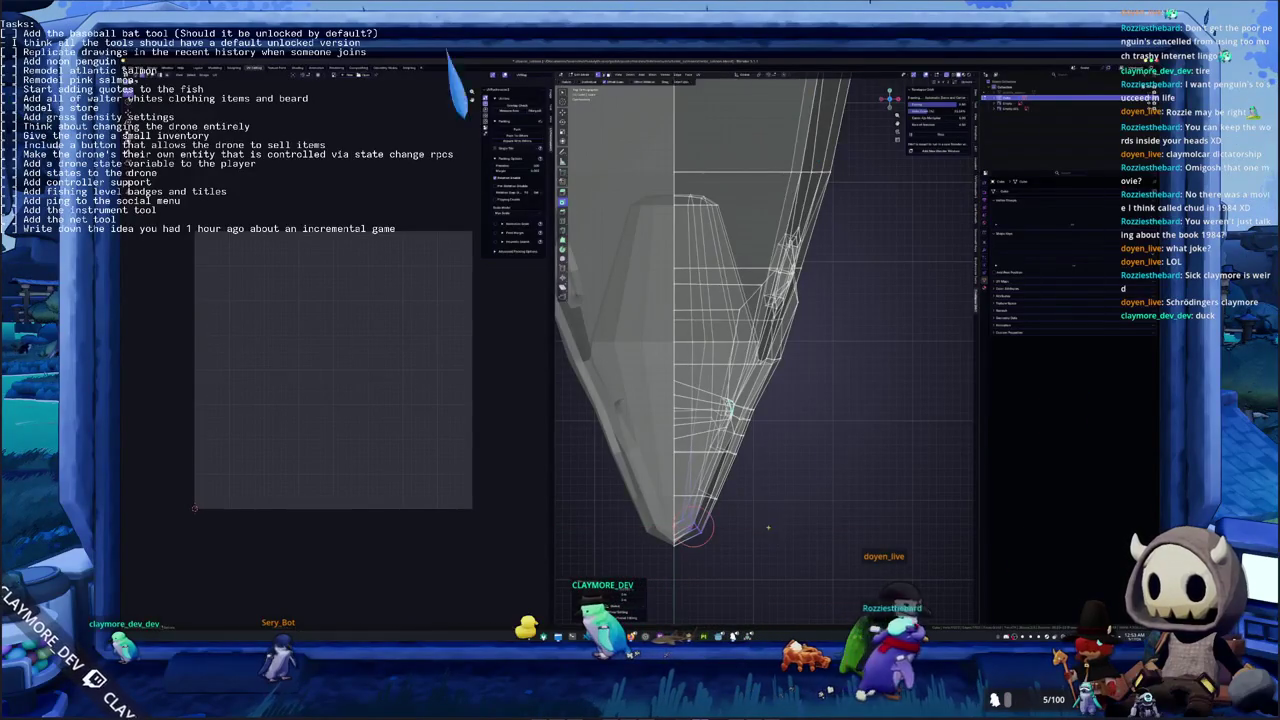
# Check the slimmer snout on the solid model beside the reference photo
pyautogui.press('Tab')
pyautogui.moveTo(768, 527)
pyautogui.mouseDown(button='middle')
pyautogui.moveTo(767, 457)
pyautogui.moveTo(662, 368)
pyautogui.moveTo(636, 414)
pyautogui.moveTo(566, 471)
pyautogui.mouseUp(button='middle')
pyautogui.press('Tab')
pyautogui.scroll(3, 600, 440)
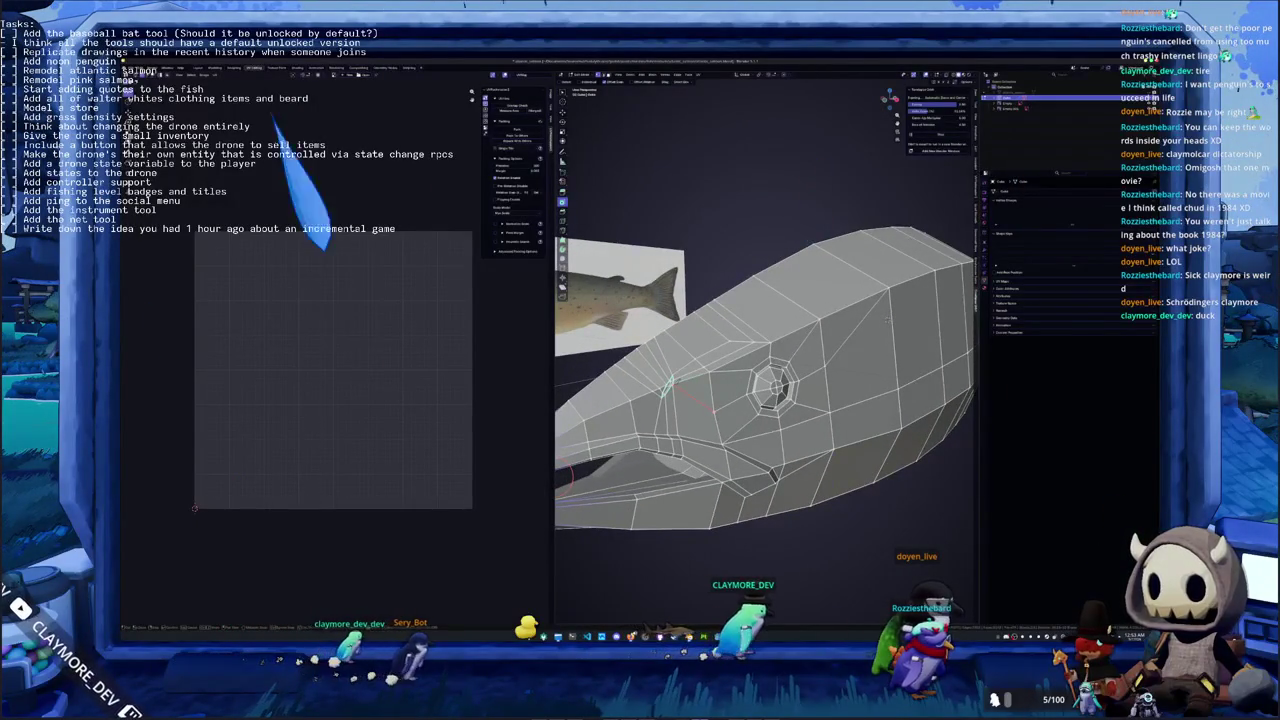
pyautogui.scroll(-4, 887, 319)
pyautogui.press('Tab')
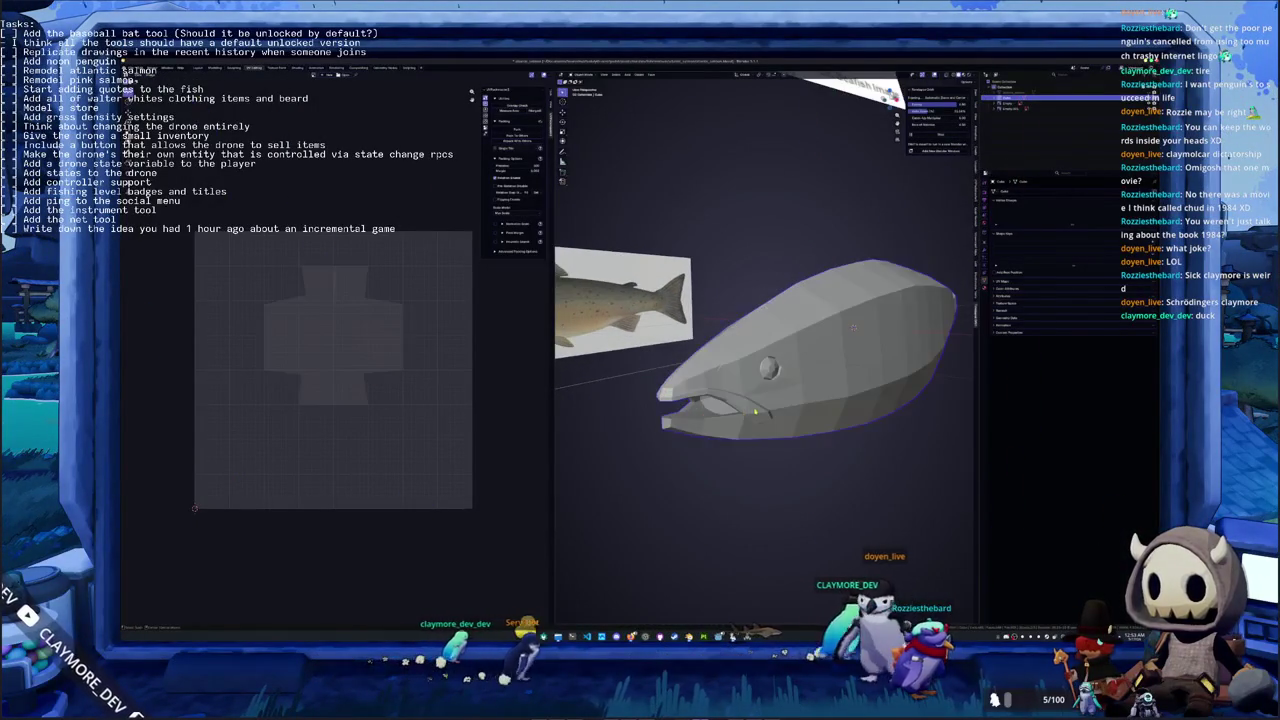
# In side orthographic view, knife-cut a new edge from a vertex behind the head
pyautogui.moveTo(740, 400); pyautogui.dragTo(773, 418, button='middle')
pyautogui.press('KP_1')
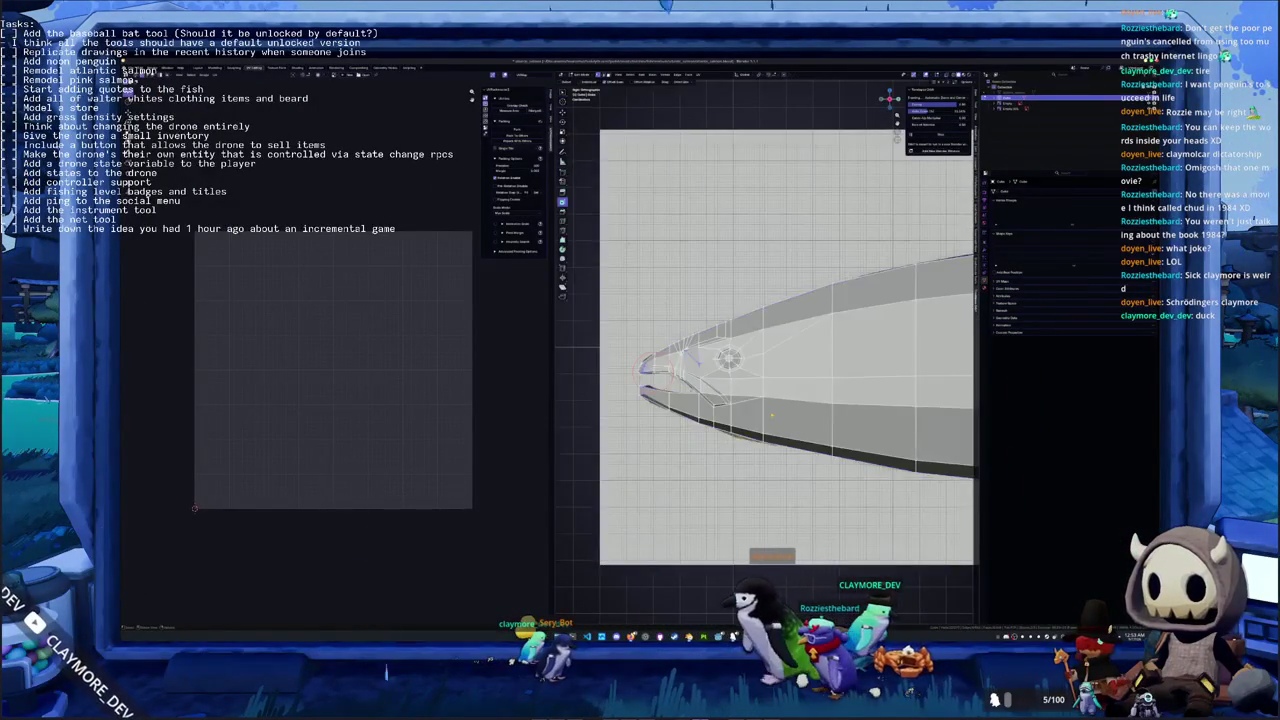
pyautogui.scroll(3, 729, 434)
pyautogui.press('Tab')
pyautogui.keyDown('shift'); pyautogui.moveTo(729, 434); pyautogui.dragTo(709, 369, button='middle'); pyautogui.keyUp('shift')
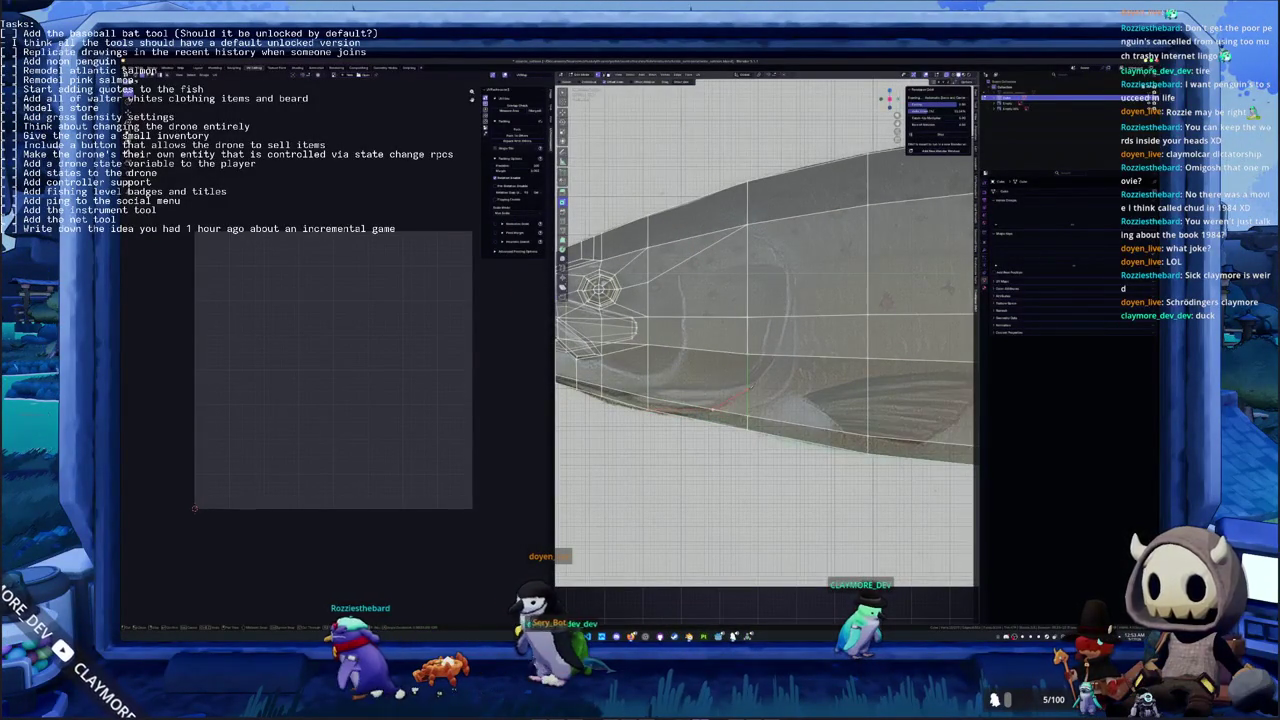
pyautogui.keyDown('shift'); pyautogui.moveTo(709, 369); pyautogui.dragTo(685, 426, button='middle'); pyautogui.keyUp('shift')
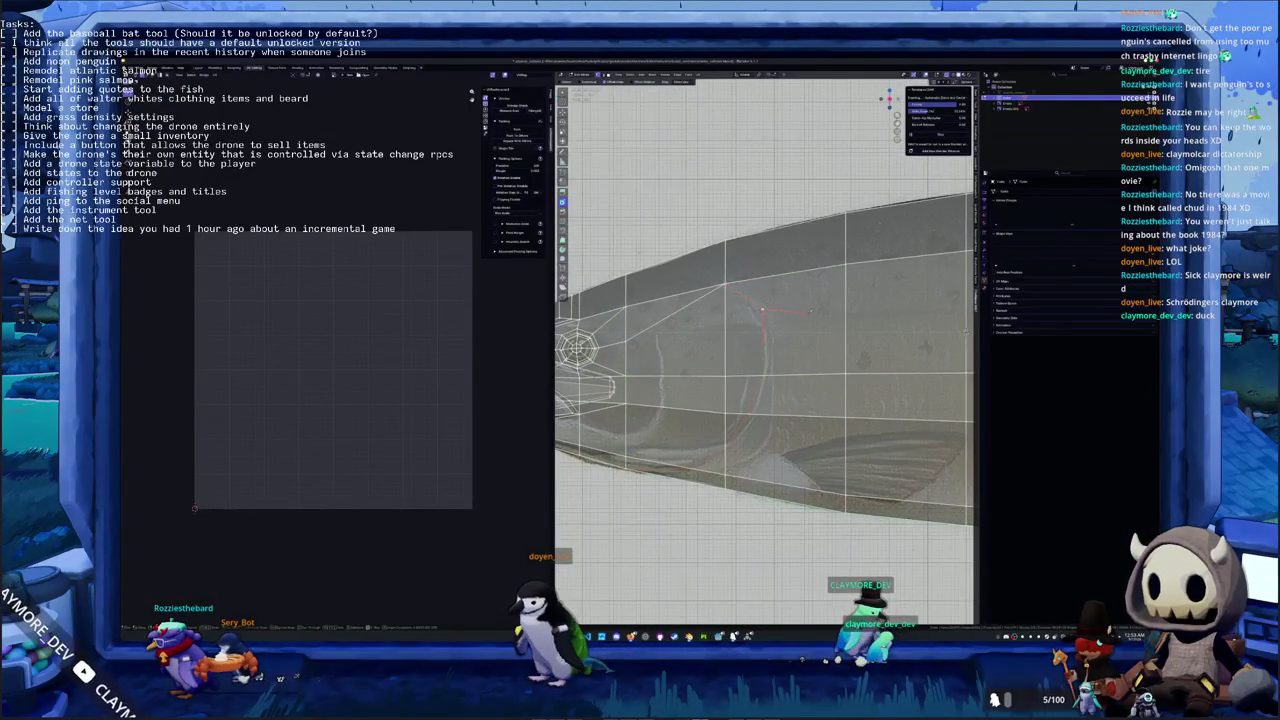
pyautogui.keyDown('shift'); pyautogui.moveTo(685, 426); pyautogui.dragTo(637, 440, button='middle'); pyautogui.keyUp('shift')
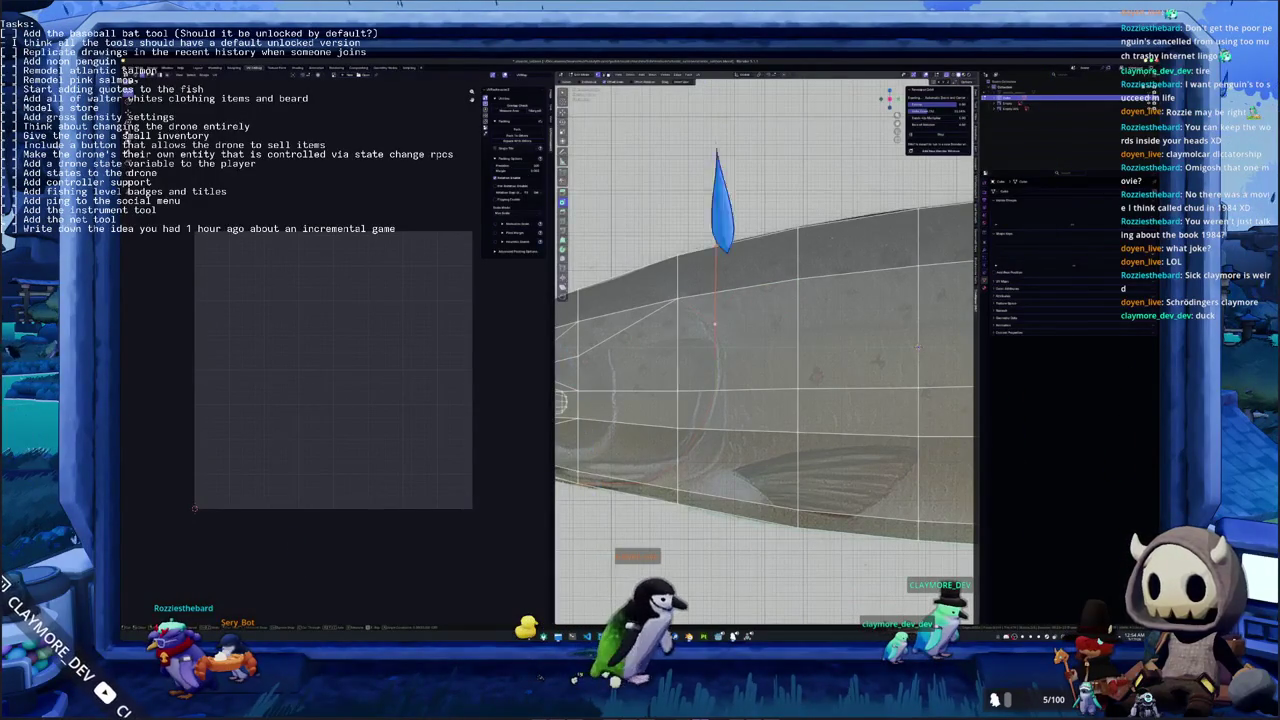
pyautogui.click(685, 355)
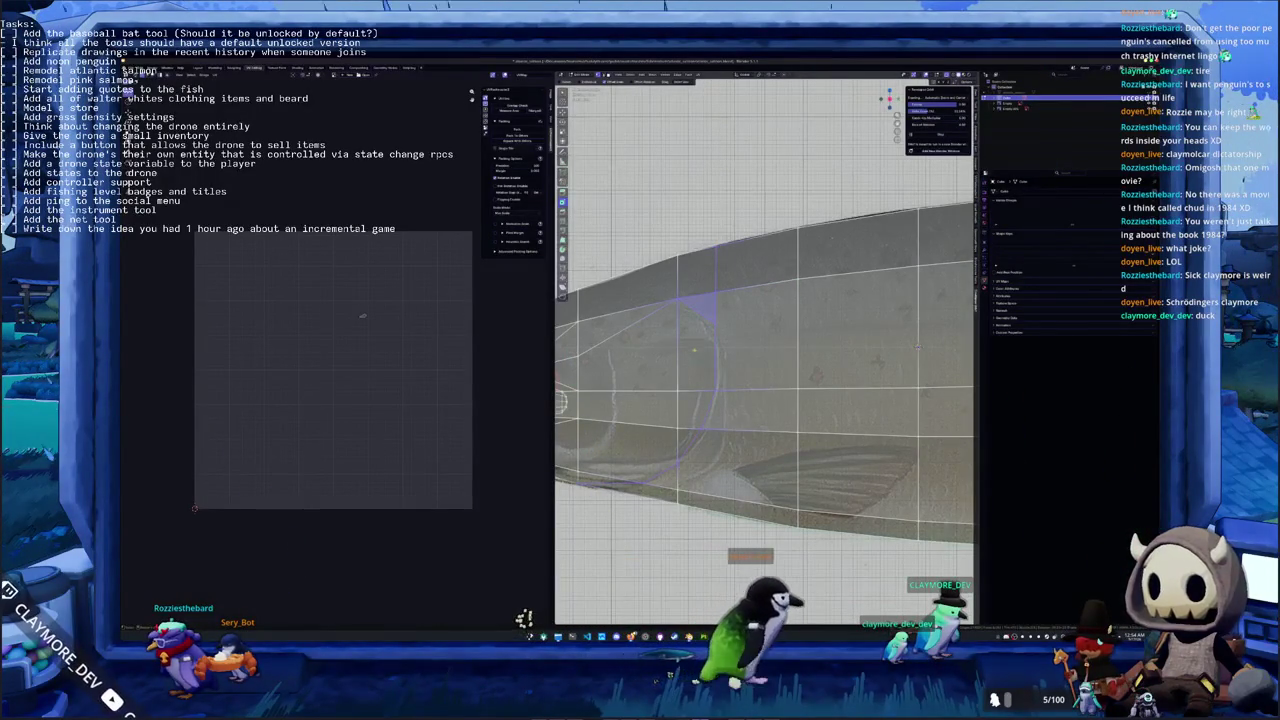
pyautogui.click(715, 322)
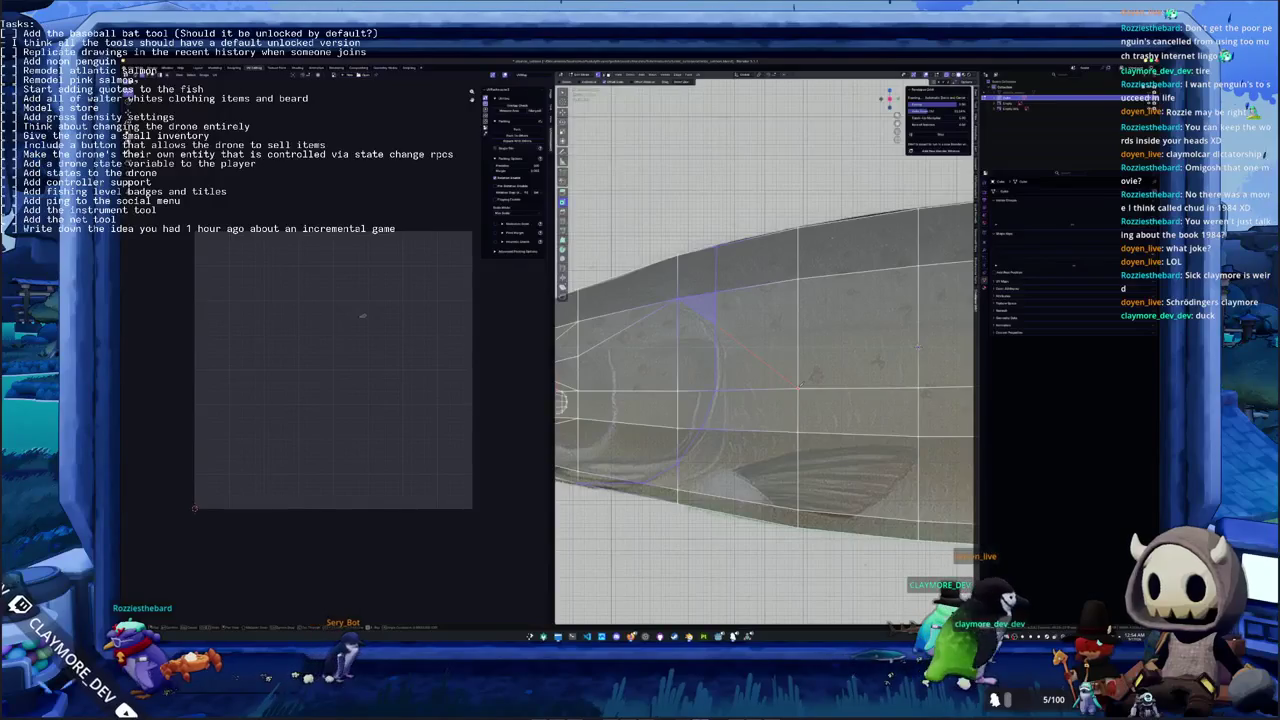
pyautogui.press('Return')
pyautogui.scroll(-1, 800, 383)
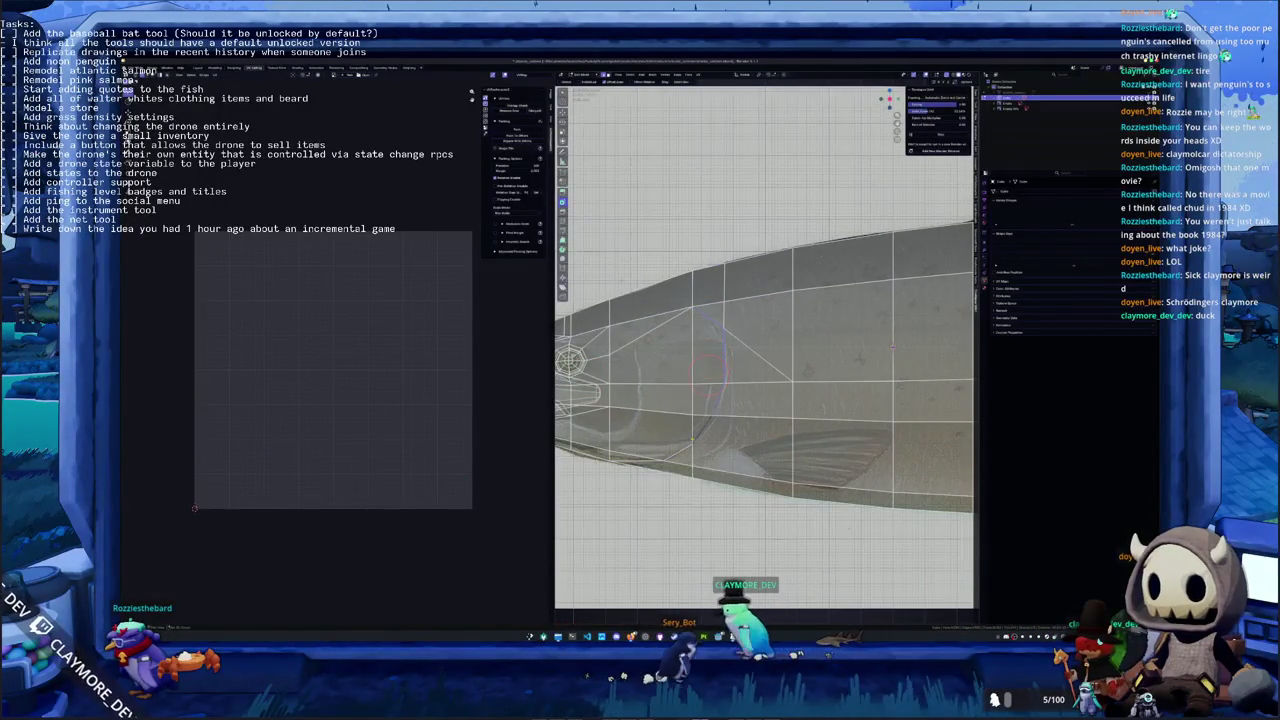
# Select the vertical edge loop near the nose and move it to reshape the slit
pyautogui.moveTo(760, 350); pyautogui.dragTo(800, 380, button='middle')
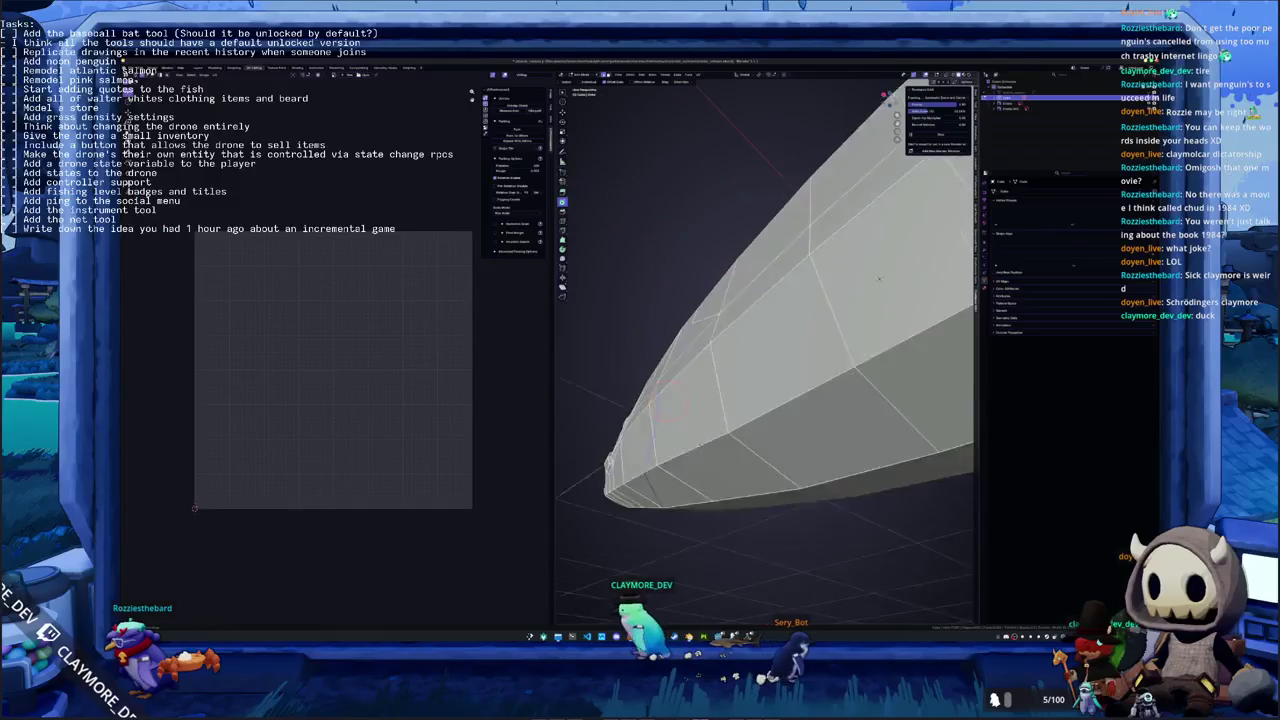
pyautogui.keyDown('alt'); pyautogui.click(748, 400); pyautogui.keyUp('alt')
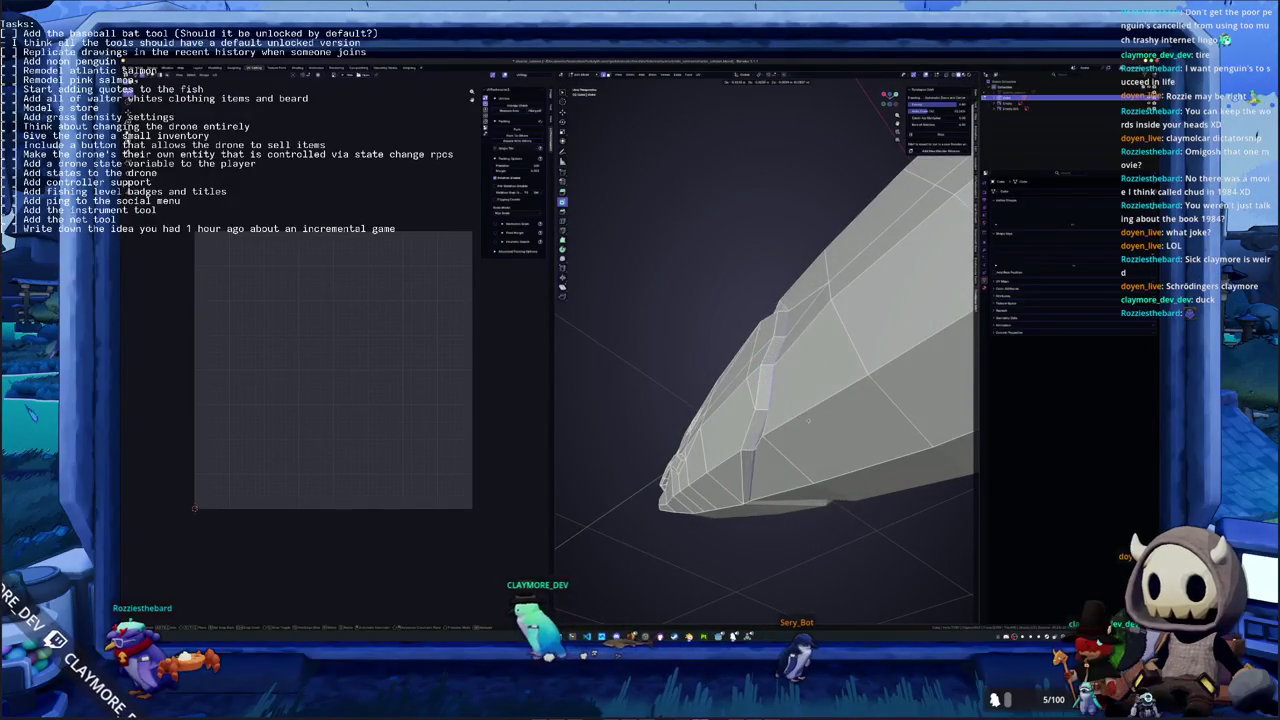
pyautogui.press('g')
pyautogui.click(790, 462)
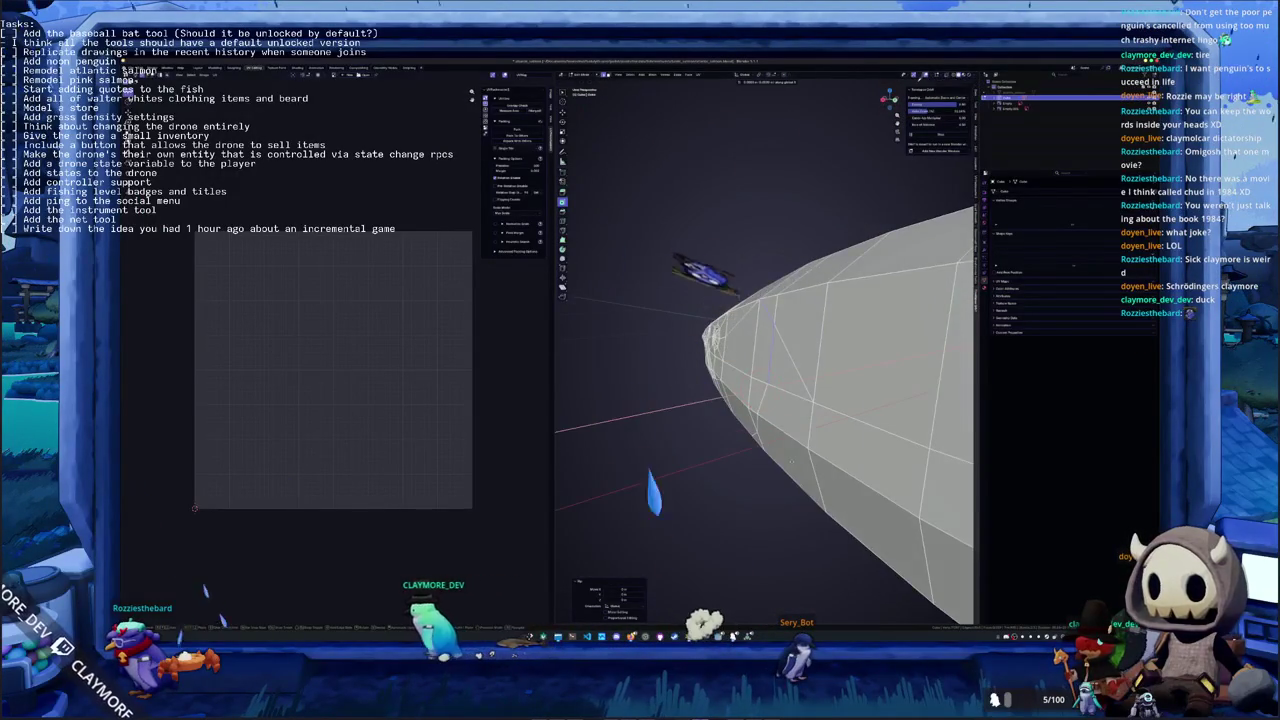
pyautogui.moveTo(794, 462); pyautogui.dragTo(767, 399, button='middle')
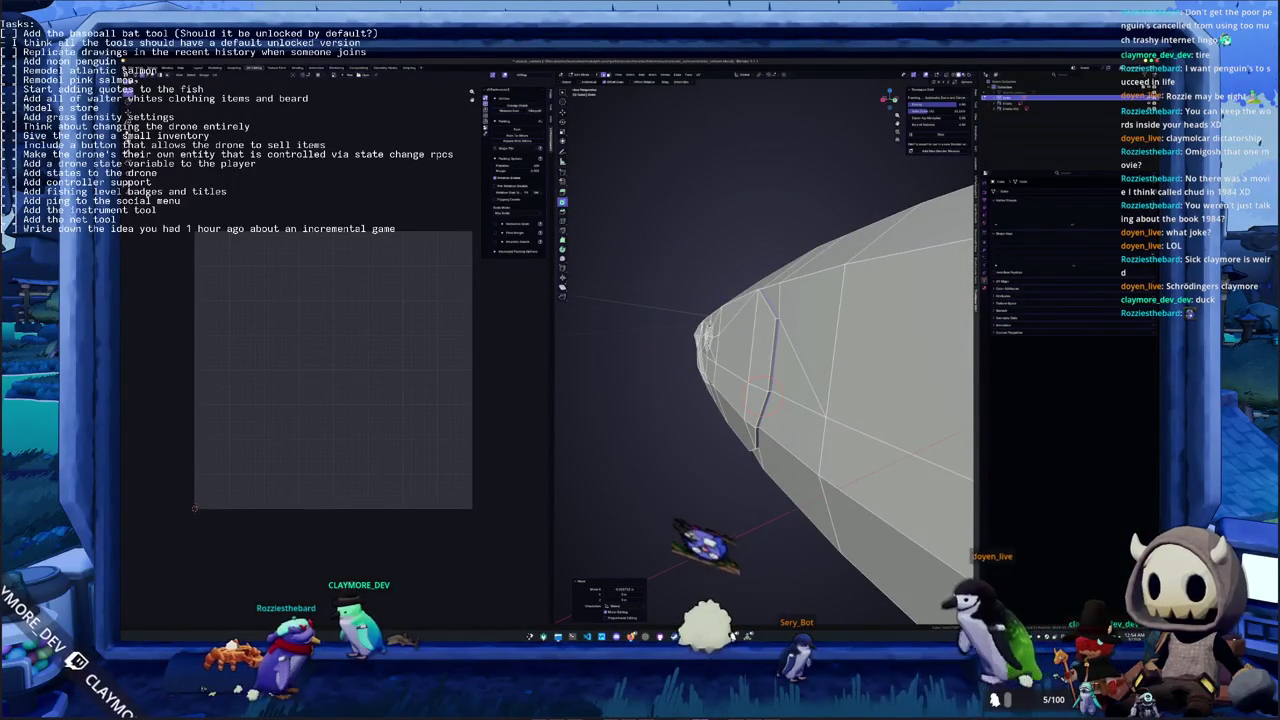
pyautogui.moveTo(826, 285)
pyautogui.mouseDown(button='middle')
pyautogui.moveTo(742, 465)
pyautogui.moveTo(900, 165)
pyautogui.moveTo(780, 300)
pyautogui.moveTo(700, 420)
pyautogui.mouseUp(button='middle')
pyautogui.moveTo(765, 330)
pyautogui.mouseDown(button='middle')
pyautogui.moveTo(731, 457)
pyautogui.moveTo(677, 443)
pyautogui.mouseUp(button='middle')
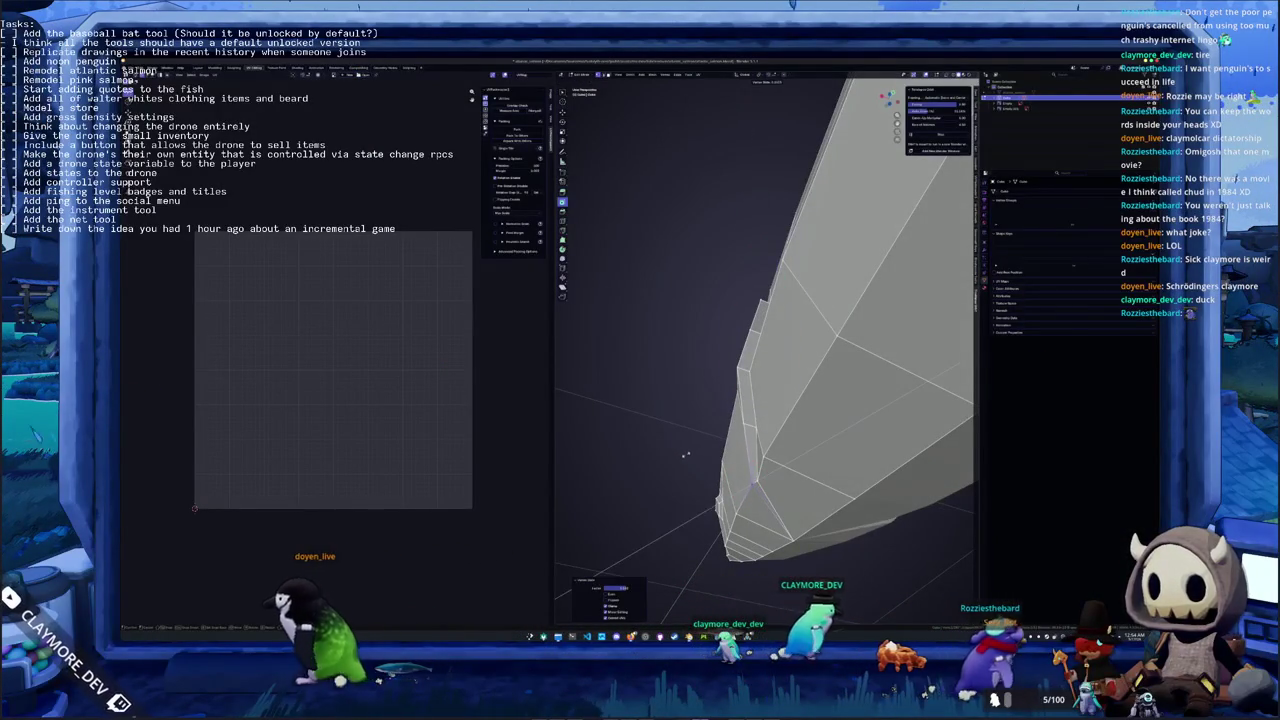
pyautogui.moveTo(750, 482); pyautogui.dragTo(742, 397, button='middle')
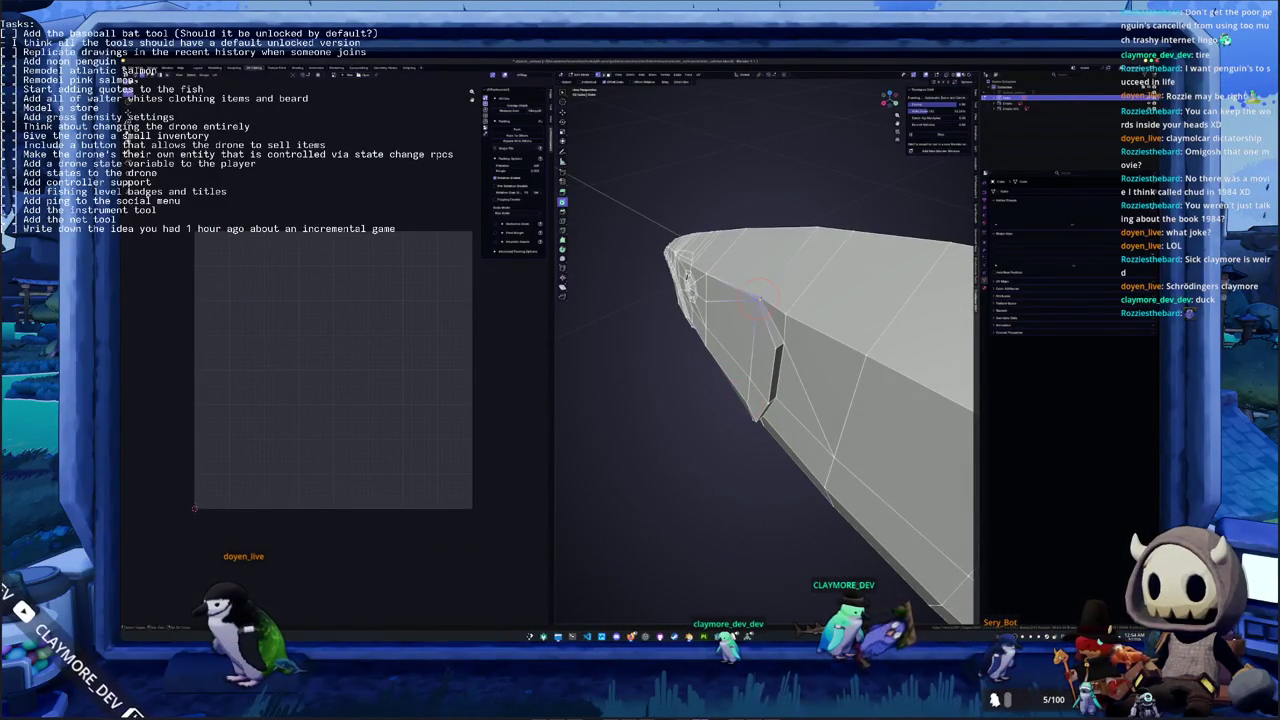
# Merge the slit's loose vertices and check the result in side orthographic view
pyautogui.click(760, 299)
pyautogui.moveTo(760, 299)
pyautogui.mouseDown(button='middle')
pyautogui.moveTo(790, 80)
pyautogui.moveTo(711, 466)
pyautogui.mouseUp(button='middle')
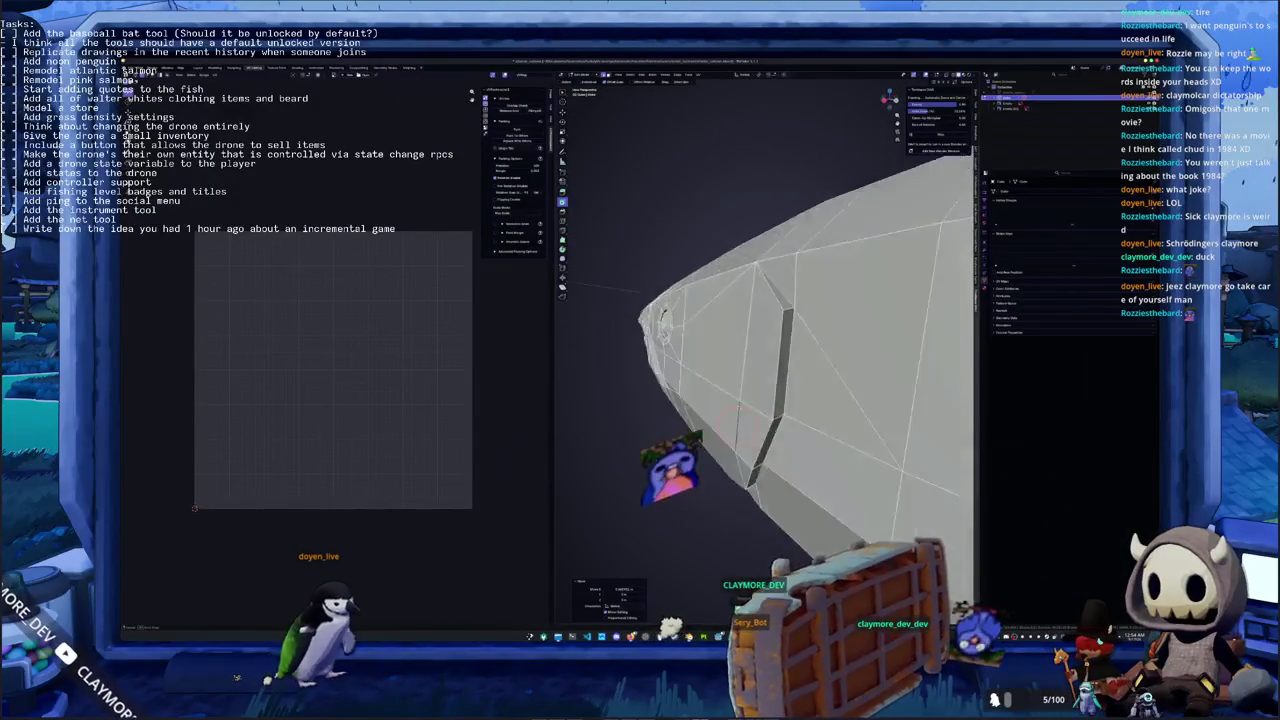
pyautogui.press('KP_3')
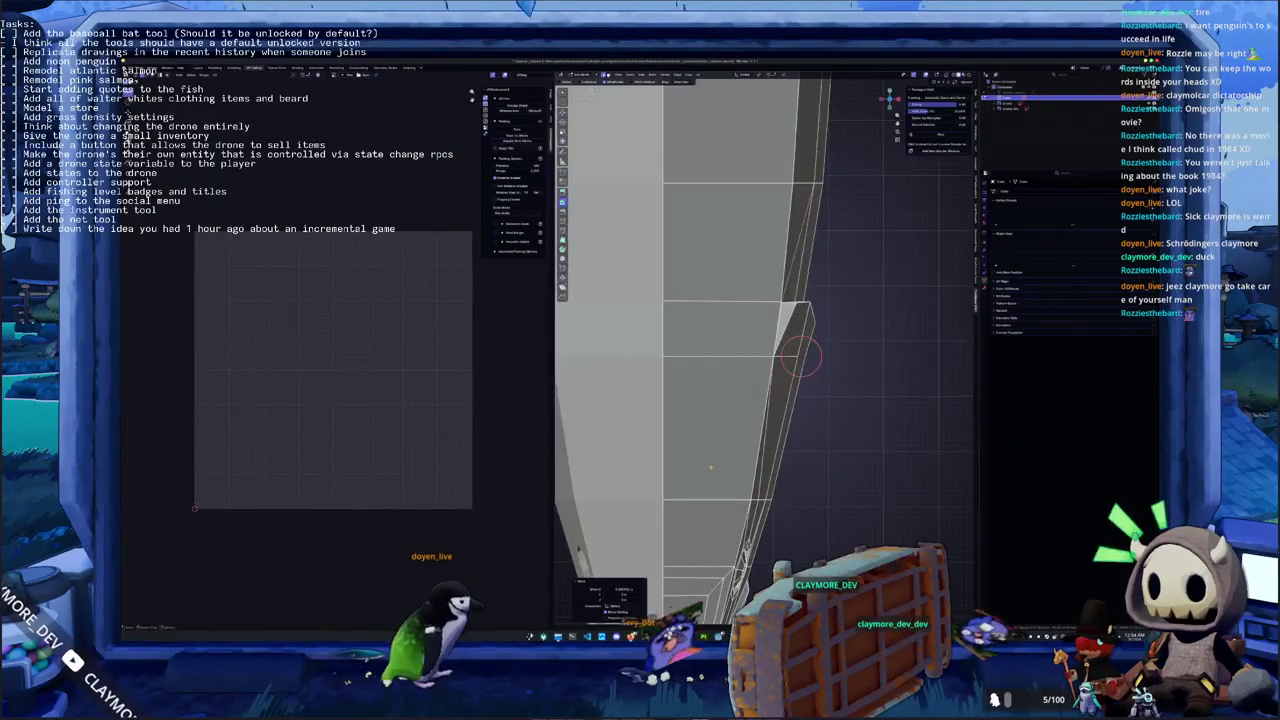
pyautogui.press('KP_1')
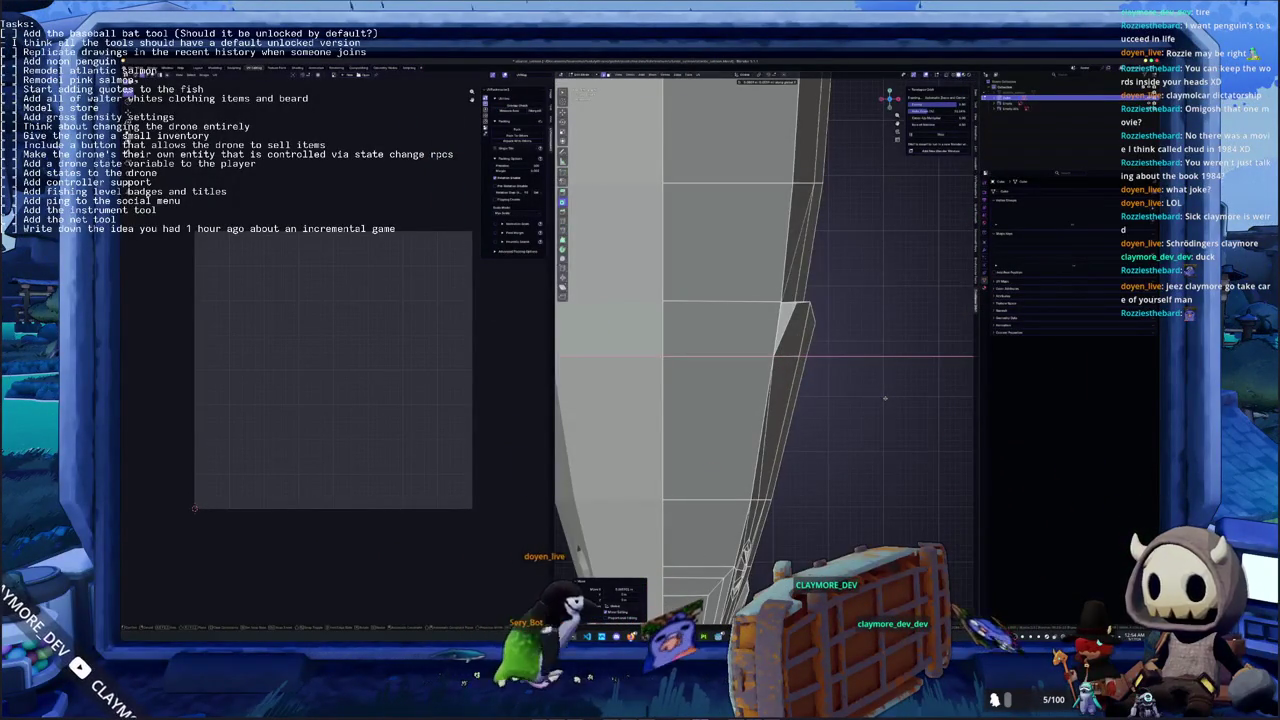
pyautogui.scroll(-5, 884, 398)
pyautogui.moveTo(884, 398)
pyautogui.mouseDown(button='middle')
pyautogui.moveTo(804, 460)
pyautogui.moveTo(885, 314)
pyautogui.moveTo(898, 399)
pyautogui.mouseUp(button='middle')
pyautogui.press('KP_1')
# Apply an Edge menu operation to the selected edges, then view the solid fish
pyautogui.press('Tab')
pyautogui.scroll(4, 804, 460)
pyautogui.scroll(2, 941, 300)
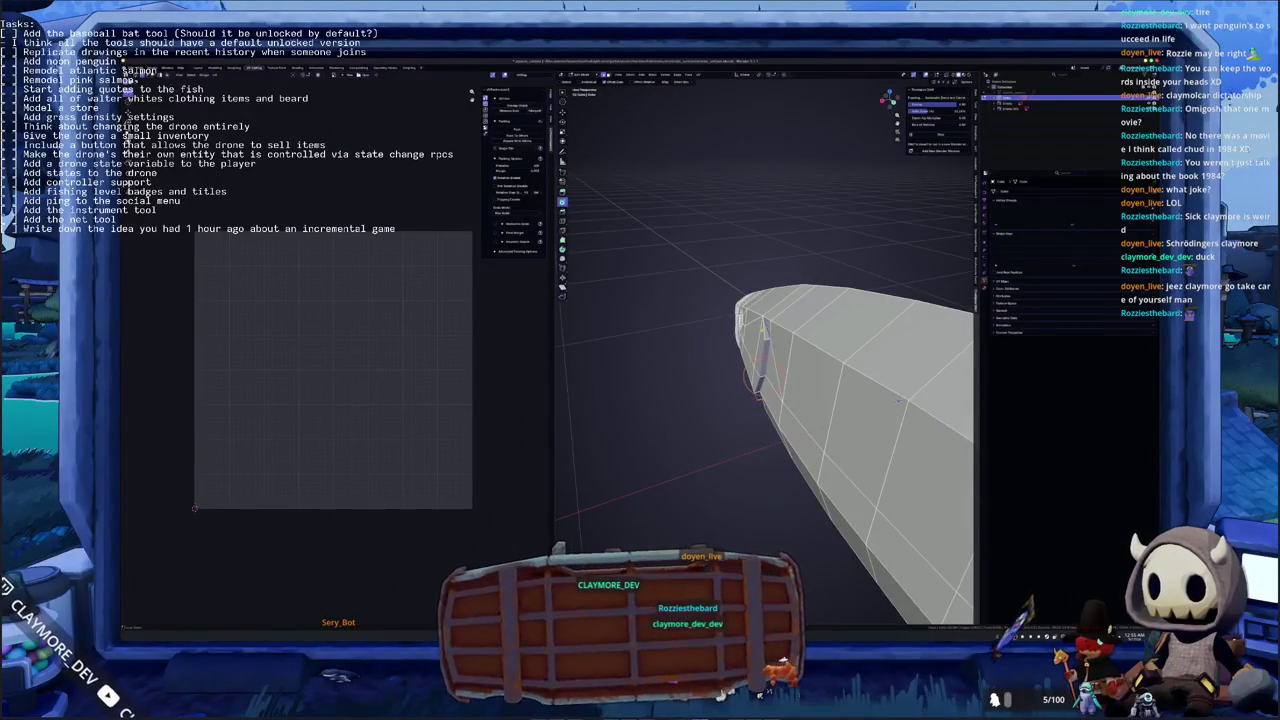
pyautogui.rightClick(765, 332)
pyautogui.click(766, 332)
pyautogui.press('Tab')
pyautogui.scroll(-5, 782, 432)
pyautogui.moveTo(782, 432); pyautogui.dragTo(769, 428, button='middle')
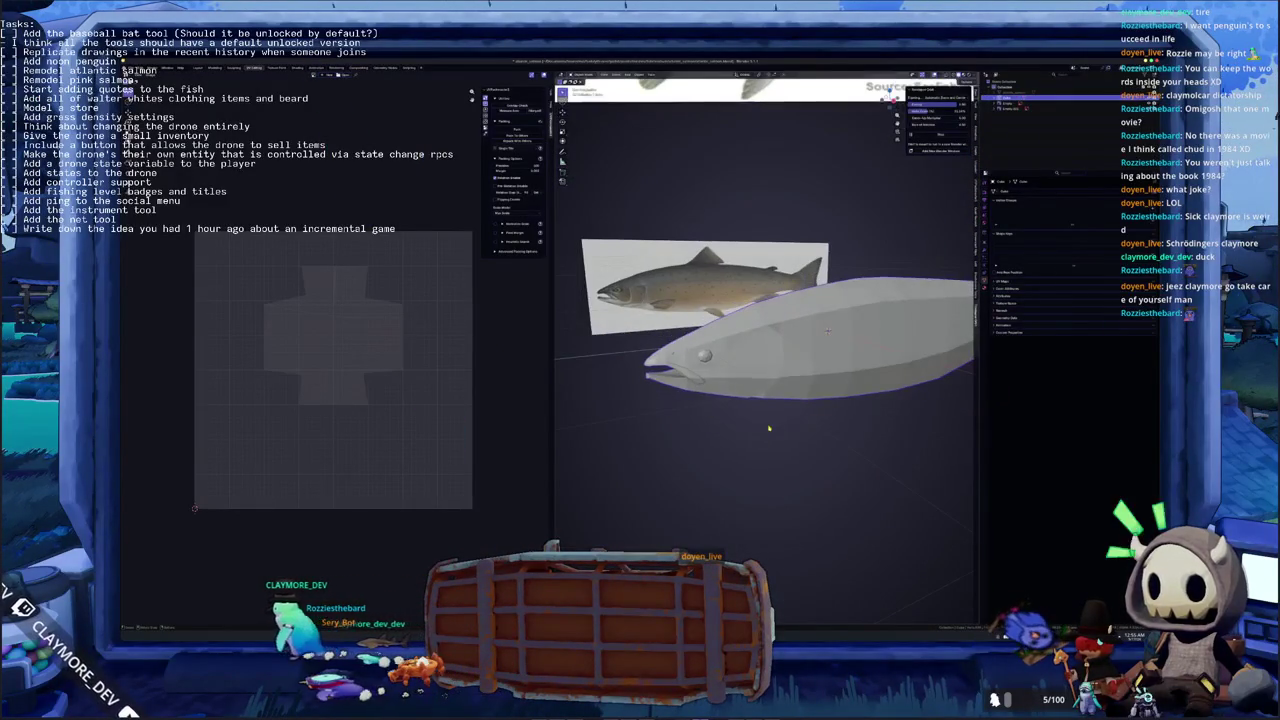
# Snap to the right orthographic view in Edit Mode and look over the mesh toward the tail
pyautogui.press('KP_3')
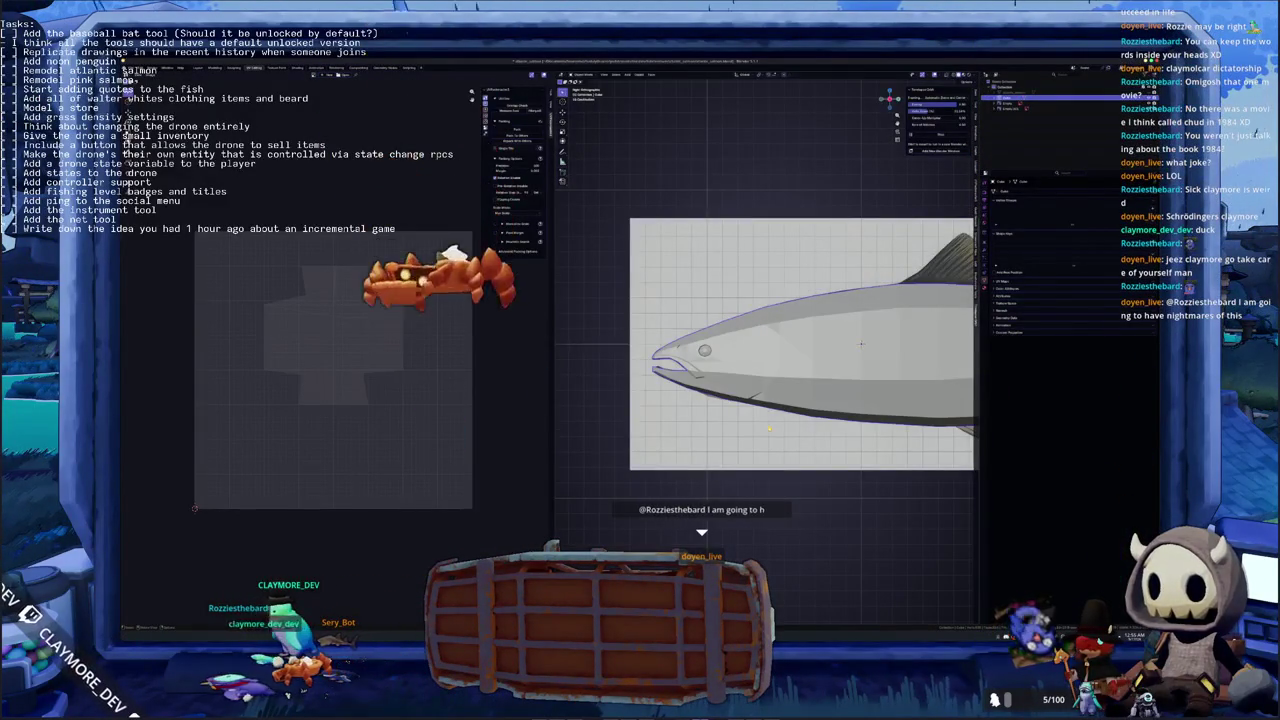
pyautogui.press('Tab')
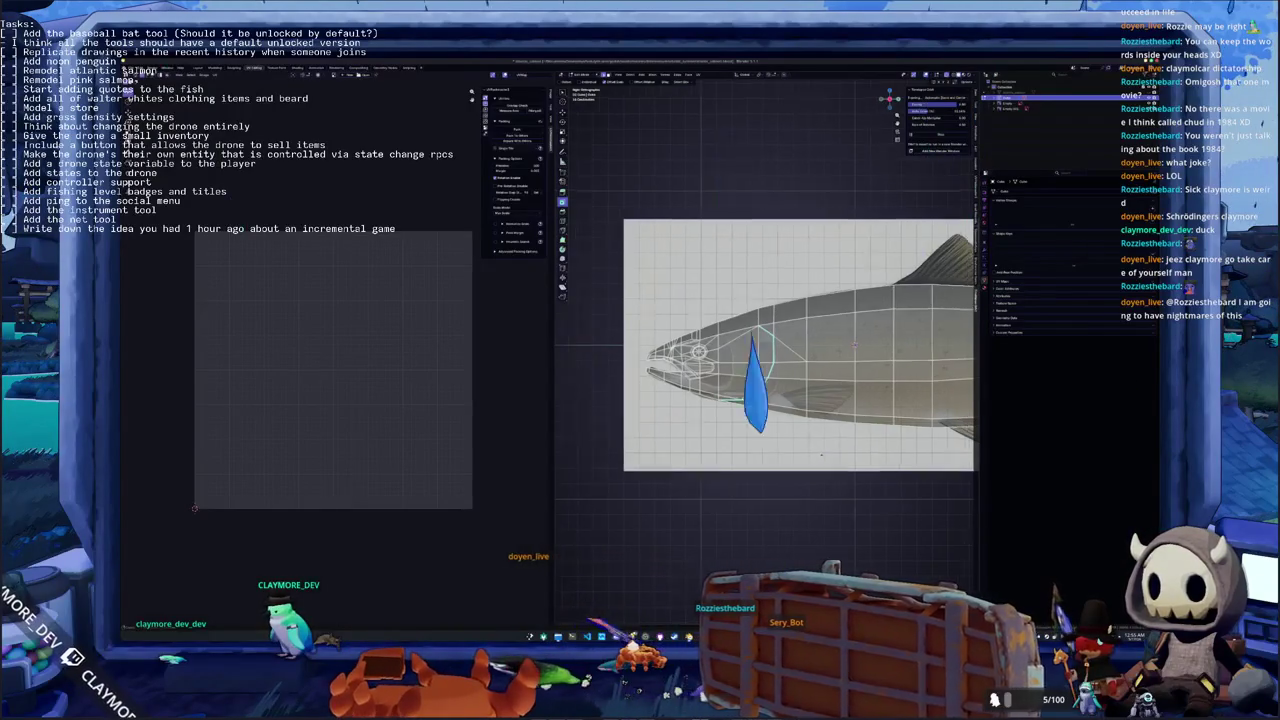
pyautogui.keyDown('shift'); pyautogui.moveTo(833, 462); pyautogui.dragTo(752, 423, button='middle'); pyautogui.keyUp('shift')
pyautogui.keyDown('ctrl'); pyautogui.scroll(-3, 762, 362); pyautogui.keyUp('ctrl')
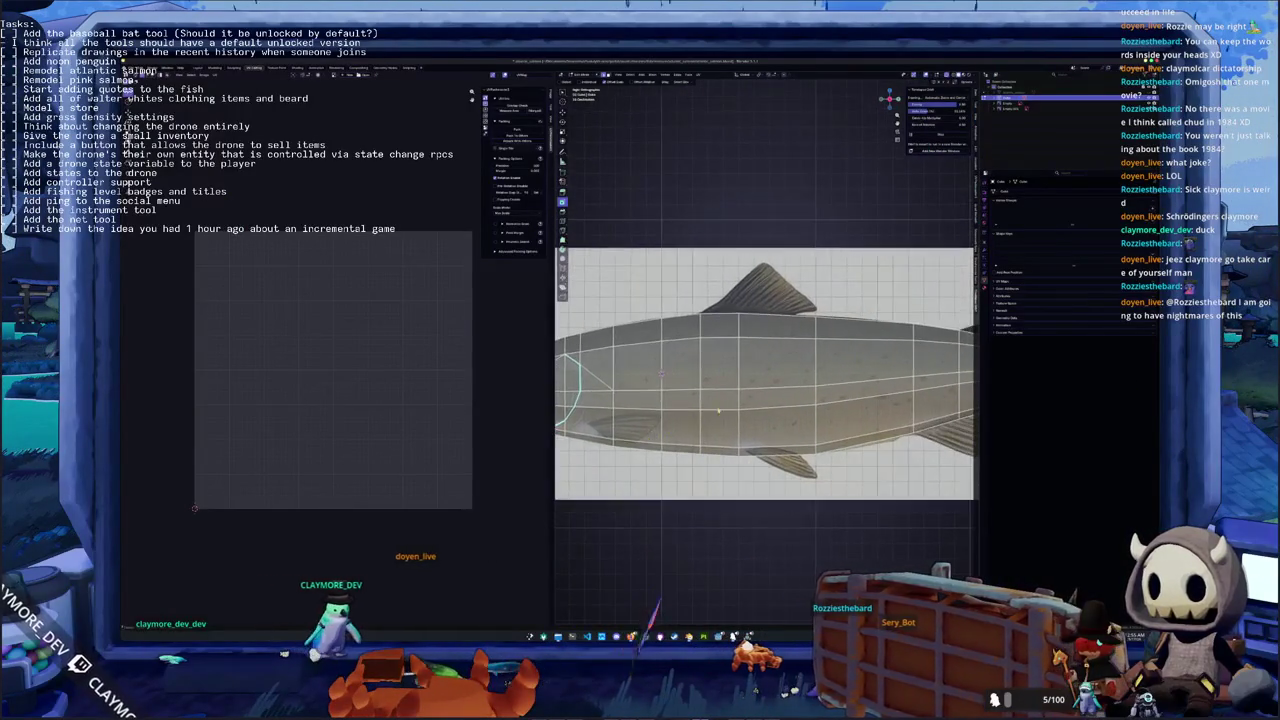
pyautogui.keyDown('ctrl'); pyautogui.scroll(-3, 762, 362); pyautogui.keyUp('ctrl')
pyautogui.keyDown('ctrl'); pyautogui.scroll(-3, 760, 368); pyautogui.keyUp('ctrl')
pyautogui.keyDown('shift'); pyautogui.scroll(1, 756, 378); pyautogui.keyUp('shift')
pyautogui.scroll(2, 757, 378)
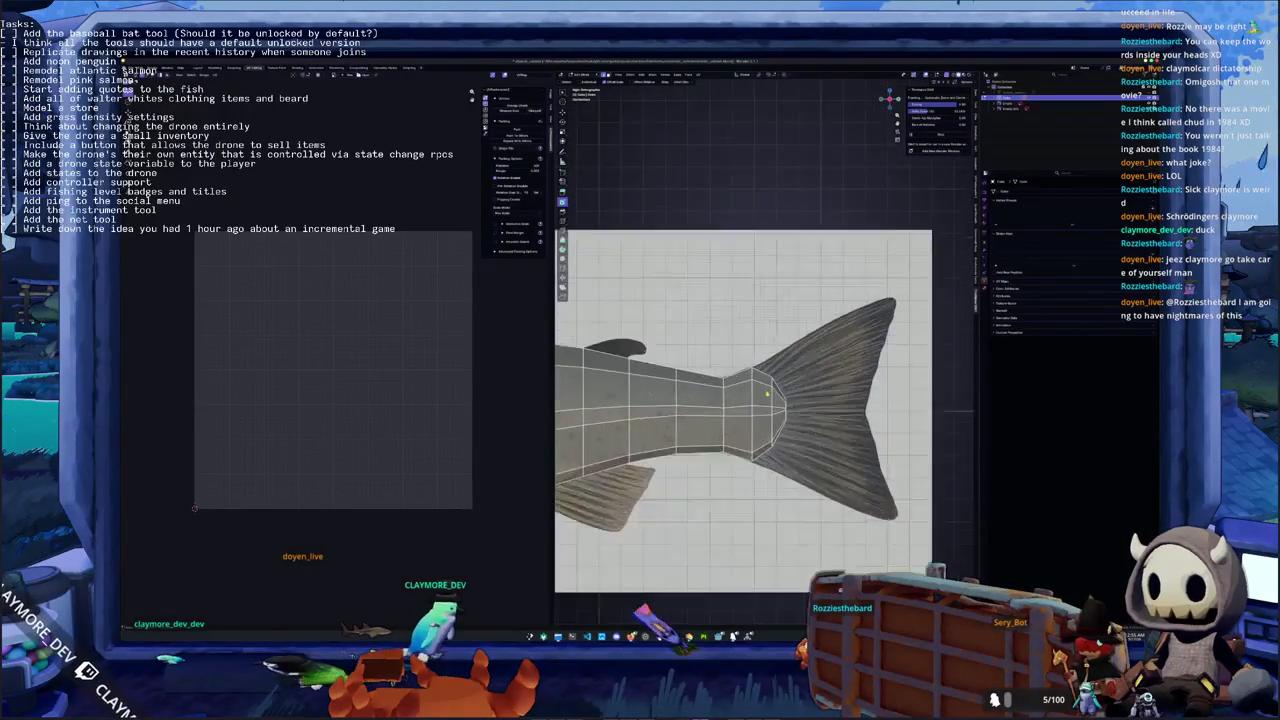
pyautogui.moveTo(757, 378)
pyautogui.mouseDown(button='middle')
pyautogui.moveTo(800, 410)
pyautogui.moveTo(775, 410)
pyautogui.moveTo(790, 420)
pyautogui.mouseUp(button='middle')
pyautogui.moveTo(845, 468); pyautogui.dragTo(848, 470, button='middle')
pyautogui.keyDown('alt'); pyautogui.click(848, 470); pyautogui.keyUp('alt')
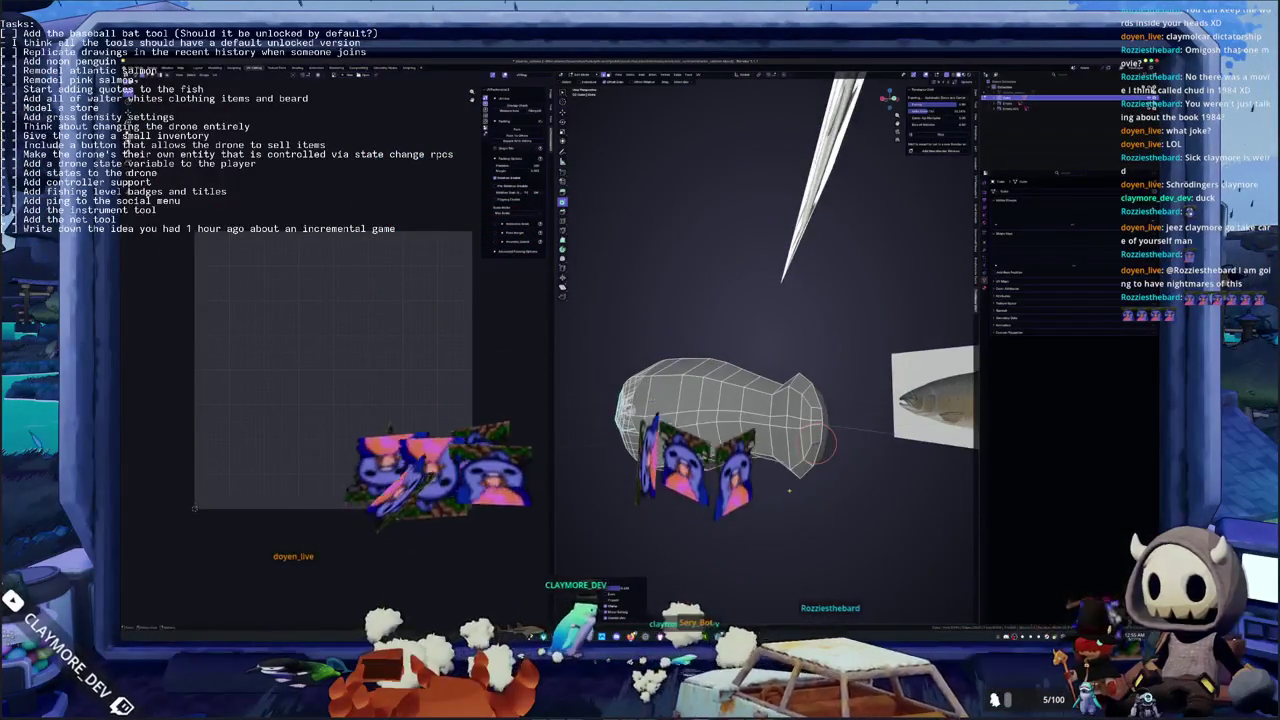
# Frame the whole salmon side-on in right orthographic view and enter Edit Mode
pyautogui.press('KP_3')
pyautogui.scroll(3, 760, 400)
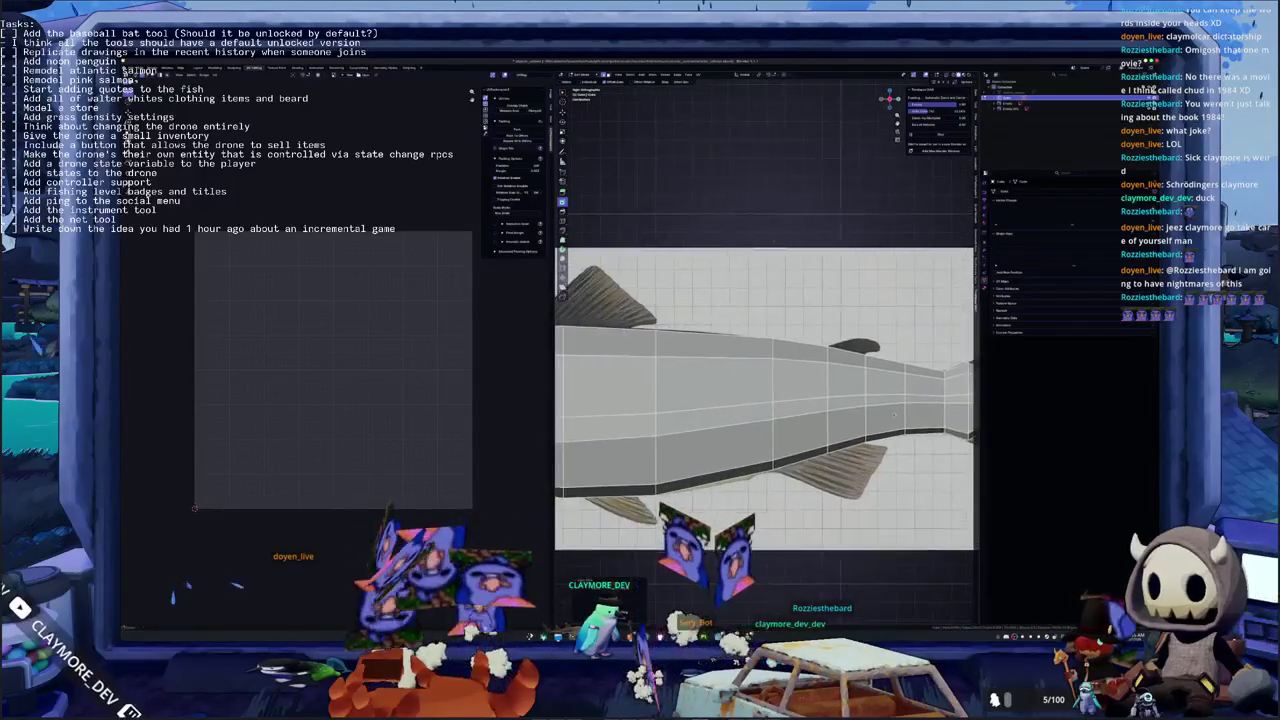
pyautogui.moveTo(760, 400)
pyautogui.keyDown('shift'); pyautogui.mouseDown(button='middle')
pyautogui.moveTo(700, 400)
pyautogui.moveTo(840, 400)
pyautogui.moveTo(818, 401)
pyautogui.mouseUp(button='middle'); pyautogui.keyUp('shift')
pyautogui.scroll(-2, 765, 400)
pyautogui.scroll(-2, 765, 400)
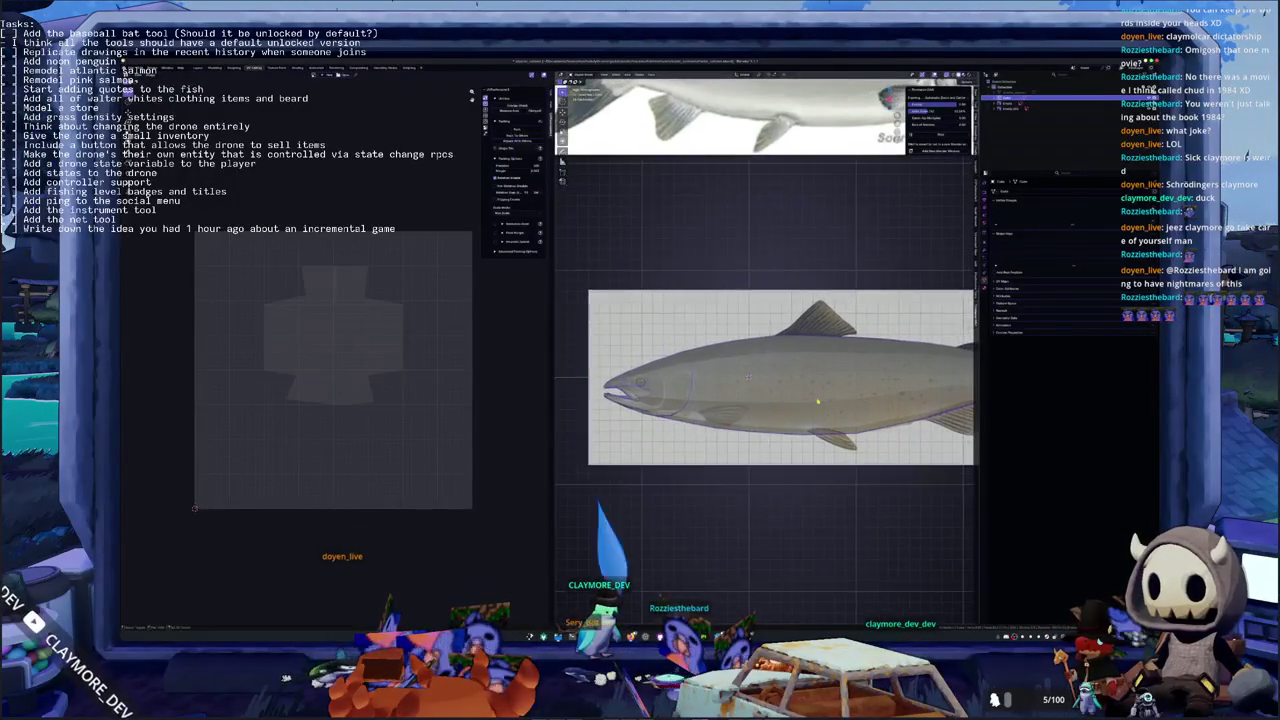
pyautogui.scroll(-1, 817, 401)
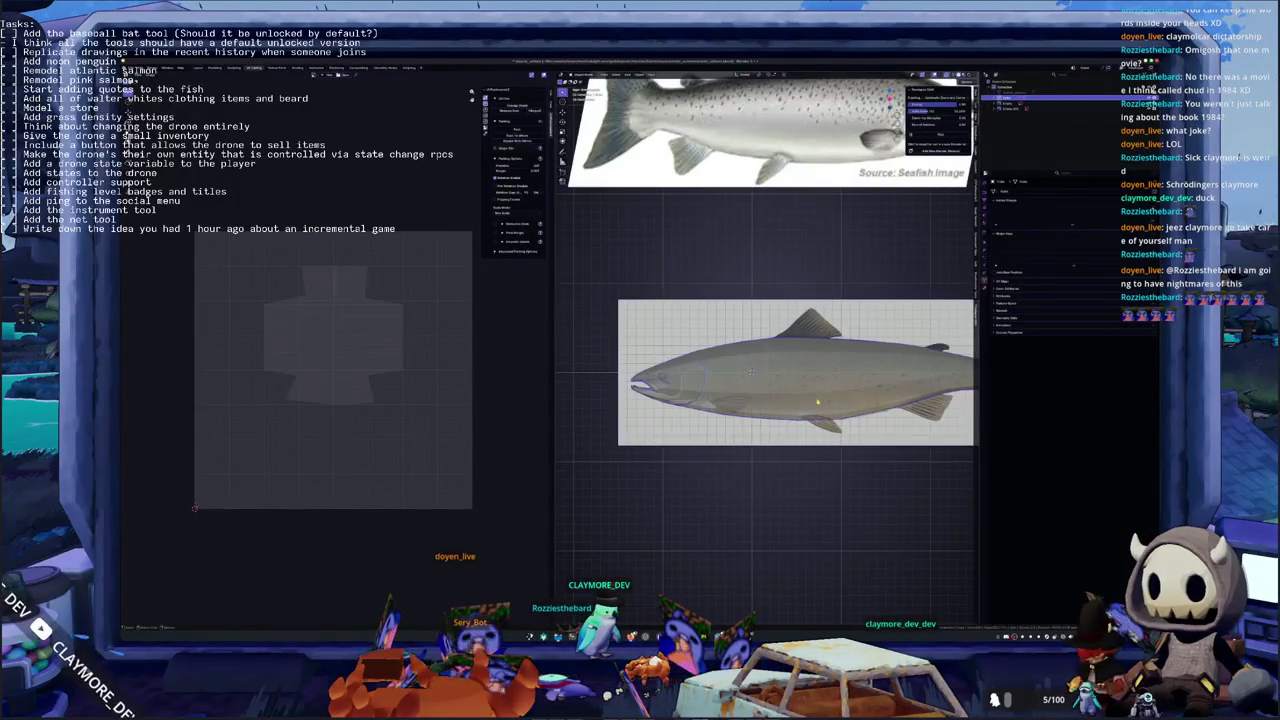
pyautogui.keyDown('shift'); pyautogui.moveTo(750, 372); pyautogui.dragTo(703, 391, button='middle'); pyautogui.keyUp('shift')
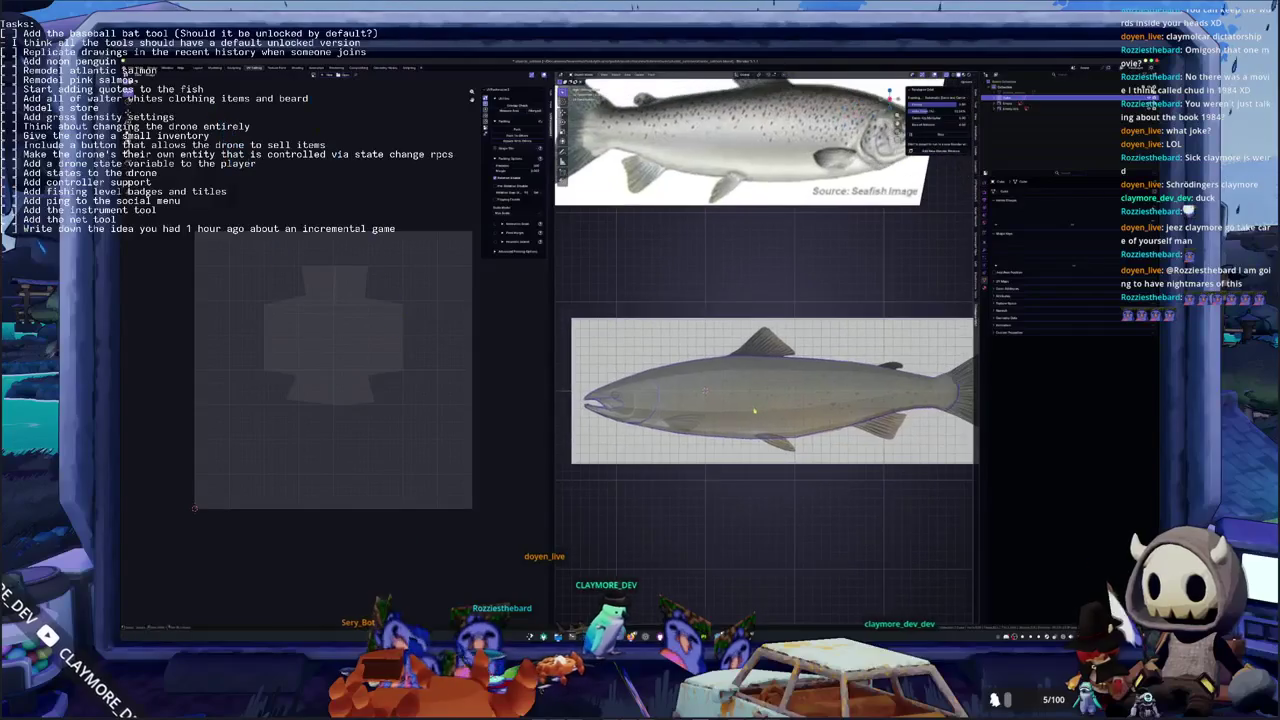
pyautogui.press('Tab')
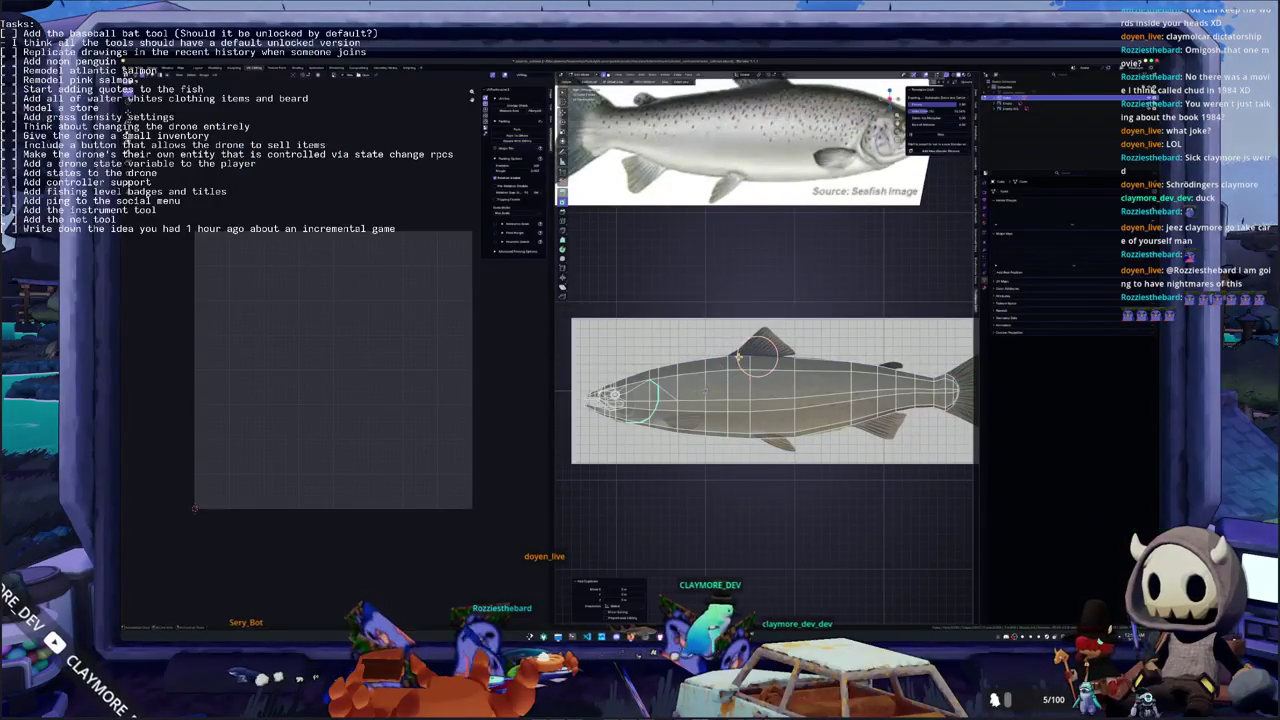
# Fill the selected edge loop with a face and drag the fin plane over the dorsal fin
pyautogui.rightClick(738, 357)
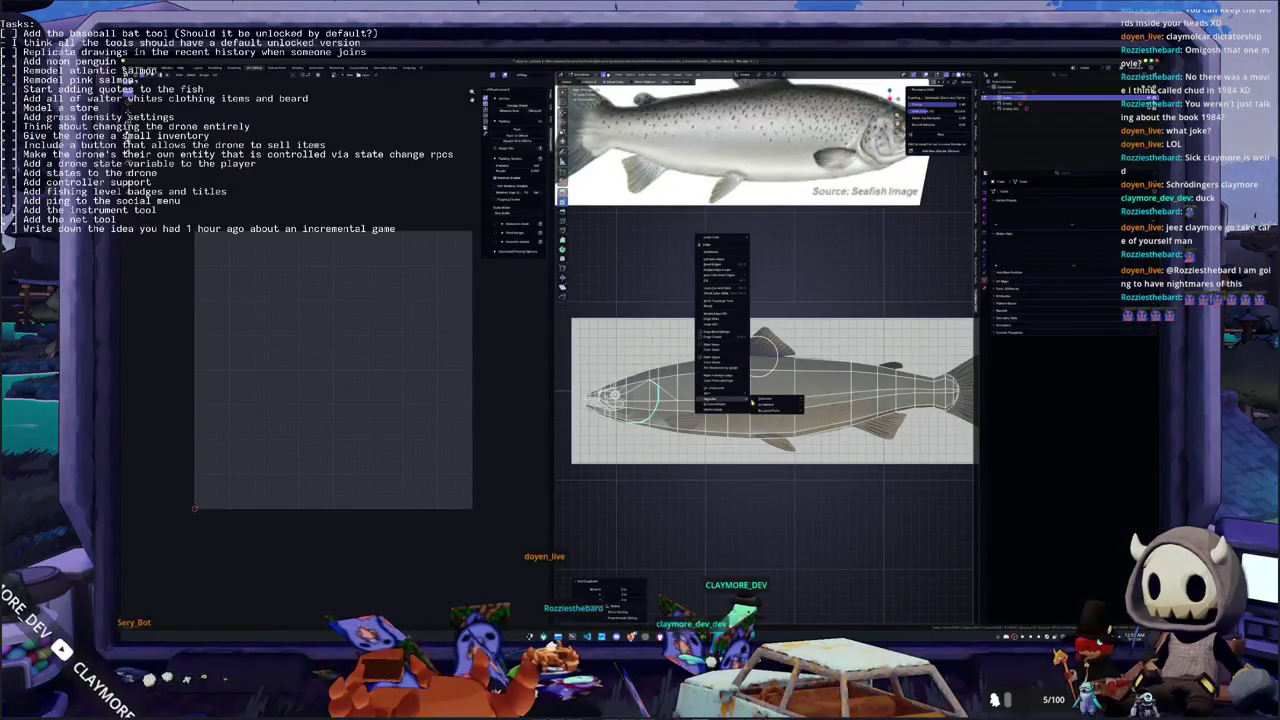
pyautogui.click(765, 401)
pyautogui.press('Tab')
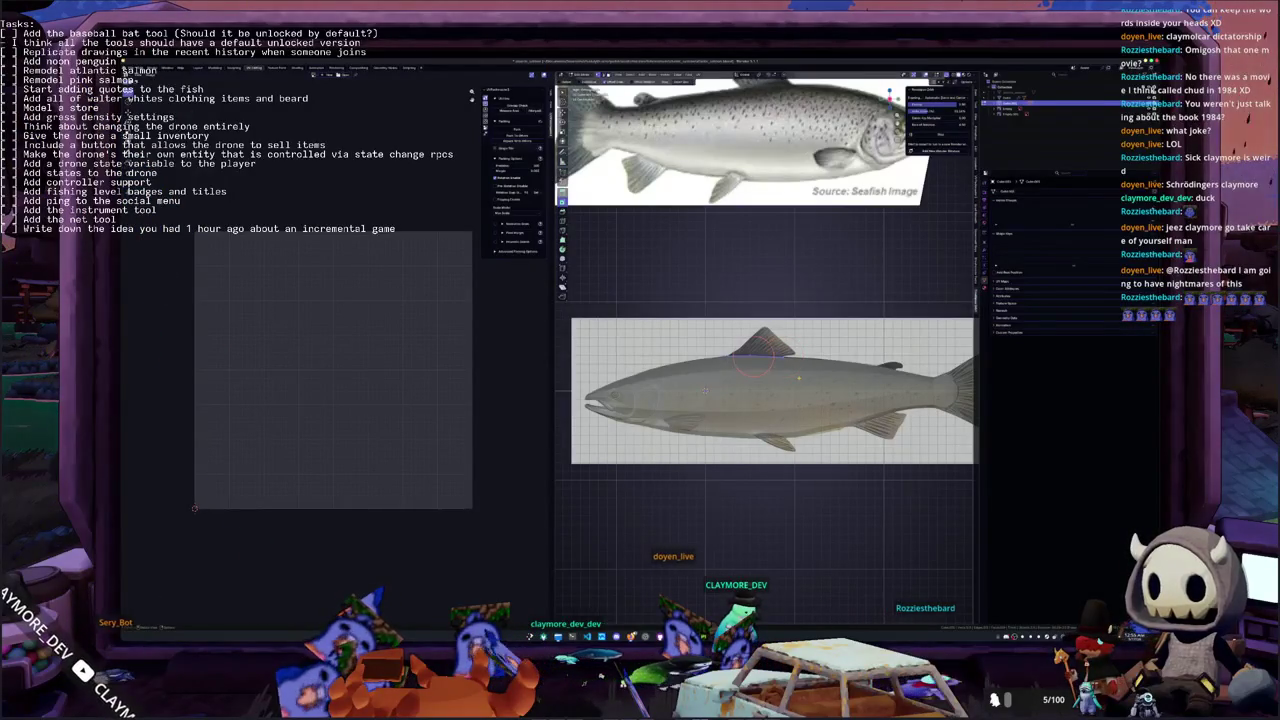
pyautogui.scroll(3, 799, 380)
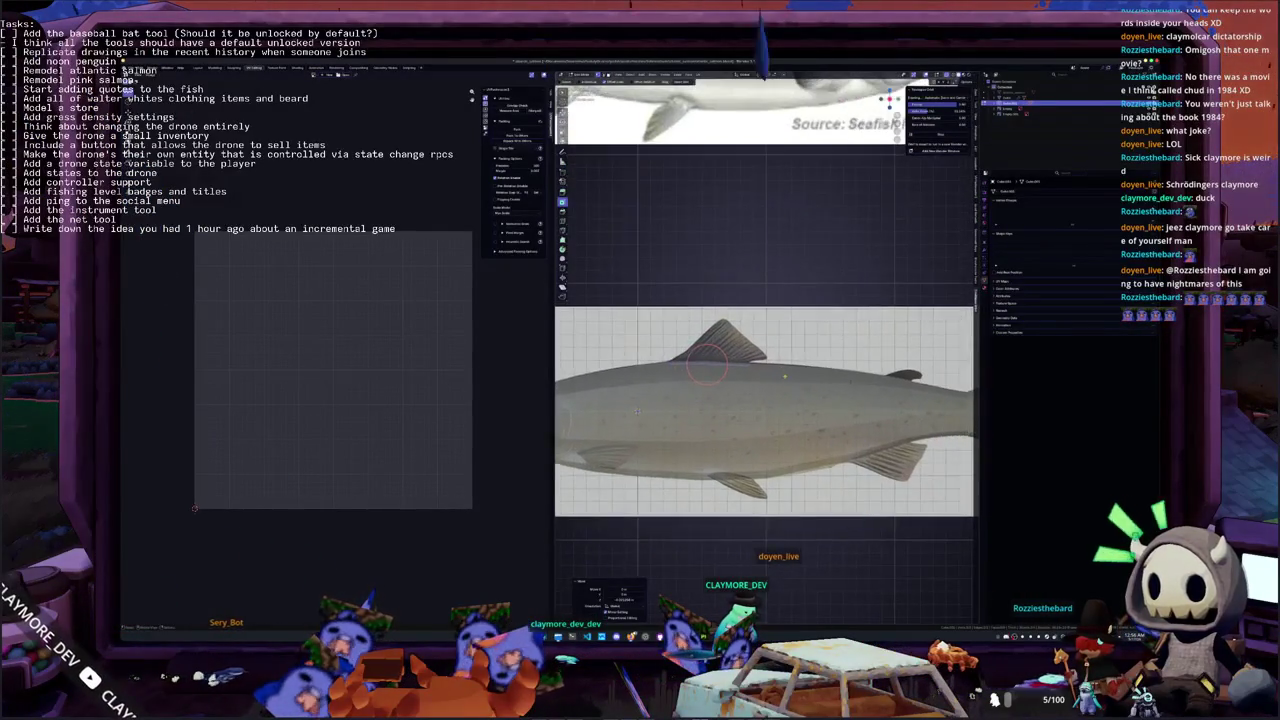
pyautogui.scroll(3, 799, 380)
pyautogui.moveTo(819, 334); pyautogui.dragTo(833, 328)
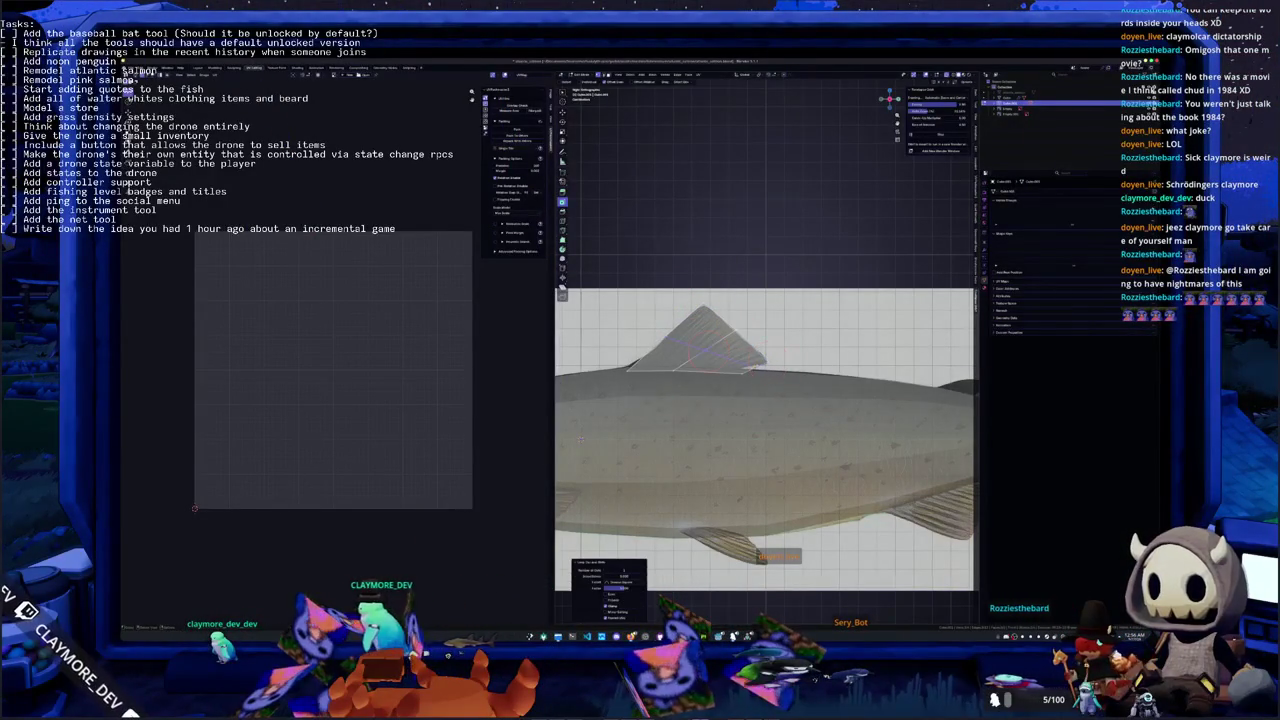
# Select a fin-plane corner vertex, then clear the selection and bring the tail into view
pyautogui.scroll(2, 765, 440)
pyautogui.scroll(1, 765, 440)
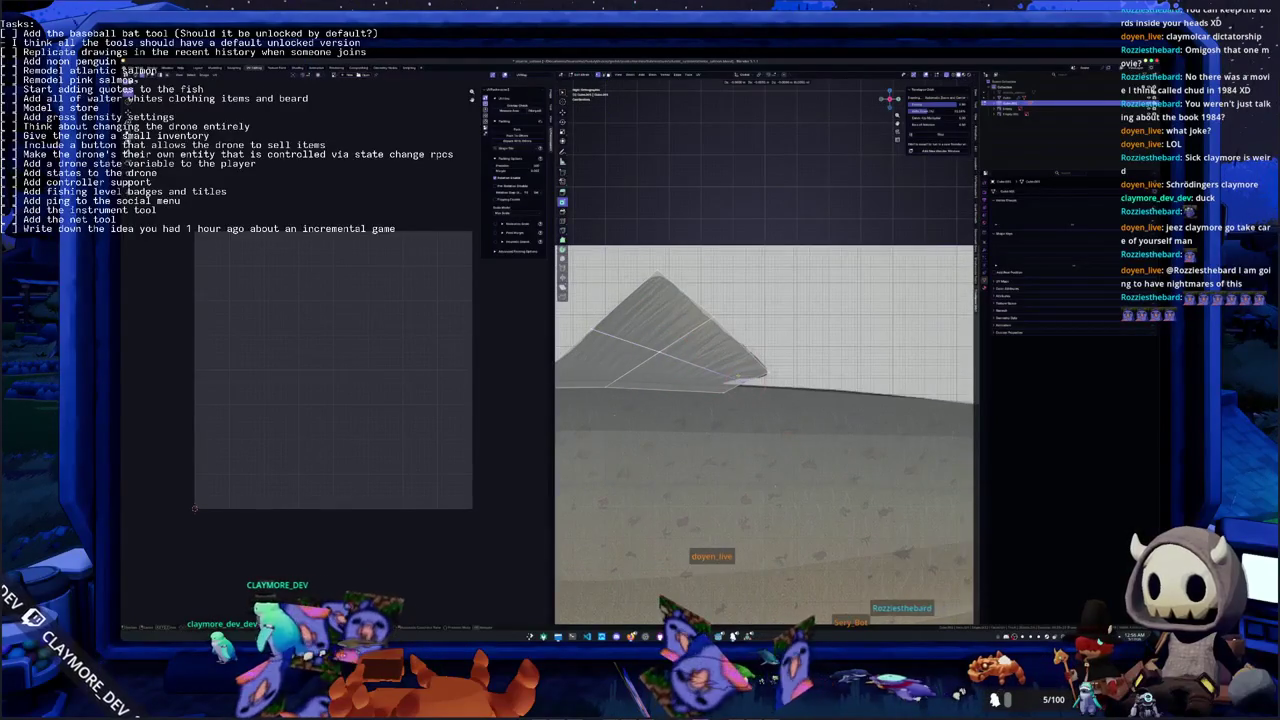
pyautogui.click(727, 375)
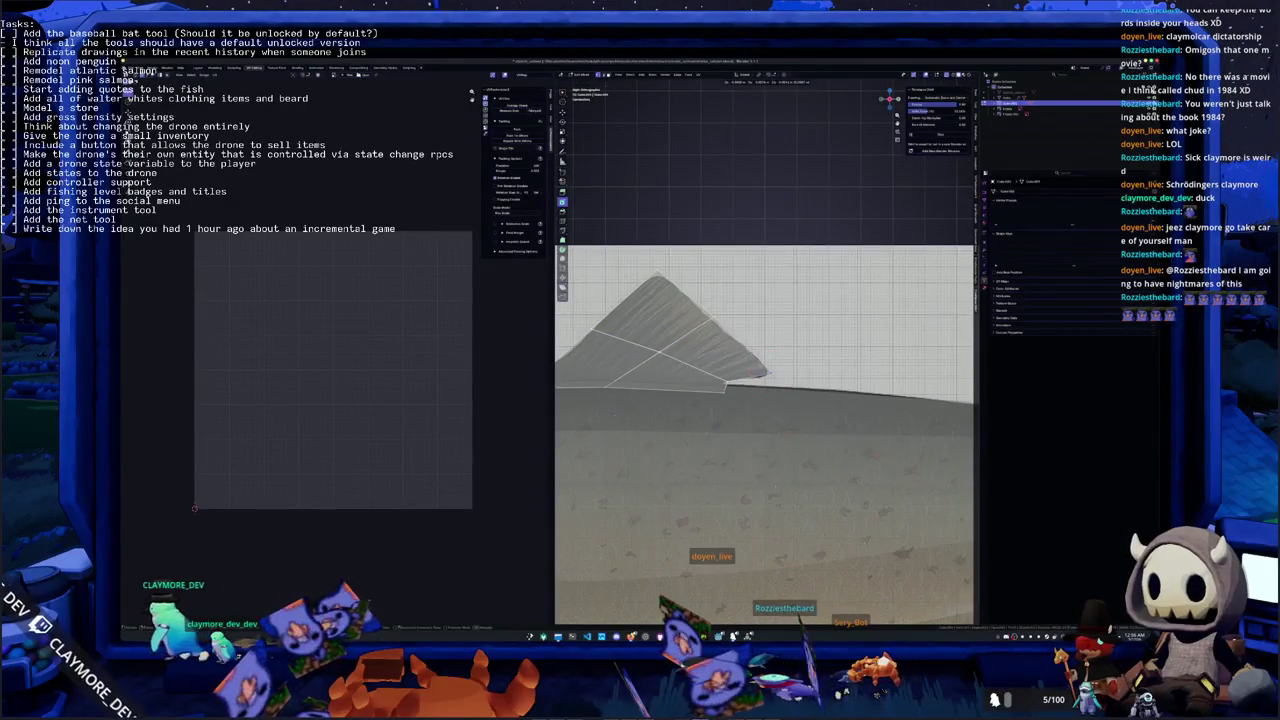
pyautogui.keyDown('shift'); pyautogui.moveTo(767, 374); pyautogui.dragTo(900, 382, button='middle'); pyautogui.keyUp('shift')
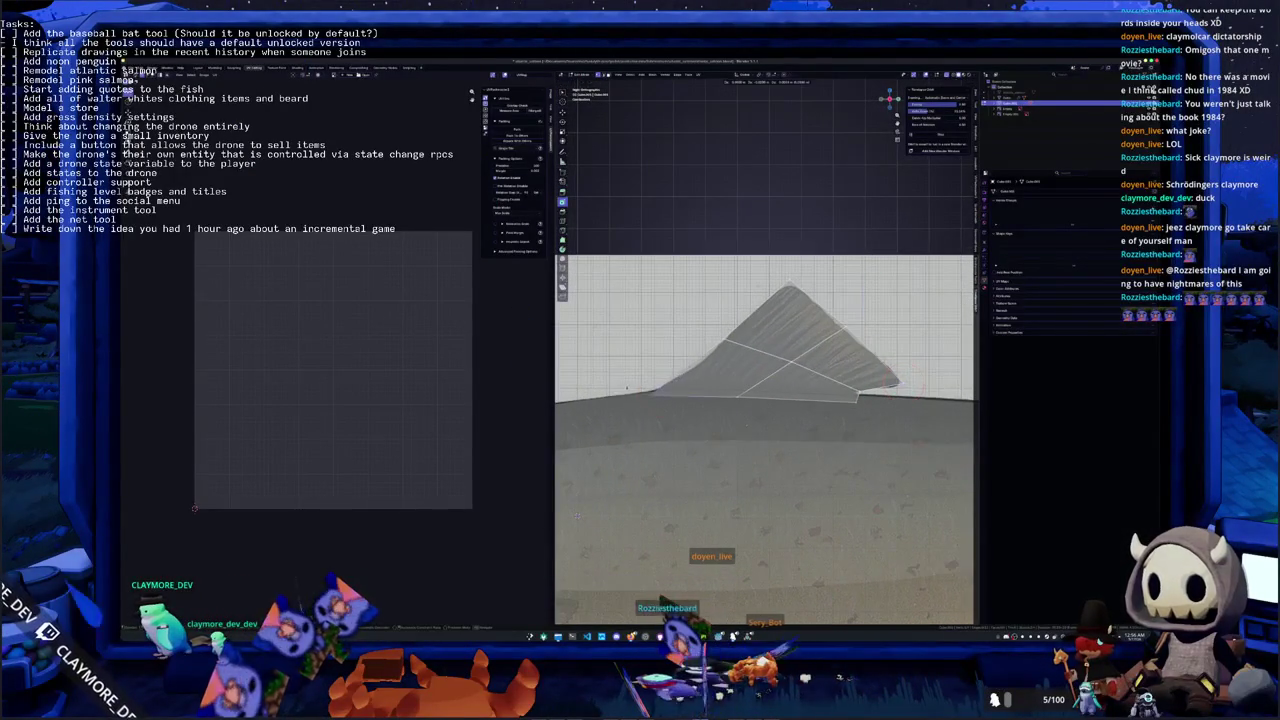
pyautogui.click(712, 328)
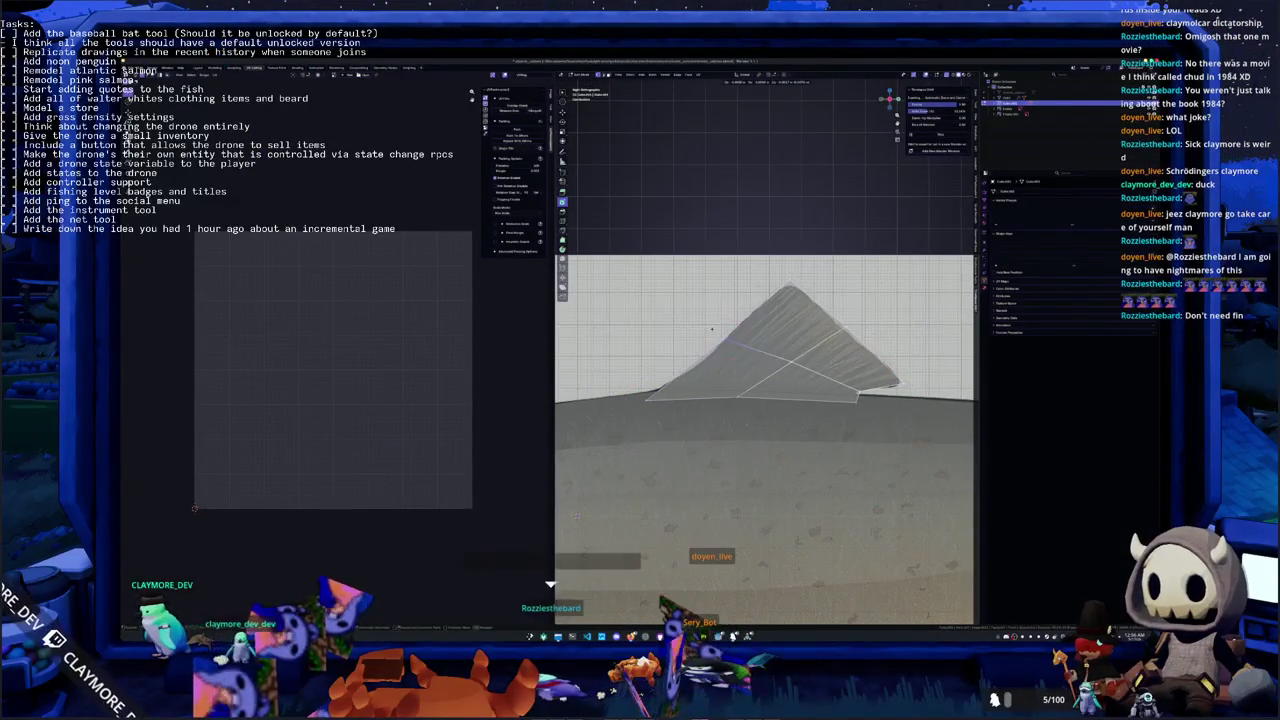
pyautogui.scroll(-4, 576, 516)
pyautogui.scroll(-2, 580, 460)
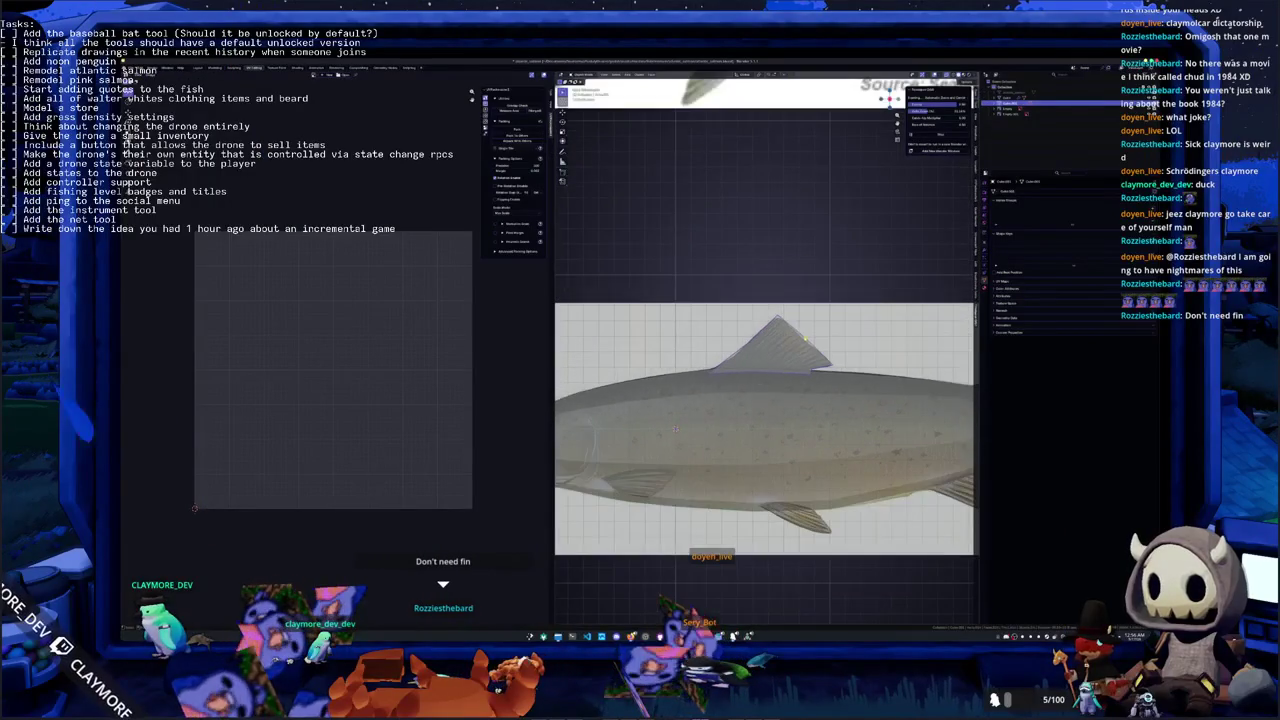
pyautogui.keyDown('shift'); pyautogui.moveTo(584, 405); pyautogui.dragTo(786, 335, button='middle'); pyautogui.keyUp('shift')
pyautogui.press('Tab')
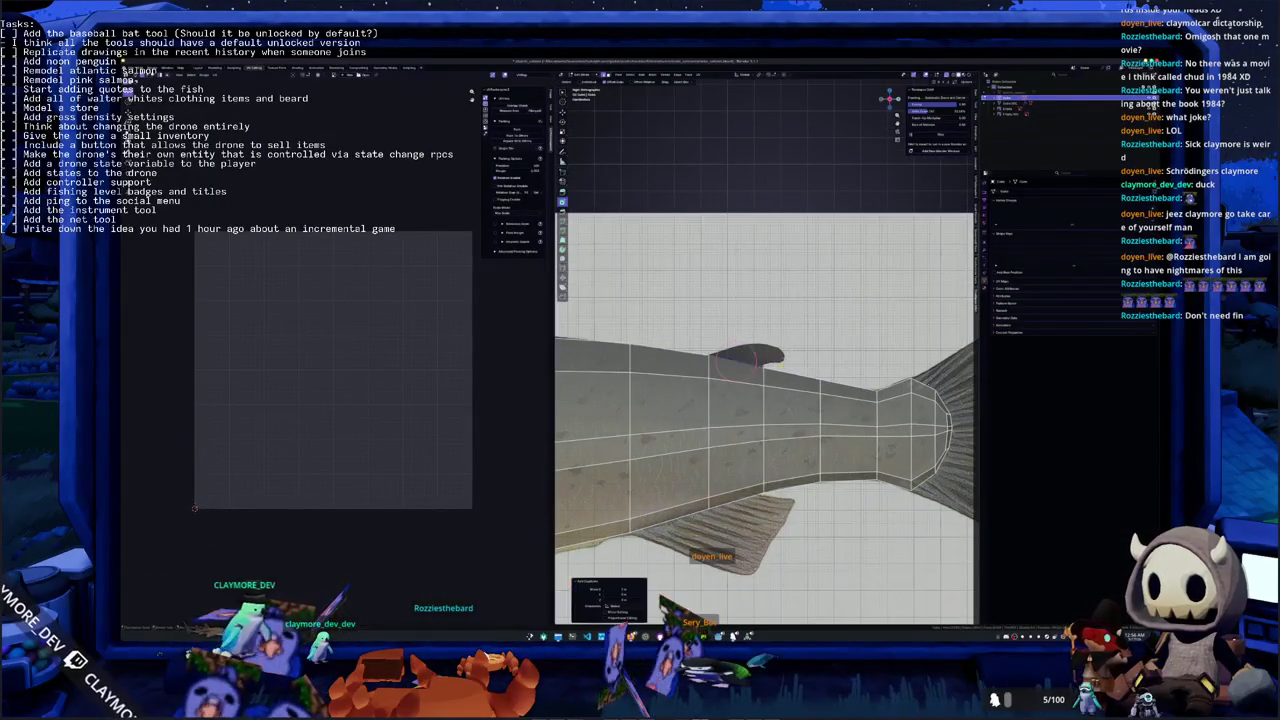
# Put the 3D cursor on the small adipose fin and stretch the fin plane's tip rightward
pyautogui.press('Tab')
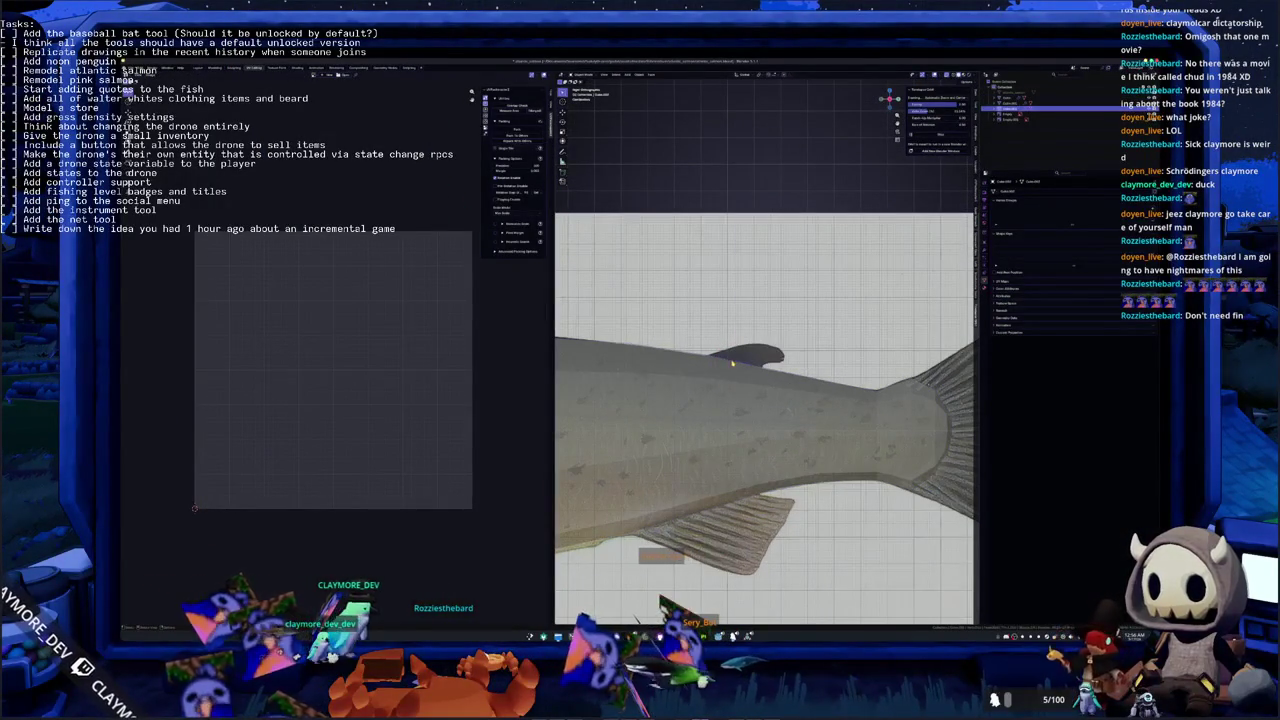
pyautogui.keyDown('shift'); pyautogui.rightClick(736, 366); pyautogui.keyUp('shift')
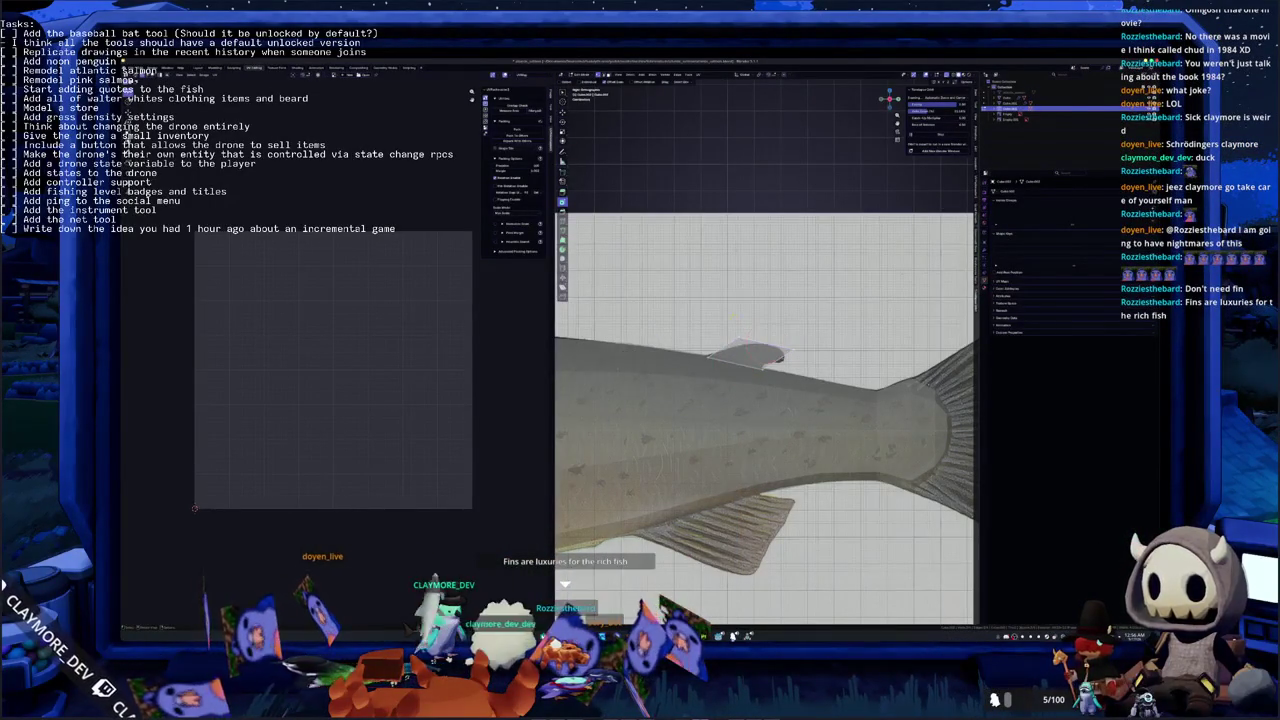
pyautogui.scroll(2, 760, 380)
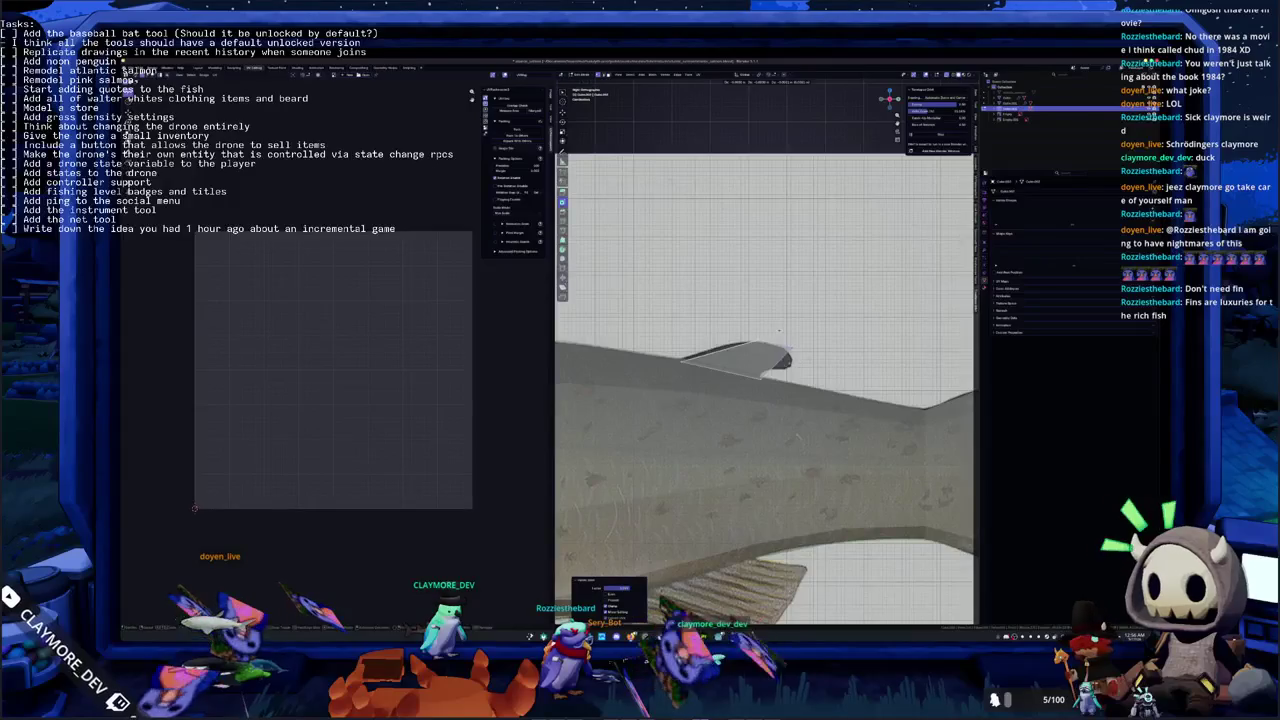
pyautogui.moveTo(786, 350); pyautogui.dragTo(772, 337)
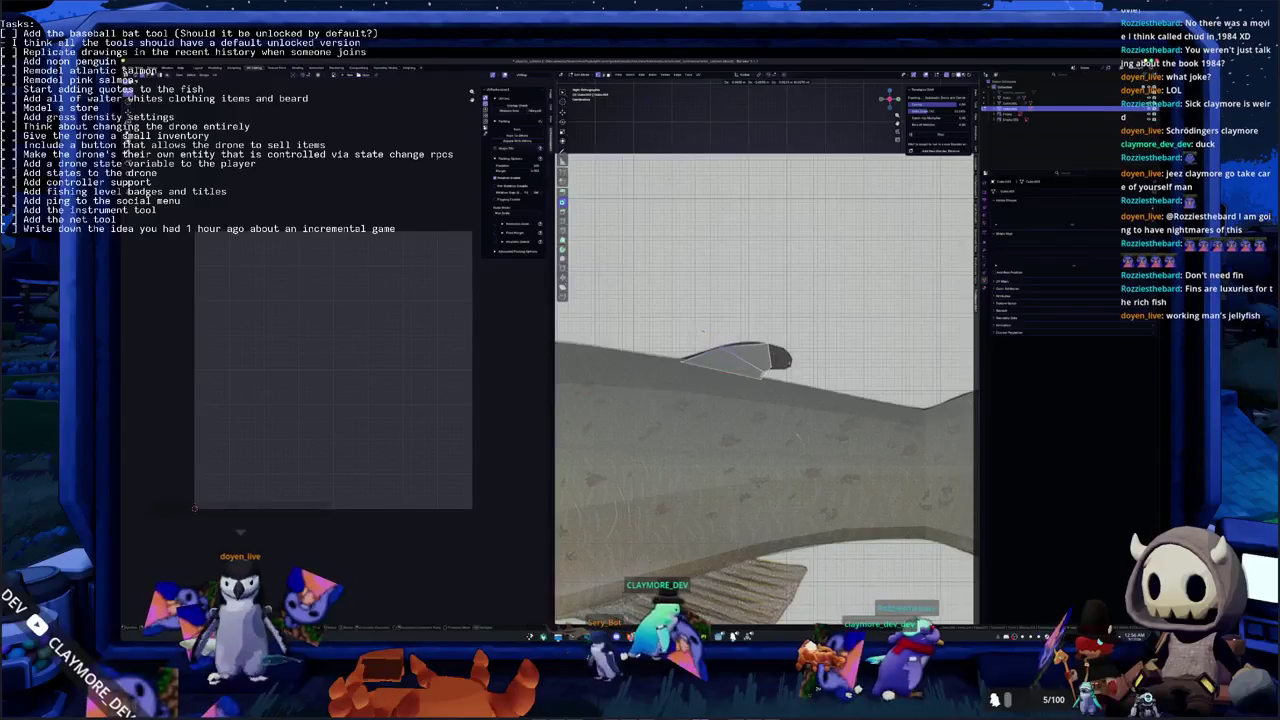
pyautogui.scroll(1, 702, 328)
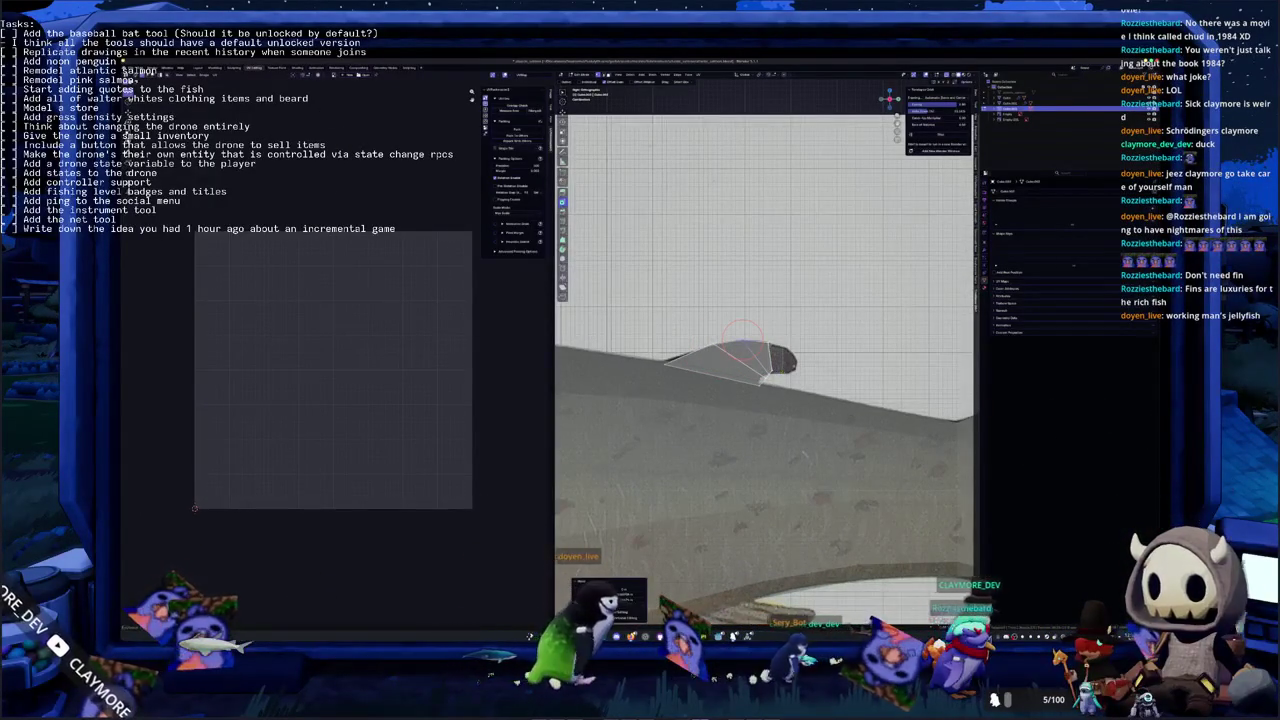
# Extrude several edges from the fin tip to build the radiating fan segments
pyautogui.press('e')
pyautogui.click(800, 358)
pyautogui.moveTo(800, 358); pyautogui.dragTo(822, 380, button='middle')
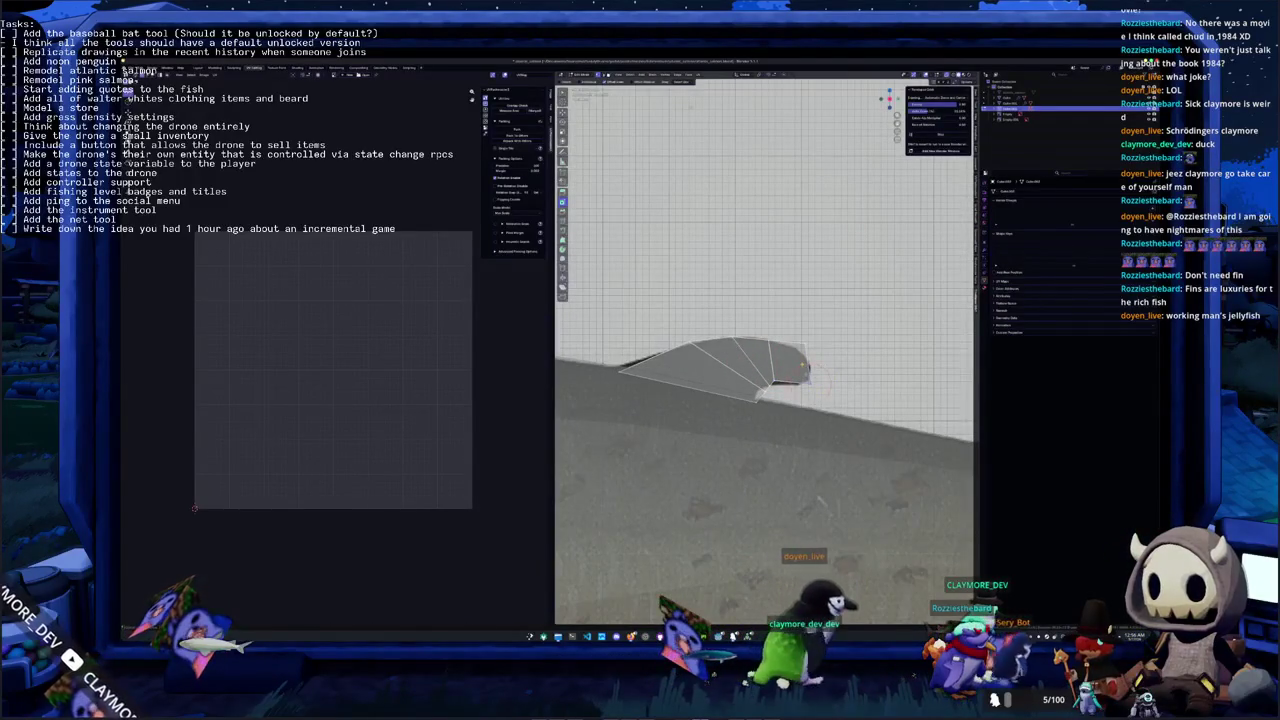
pyautogui.click(791, 366)
pyautogui.press('e')
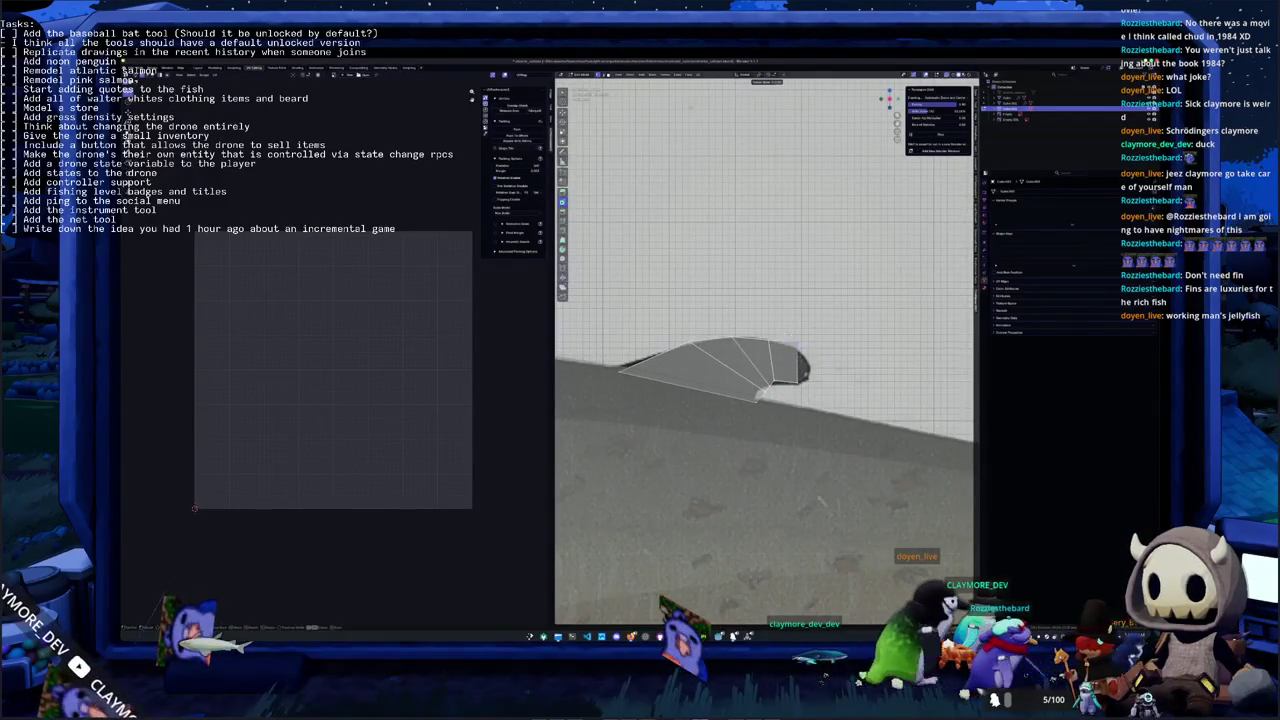
pyautogui.click(803, 348)
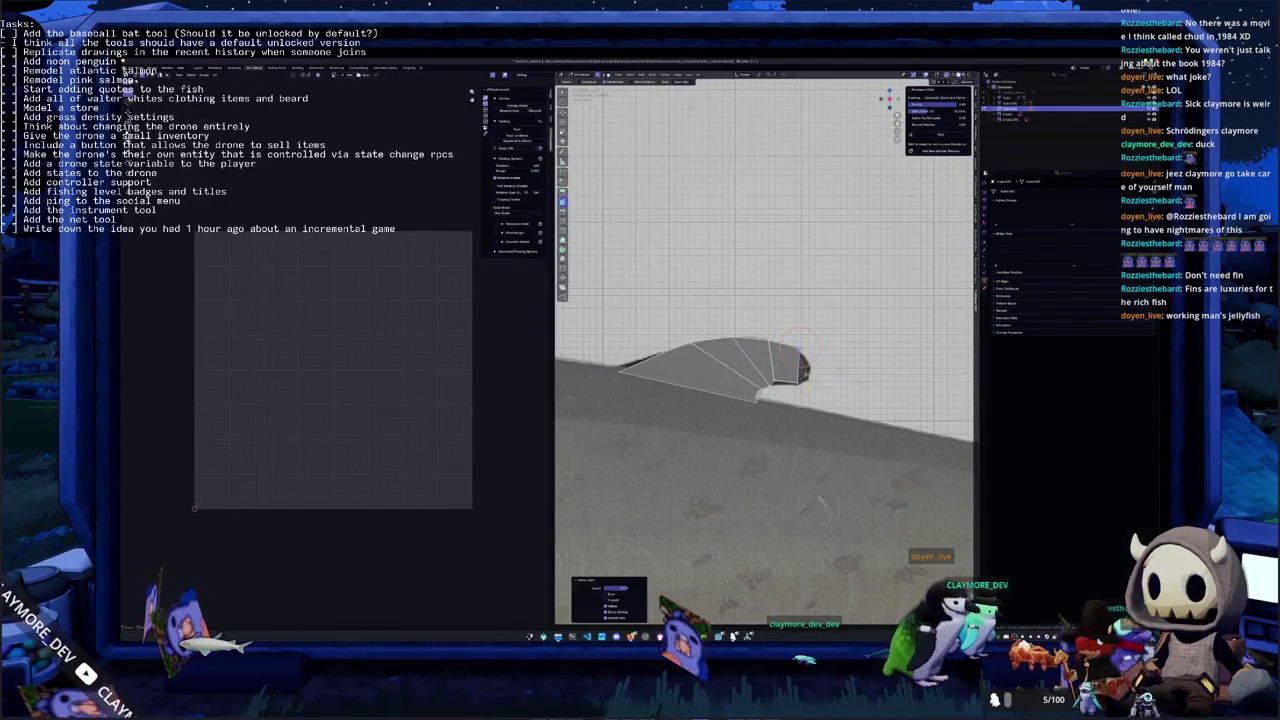
pyautogui.press('e')
pyautogui.click(808, 366)
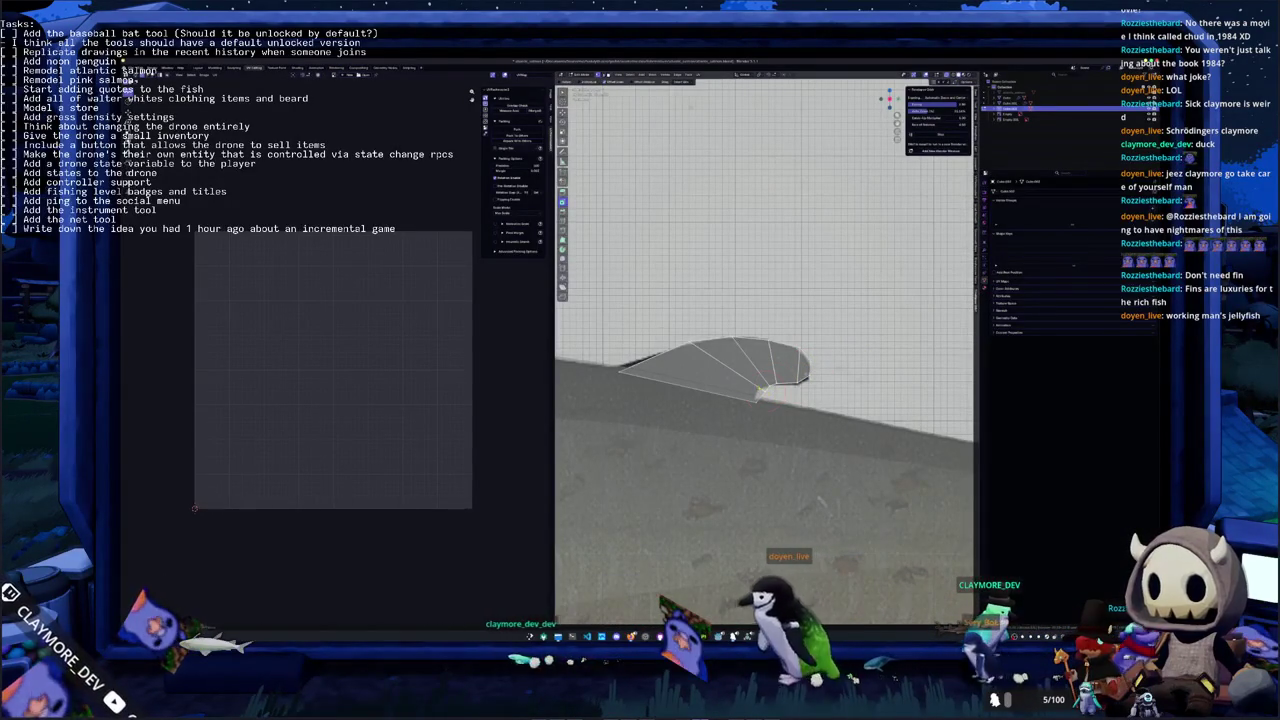
# Move the fin's inner tip vertex lower and adjust the upper edge to match the reference
pyautogui.press('g')
pyautogui.click(757, 391)
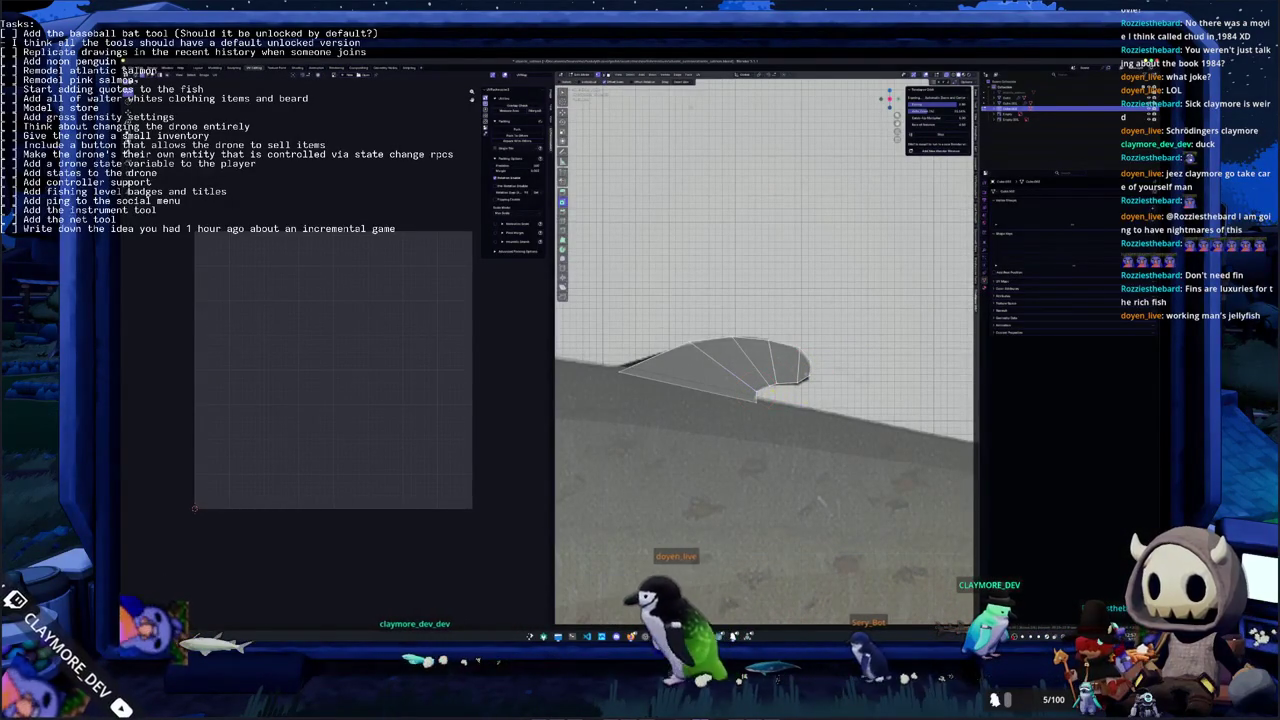
pyautogui.click(757, 385)
pyautogui.moveTo(757, 386); pyautogui.dragTo(757, 399)
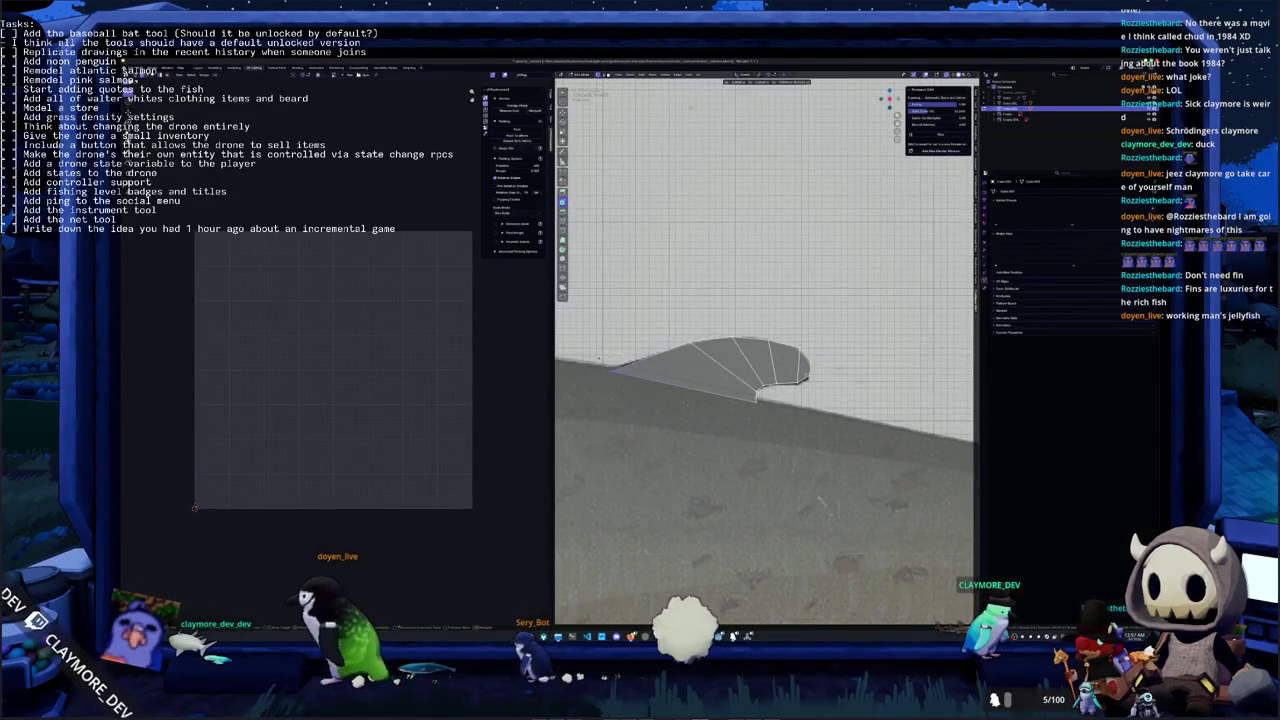
pyautogui.press('g')
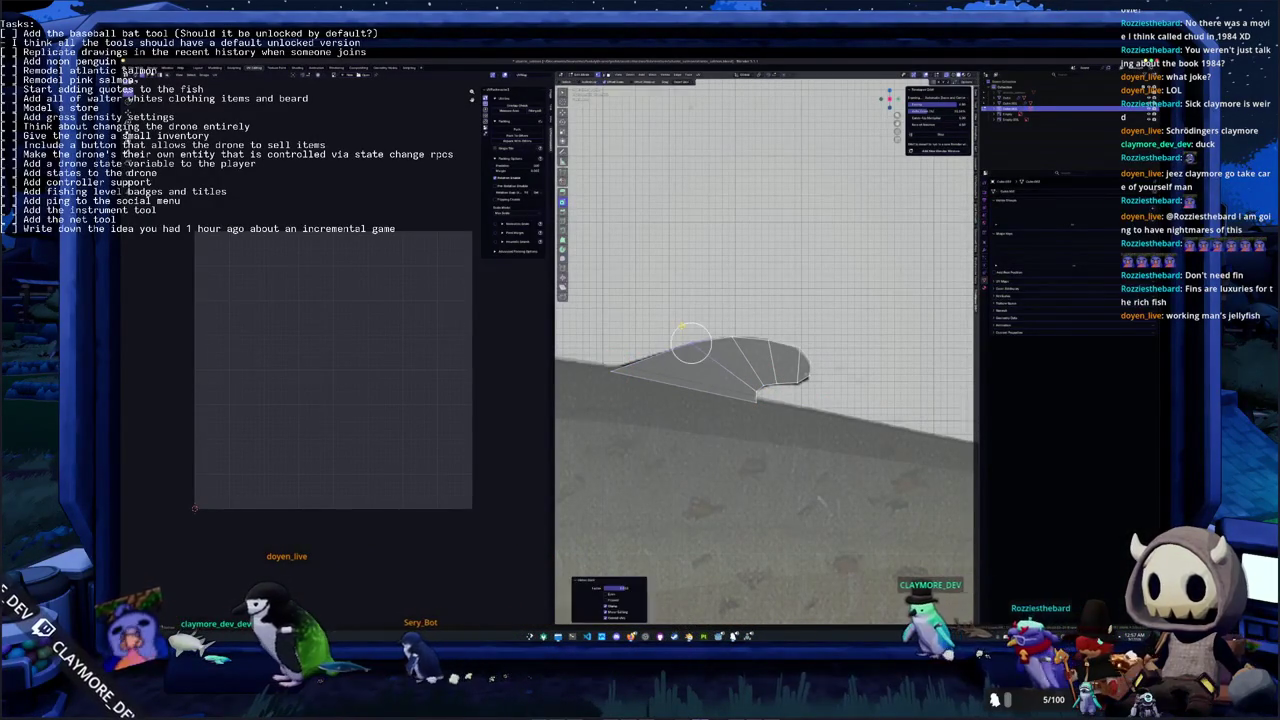
# Return to the textured side view (numpad 3) framed on the whole tail
pyautogui.press('Tab')
pyautogui.press('KP_3')
pyautogui.scroll(-3, 848, 386)
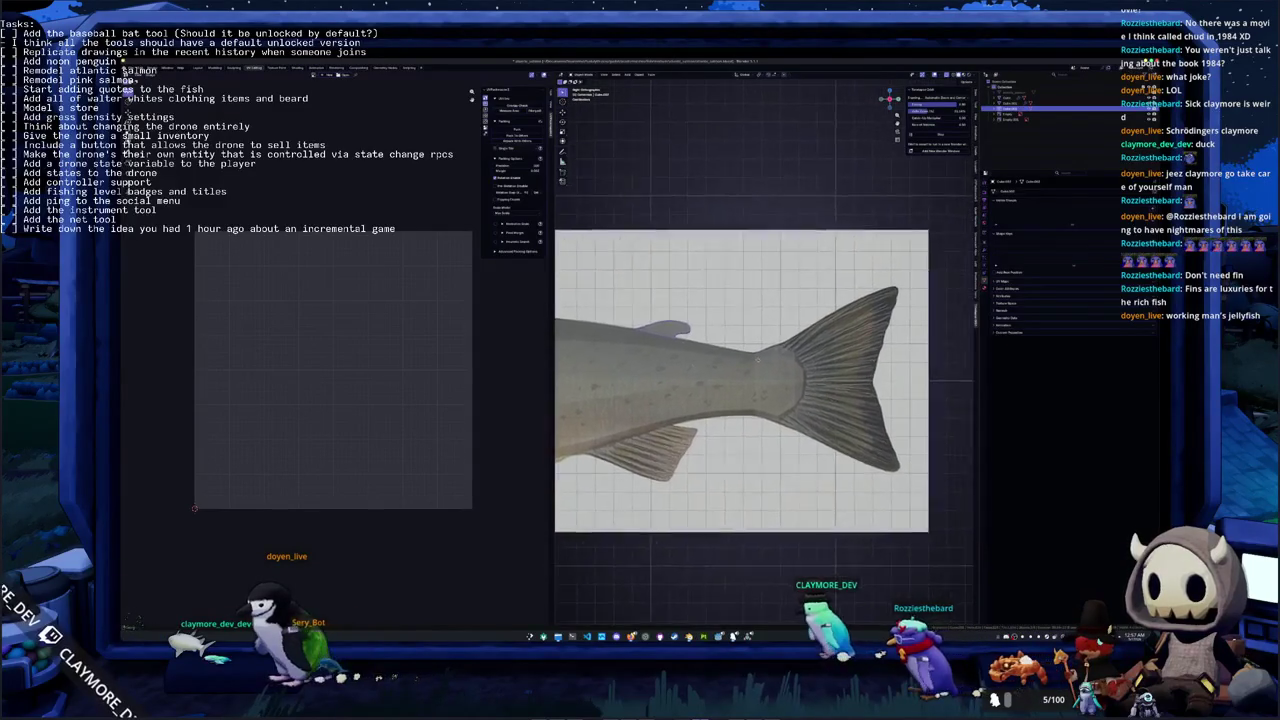
pyautogui.keyDown('shift'); pyautogui.moveTo(848, 386); pyautogui.dragTo(788, 426, button='middle'); pyautogui.keyUp('shift')
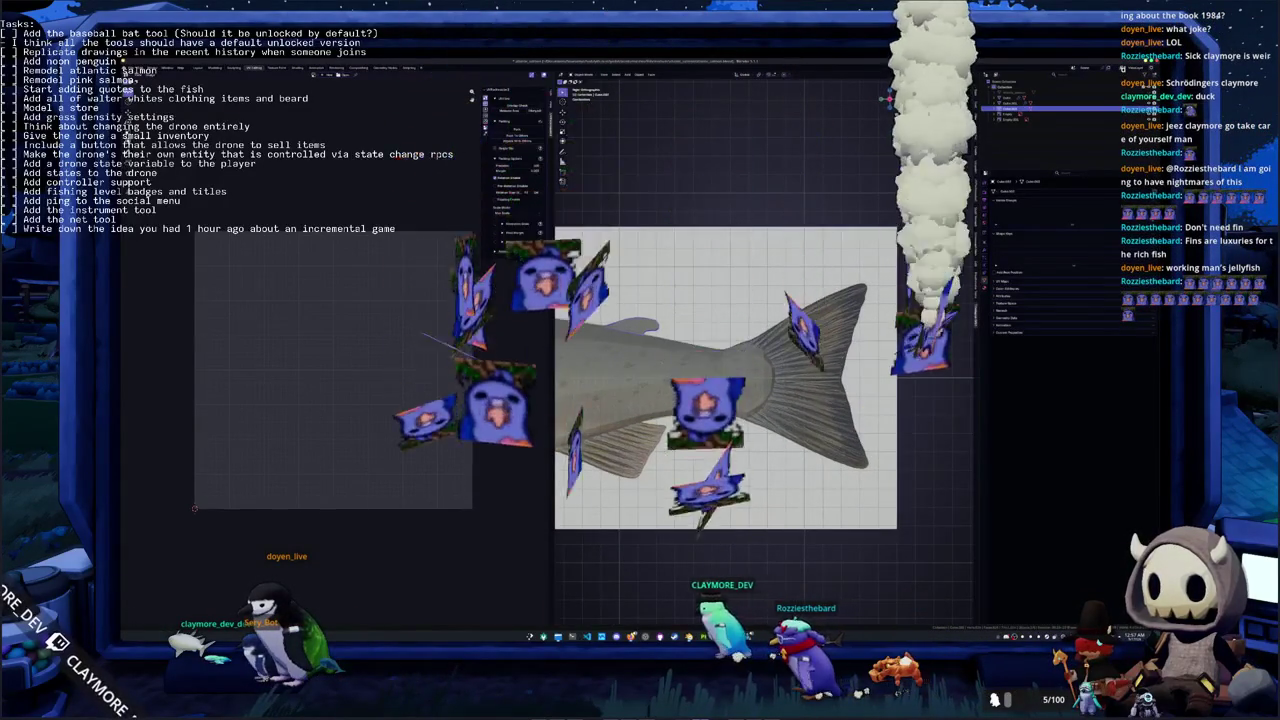
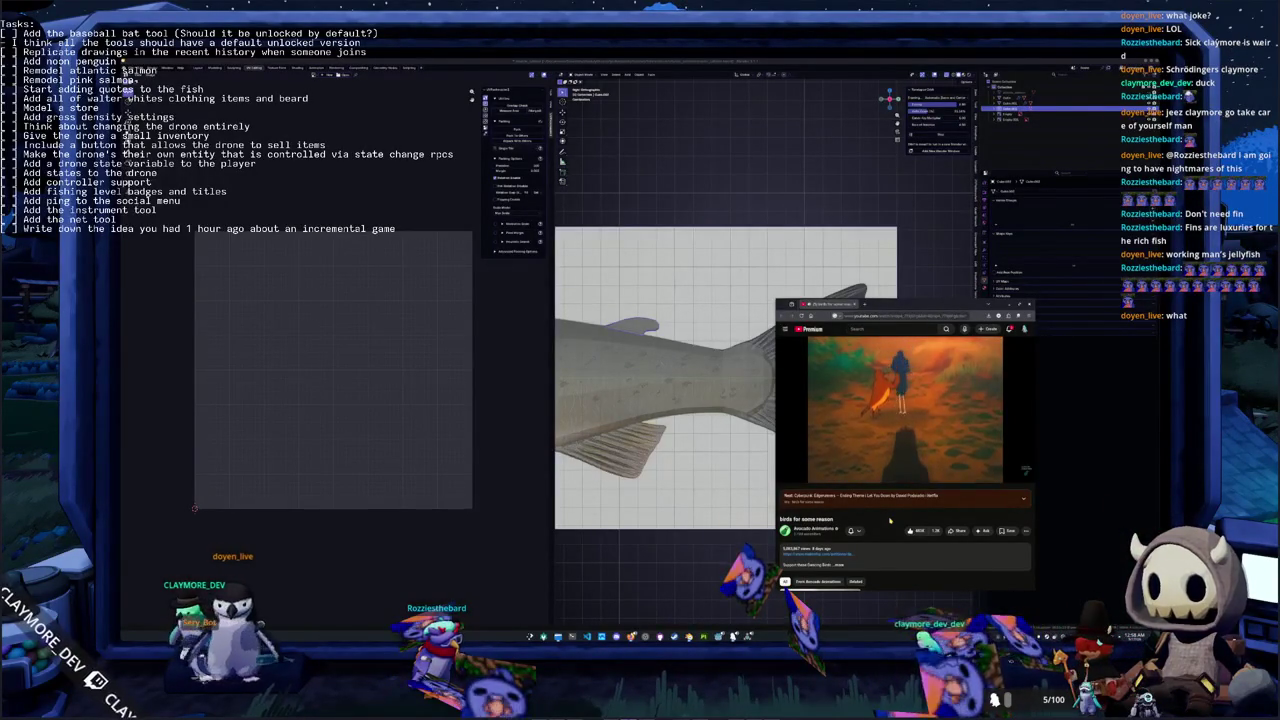
# Close the floating video window and reframe the Blender viewport
pyautogui.moveTo(942, 308); pyautogui.dragTo(962, 298)
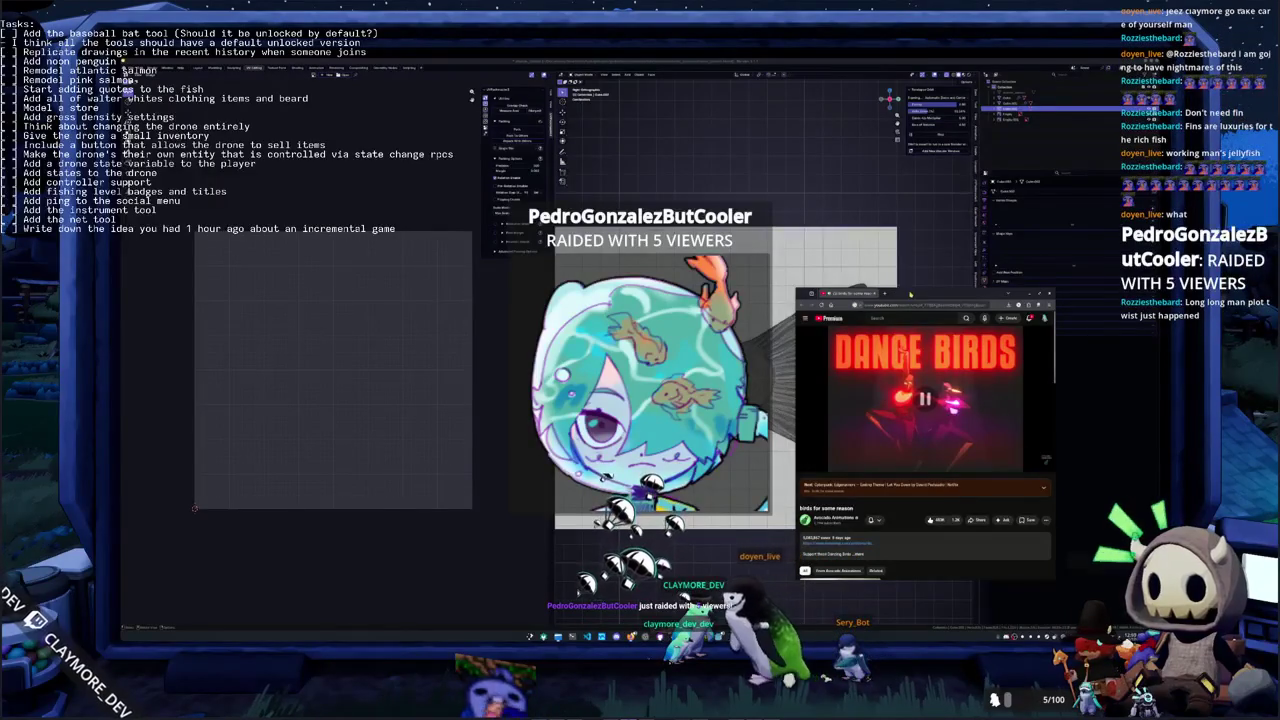
pyautogui.middleClick(851, 296)
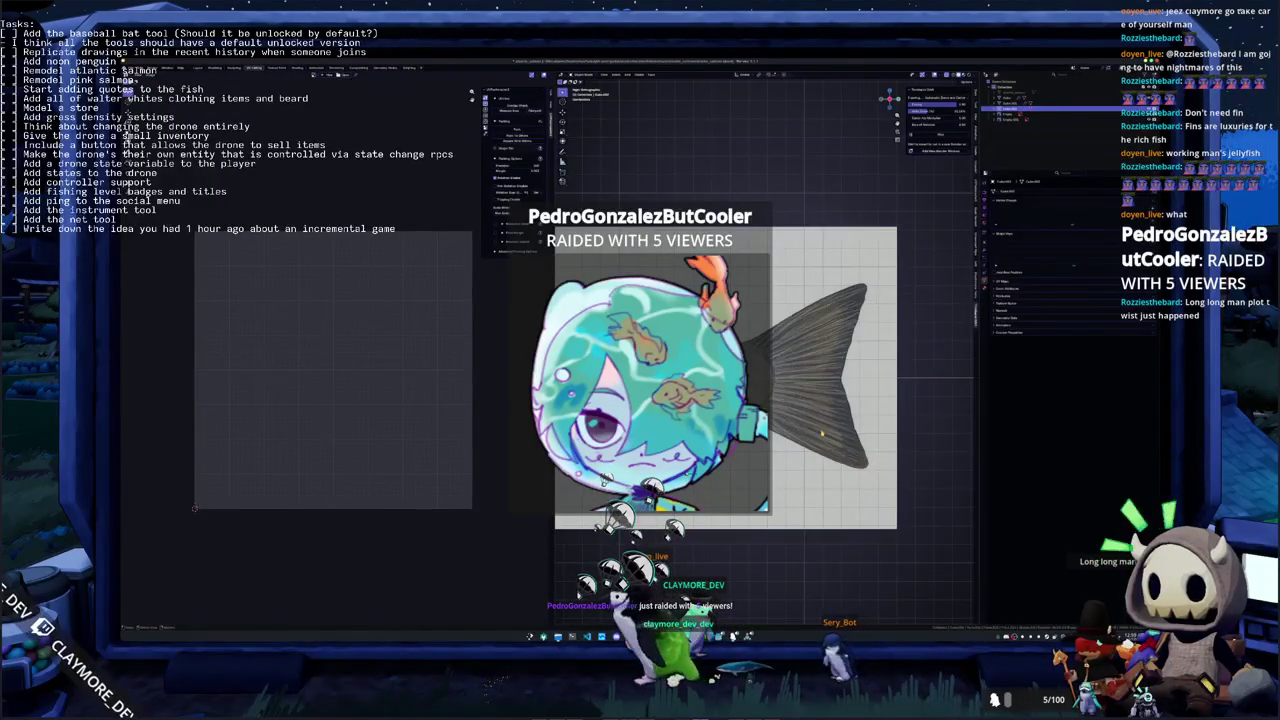
pyautogui.scroll(-1, 803, 427)
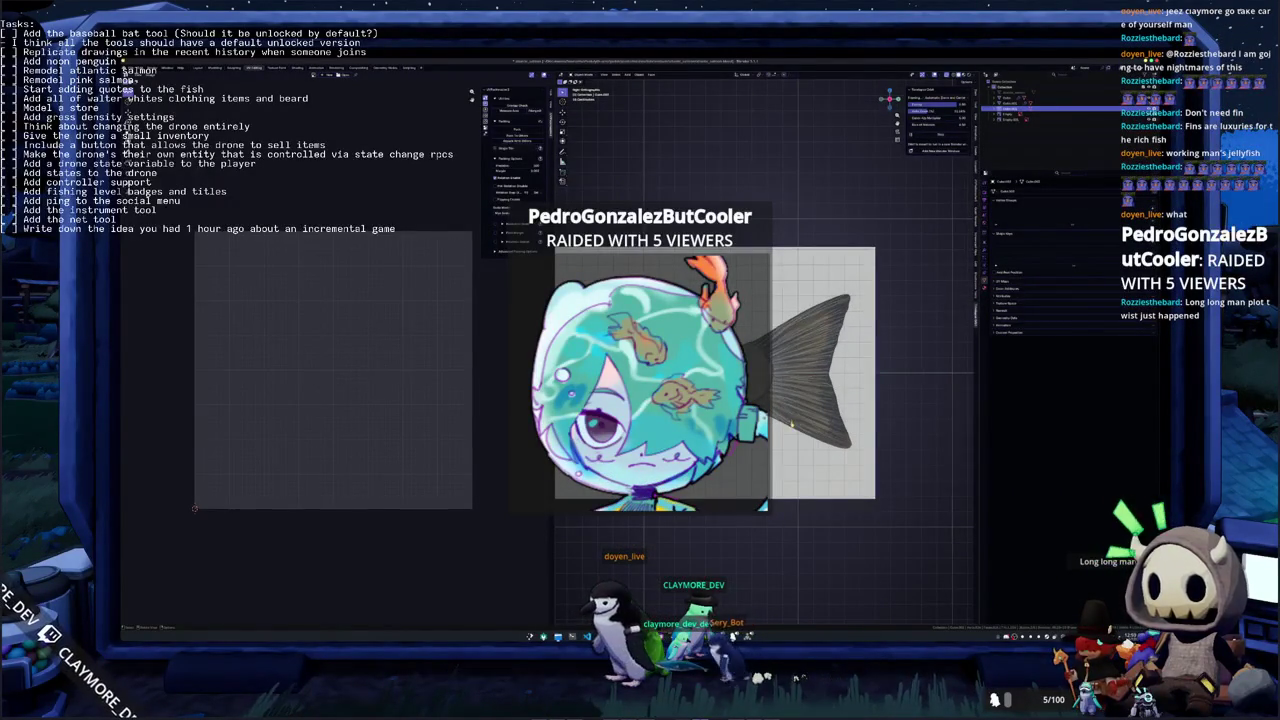
pyautogui.scroll(1, 780, 395)
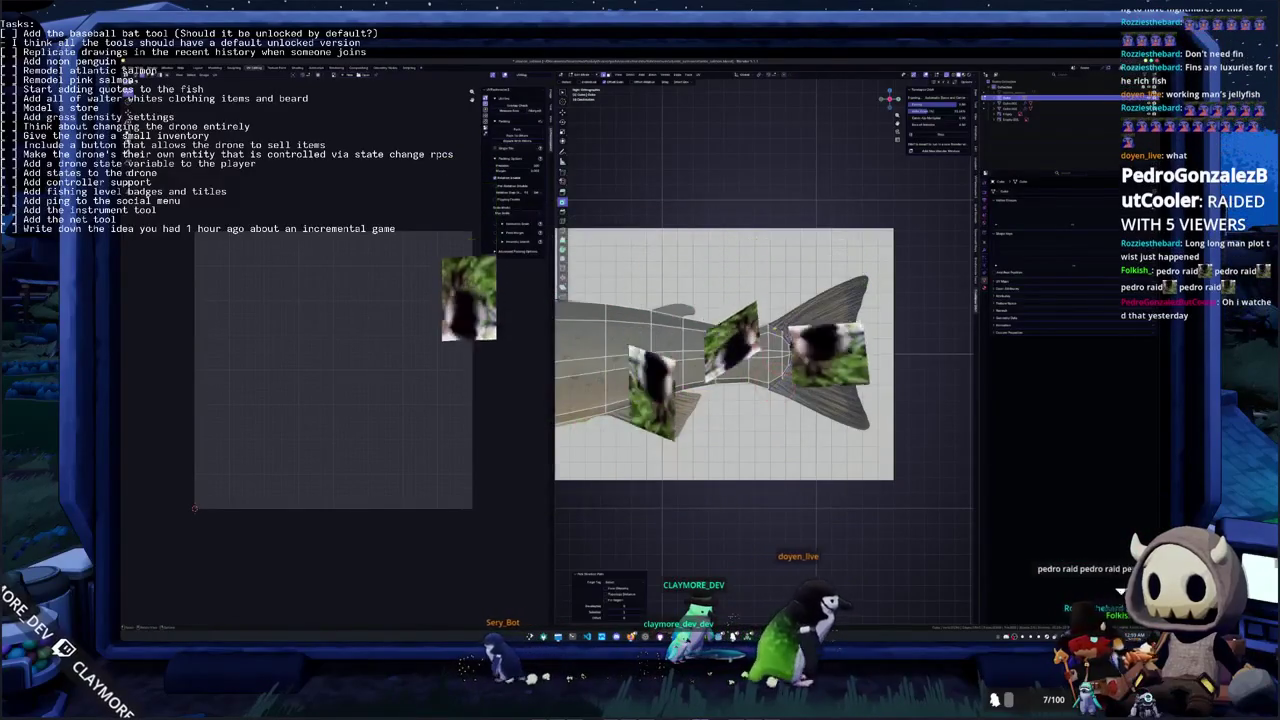
pyautogui.scroll(1, 846, 363)
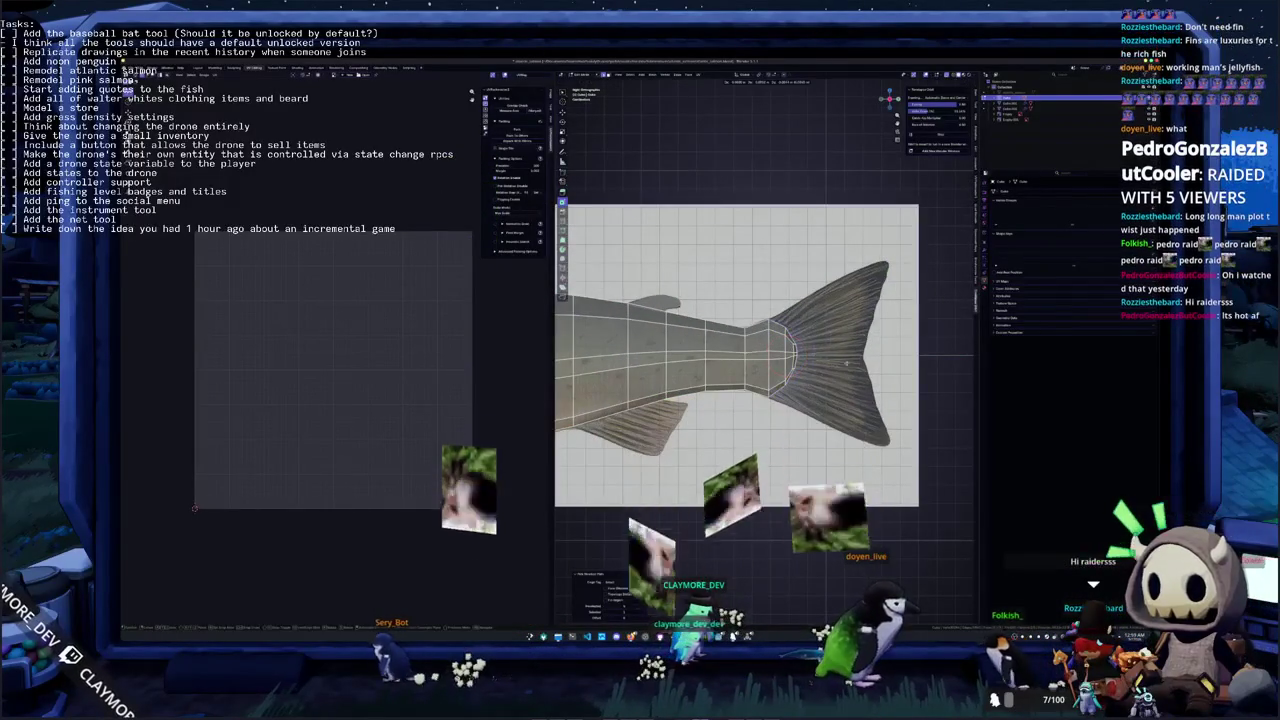
# Leave the fish body mesh, select the tail-base piece and enter its Edit Mode
pyautogui.press('Tab')
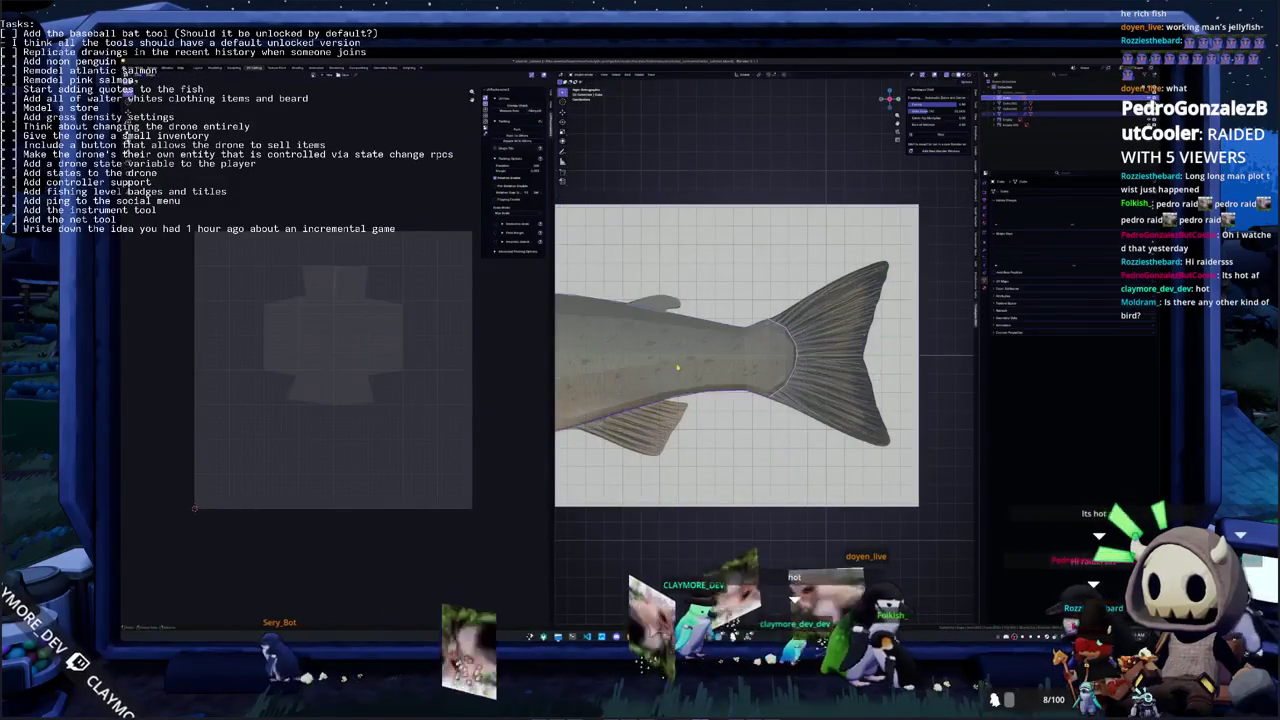
pyautogui.click(795, 345)
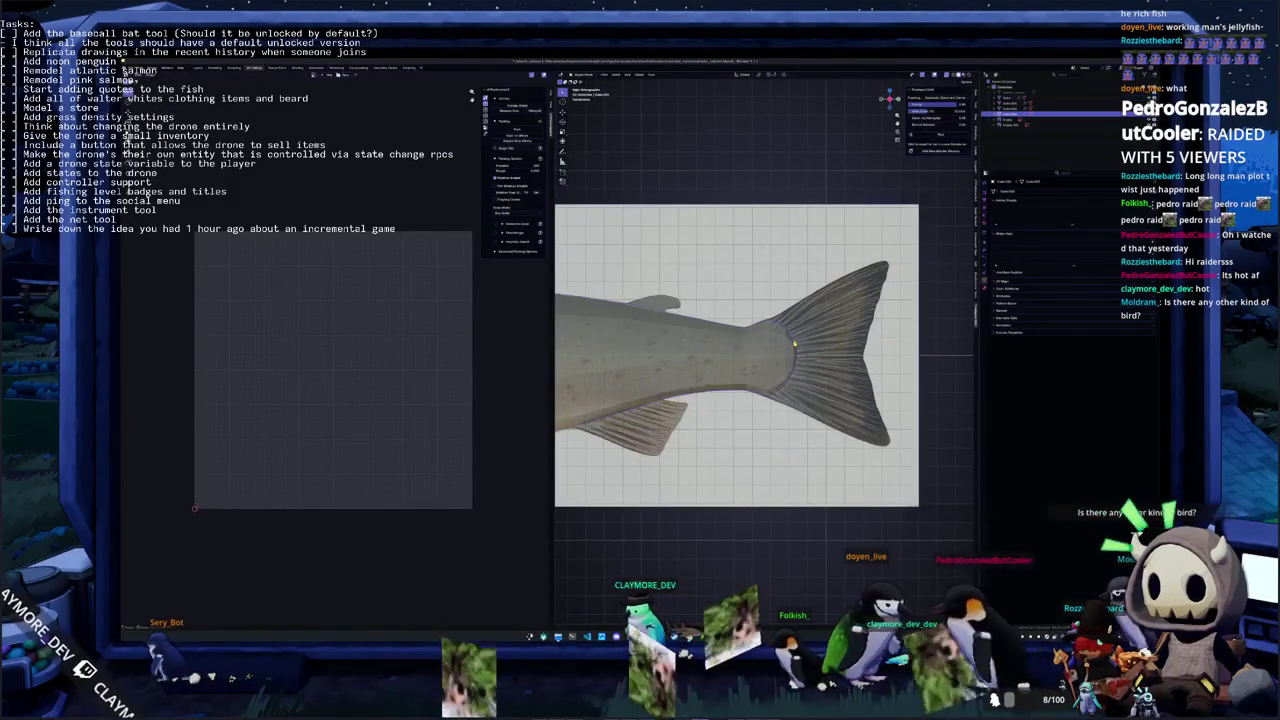
pyautogui.hotkey('ctrl', 'Tab')
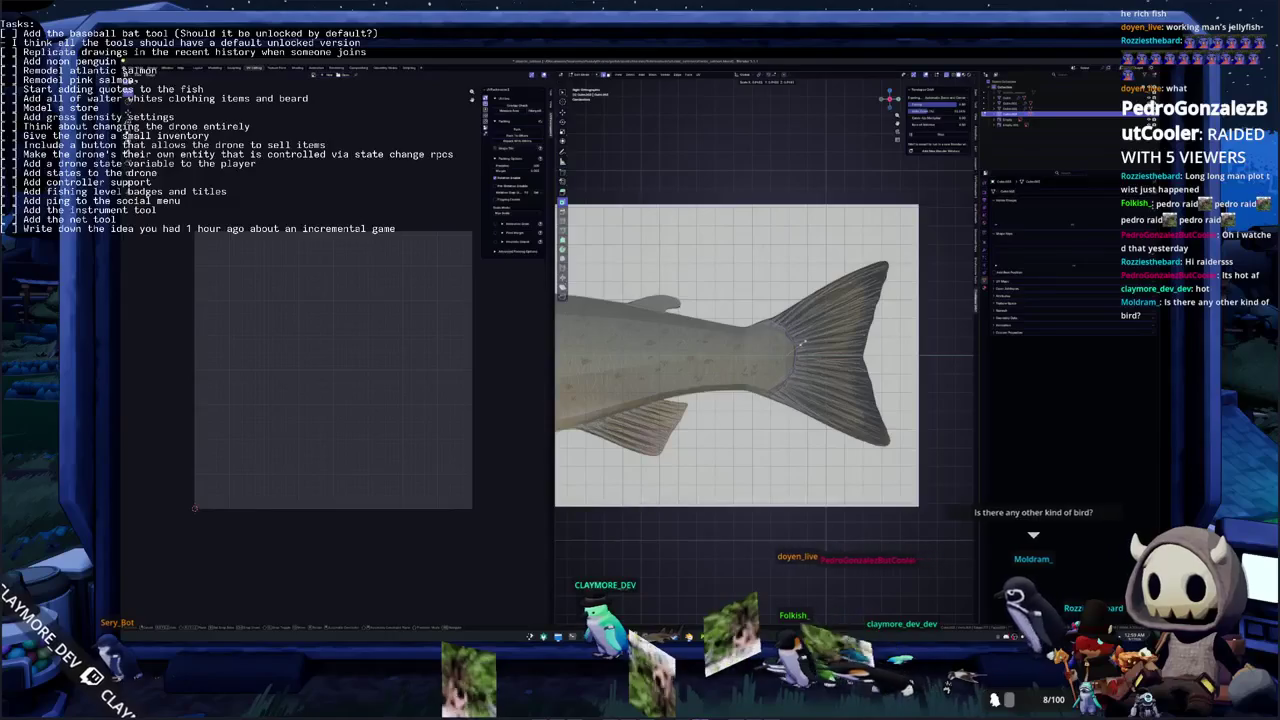
pyautogui.press('Tab')
# Scale the tail mesh out, then pull the lower vertices down with proportional editing
pyautogui.press('s')
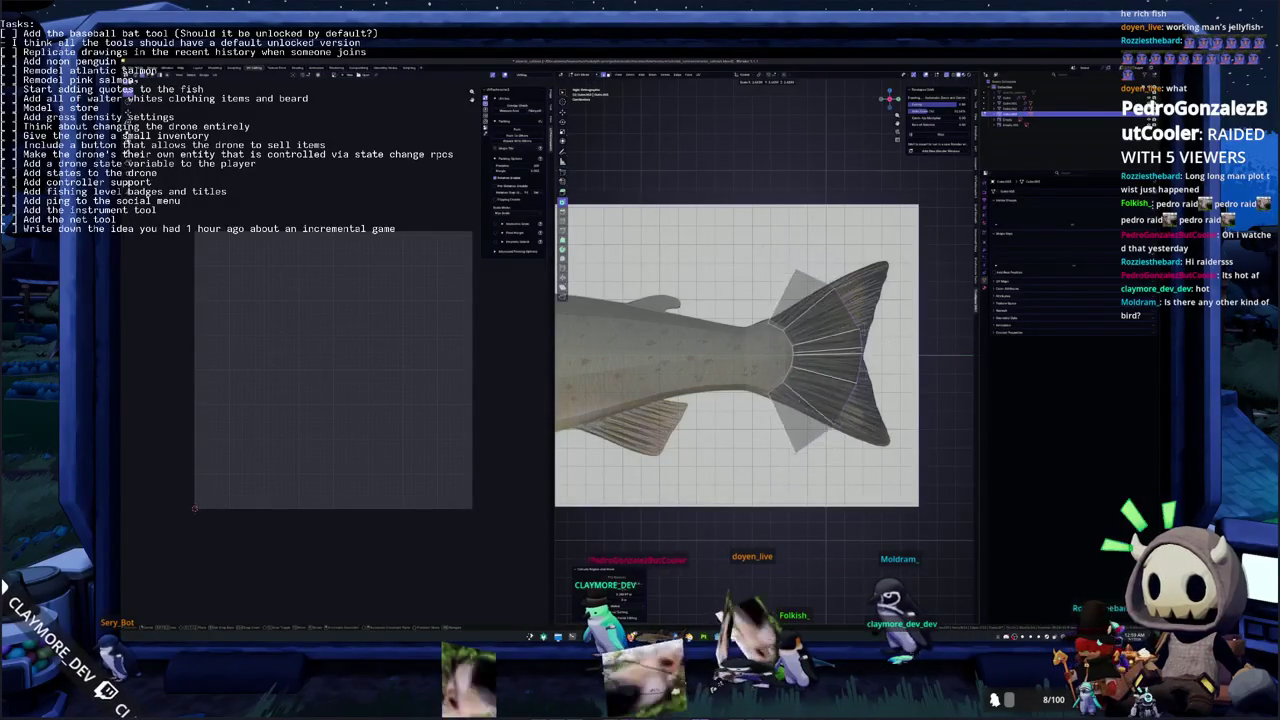
pyautogui.press('Tab')
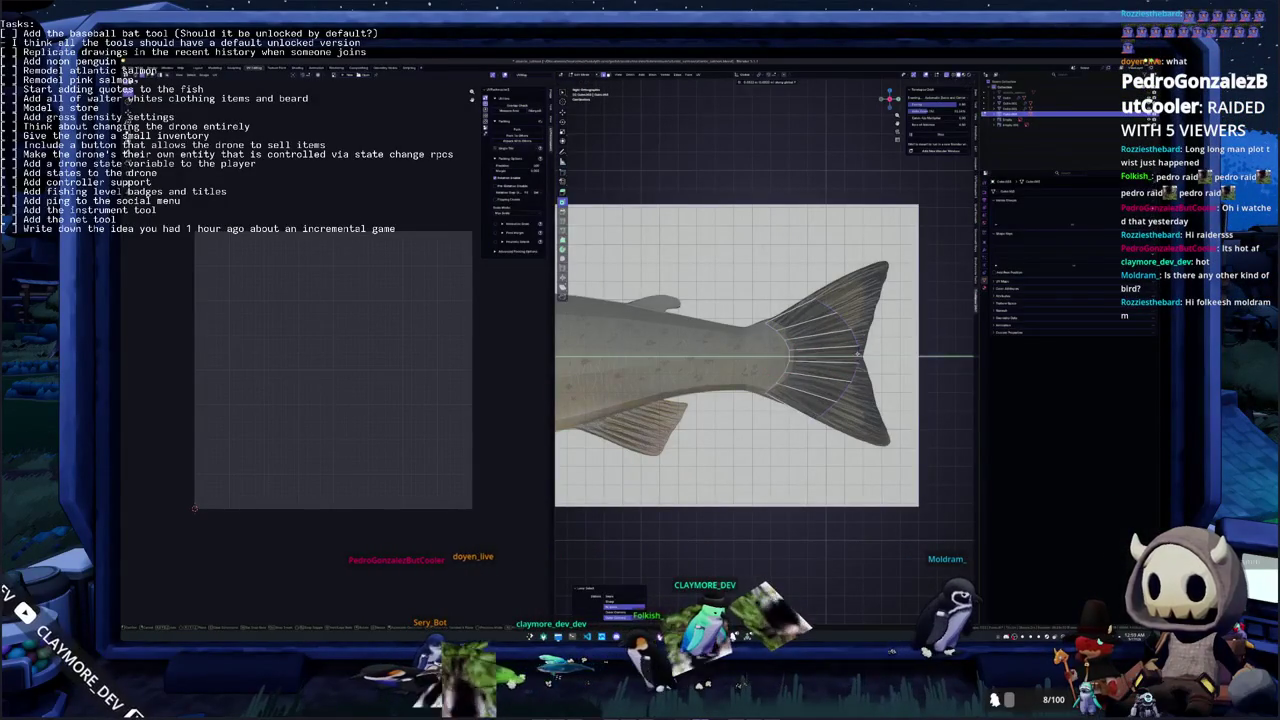
pyautogui.moveTo(800, 355); pyautogui.dragTo(810, 385)
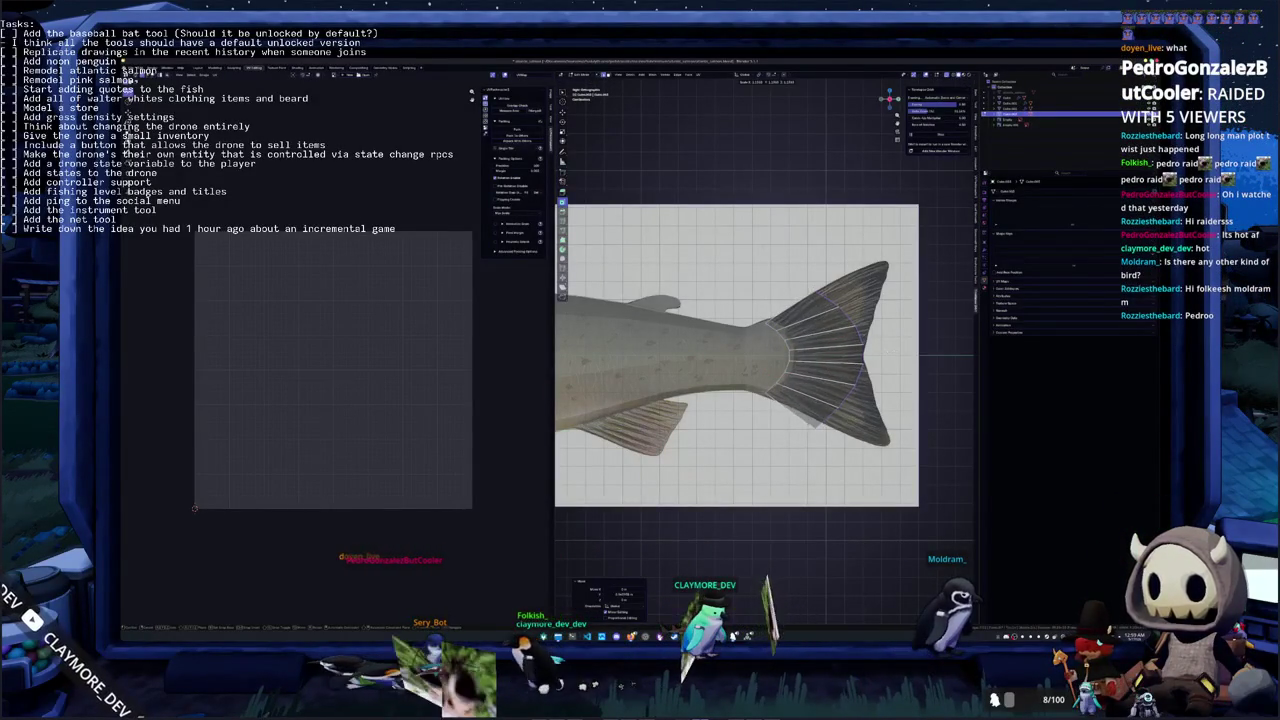
pyautogui.press('g')
pyautogui.press('z')
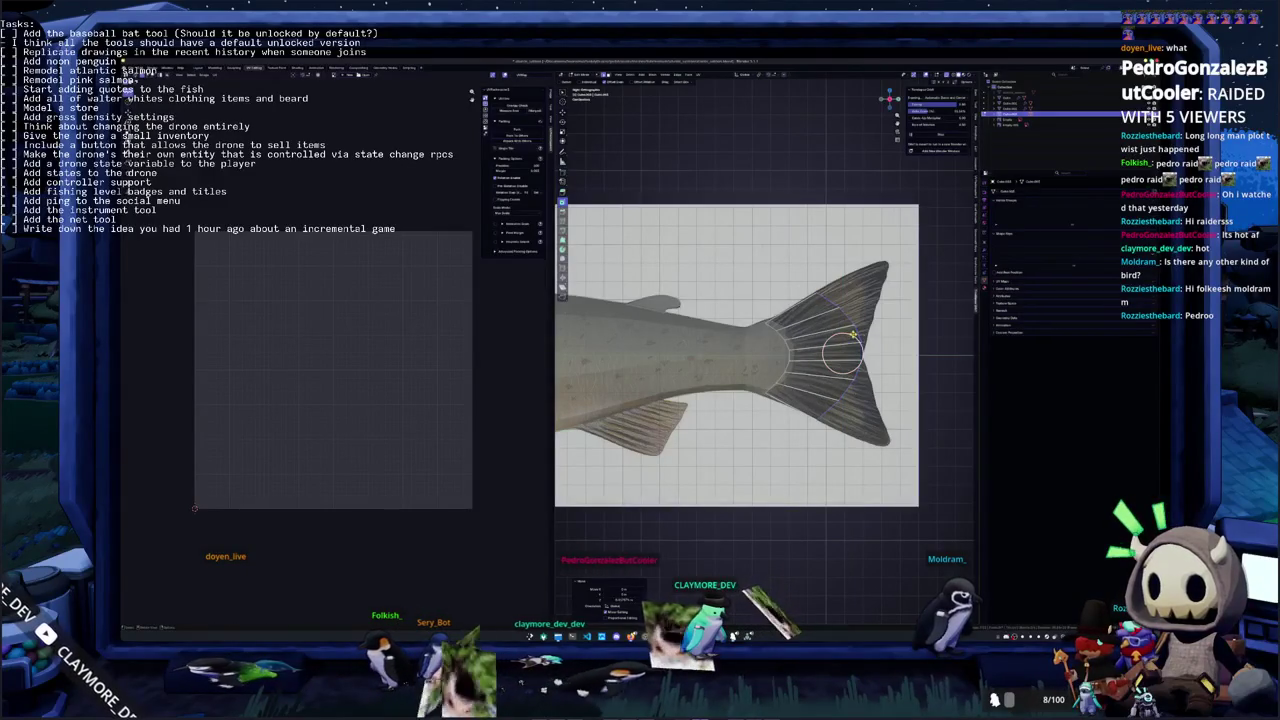
pyautogui.scroll(3, 845, 318)
pyautogui.scroll(2, 845, 318)
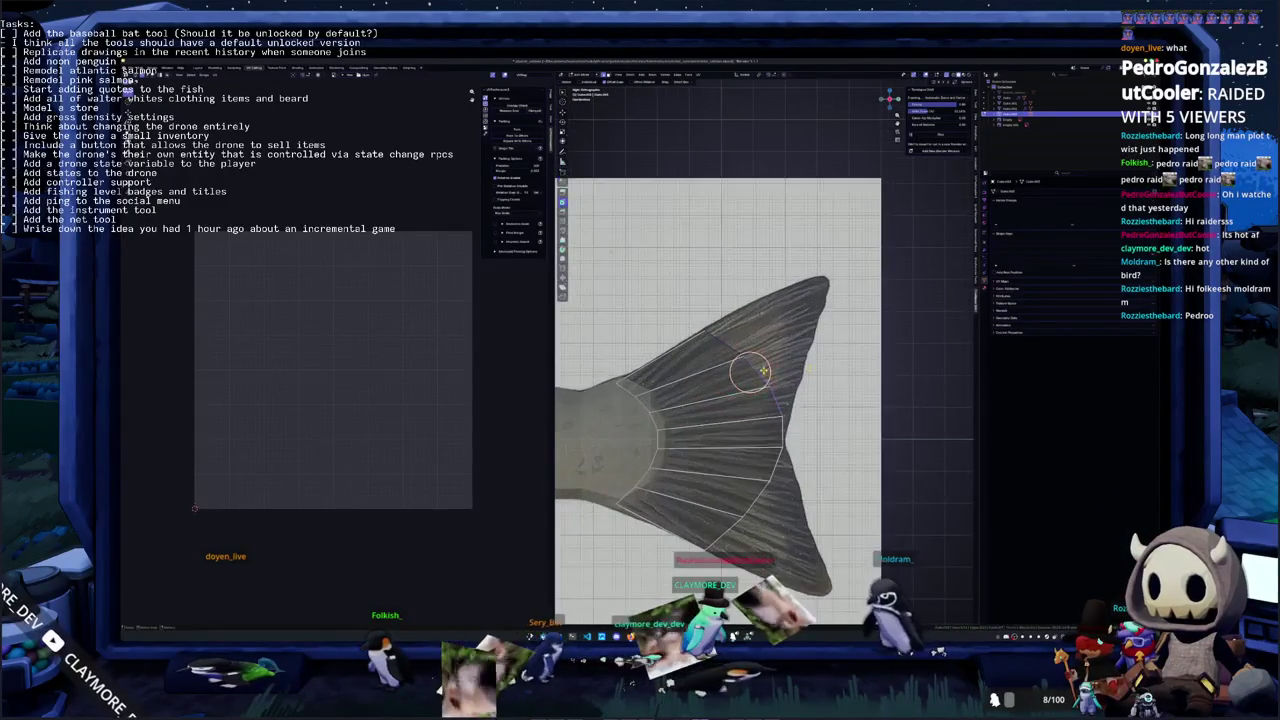
# Rotate the fin vertices so the upper lobe swings up to match the reference
pyautogui.press('r')
pyautogui.click(916, 308)
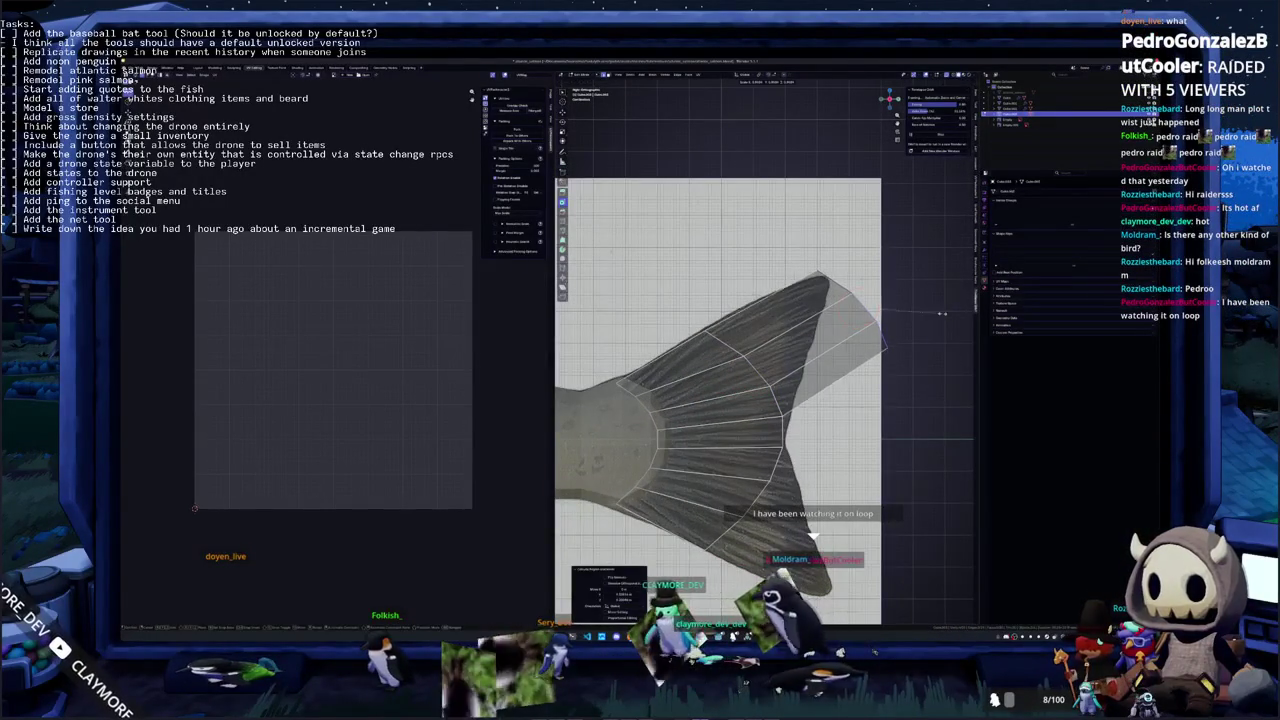
pyautogui.press('r')
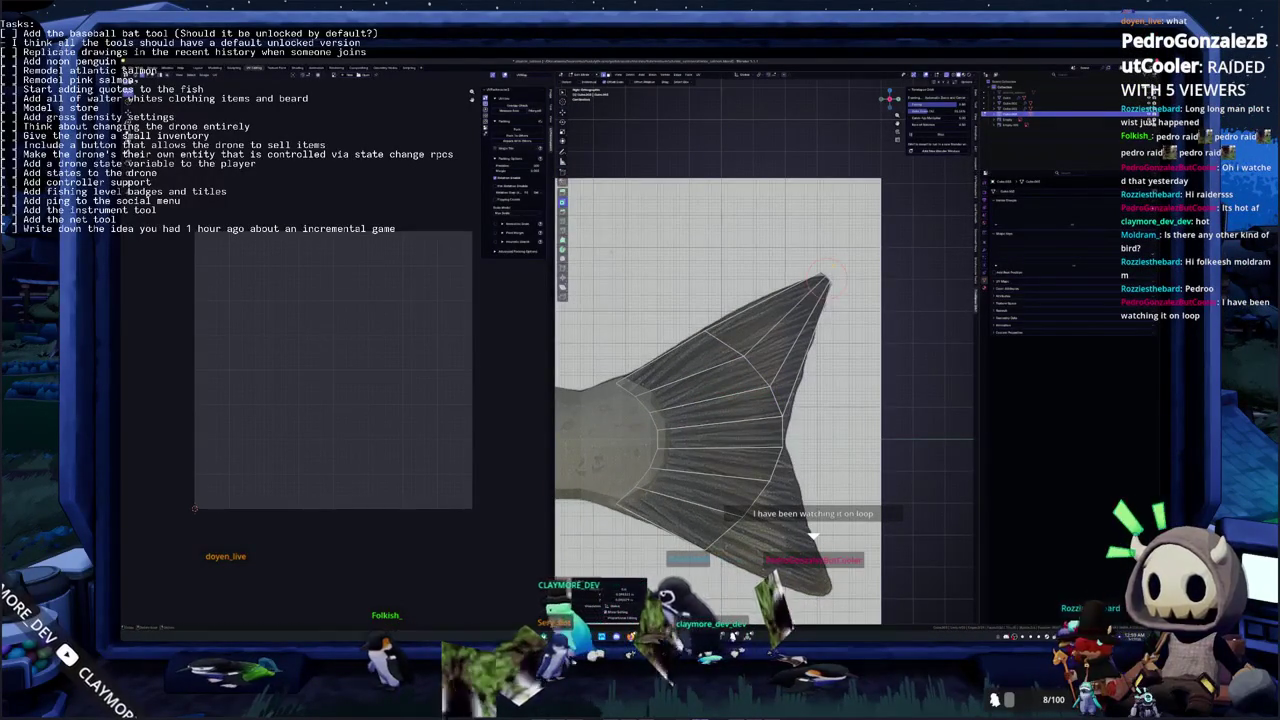
pyautogui.scroll(-1, 898, 333)
pyautogui.keyDown('shift'); pyautogui.moveTo(898, 333); pyautogui.dragTo(898, 250, button='middle'); pyautogui.keyUp('shift')
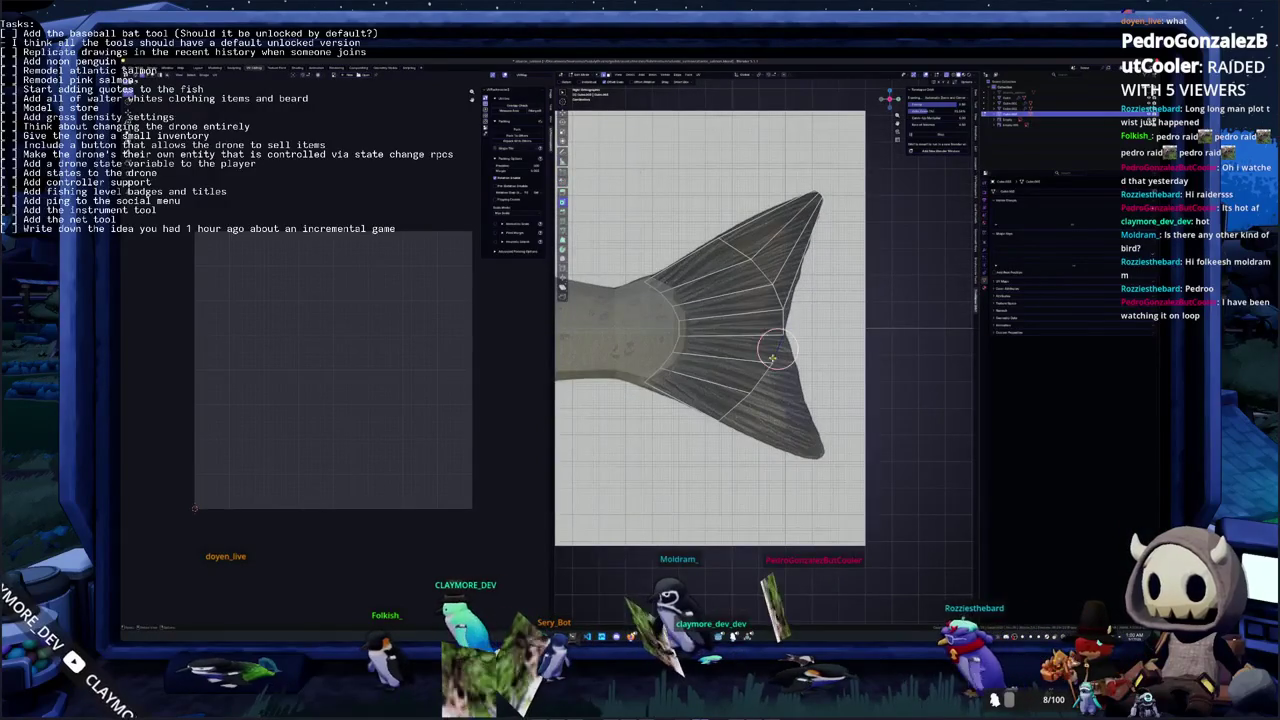
# Move the lower lobe vertices down and right, then scale them slightly
pyautogui.press('g')
pyautogui.click(790, 390)
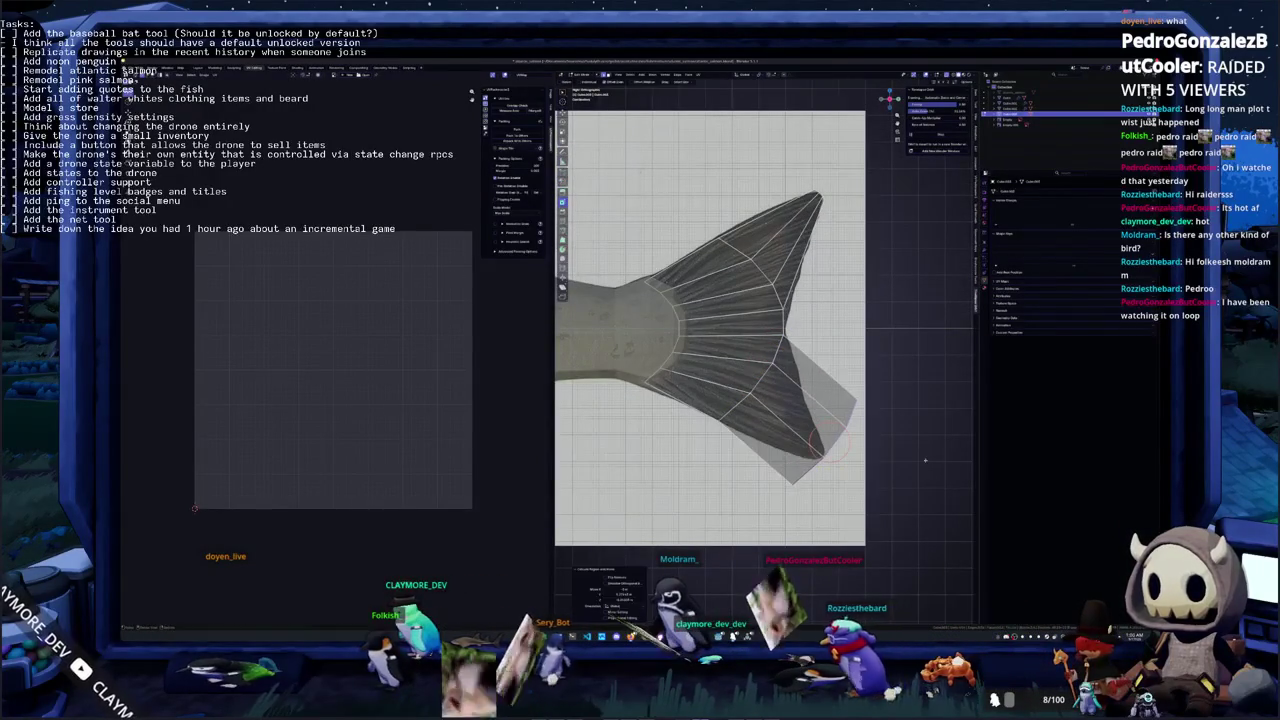
pyautogui.press('s')
pyautogui.click(845, 432)
pyautogui.scroll(1, 812, 450)
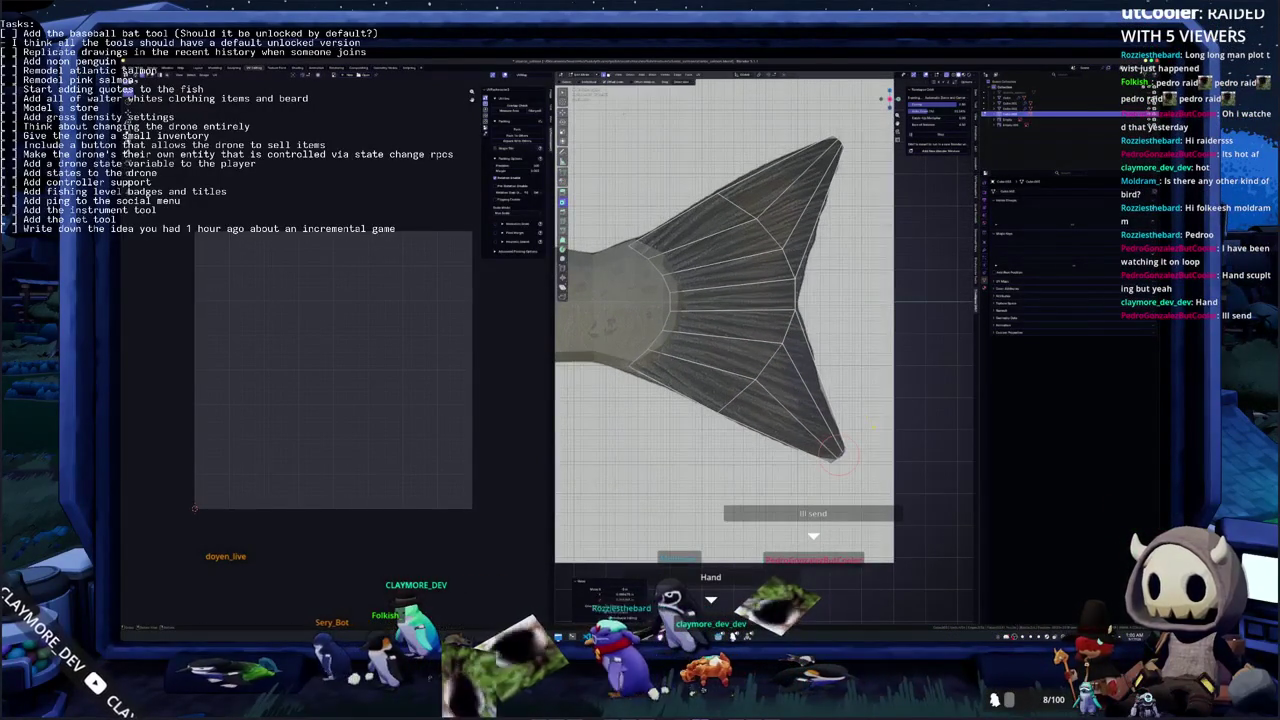
pyautogui.keyDown('shift'); pyautogui.moveTo(832, 452); pyautogui.dragTo(840, 477, button='middle'); pyautogui.keyUp('shift')
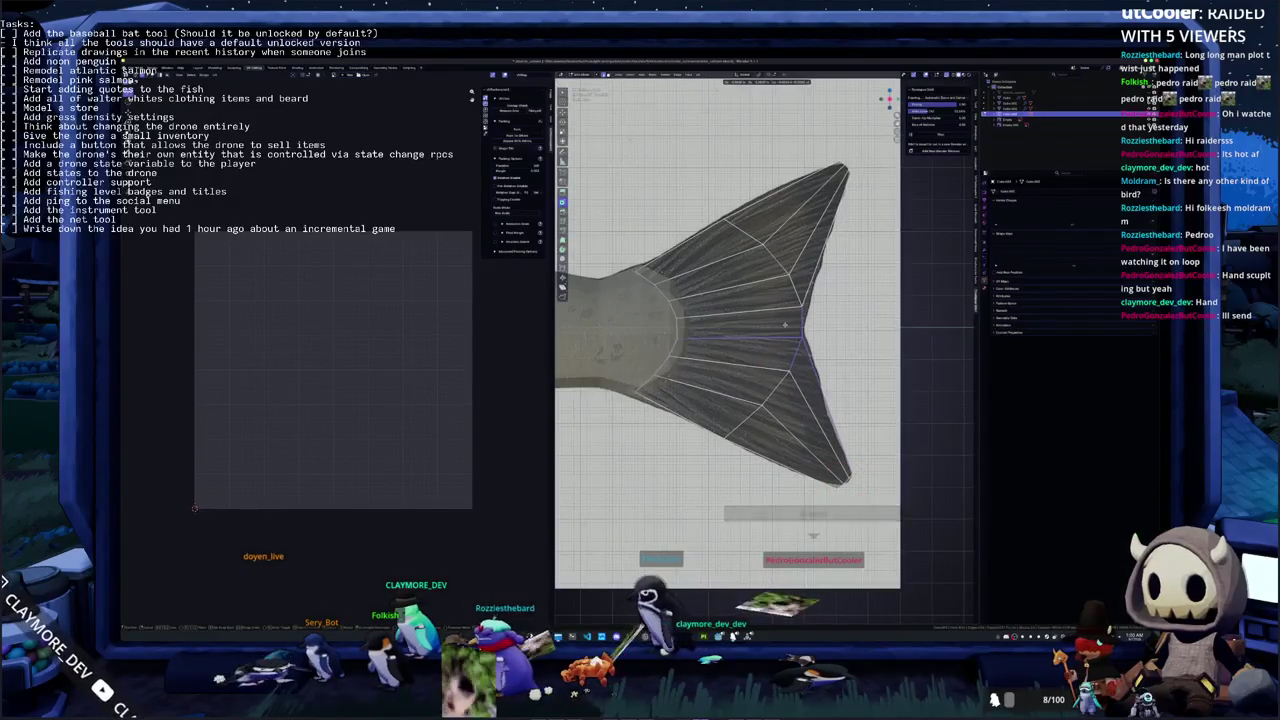
# Nudge individual fin vertices, moving them along Z onto the reference fin edge
pyautogui.moveTo(785, 335); pyautogui.dragTo(800, 340)
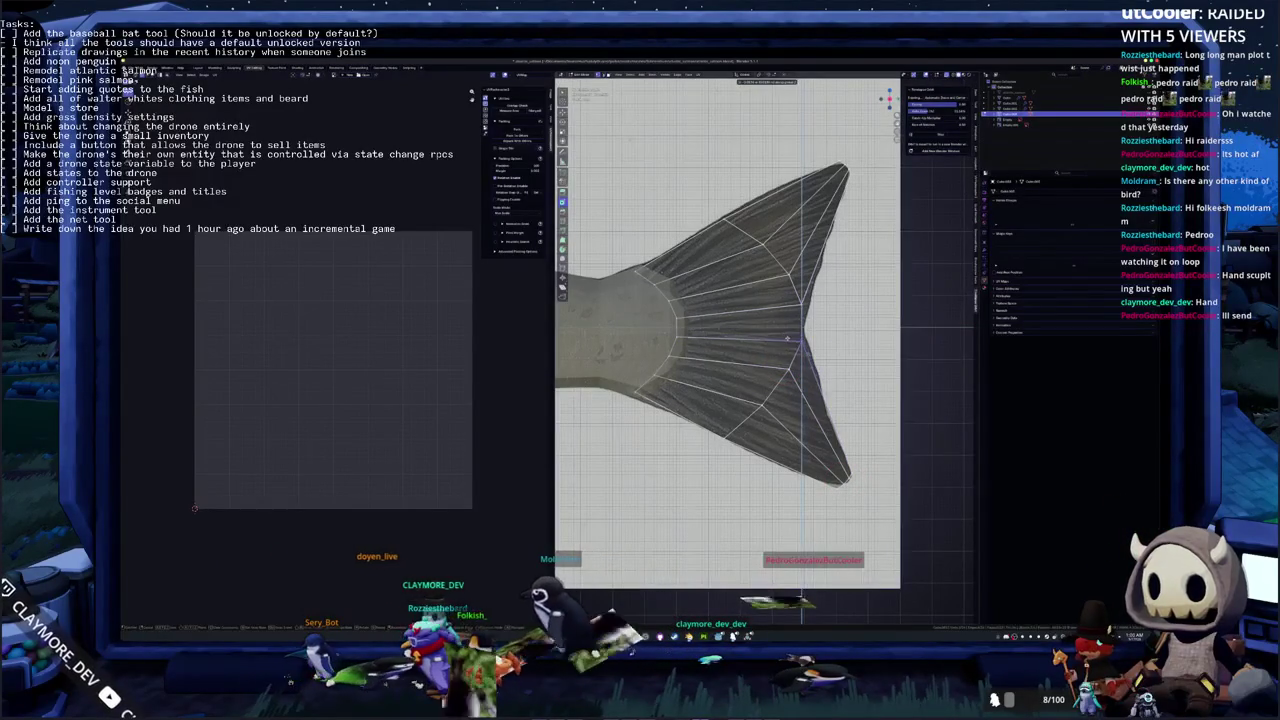
pyautogui.press('g')
pyautogui.press('z')
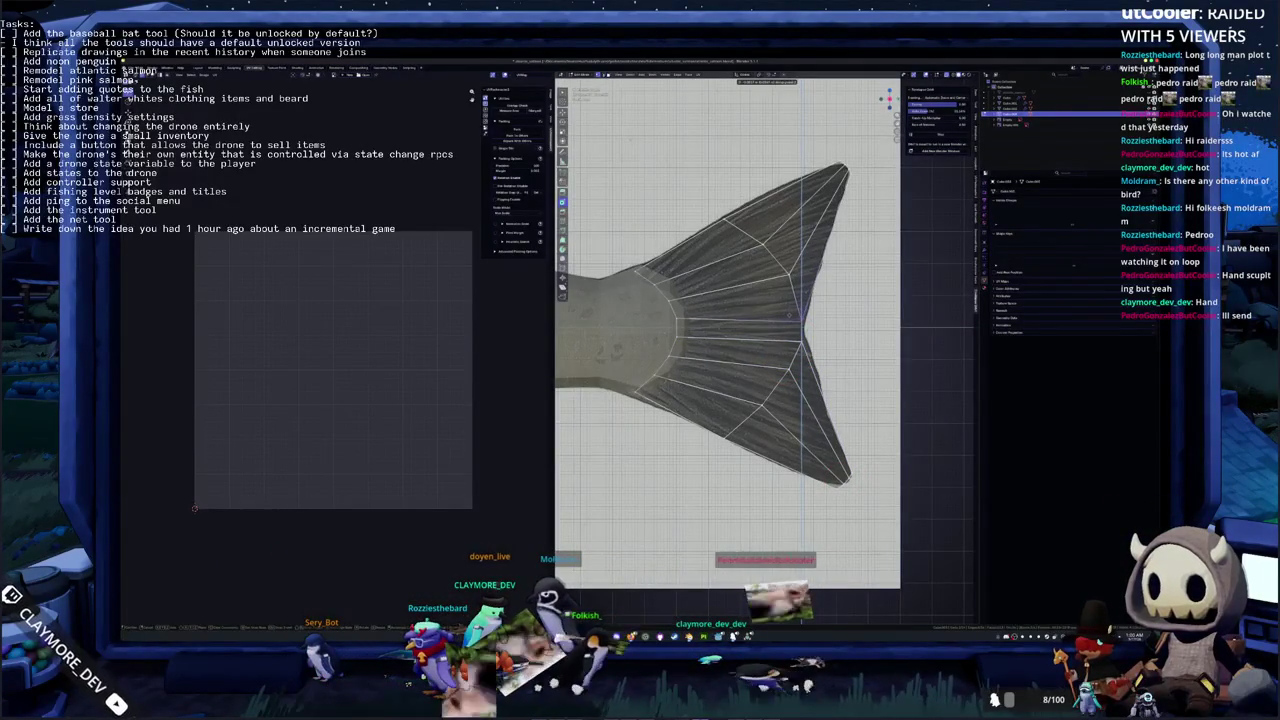
pyautogui.click(805, 318)
pyautogui.moveTo(789, 338); pyautogui.dragTo(798, 330)
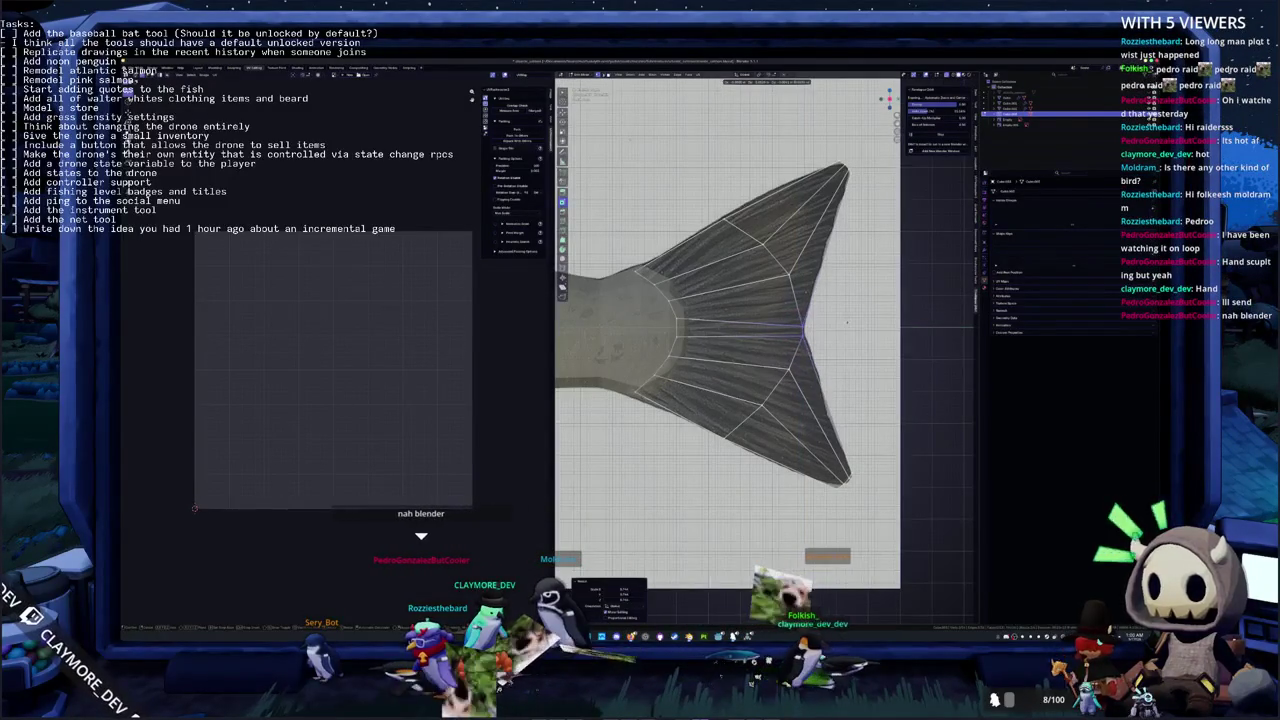
# Drag the vertices along the upper lobe edge into line with the reference
pyautogui.moveTo(800, 330); pyautogui.dragTo(802, 326)
pyautogui.moveTo(769, 270); pyautogui.dragTo(739, 229)
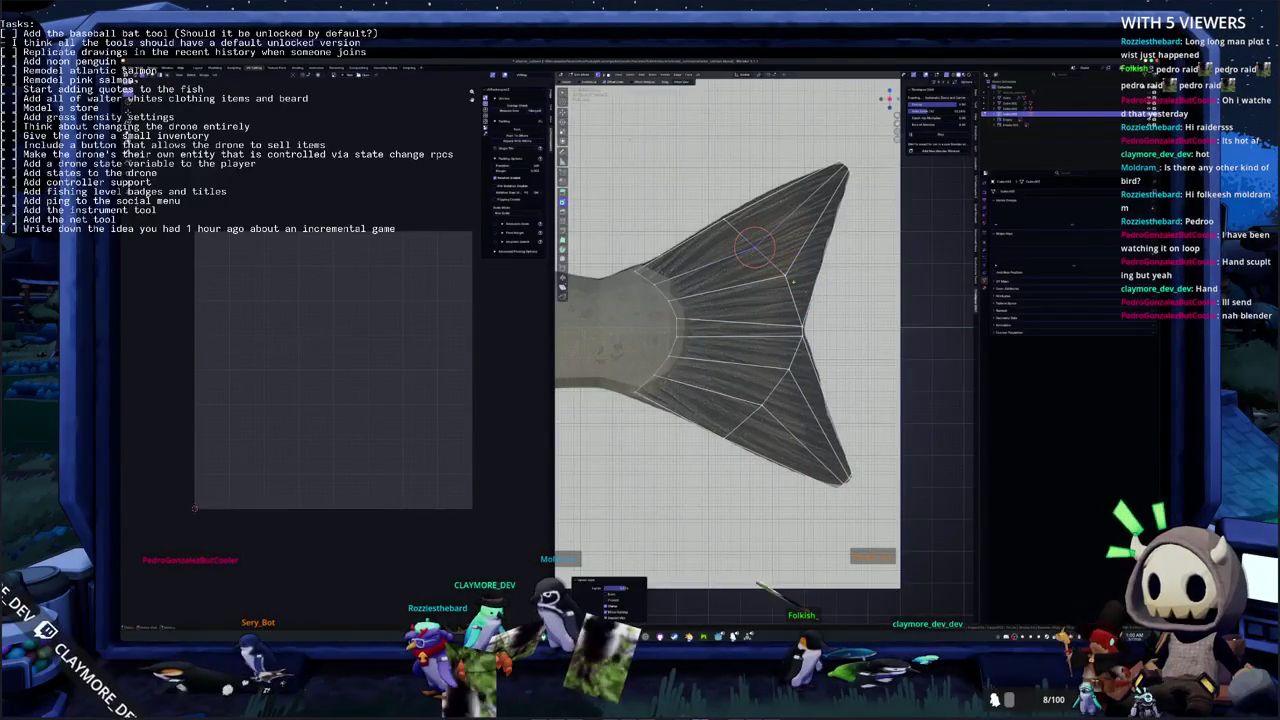
pyautogui.moveTo(808, 226); pyautogui.dragTo(836, 233)
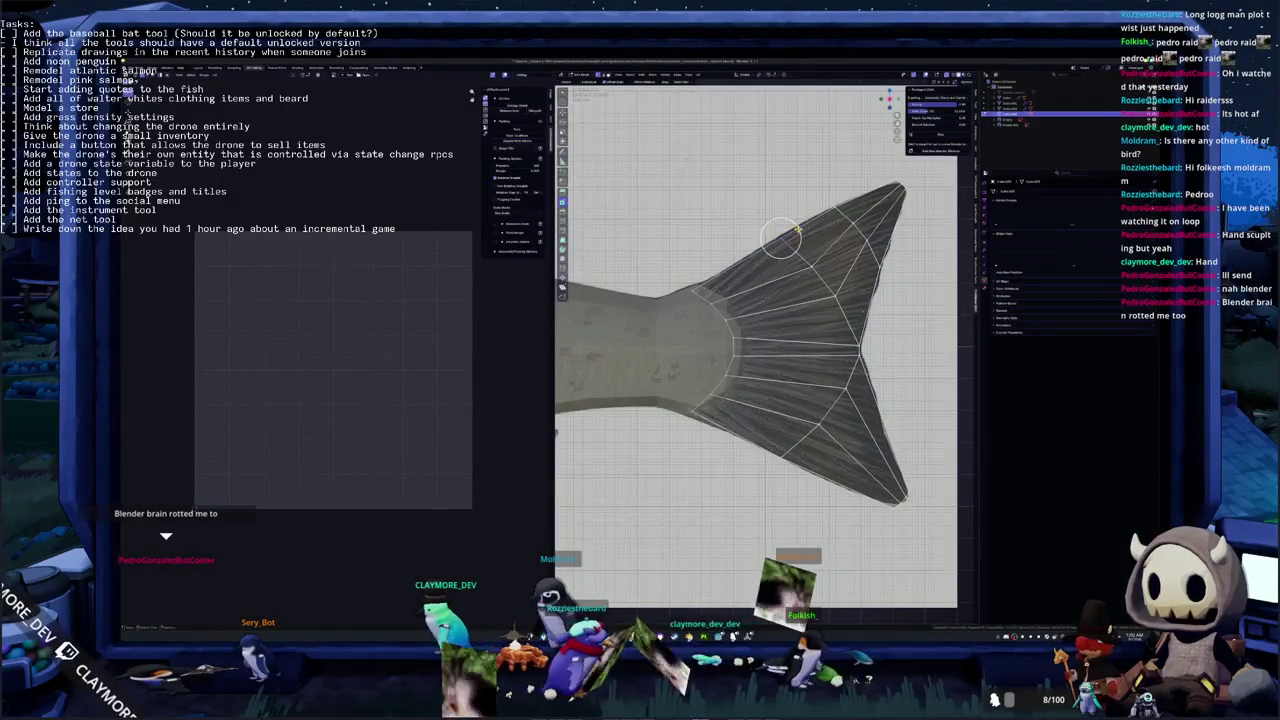
pyautogui.moveTo(780, 237); pyautogui.dragTo(781, 237)
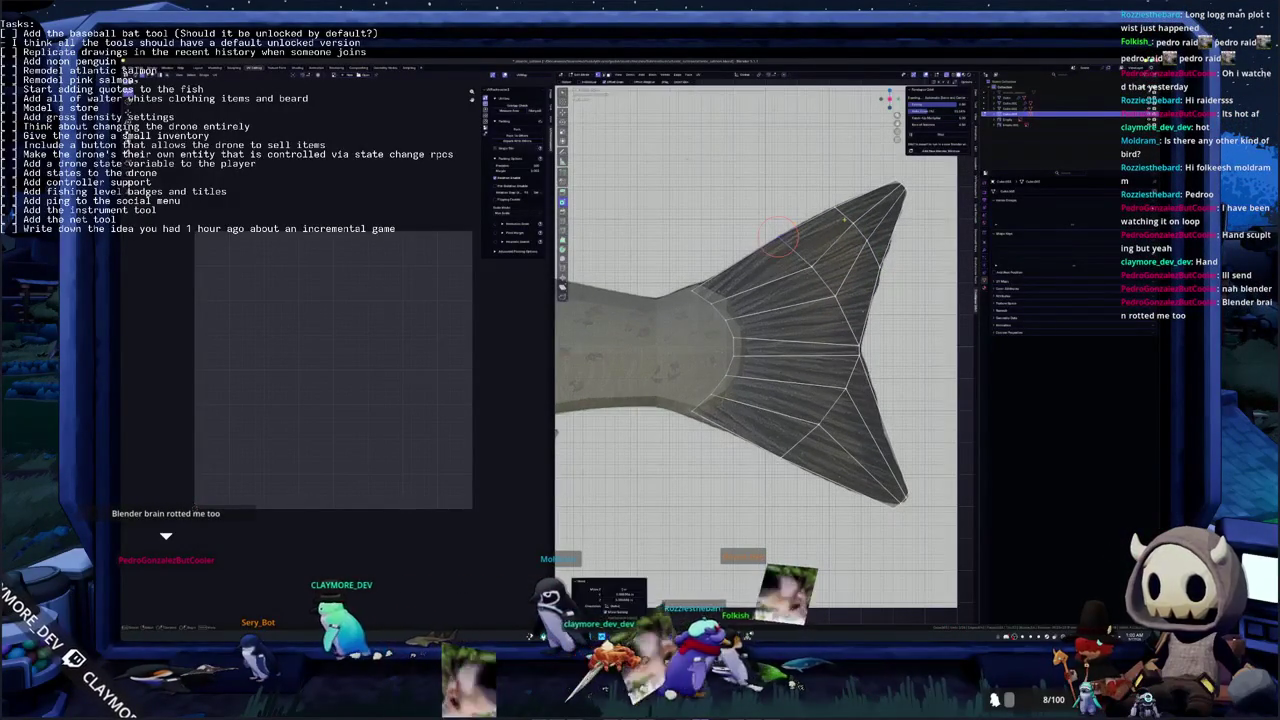
pyautogui.moveTo(833, 204); pyautogui.dragTo(835, 205)
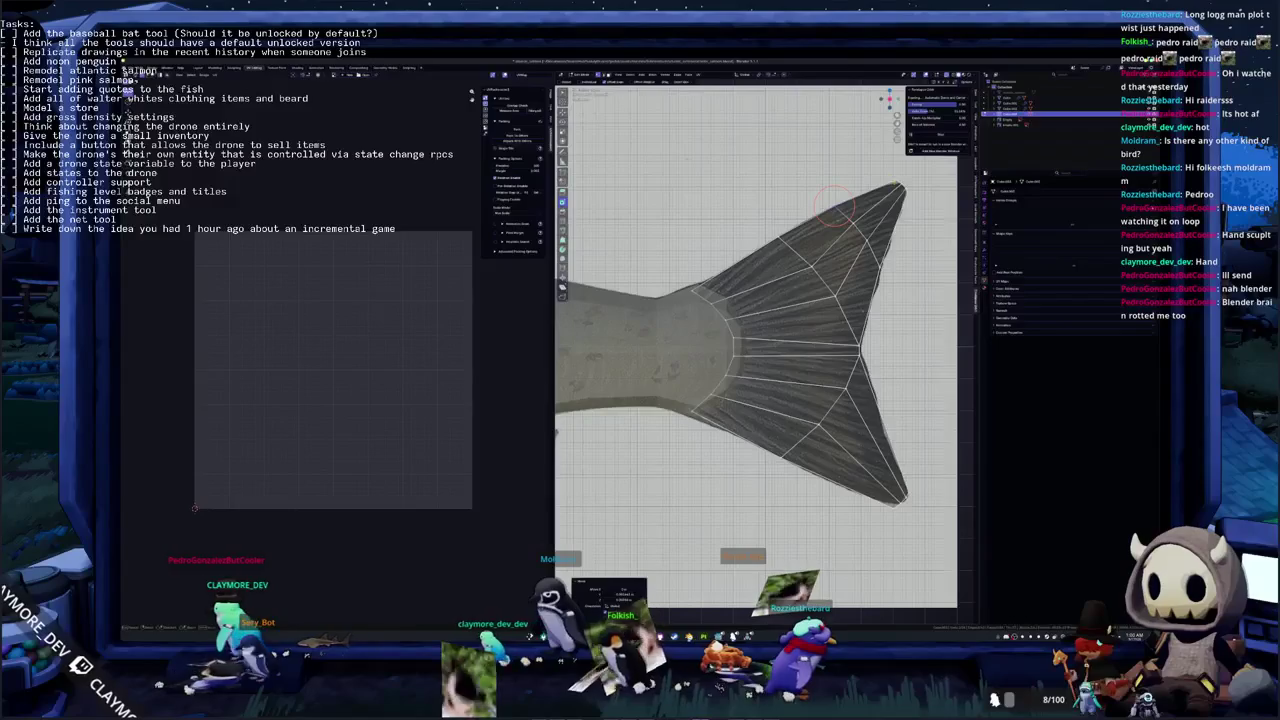
# Move the upper fin tip onto the reference tip, then select a lower lobe vertex and zoom out
pyautogui.click(890, 190)
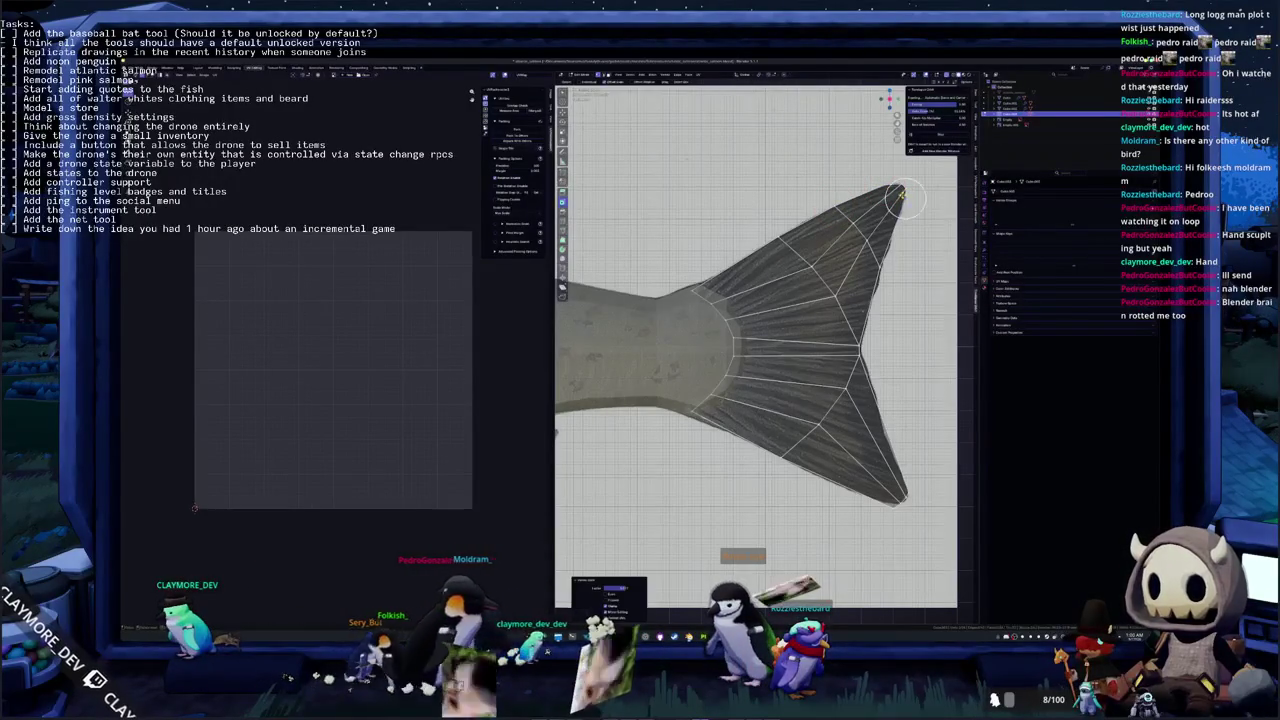
pyautogui.moveTo(903, 193); pyautogui.dragTo(848, 123)
pyautogui.click(813, 378)
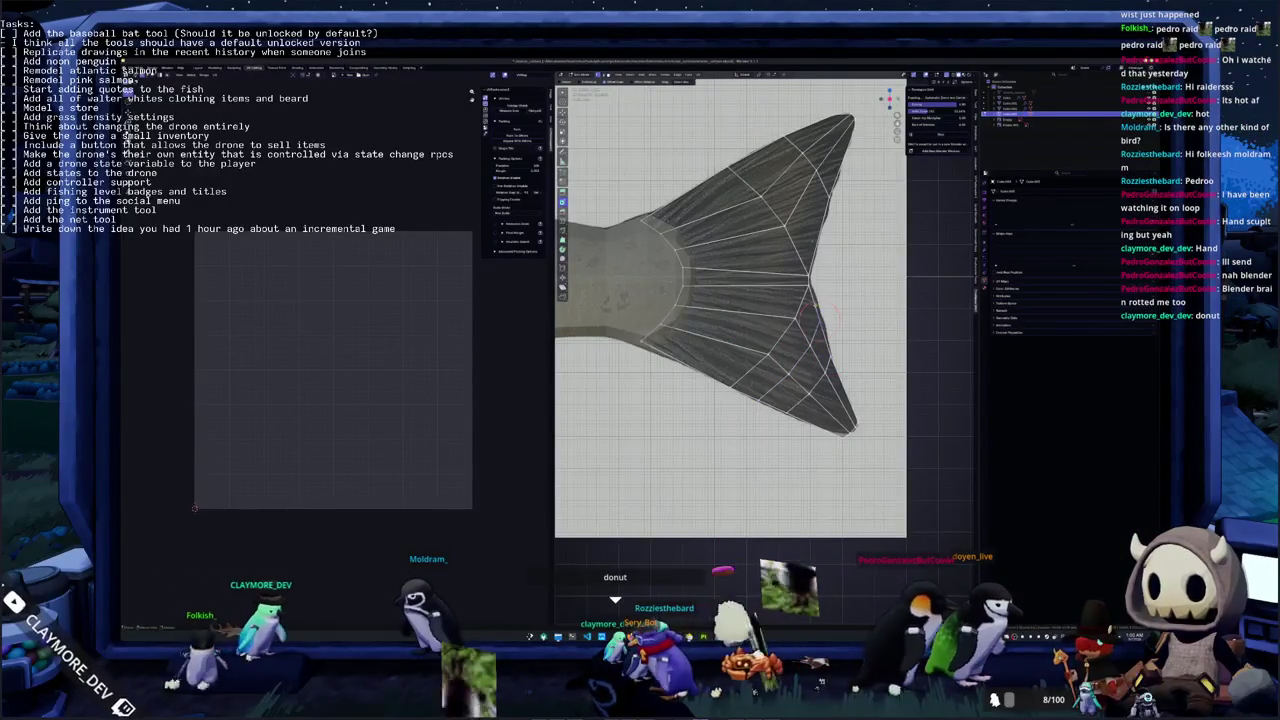
pyautogui.scroll(-1, 810, 325)
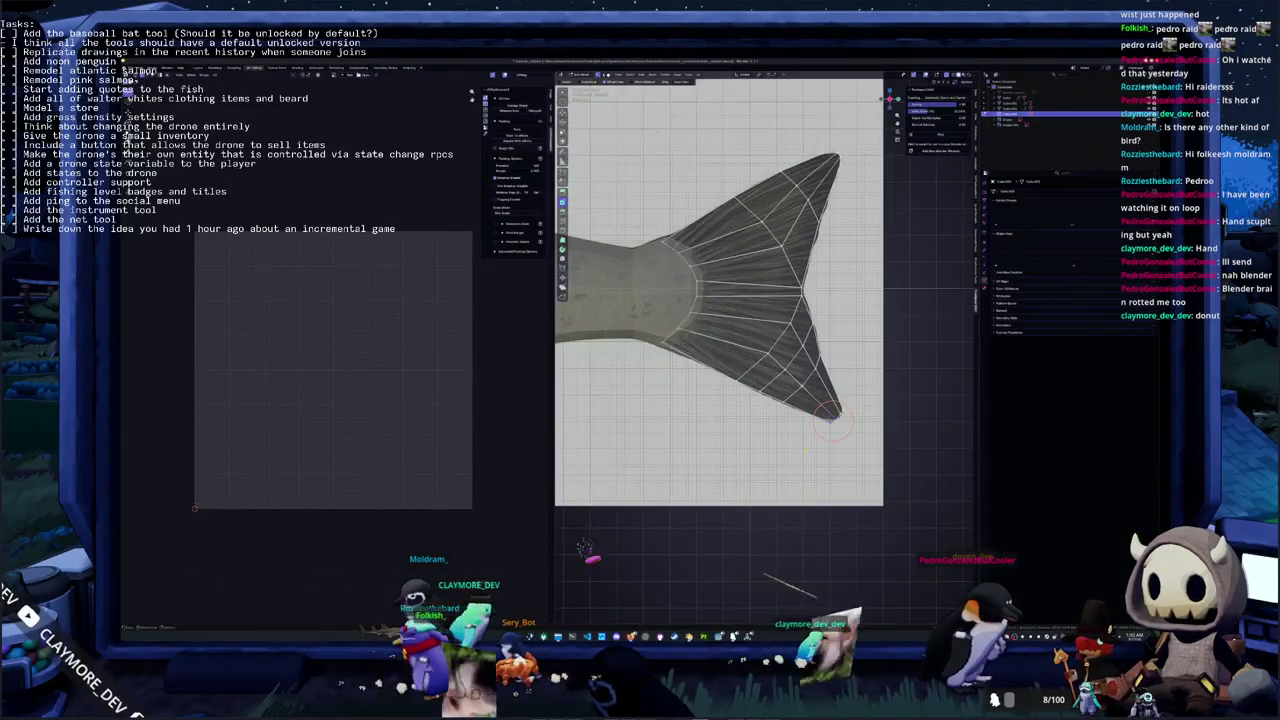
pyautogui.scroll(1, 810, 322)
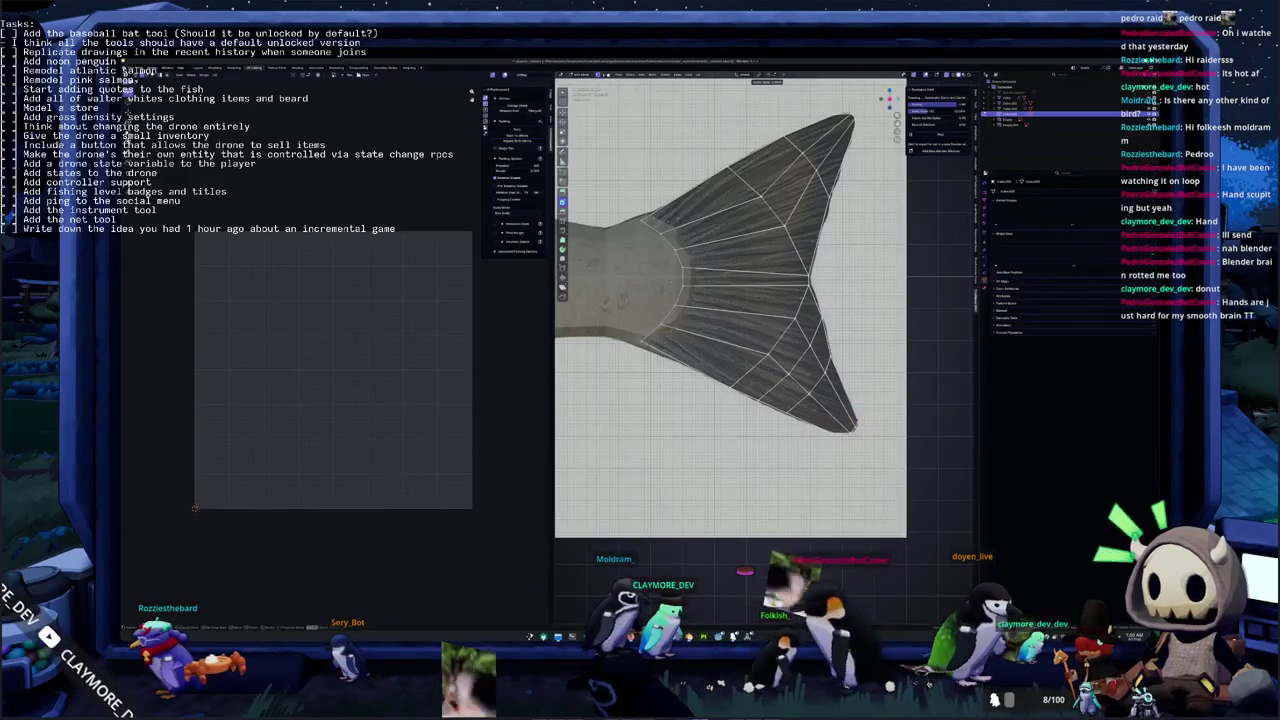
pyautogui.scroll(-2, 858, 418)
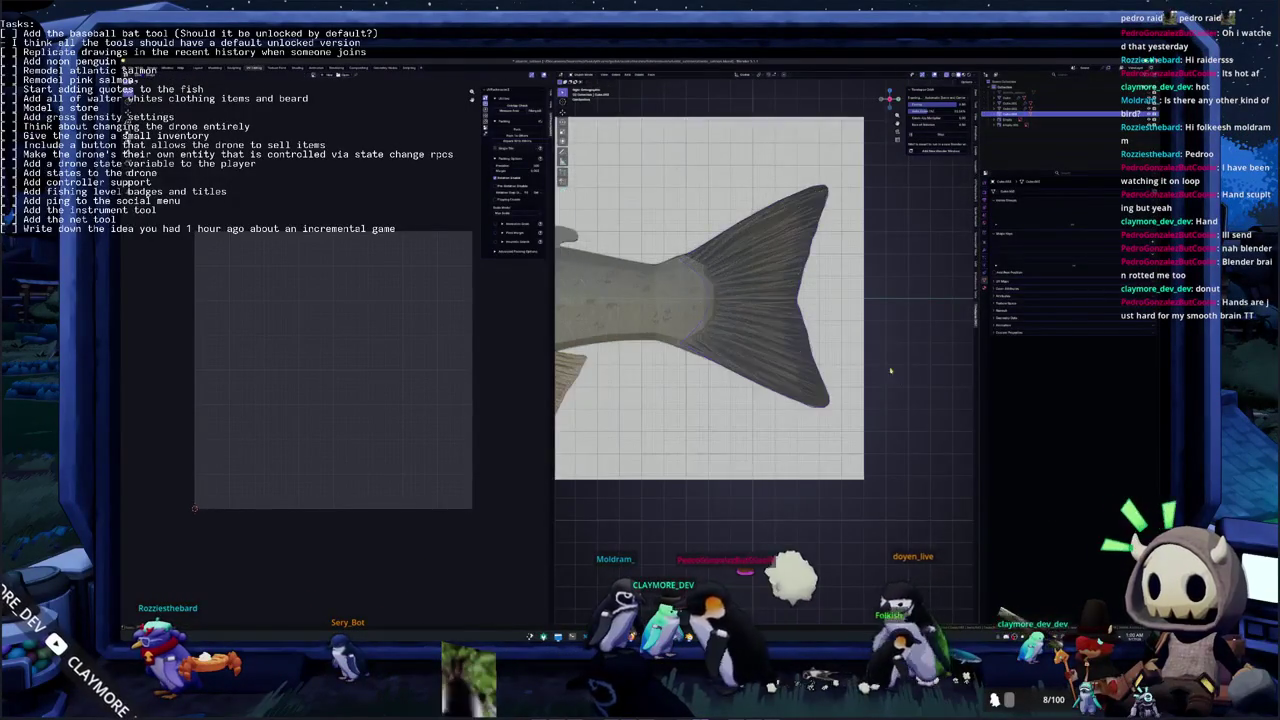
# Orbit around the salmon, then snap back to the orthographic side view and zoom in
pyautogui.scroll(-2, 858, 380)
pyautogui.scroll(-2, 858, 358)
pyautogui.moveTo(858, 358)
pyautogui.mouseDown(button='middle')
pyautogui.moveTo(779, 412)
pyautogui.moveTo(882, 292)
pyautogui.moveTo(898, 234)
pyautogui.mouseUp(button='middle')
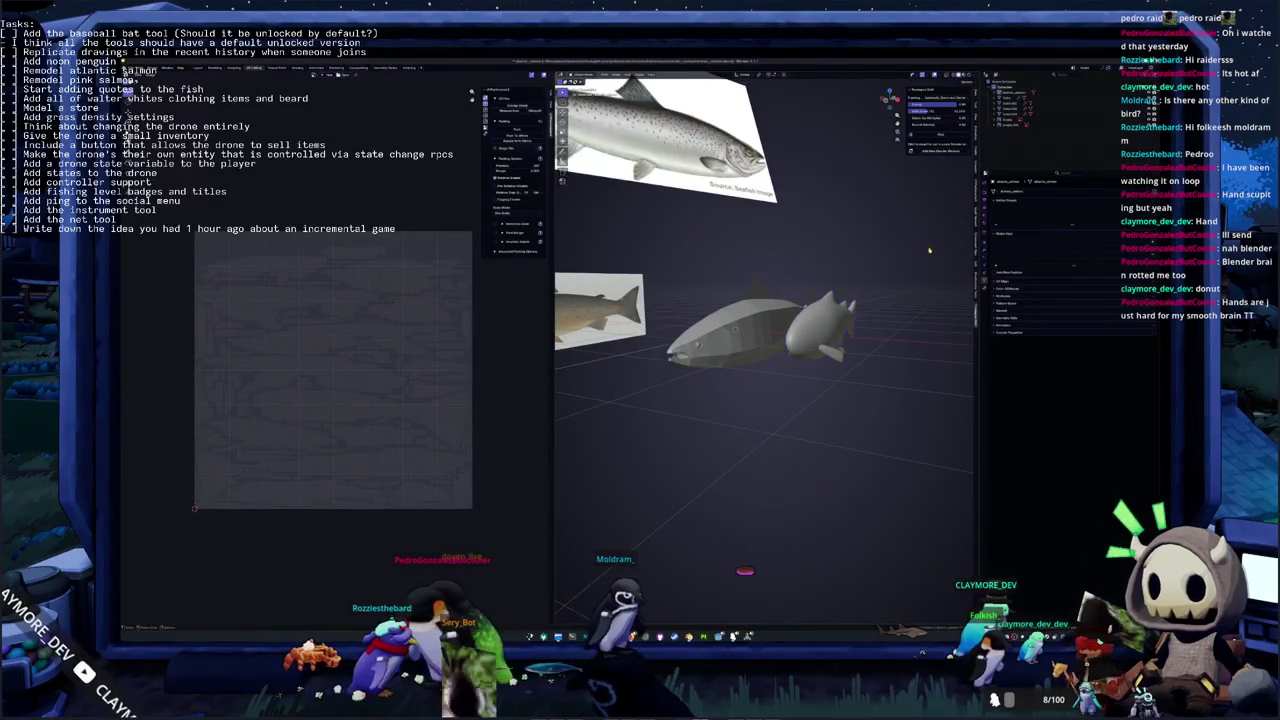
pyautogui.press('KP_1')
pyautogui.moveTo(908, 242); pyautogui.dragTo(865, 254, button='middle')
pyautogui.press('KP_1')
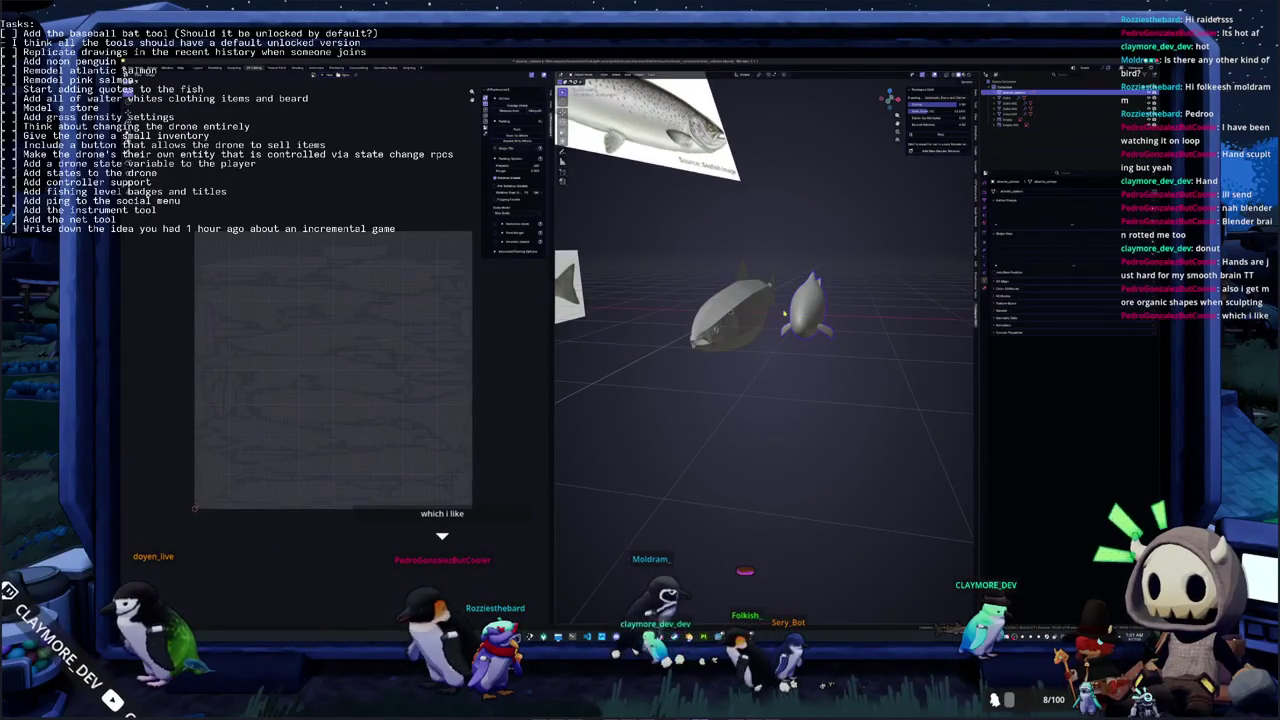
pyautogui.press('KP_1')
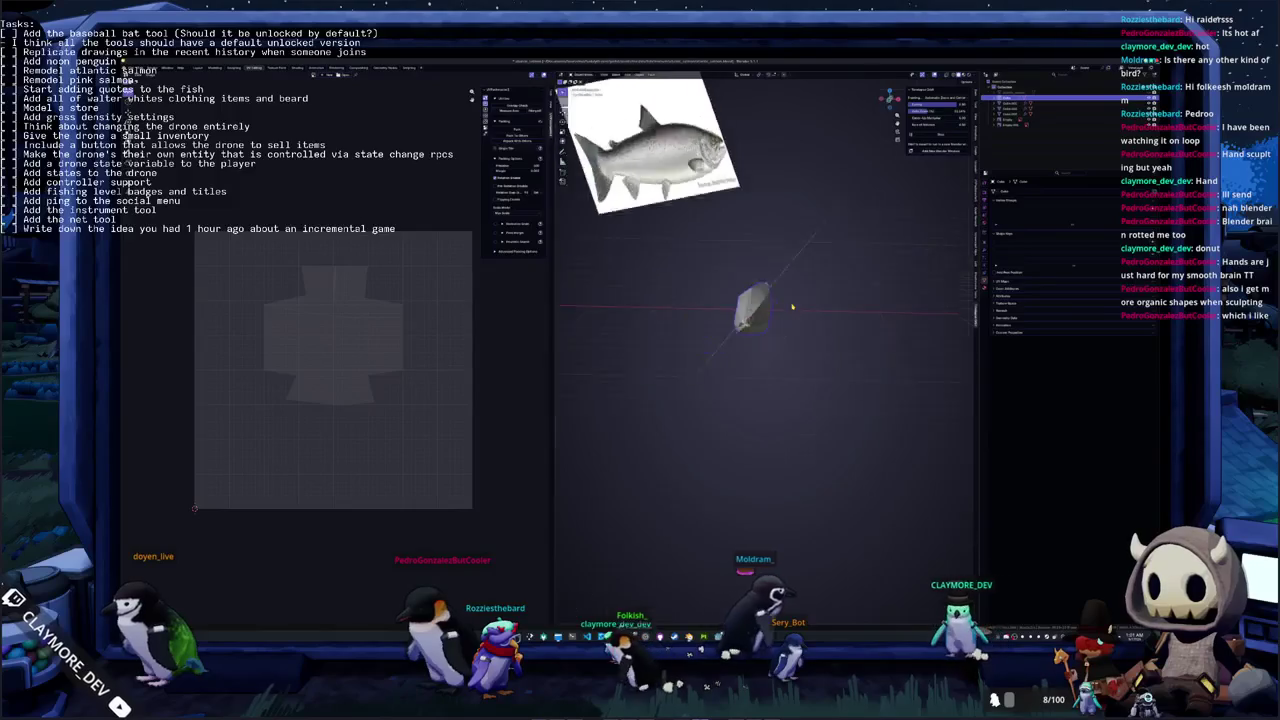
pyautogui.scroll(3, 765, 300)
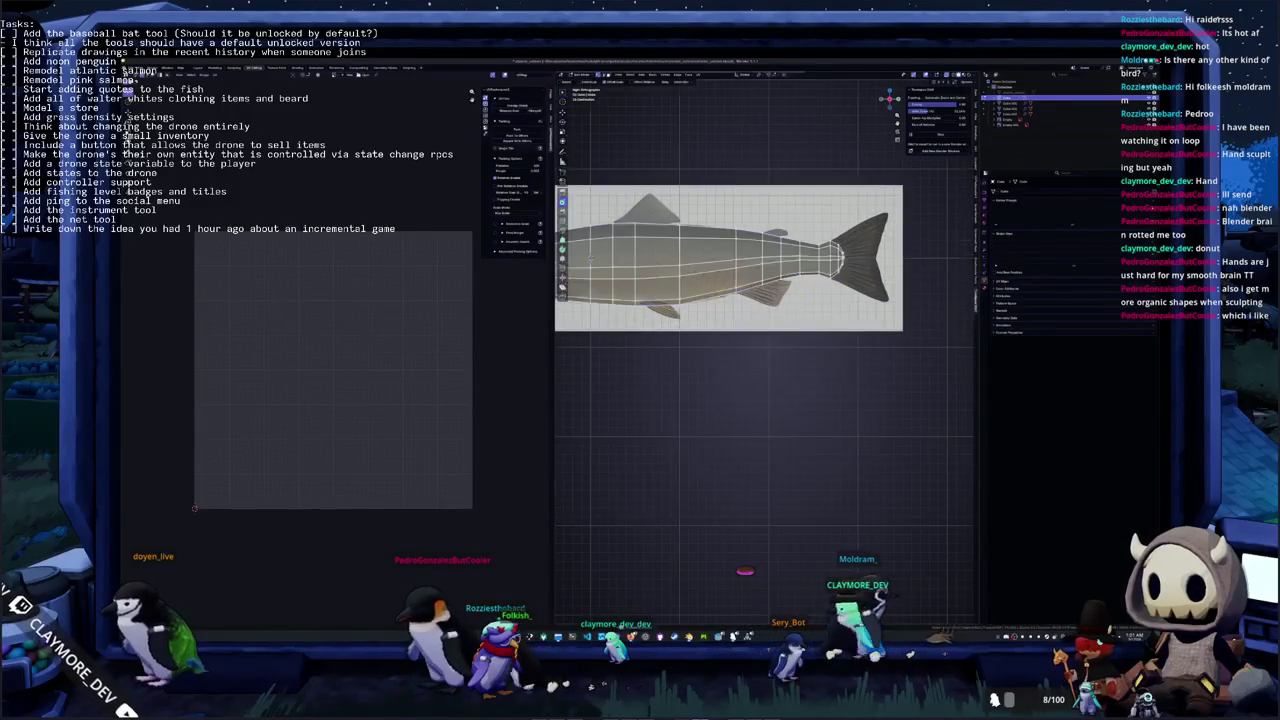
# Pan over the salmon and display it textured outside Edit Mode
pyautogui.scroll(4, 765, 300)
pyautogui.keyDown('shift'); pyautogui.moveTo(760, 250); pyautogui.dragTo(760, 303, button='middle'); pyautogui.keyUp('shift')
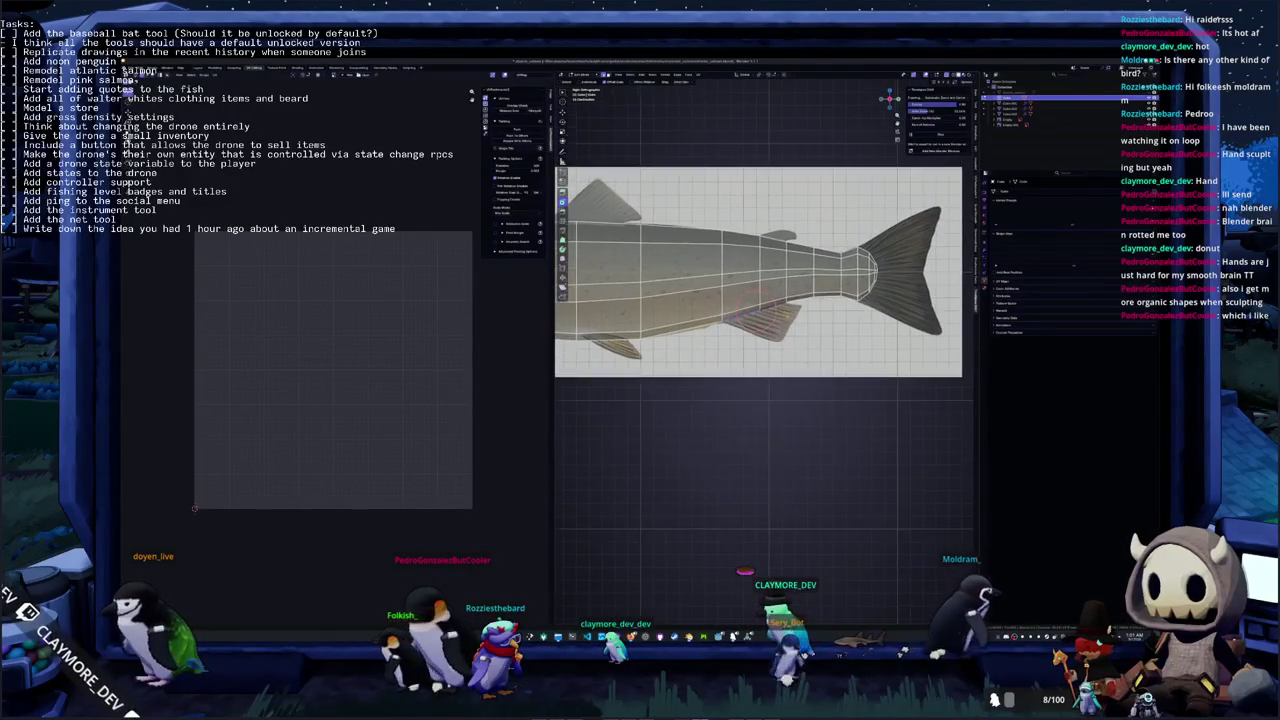
pyautogui.rightClick(804, 327)
pyautogui.click(828, 329)
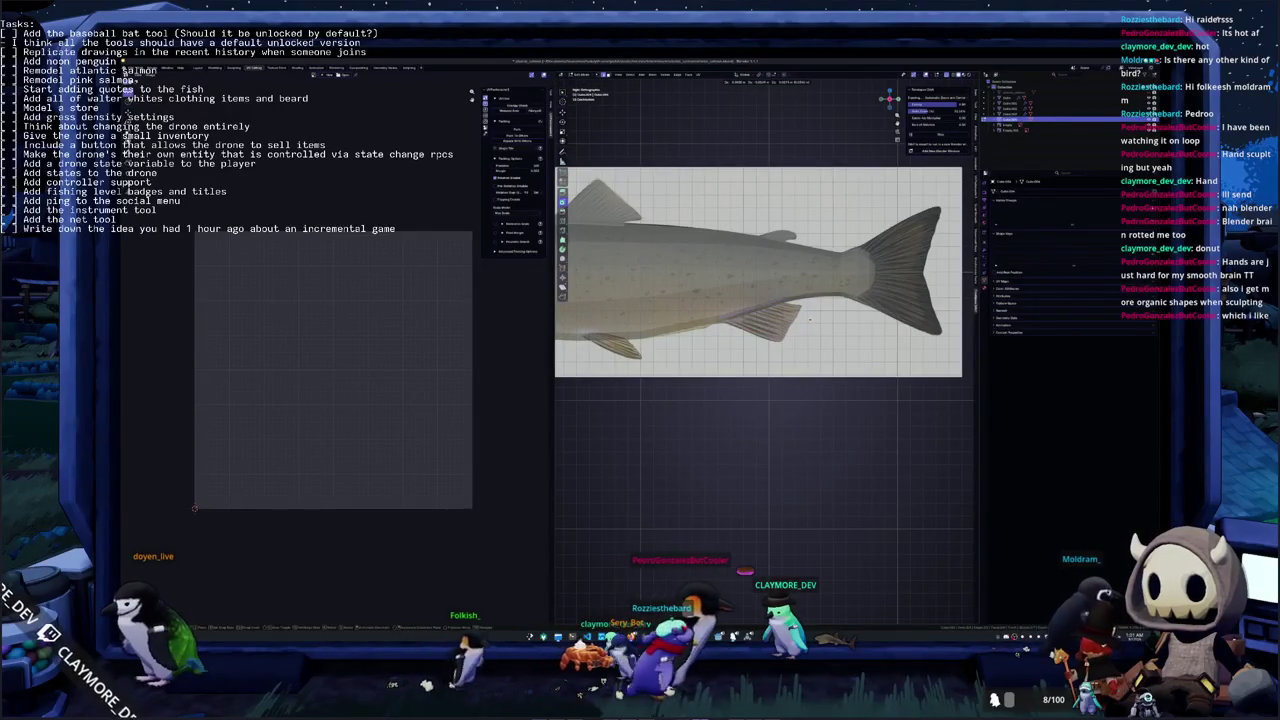
# Shift the fin plane and pull its corner up-left onto the reference fin
pyautogui.moveTo(808, 320); pyautogui.dragTo(842, 352)
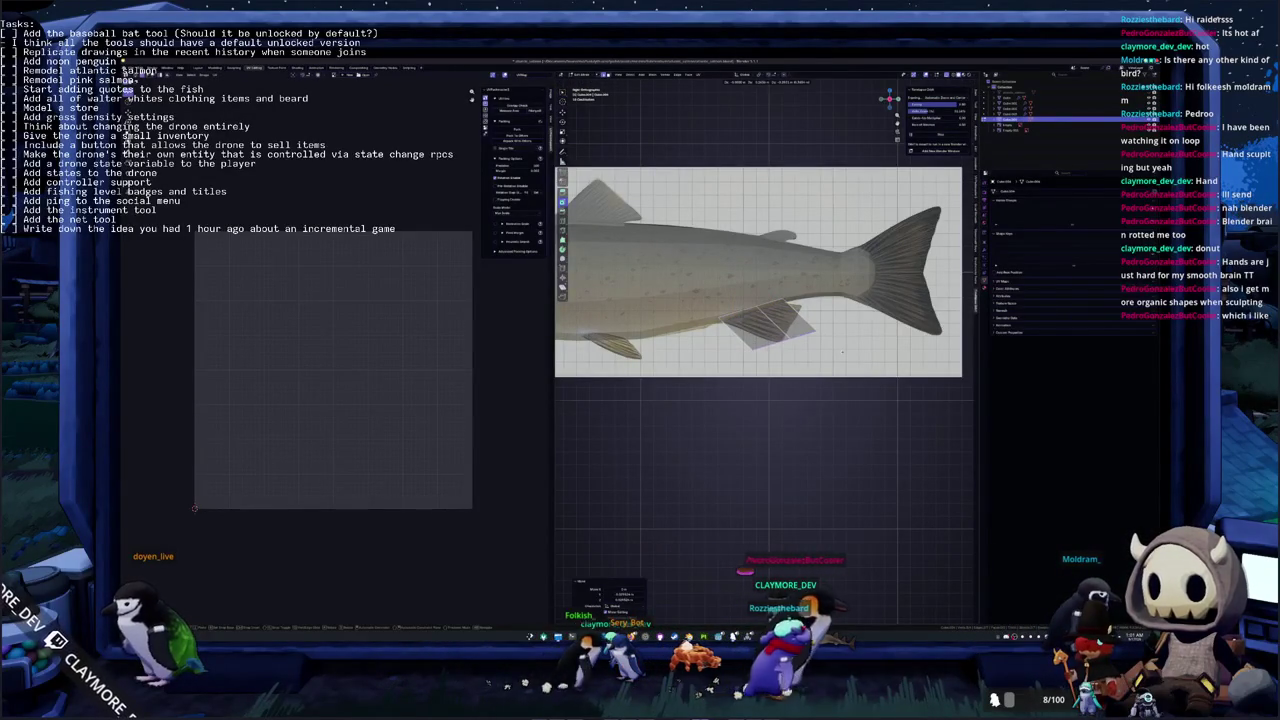
pyautogui.scroll(2, 842, 352)
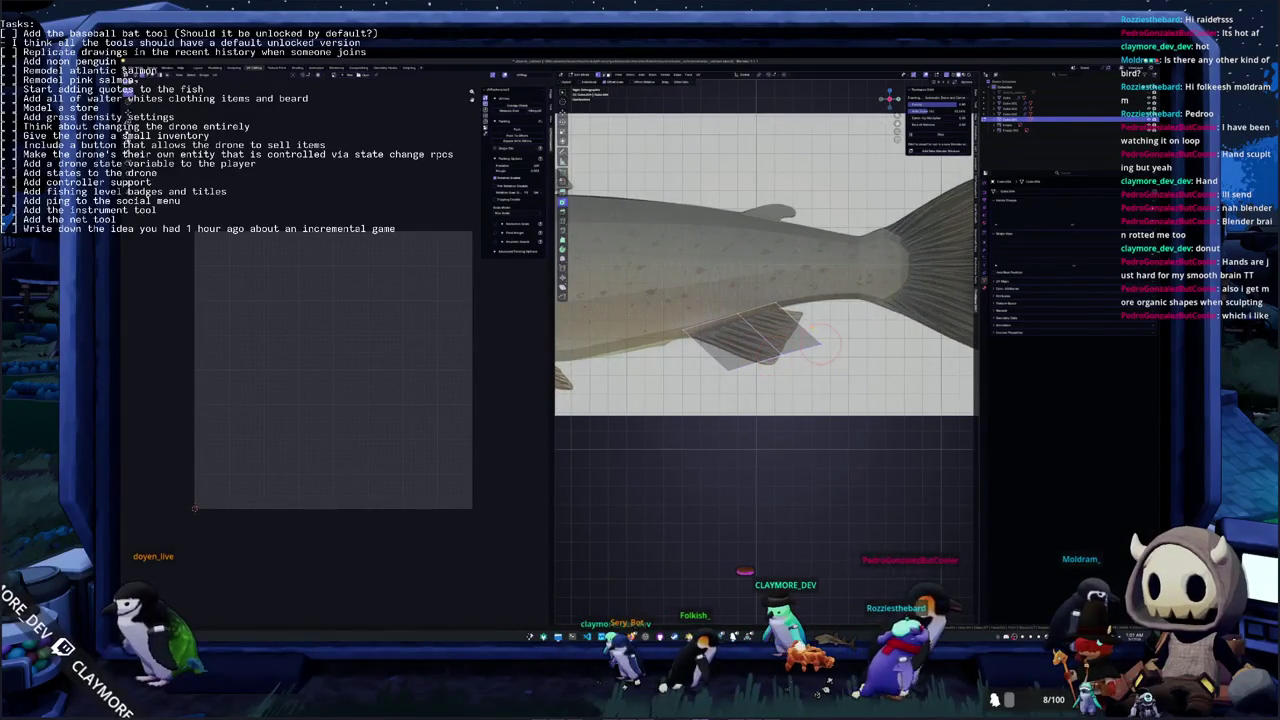
pyautogui.moveTo(820, 343); pyautogui.dragTo(803, 312)
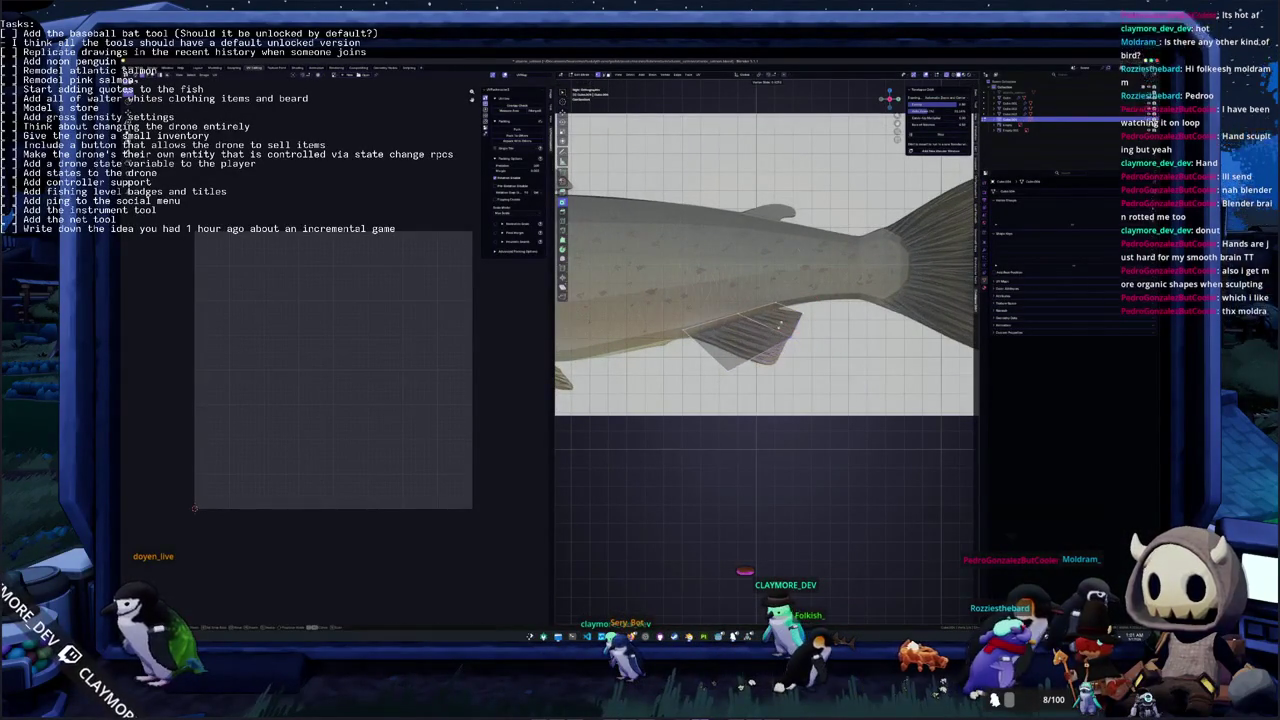
pyautogui.press('c')
pyautogui.press('Escape')
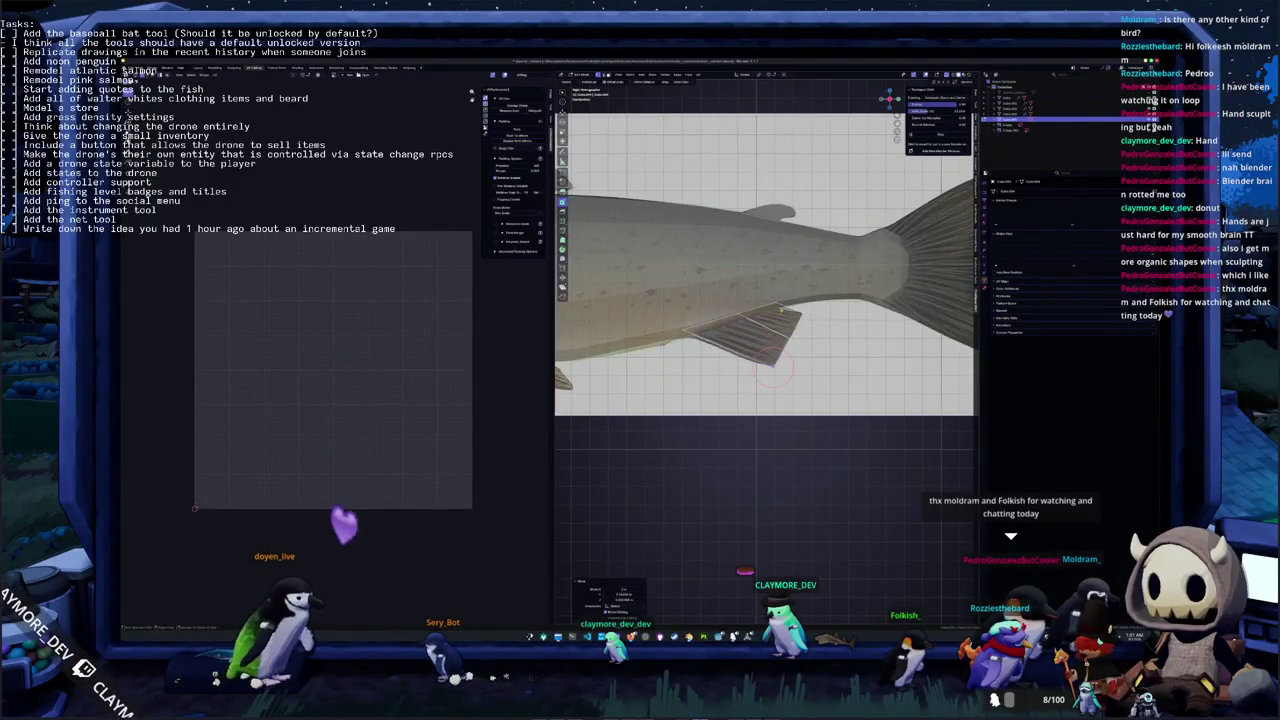
# Move the fin into place from a perspective view, then return to the side view
pyautogui.moveTo(765, 265); pyautogui.dragTo(780, 240, button='middle')
pyautogui.press('g')
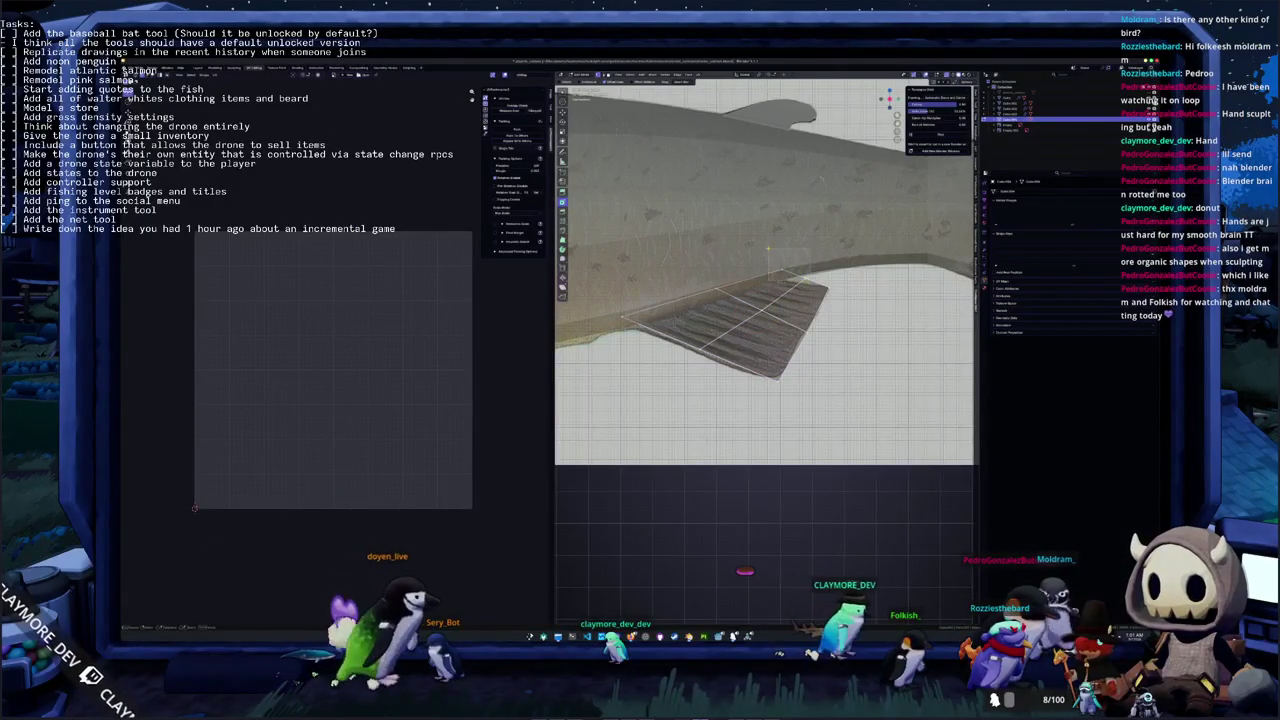
pyautogui.press('Return')
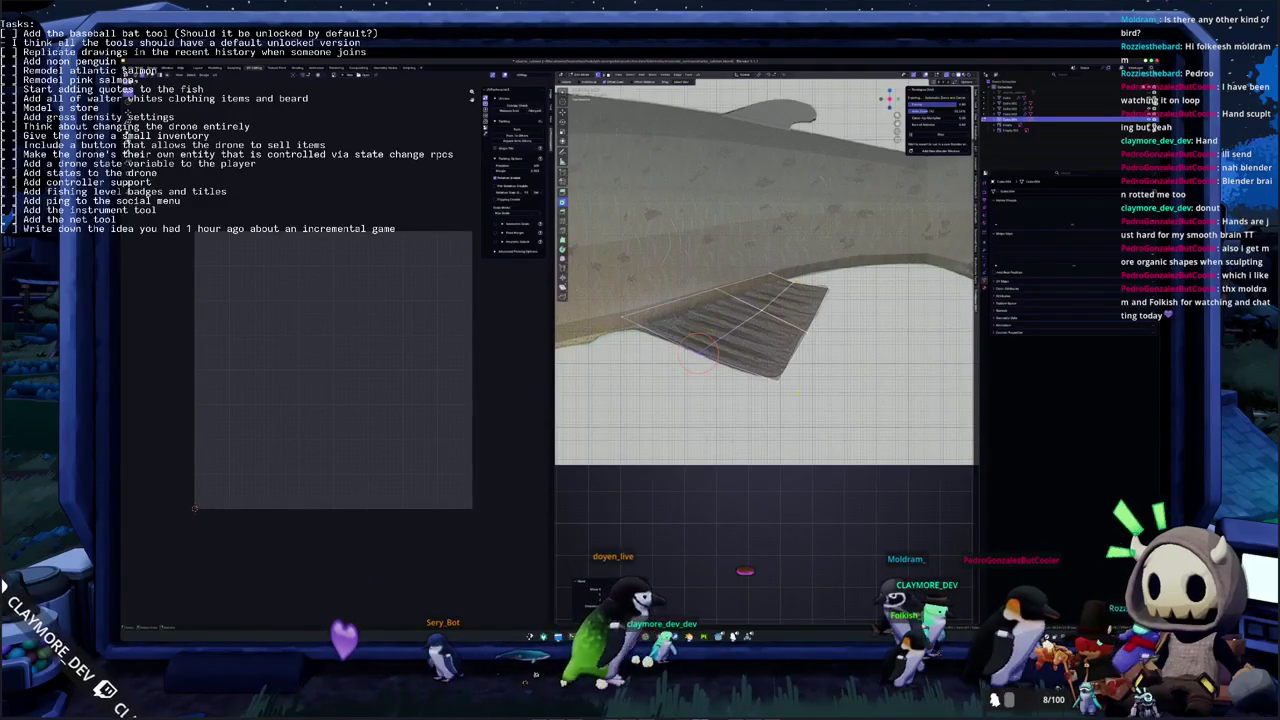
pyautogui.press('g')
pyautogui.click(775, 383)
pyautogui.scroll(-3, 775, 383)
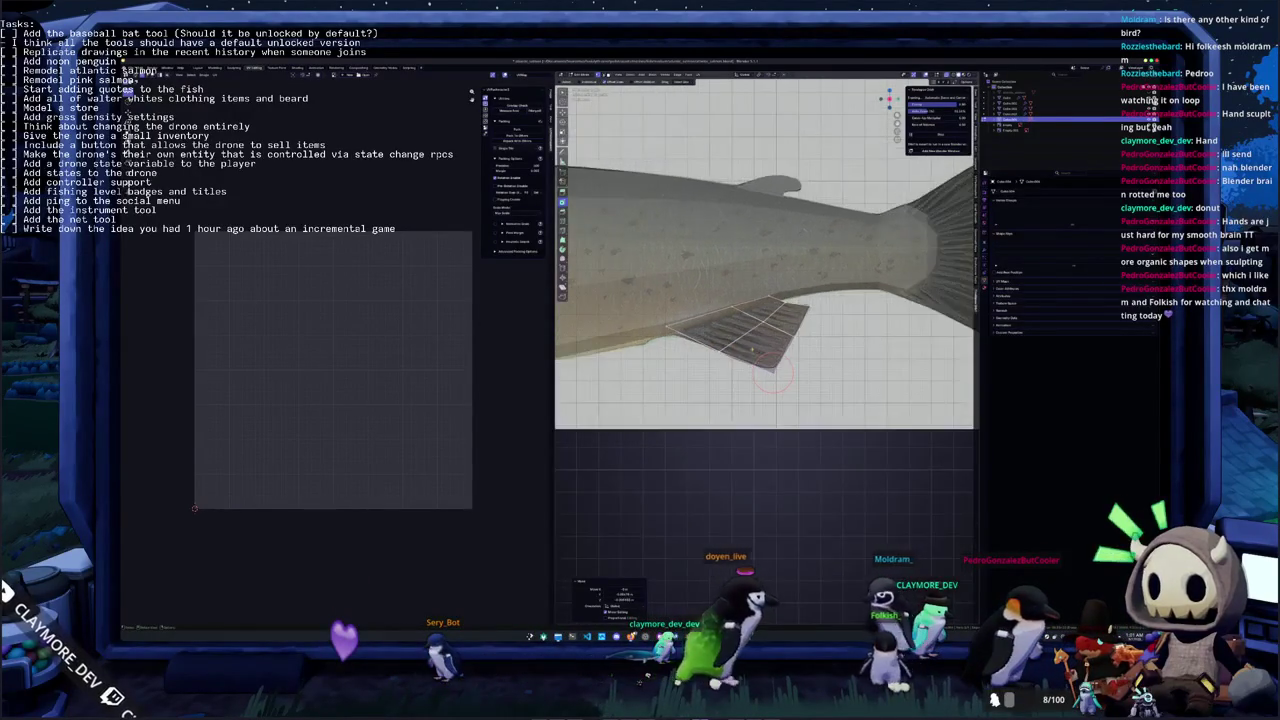
pyautogui.press('KP_3')
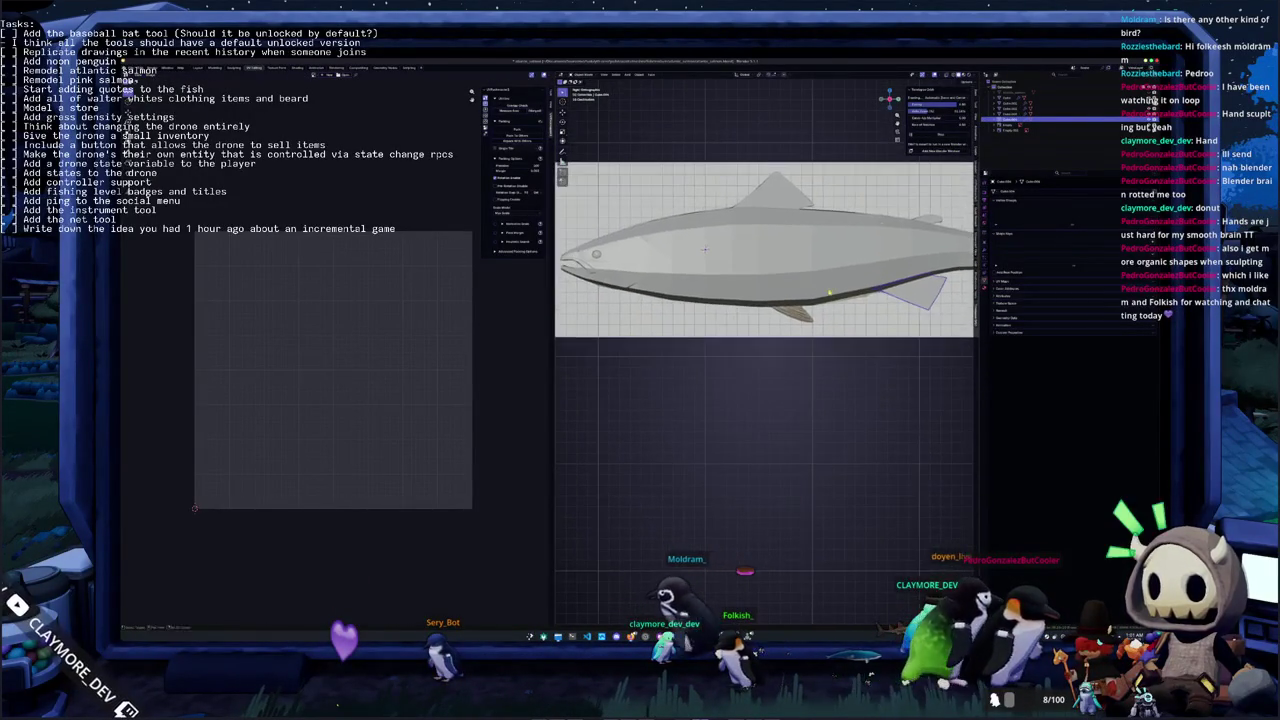
# Separate the lower fin from the fish body into its own object and edit it
pyautogui.press('Tab')
pyautogui.scroll(3, 881, 221)
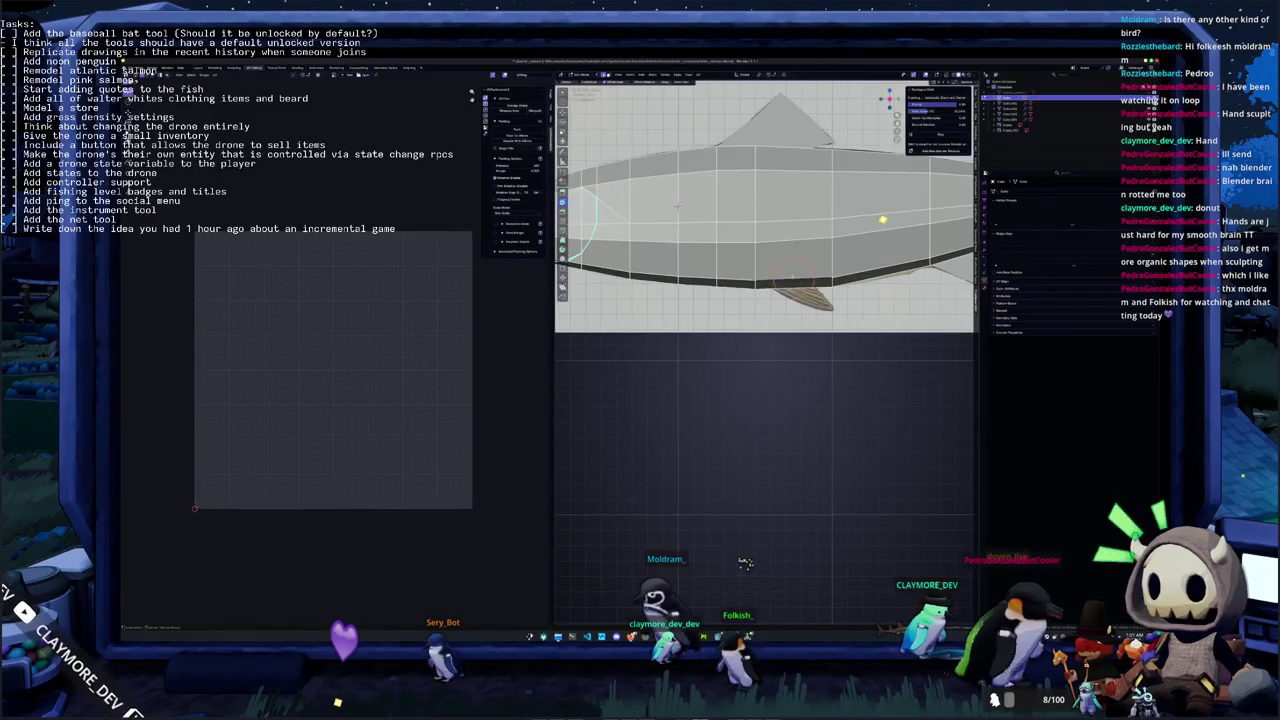
pyautogui.scroll(2, 883, 219)
pyautogui.rightClick(824, 325)
pyautogui.moveTo(797, 324)
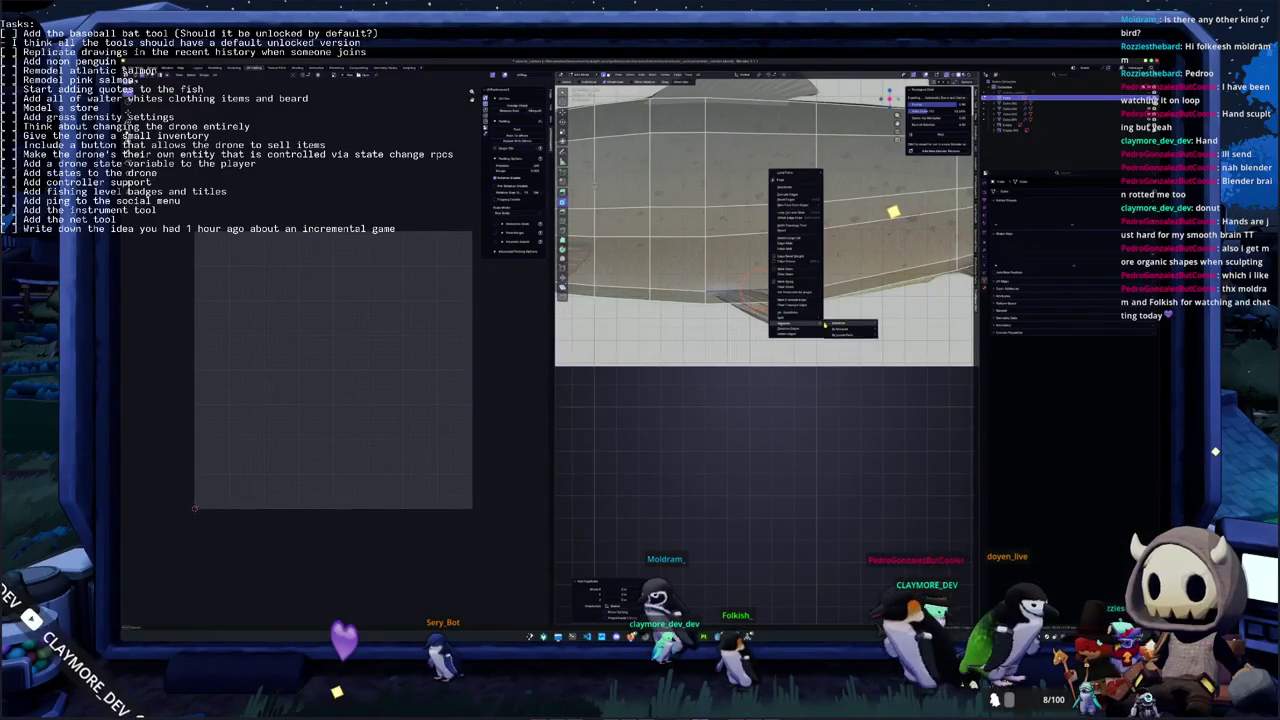
pyautogui.click(838, 323)
pyautogui.press('Tab')
pyautogui.click(758, 293)
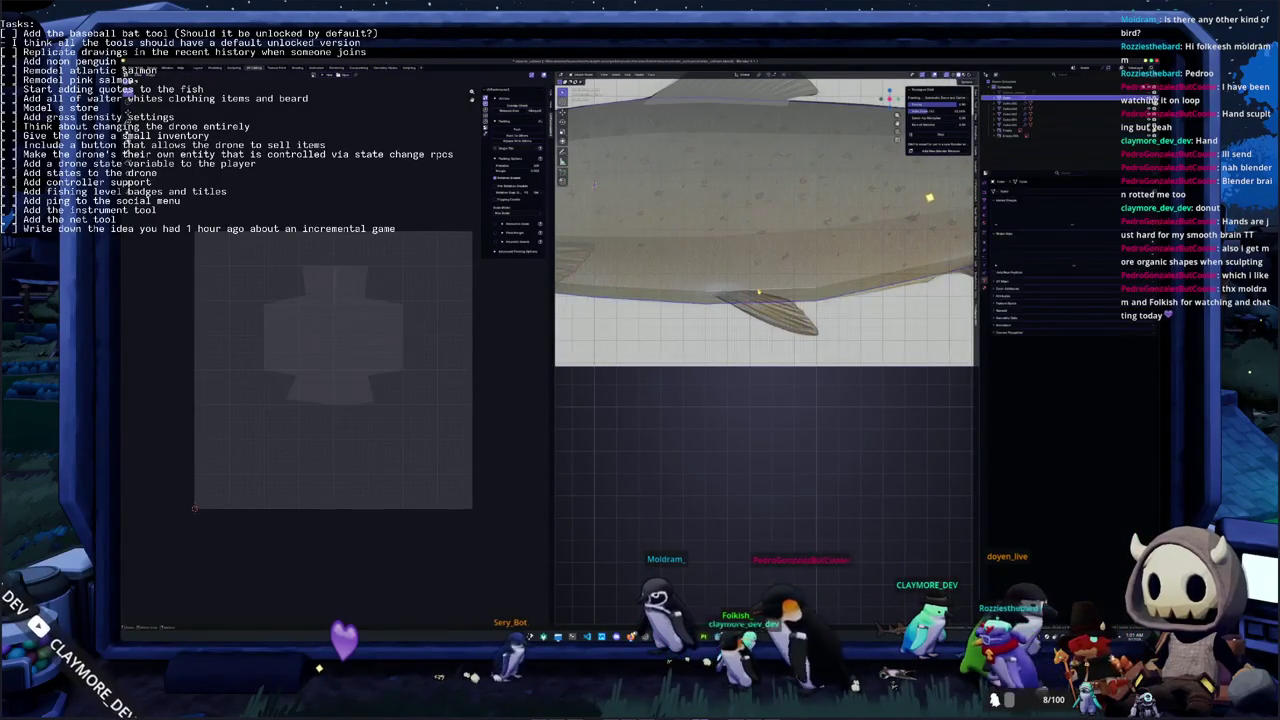
pyautogui.press('Tab')
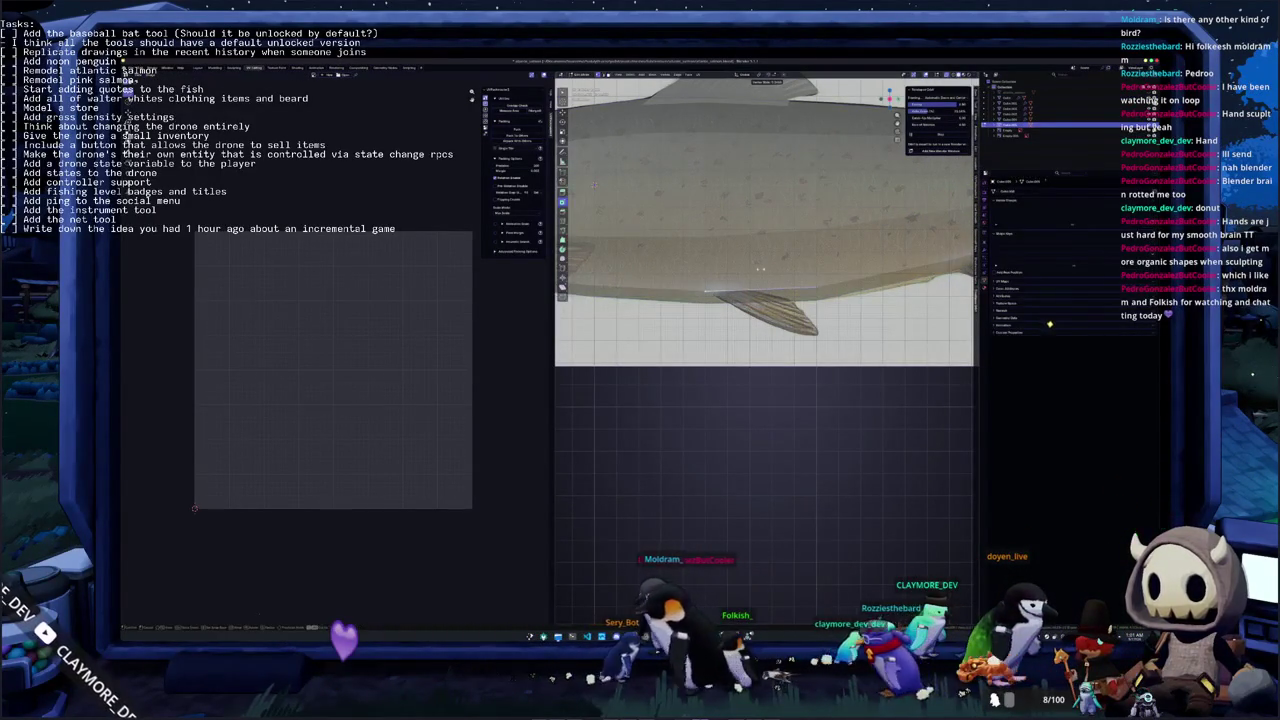
# Briefly switch workspaces, then clear the fin's vertex selection
pyautogui.press('c')
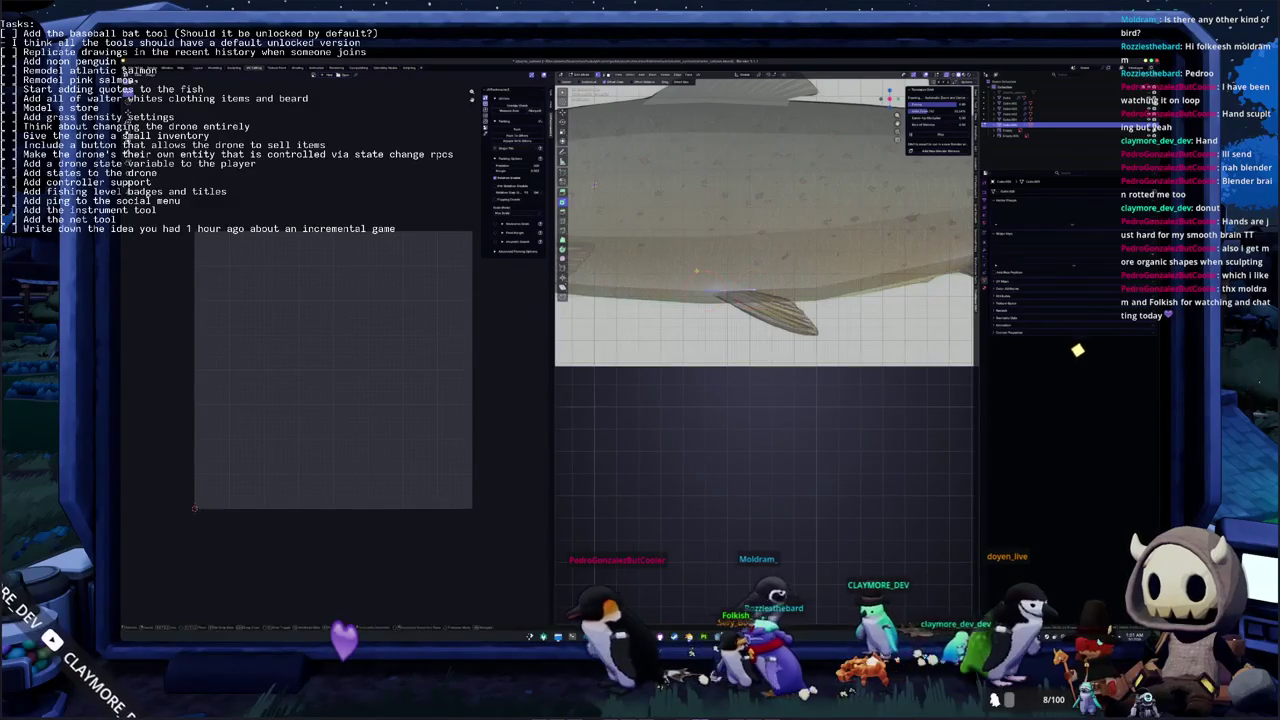
pyautogui.hotkey('ctrl', 'pagedown')
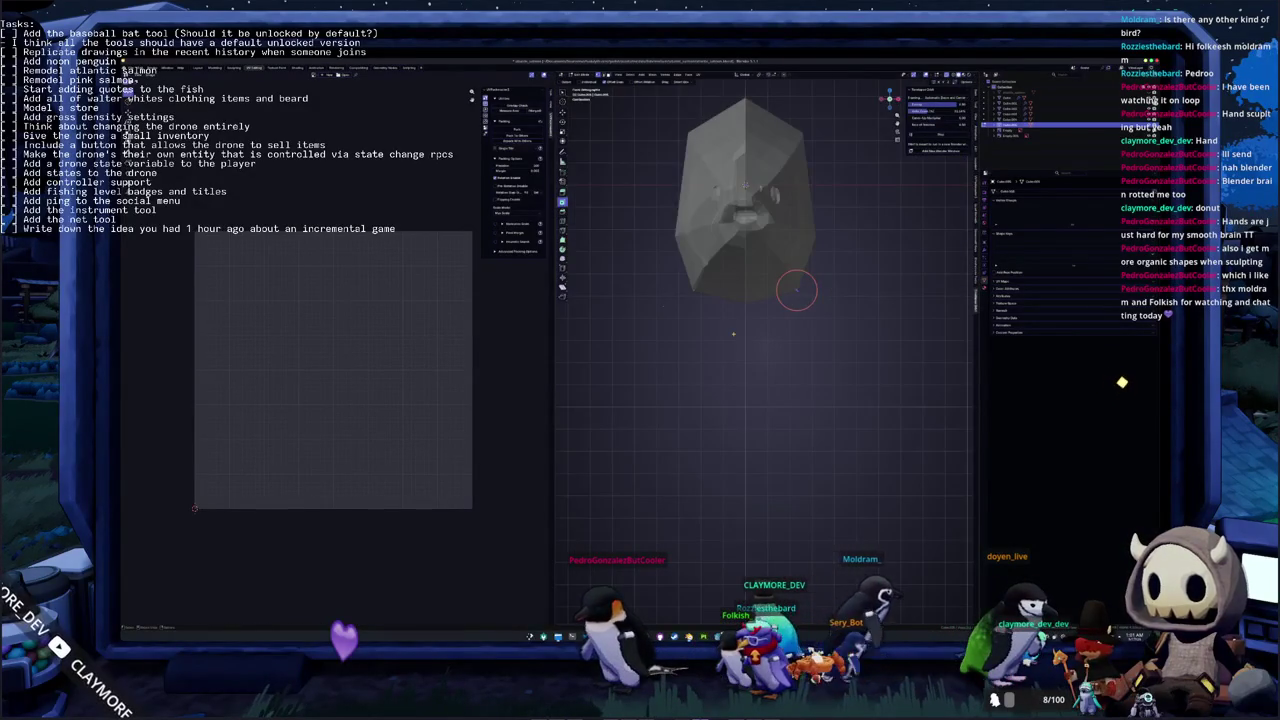
pyautogui.press('c')
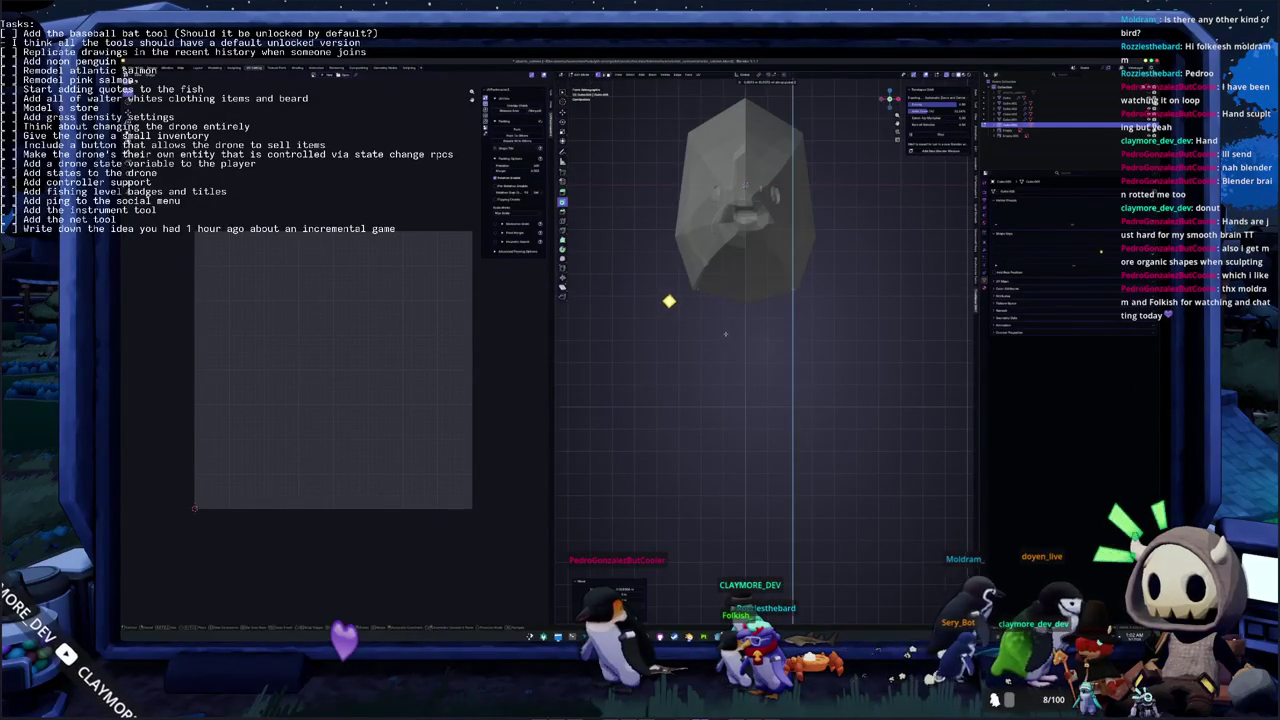
pyautogui.hotkey('ctrl', 'pageup')
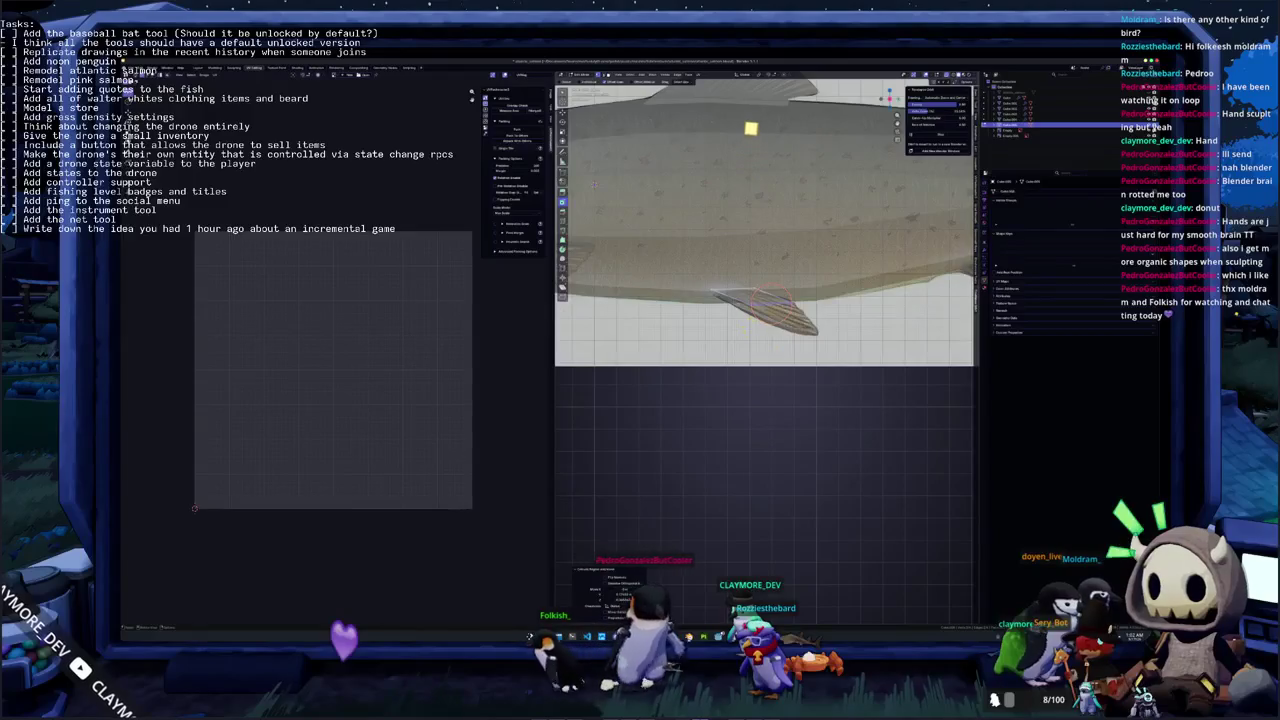
pyautogui.hotkey('alt', 'a')
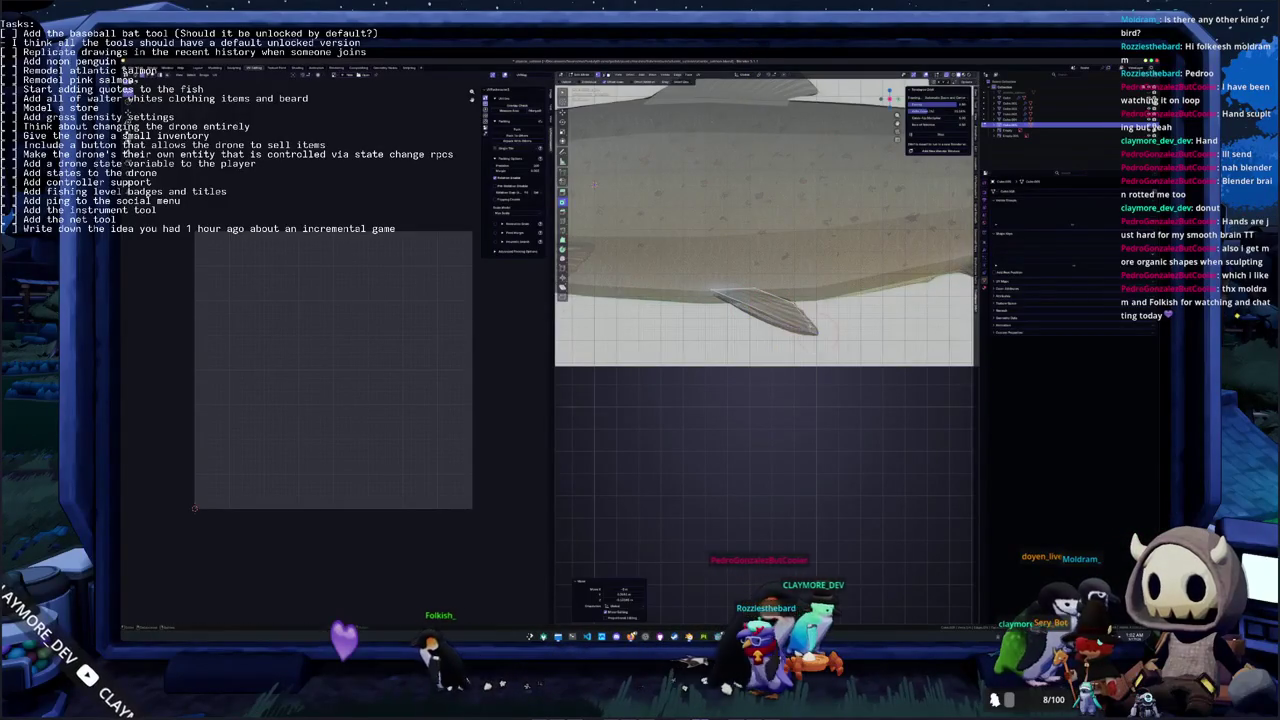
pyautogui.press('Tab')
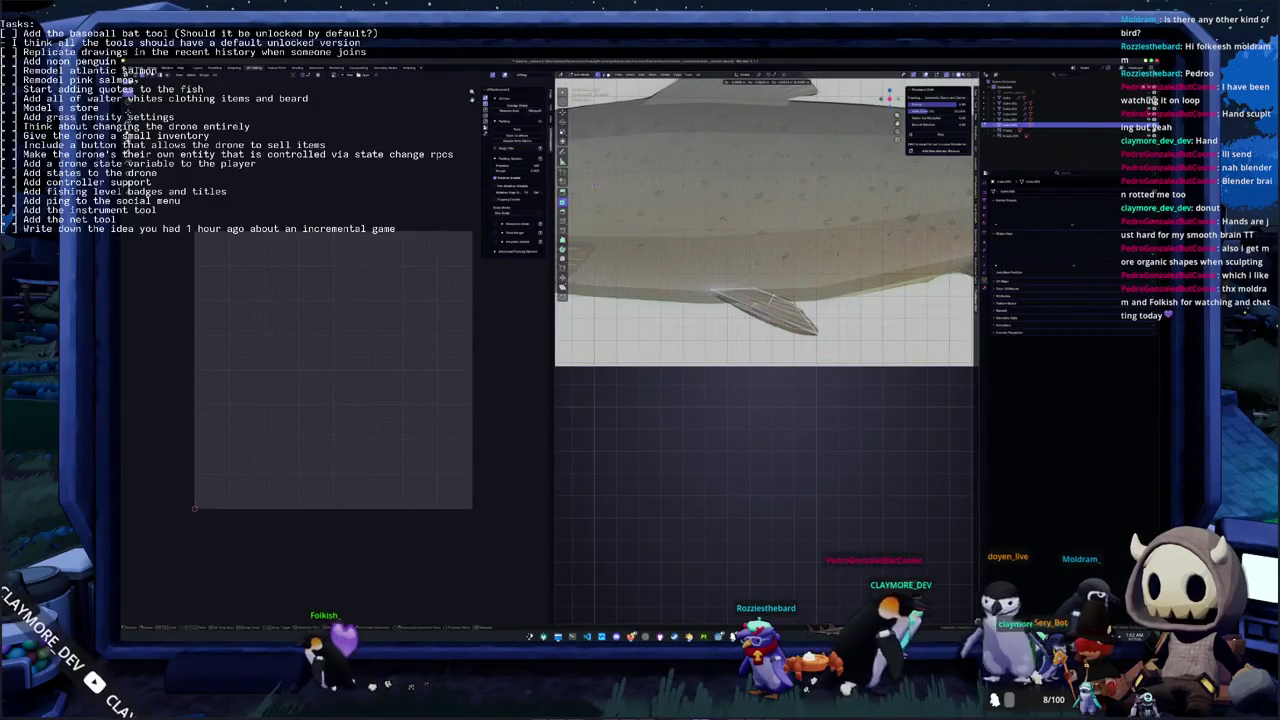
# Move fin vertices with proportional falloff and shift the fin left in front view
pyautogui.scroll(2, 763, 220)
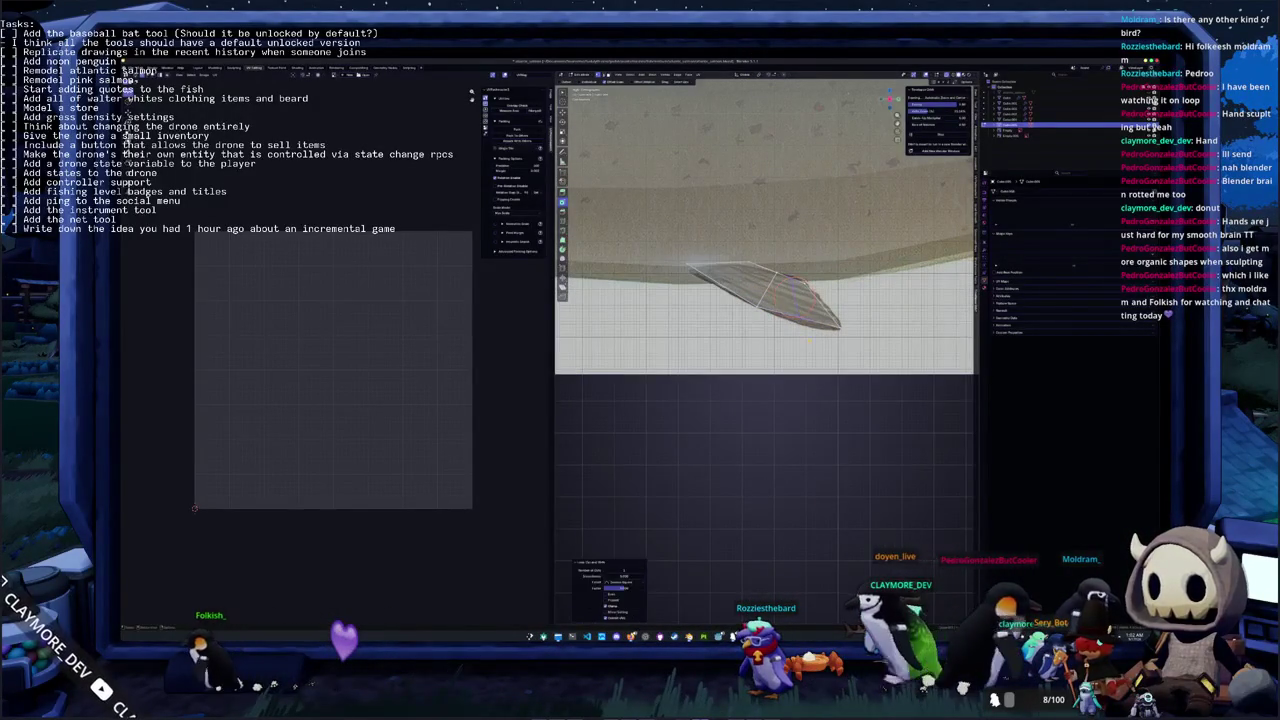
pyautogui.scroll(2, 795, 335)
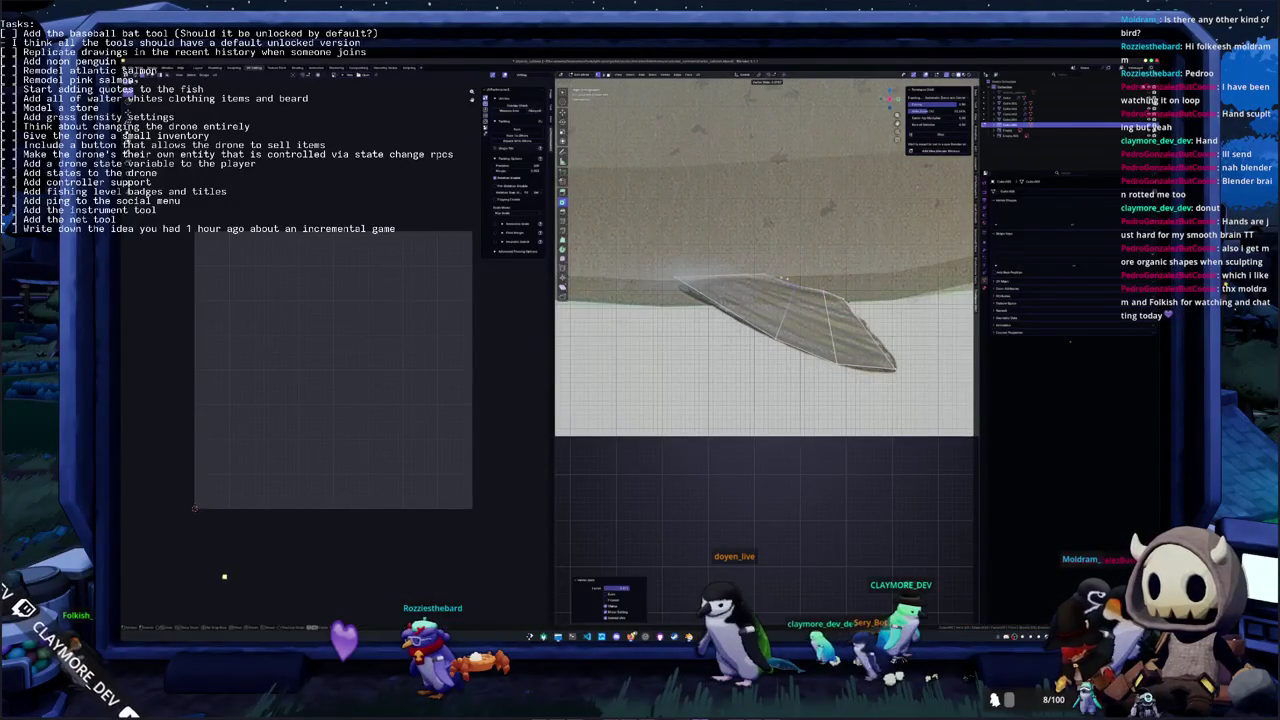
pyautogui.moveTo(765, 332); pyautogui.dragTo(773, 340)
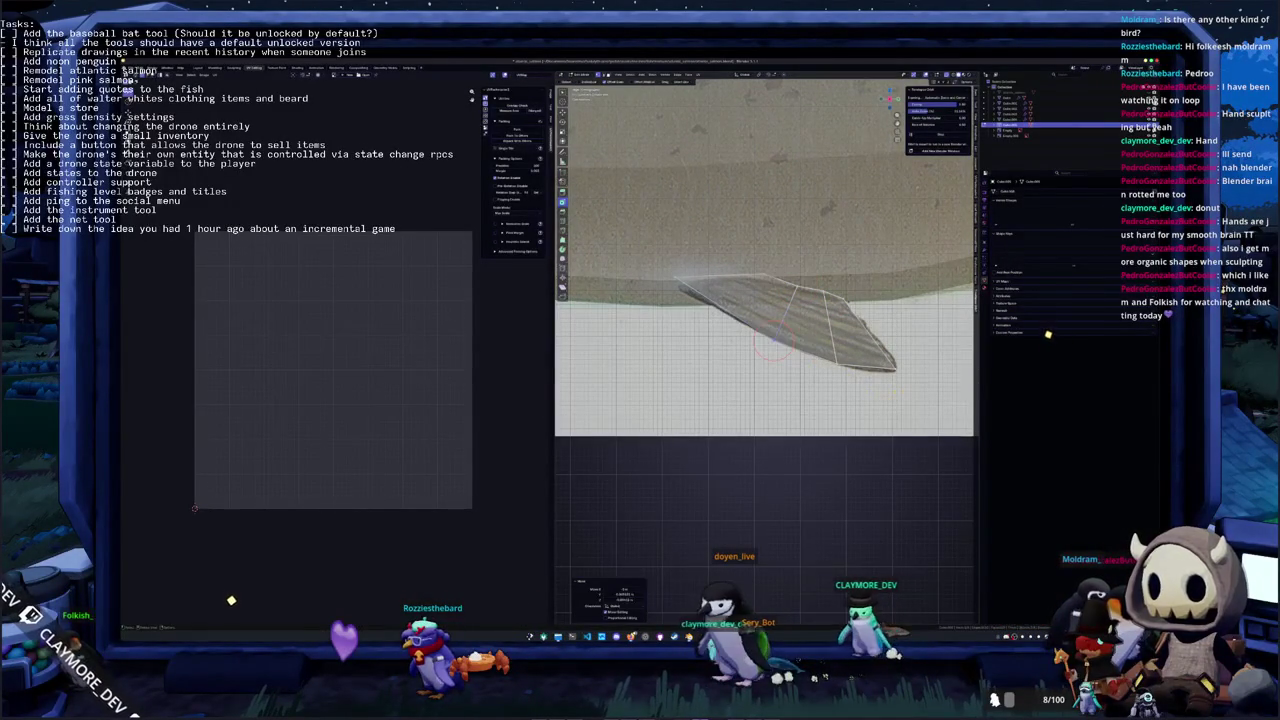
pyautogui.moveTo(896, 370)
pyautogui.mouseDown(button='middle')
pyautogui.moveTo(863, 320)
pyautogui.moveTo(806, 326)
pyautogui.moveTo(848, 340)
pyautogui.mouseUp(button='middle')
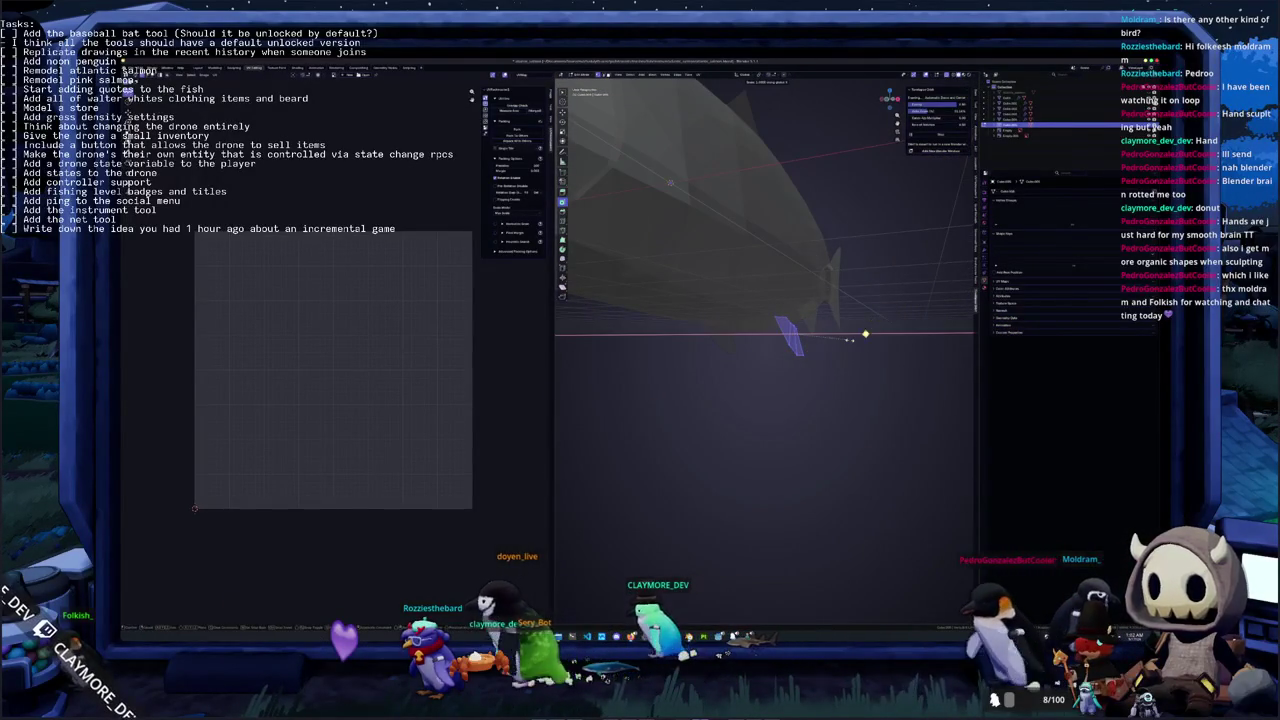
pyautogui.press('KP_1')
pyautogui.press('g')
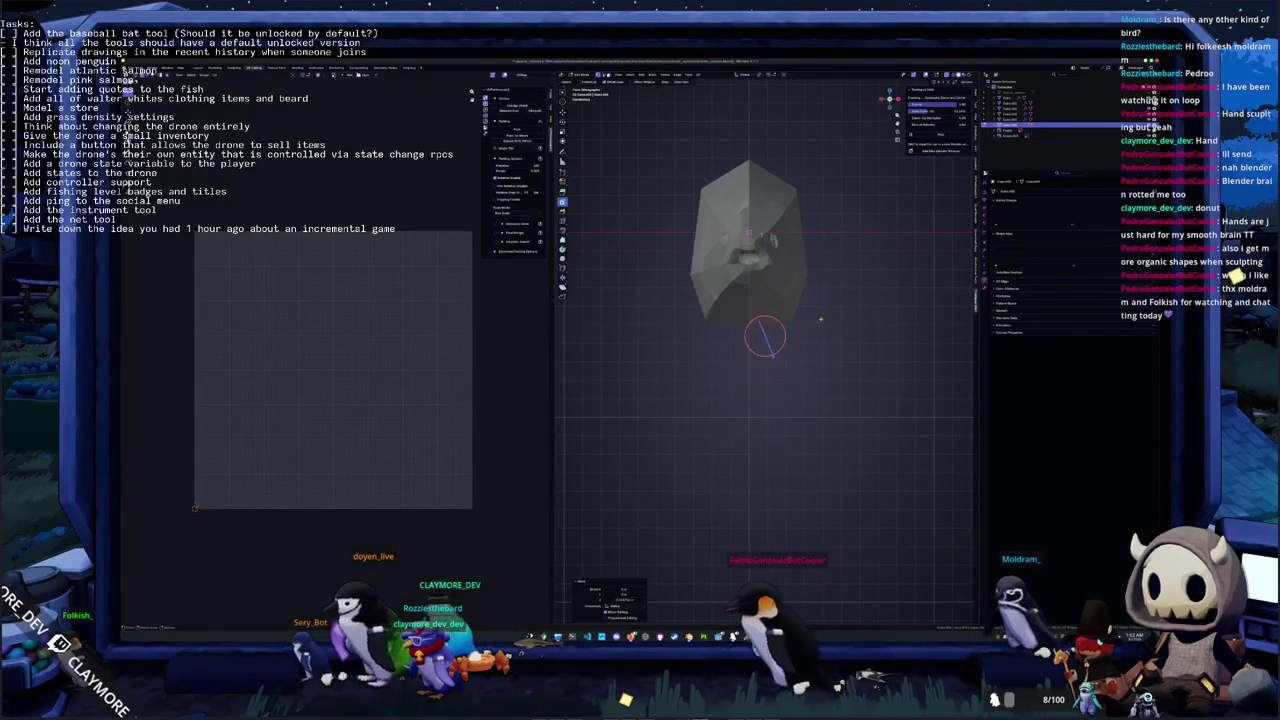
pyautogui.press('KP_Decimal')
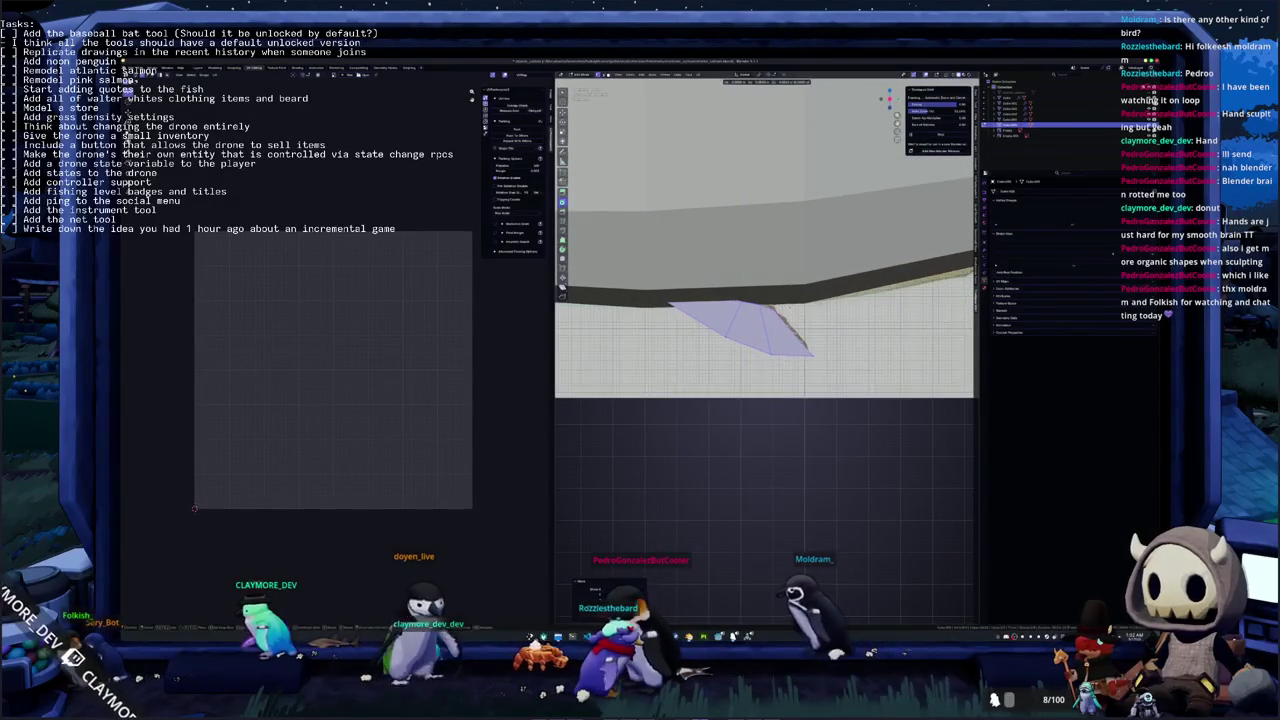
# Return the fish to Object Mode, select another object and enter its Edit Mode
pyautogui.scroll(-5, 765, 237)
pyautogui.scroll(-2, 765, 237)
pyautogui.scroll(-2, 765, 237)
pyautogui.scroll(-2, 765, 237)
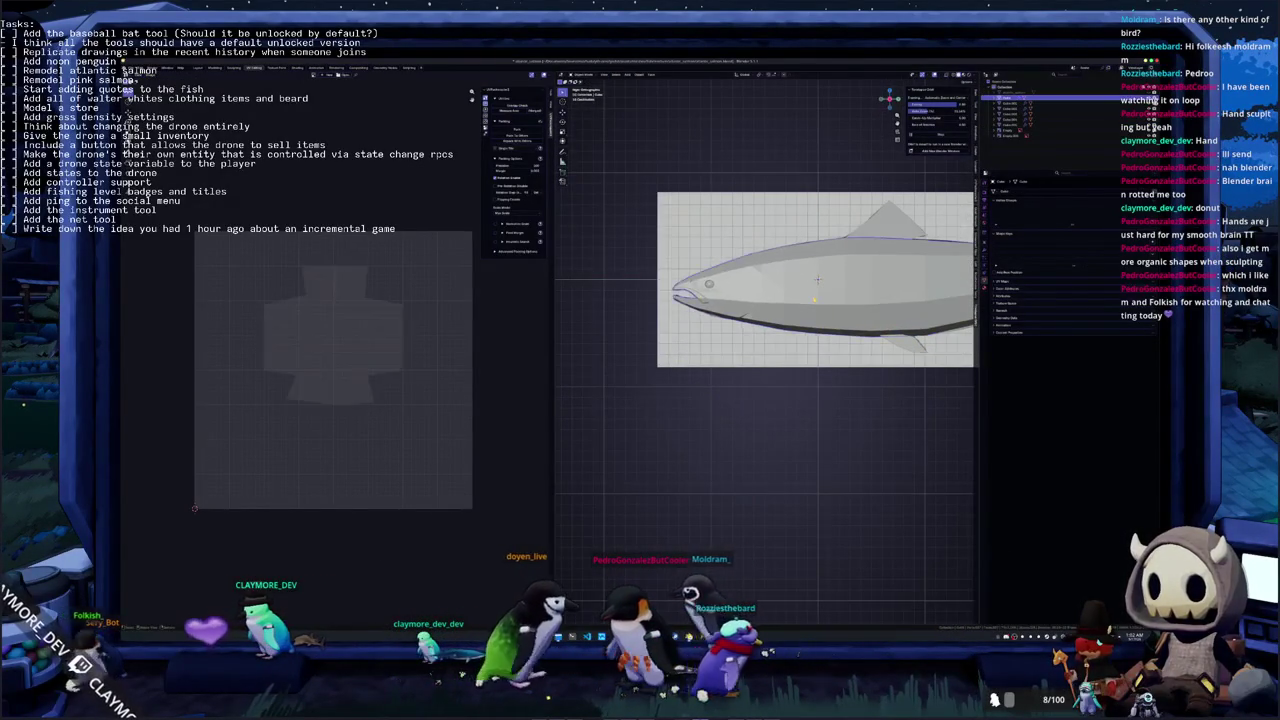
pyautogui.press('Tab')
pyautogui.scroll(2, 830, 260)
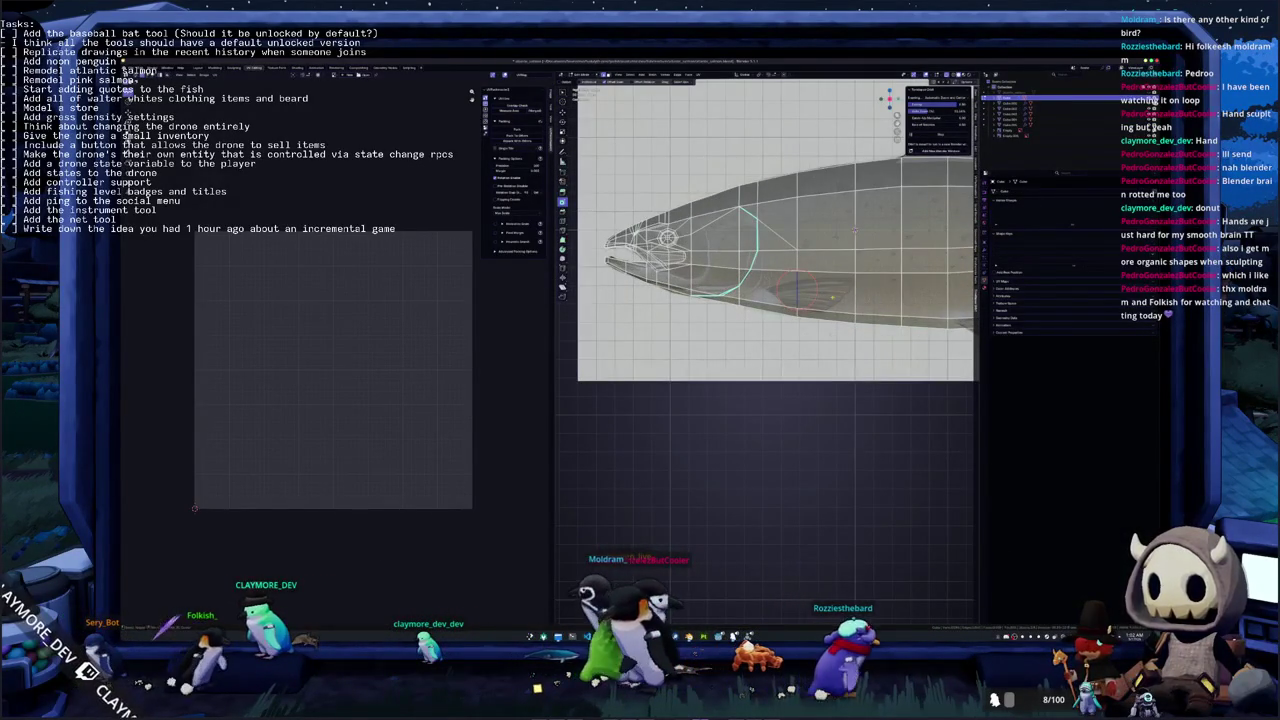
pyautogui.press('u')
pyautogui.click(855, 231)
pyautogui.press('Tab')
pyautogui.click(855, 231)
pyautogui.press('Tab')
pyautogui.scroll(2, 812, 300)
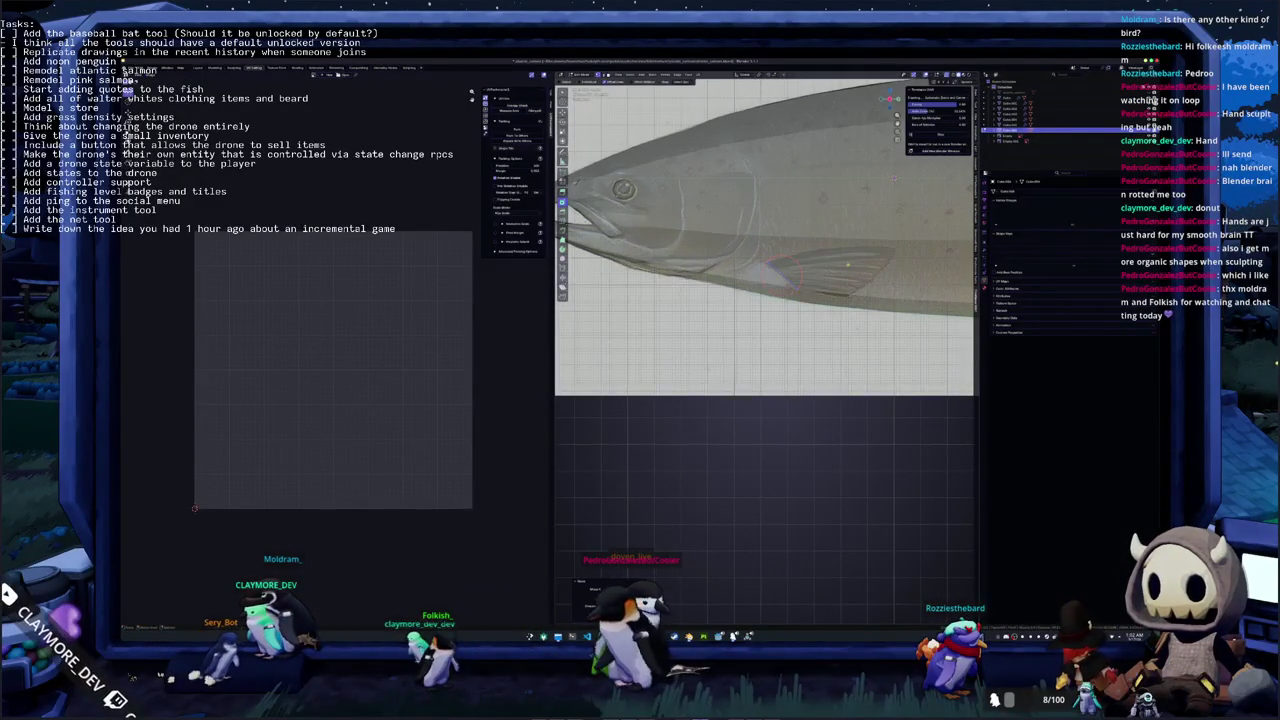
# Extrude the flank edge into a fin and move its tip to match the reference fin
pyautogui.press('KP_1')
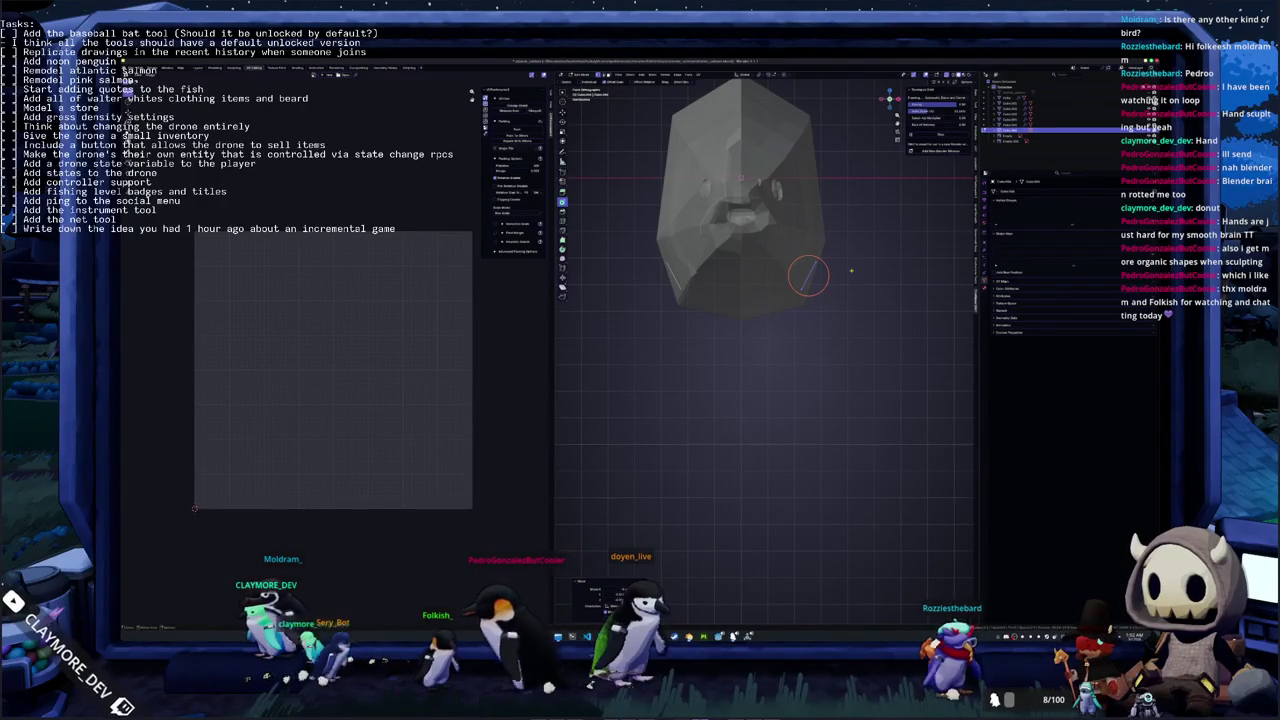
pyautogui.press('e')
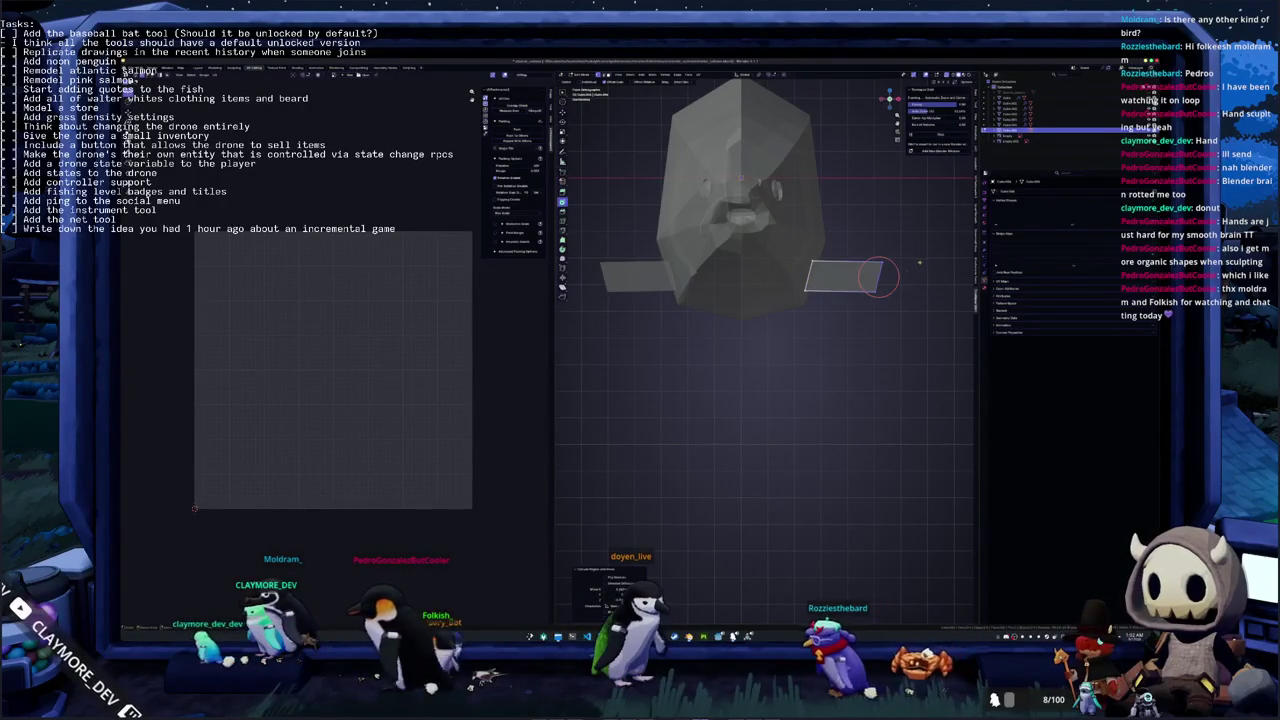
pyautogui.press('KP_3')
pyautogui.press('g')
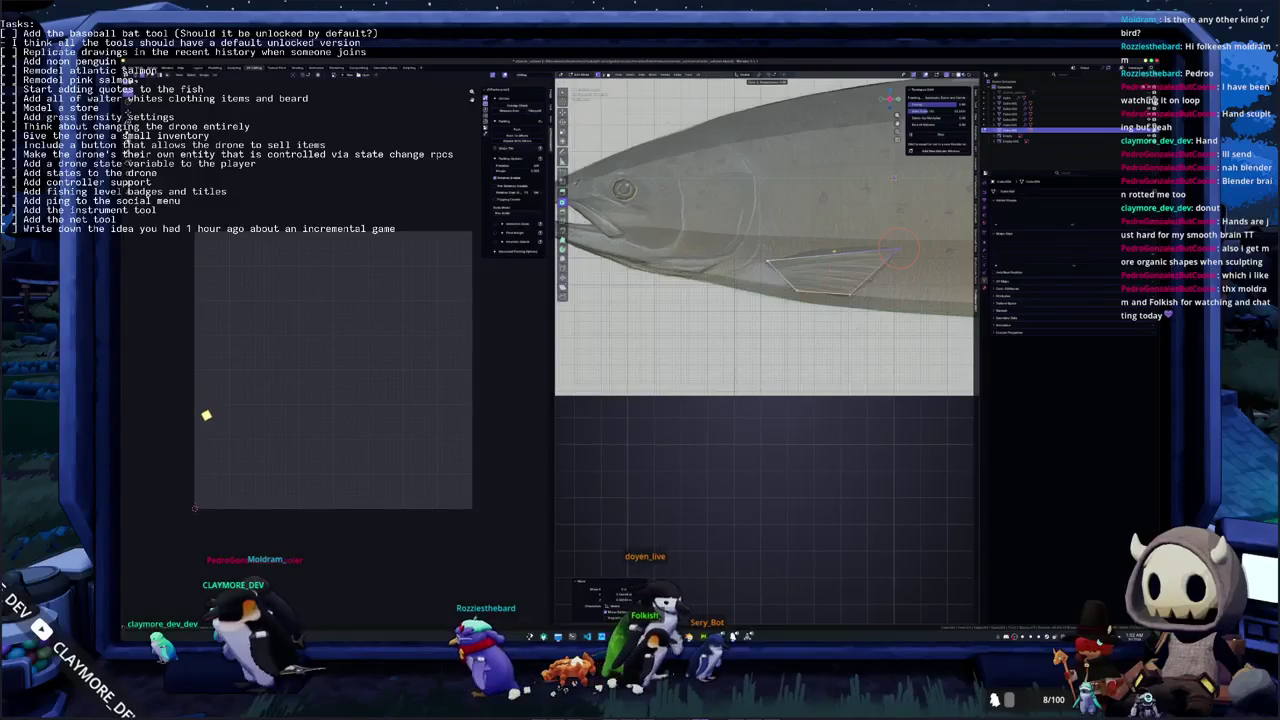
pyautogui.press('Return')
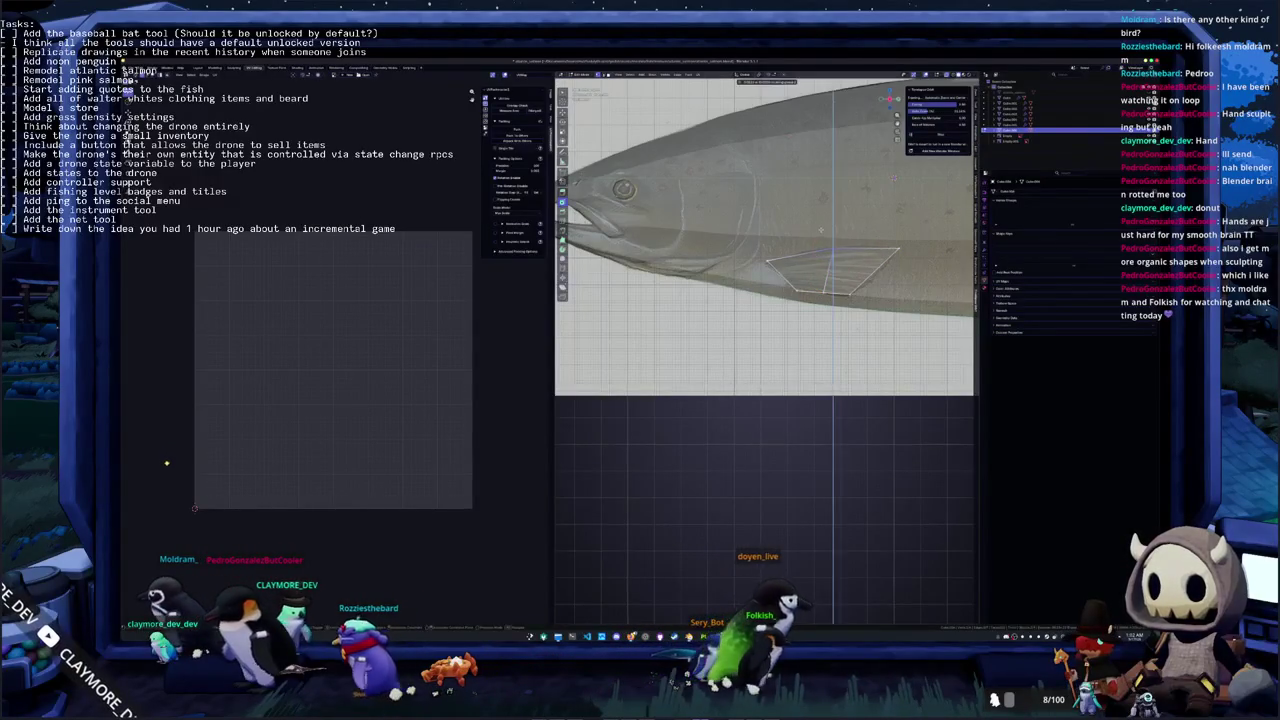
# Fill the fin as a face with F and orbit around the fish to inspect it
pyautogui.moveTo(819, 237); pyautogui.dragTo(748, 266, button='middle')
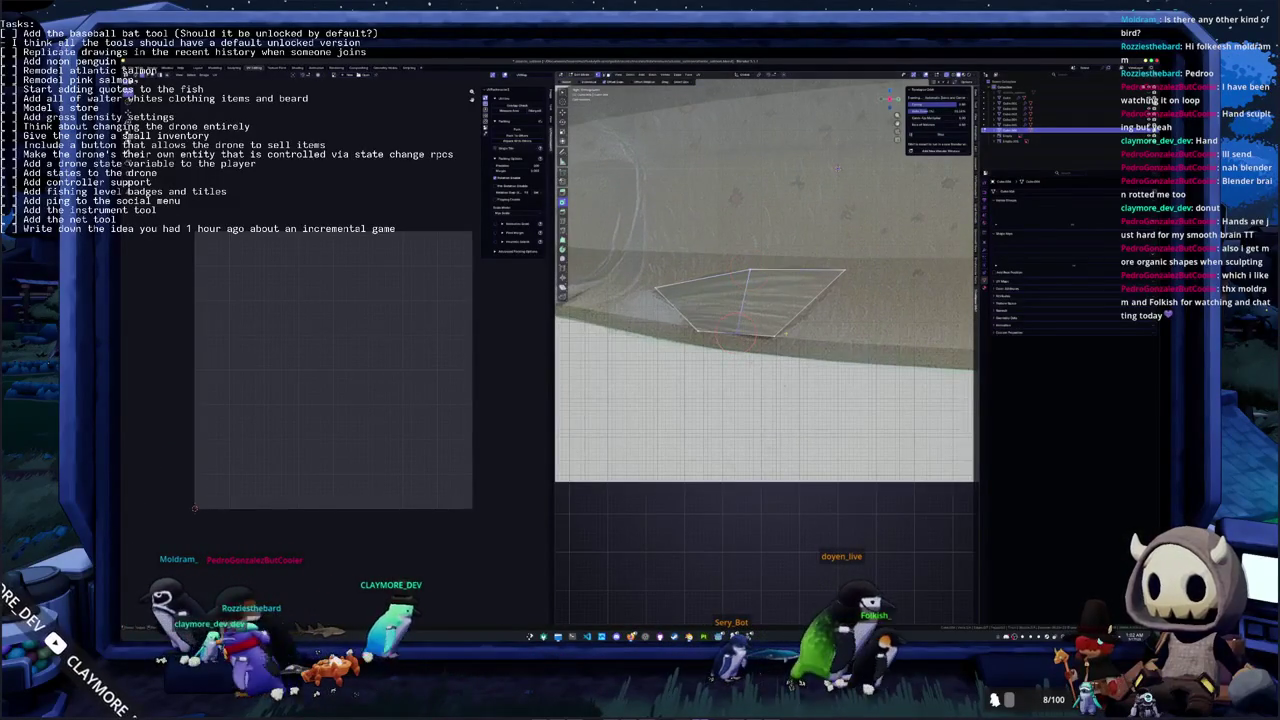
pyautogui.hotkey('shift', 's')
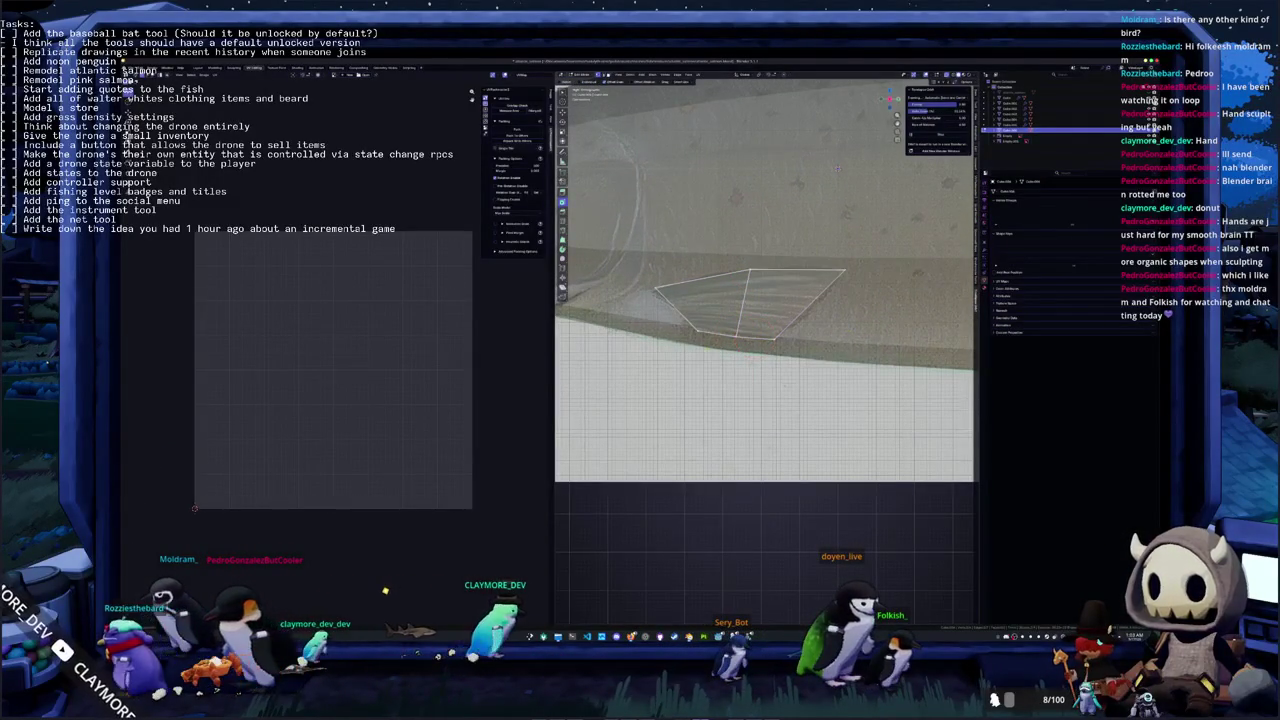
pyautogui.press('f')
pyautogui.moveTo(646, 266)
pyautogui.mouseDown(button='middle')
pyautogui.moveTo(744, 276)
pyautogui.moveTo(795, 312)
pyautogui.mouseUp(button='middle')
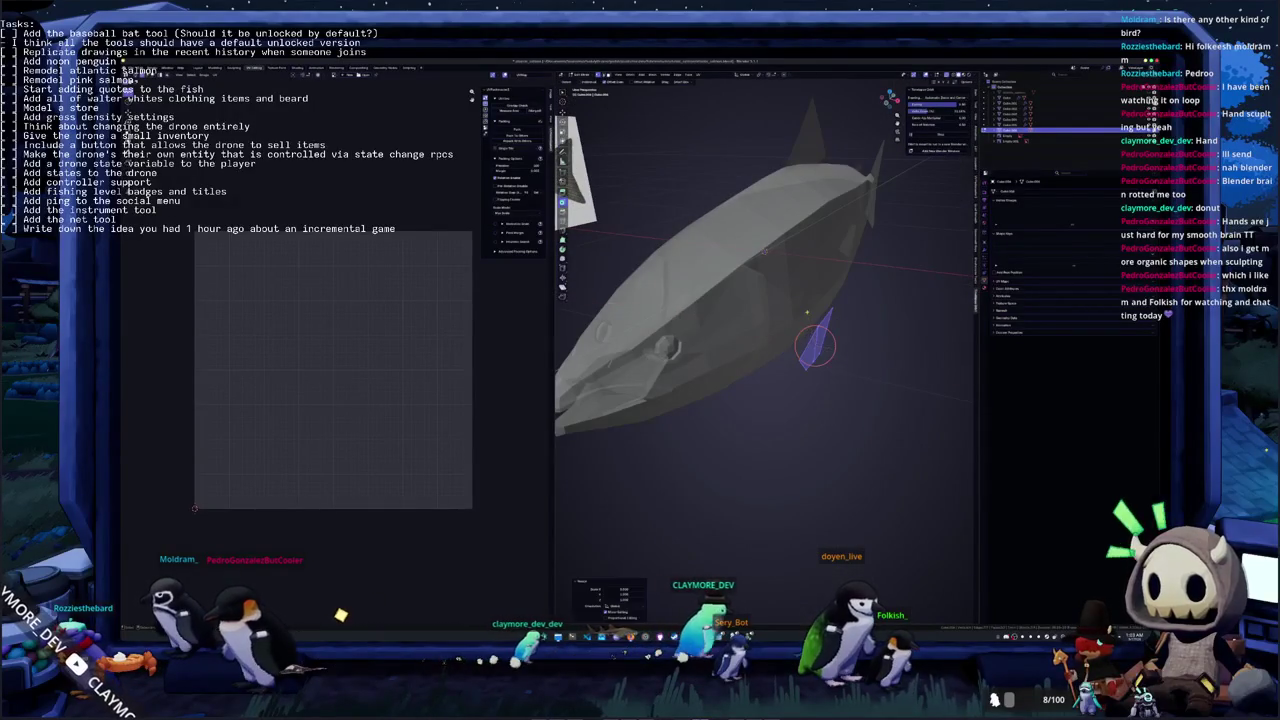
# Angle the fin outward along the X axis, checking it in top and front views
pyautogui.press('KP_7')
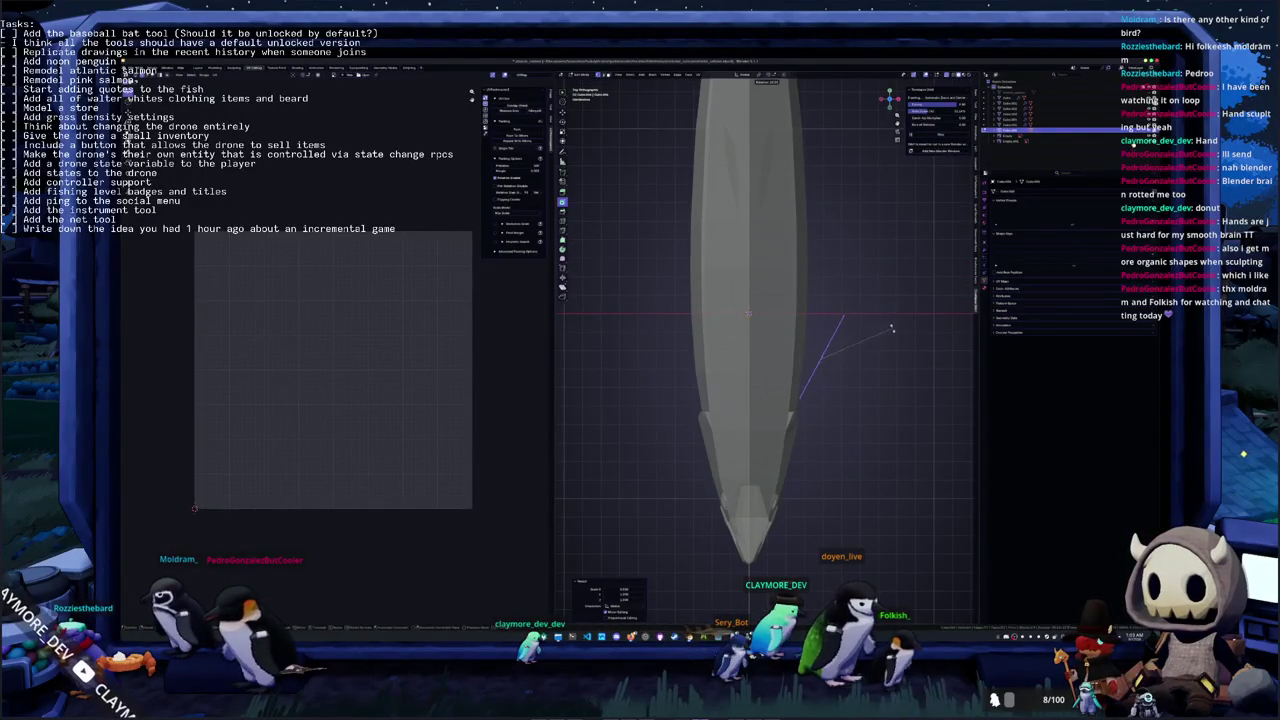
pyautogui.press('KP_1')
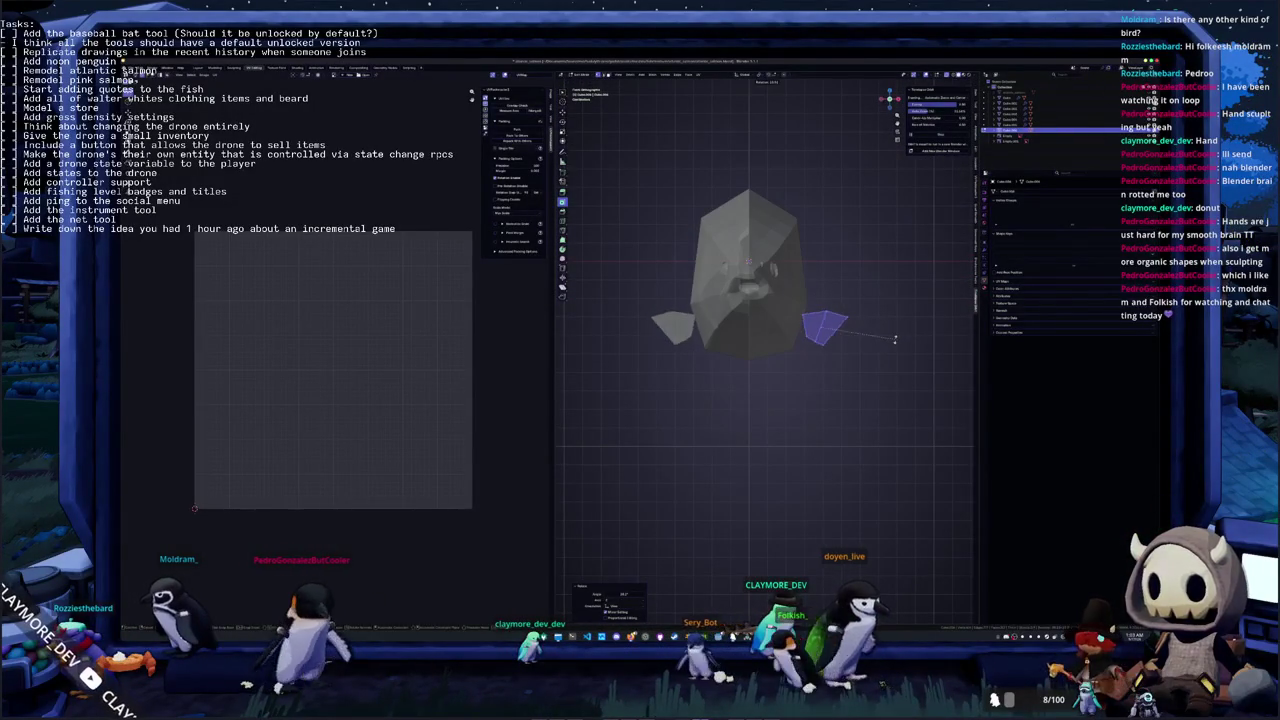
pyautogui.moveTo(885, 338)
pyautogui.mouseDown(button='middle')
pyautogui.moveTo(859, 344)
pyautogui.moveTo(892, 335)
pyautogui.mouseUp(button='middle')
pyautogui.press('x')
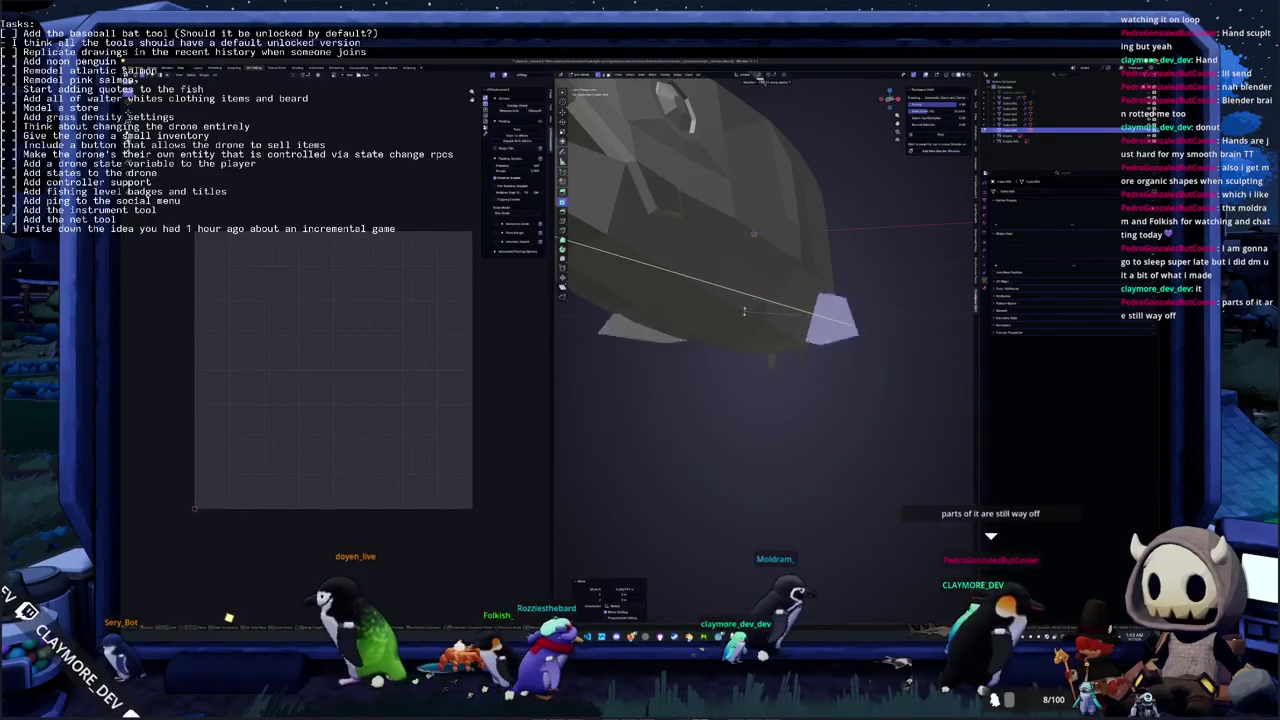
pyautogui.click(824, 426)
# Inspect the fin from front, top and bottom, and turn X-ray off so the mesh is solid
pyautogui.press('KP_1')
pyautogui.moveTo(824, 426); pyautogui.dragTo(870, 380, button='middle')
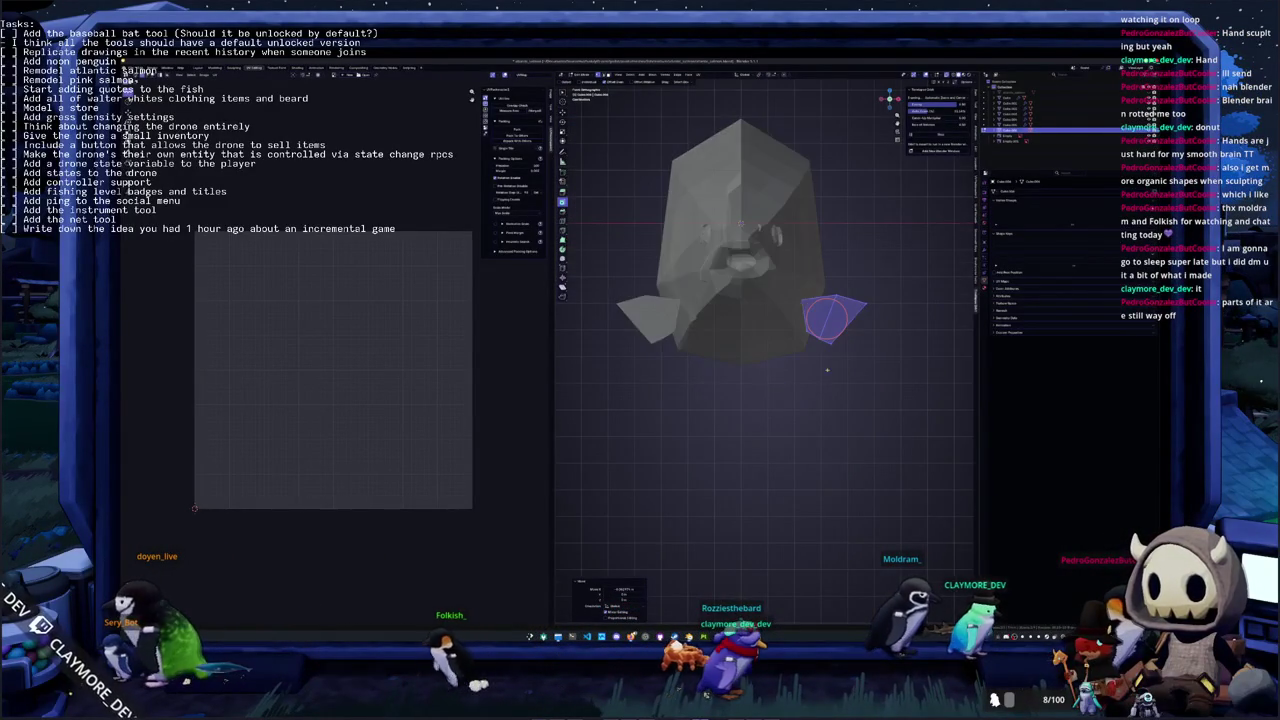
pyautogui.scroll(2, 870, 380)
pyautogui.scroll(-4, 887, 348)
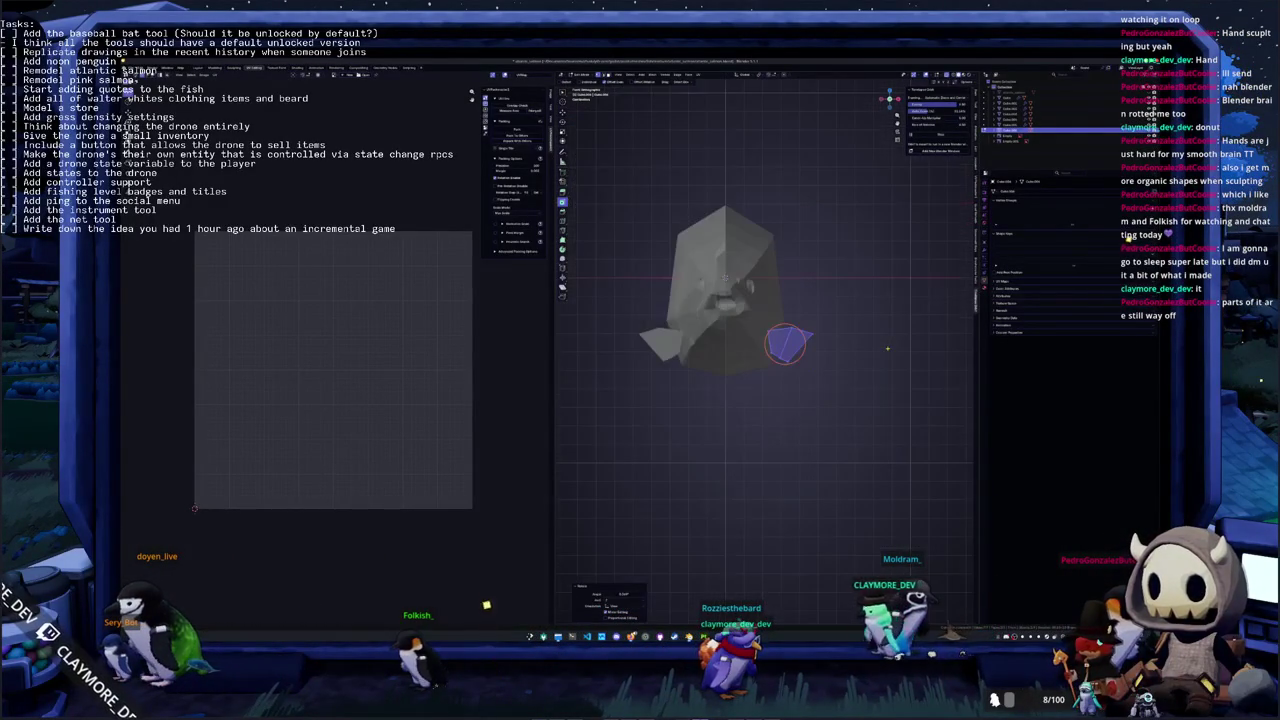
pyautogui.press('KP_7')
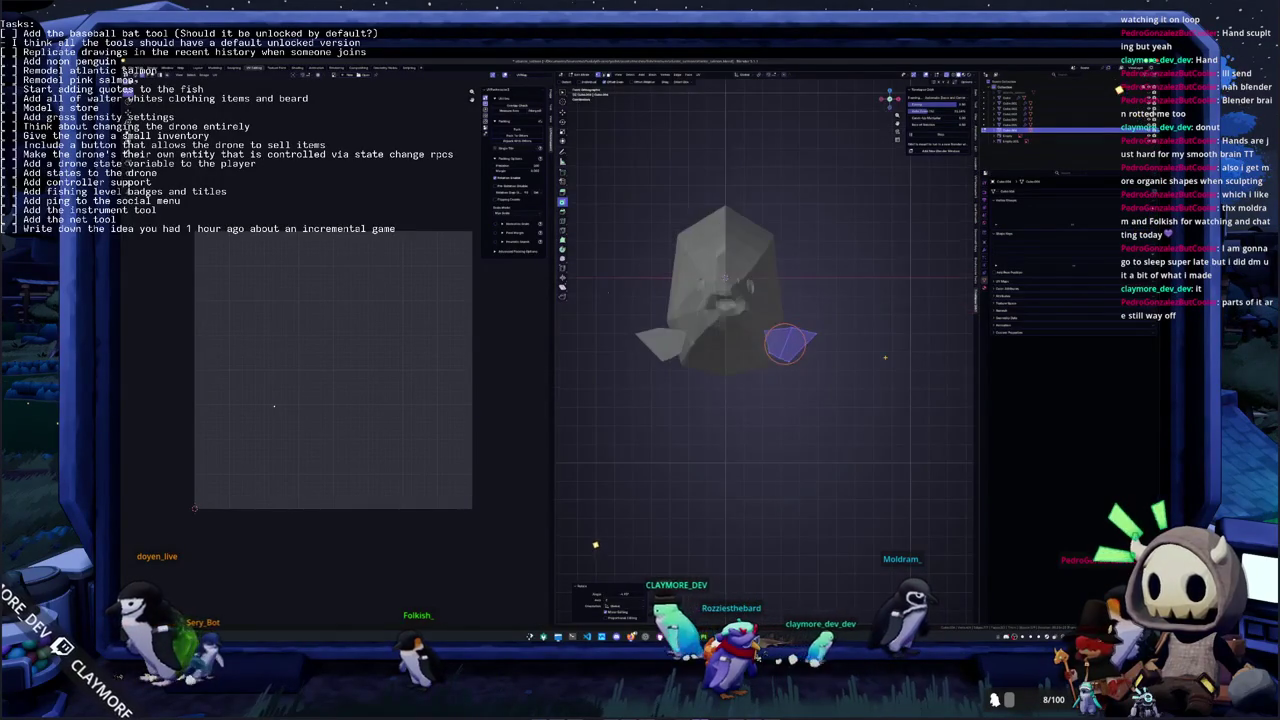
pyautogui.press('ctrl+KP_7')
pyautogui.hotkey('alt', 'z')
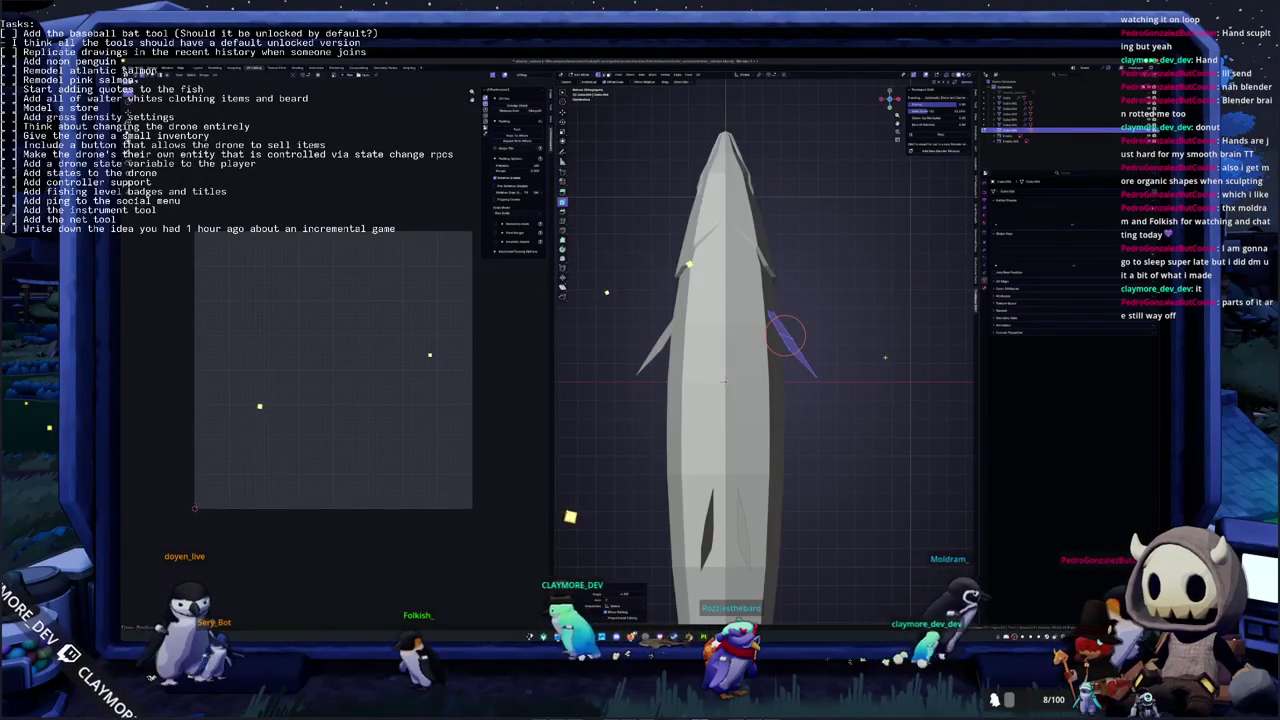
# Check the mirrored fins from side, front and top views, then orbit to an angled view
pyautogui.press('KP_3')
pyautogui.press('KP_1')
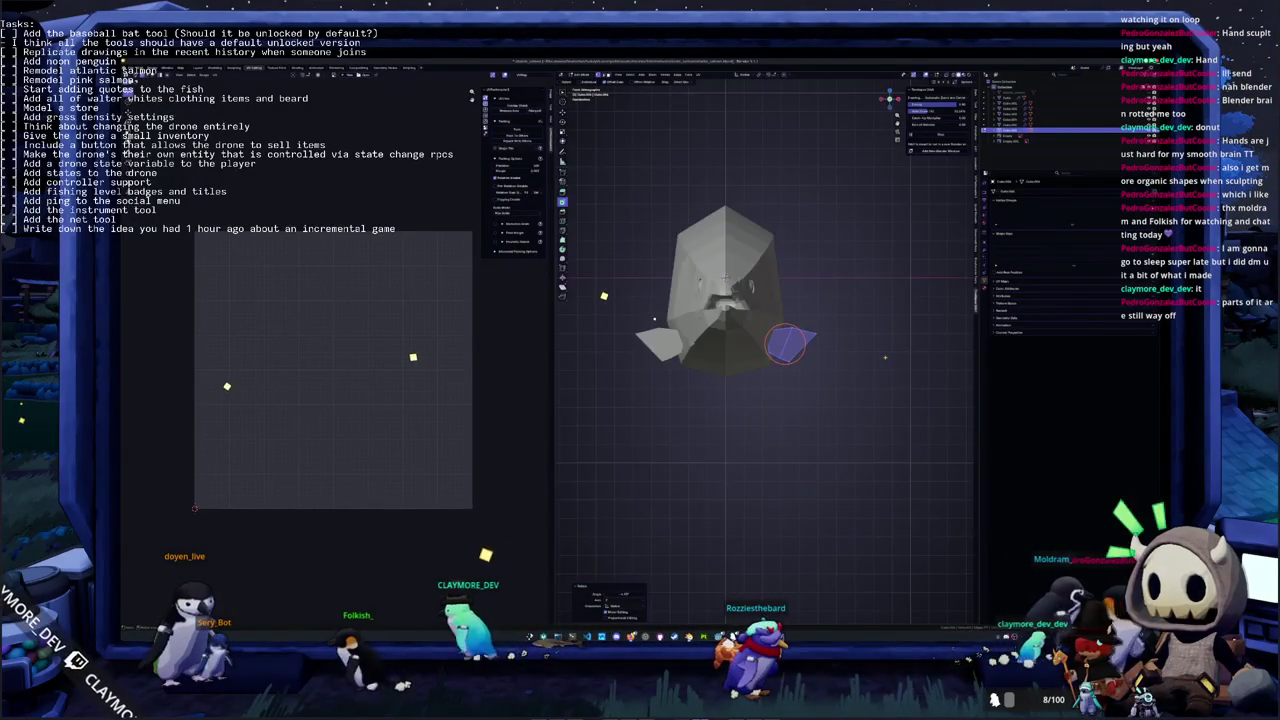
pyautogui.press('KP_3')
pyautogui.press('KP_1')
pyautogui.press('KP_7')
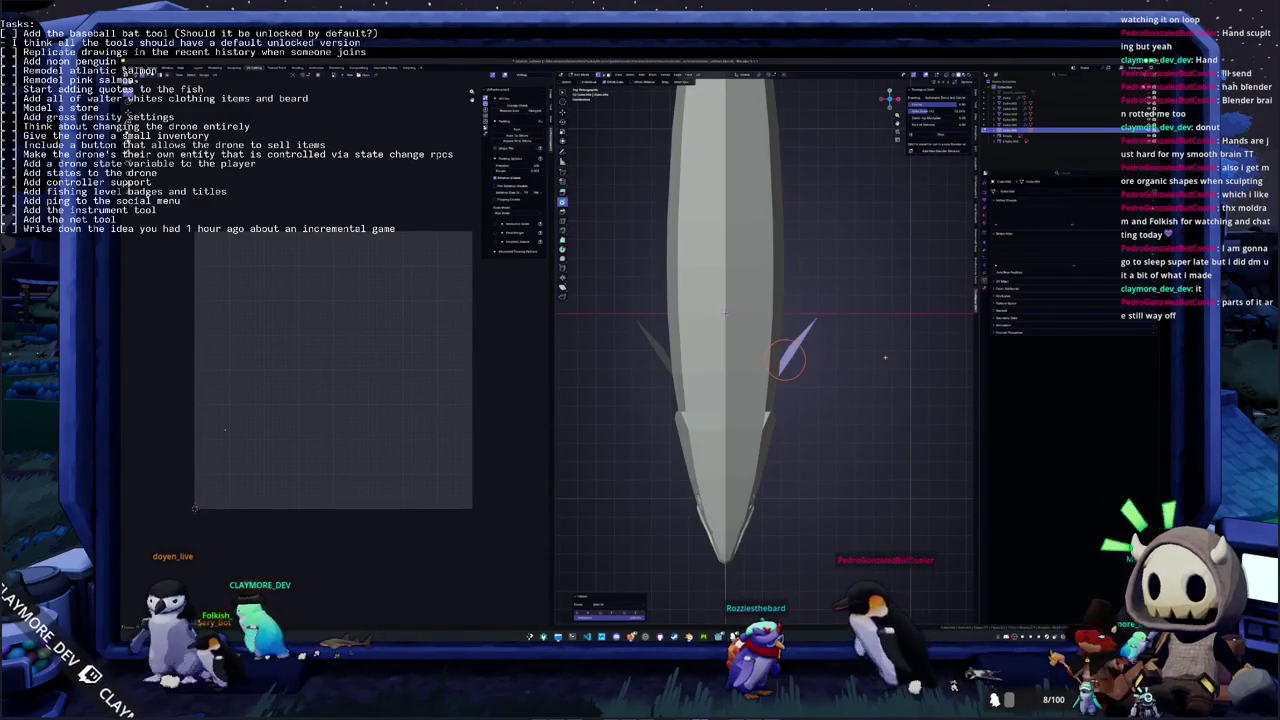
pyautogui.moveTo(830, 410)
pyautogui.mouseDown(button='middle')
pyautogui.moveTo(727, 395)
pyautogui.moveTo(688, 352)
pyautogui.moveTo(760, 330)
pyautogui.moveTo(743, 390)
pyautogui.mouseUp(button='middle')
pyautogui.scroll(5, 686, 349)
pyautogui.scroll(3, 700, 342)
pyautogui.scroll(-3, 703, 340)
pyautogui.scroll(-5, 703, 340)
pyautogui.scroll(3, 743, 393)
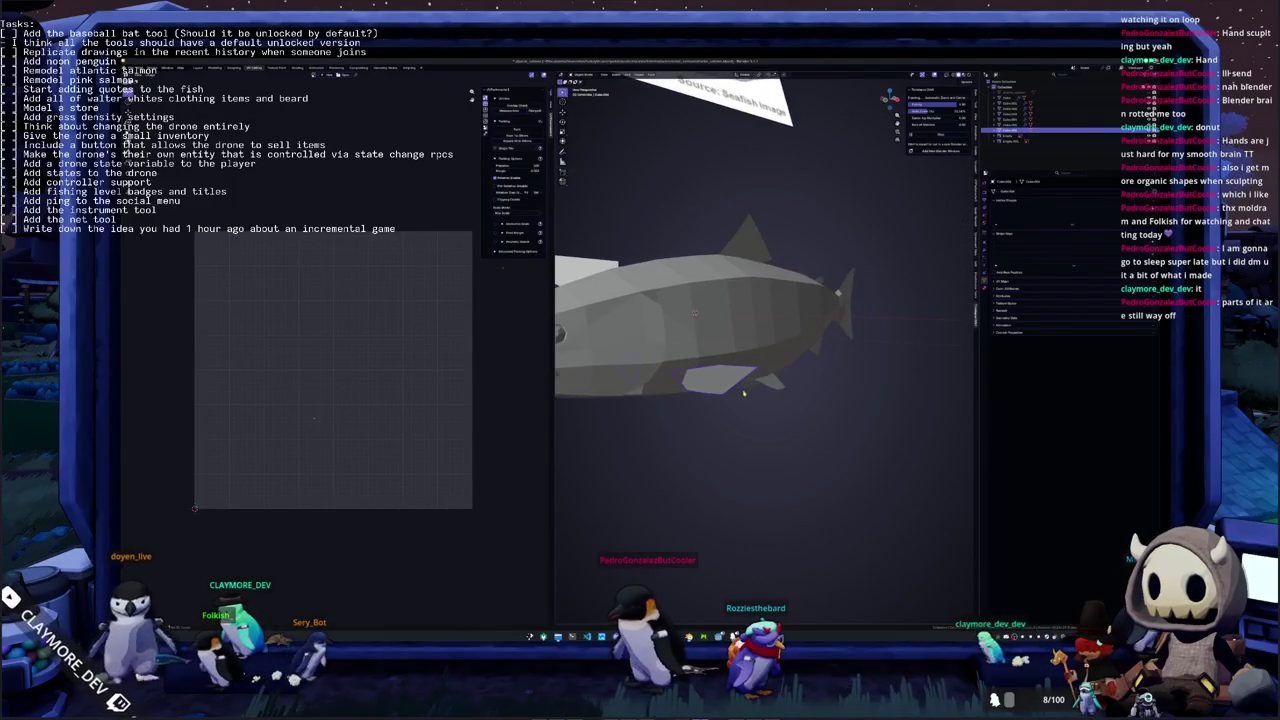
# Unhide all the salmon's fins and apply Shade Smooth to the fish
pyautogui.hotkey('alt', 'h')
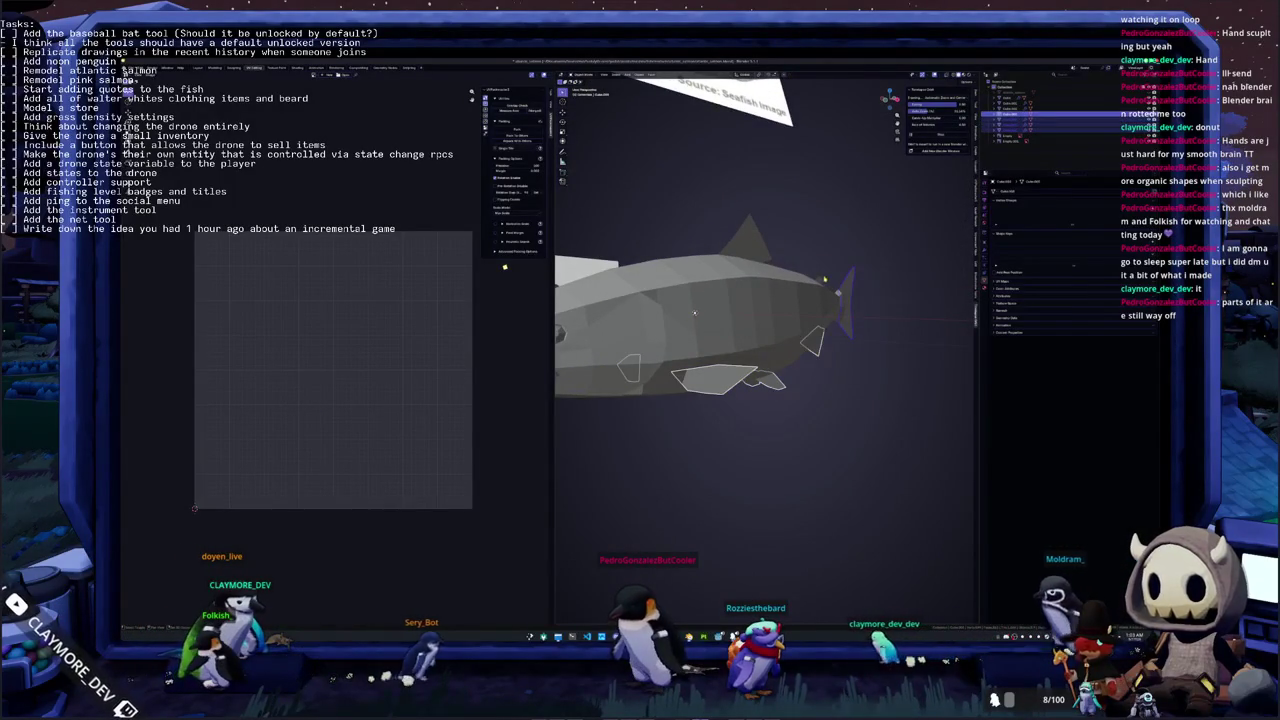
pyautogui.moveTo(694, 313)
pyautogui.mouseDown(button='middle')
pyautogui.moveTo(740, 300)
pyautogui.moveTo(720, 318)
pyautogui.mouseUp(button='middle')
pyautogui.rightClick(765, 285)
pyautogui.click(986, 283)
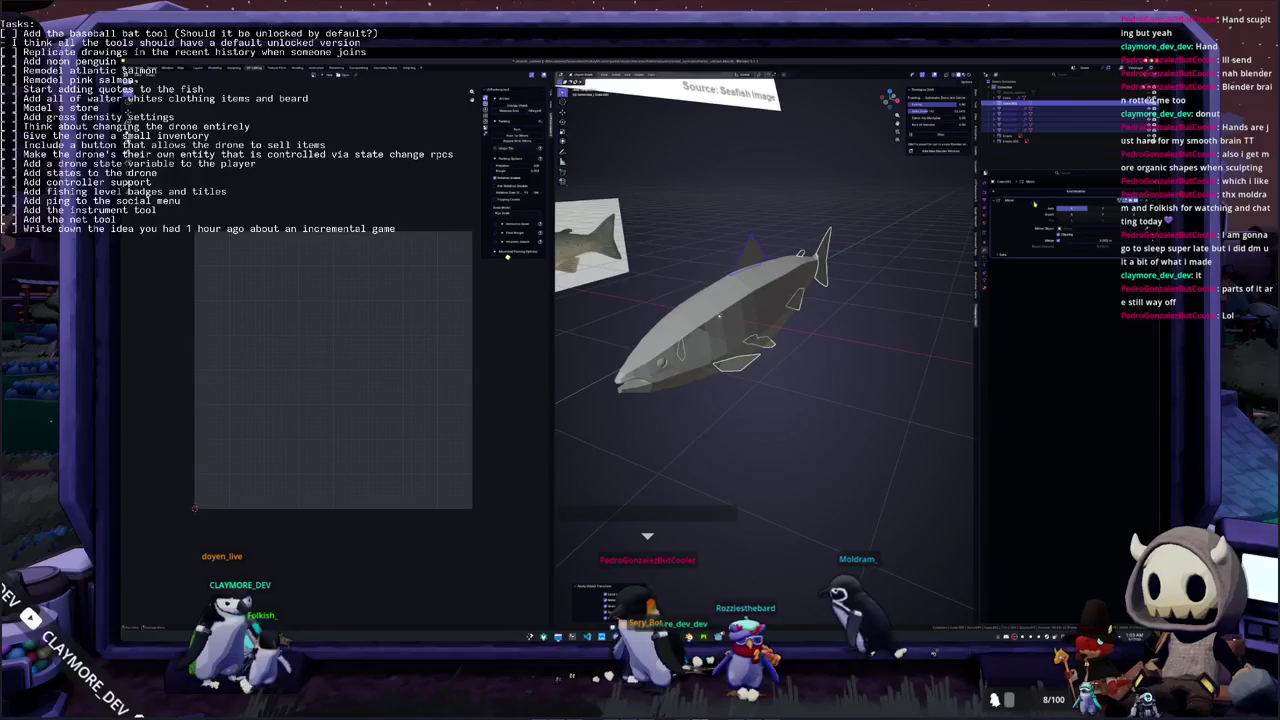
pyautogui.moveTo(870, 300); pyautogui.dragTo(893, 270, button='middle')
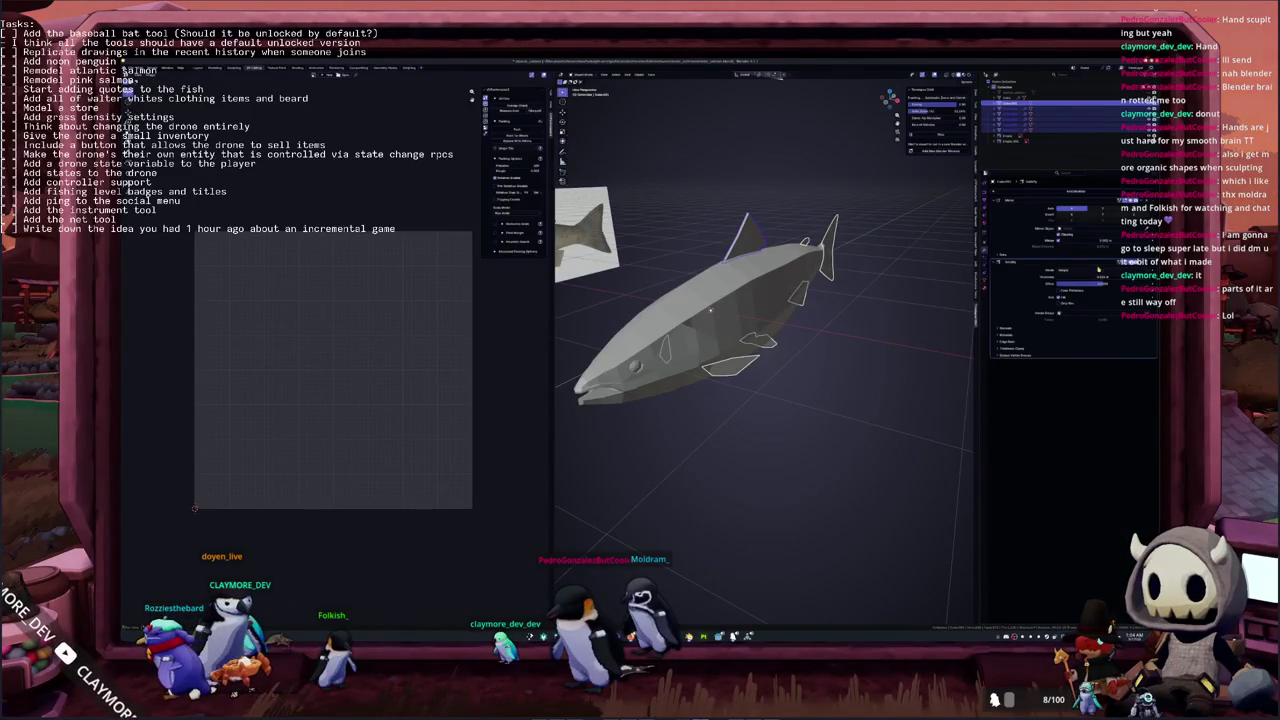
# Enter Edit Mode on the fish mesh and zoom in on the eye
pyautogui.rightClick(811, 385)
pyautogui.press('Escape')
pyautogui.moveTo(809, 380)
pyautogui.mouseDown(button='middle')
pyautogui.moveTo(687, 392)
pyautogui.moveTo(674, 350)
pyautogui.moveTo(718, 372)
pyautogui.moveTo(640, 300)
pyautogui.mouseUp(button='middle')
pyautogui.rightClick(674, 350)
pyautogui.press('Escape')
pyautogui.press('Tab')
pyautogui.scroll(3, 718, 372)
pyautogui.scroll(2, 700, 360)
pyautogui.scroll(2, 675, 337)
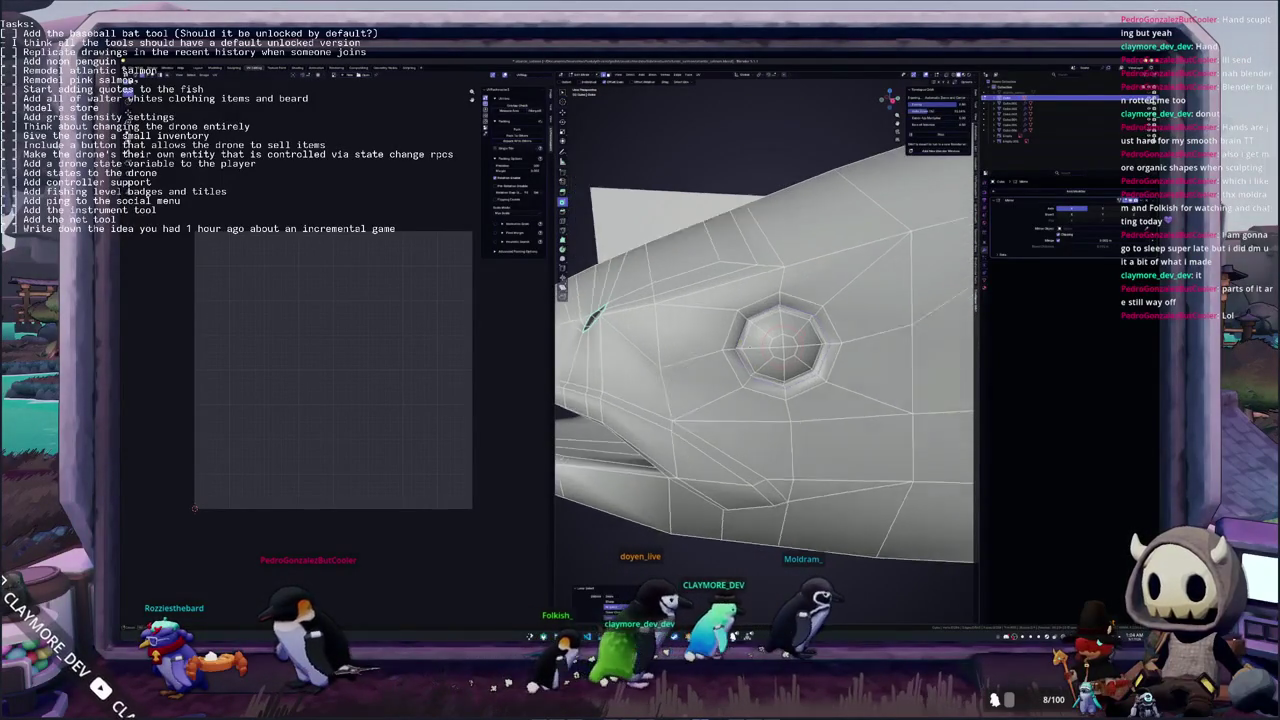
# Apply an edit operation to the ring of faces around the eye and preview it
pyautogui.keyDown('alt'); pyautogui.click(785, 310); pyautogui.keyUp('alt')
pyautogui.rightClick(690, 305)
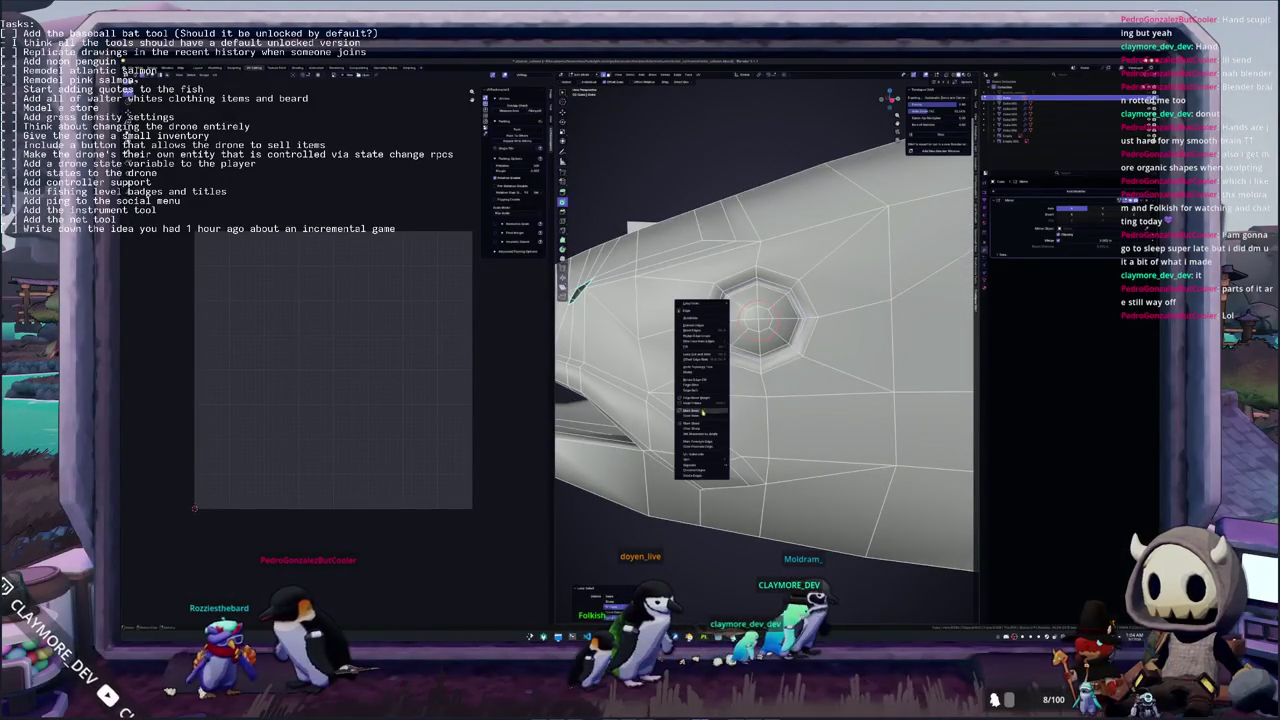
pyautogui.click(700, 340)
pyautogui.press('Tab')
pyautogui.scroll(-2, 700, 393)
pyautogui.moveTo(701, 393)
pyautogui.mouseDown(button='middle')
pyautogui.moveTo(740, 330)
pyautogui.moveTo(780, 360)
pyautogui.mouseUp(button='middle')
# Select the vertical edge loop across the head and mark the mouth edges sharp
pyautogui.press('Tab')
pyautogui.keyDown('alt'); pyautogui.click(905, 330); pyautogui.keyUp('alt')
pyautogui.moveTo(898, 419); pyautogui.dragTo(935, 443, button='middle')
pyautogui.moveTo(790, 253); pyautogui.dragTo(830, 348, button='middle')
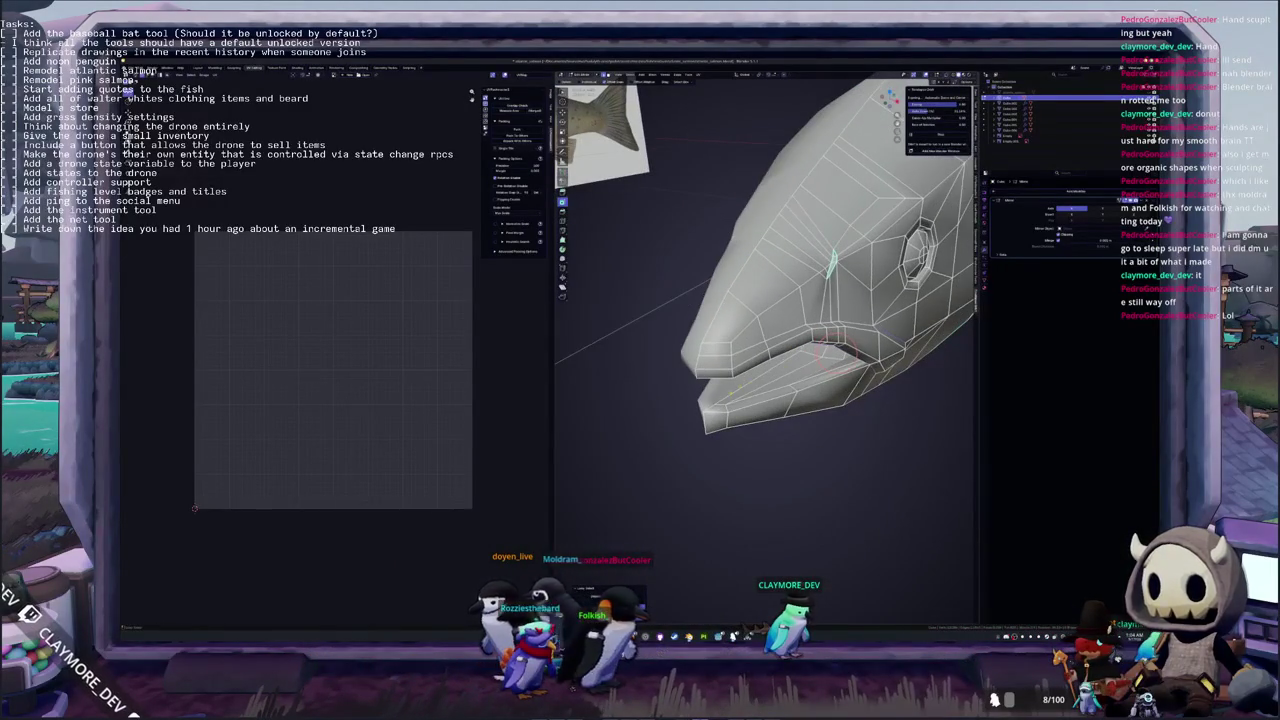
pyautogui.moveTo(760, 300)
pyautogui.mouseDown(button='middle')
pyautogui.moveTo(780, 320)
pyautogui.moveTo(740, 290)
pyautogui.mouseUp(button='middle')
pyautogui.rightClick(735, 280)
pyautogui.click(745, 340)
pyautogui.moveTo(781, 382); pyautogui.dragTo(748, 282, button='middle')
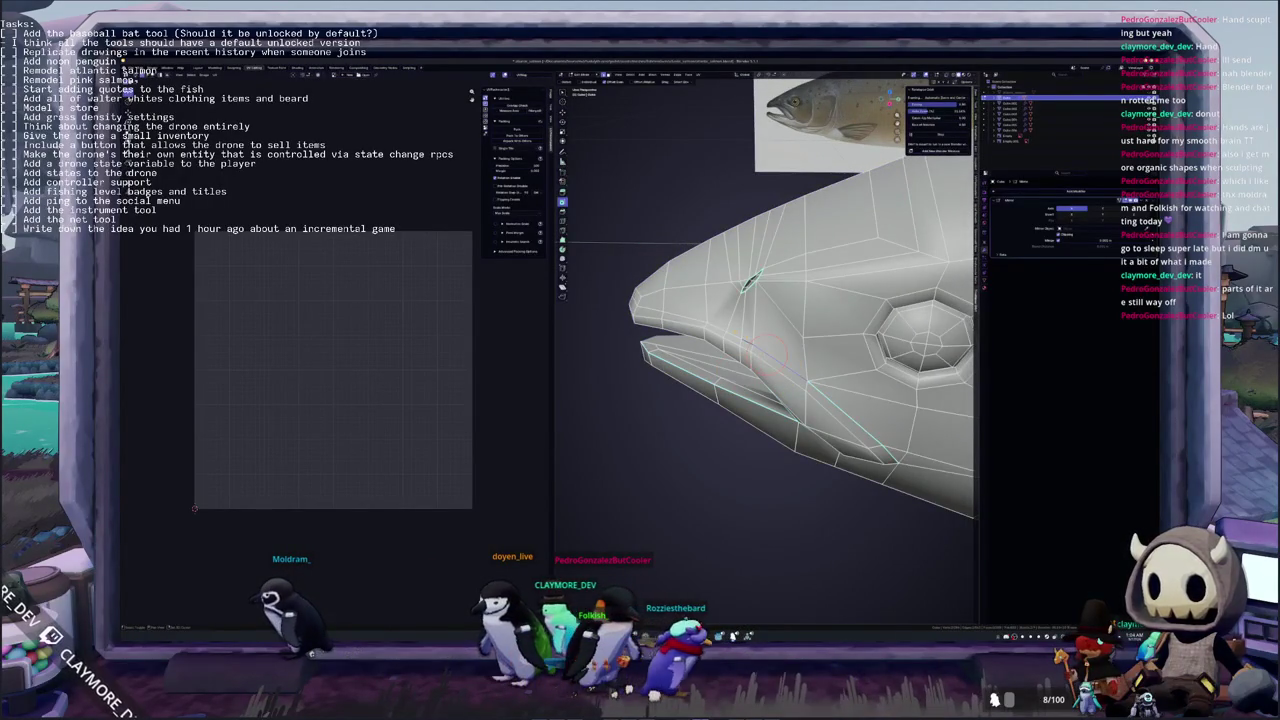
pyautogui.scroll(-3, 750, 340)
# Check the head's shading, then select a path of edges along the head
pyautogui.press('Tab')
pyautogui.moveTo(750, 340)
pyautogui.mouseDown(button='middle')
pyautogui.moveTo(777, 327)
pyautogui.moveTo(740, 280)
pyautogui.moveTo(744, 310)
pyautogui.moveTo(733, 298)
pyautogui.mouseUp(button='middle')
pyautogui.press('Tab')
pyautogui.scroll(3, 714, 241)
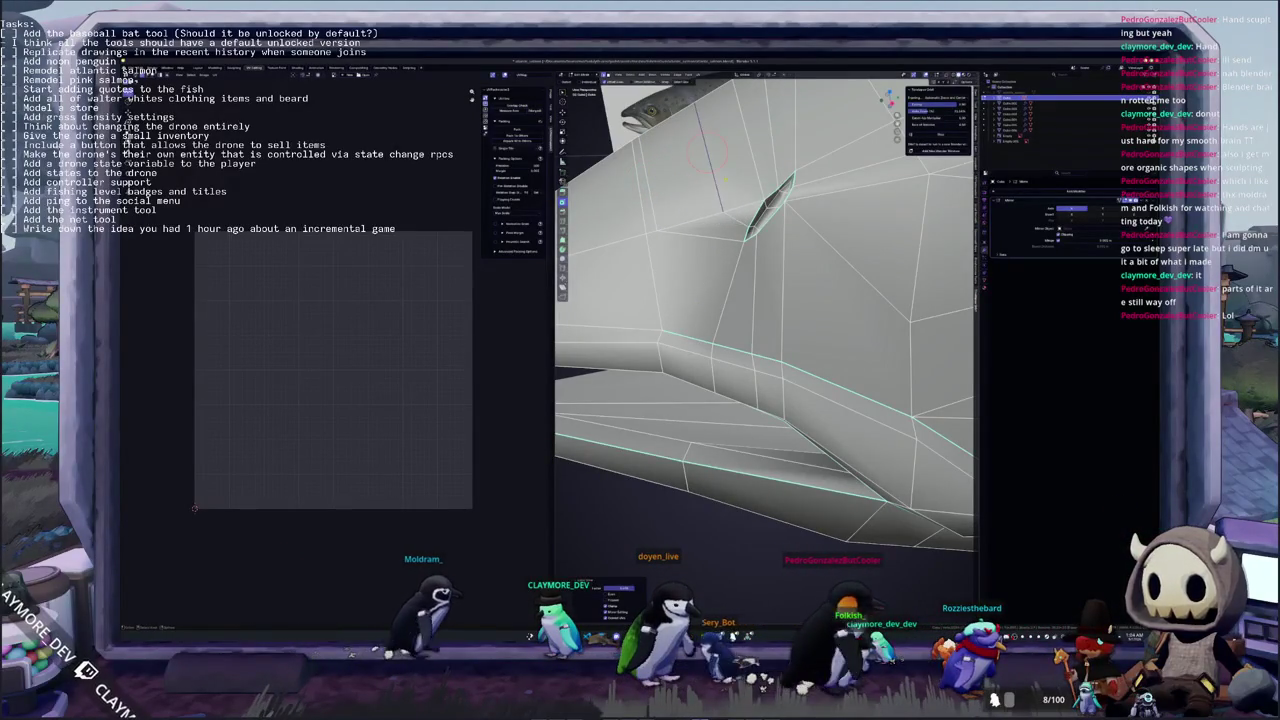
pyautogui.moveTo(697, 187); pyautogui.dragTo(684, 221, button='middle')
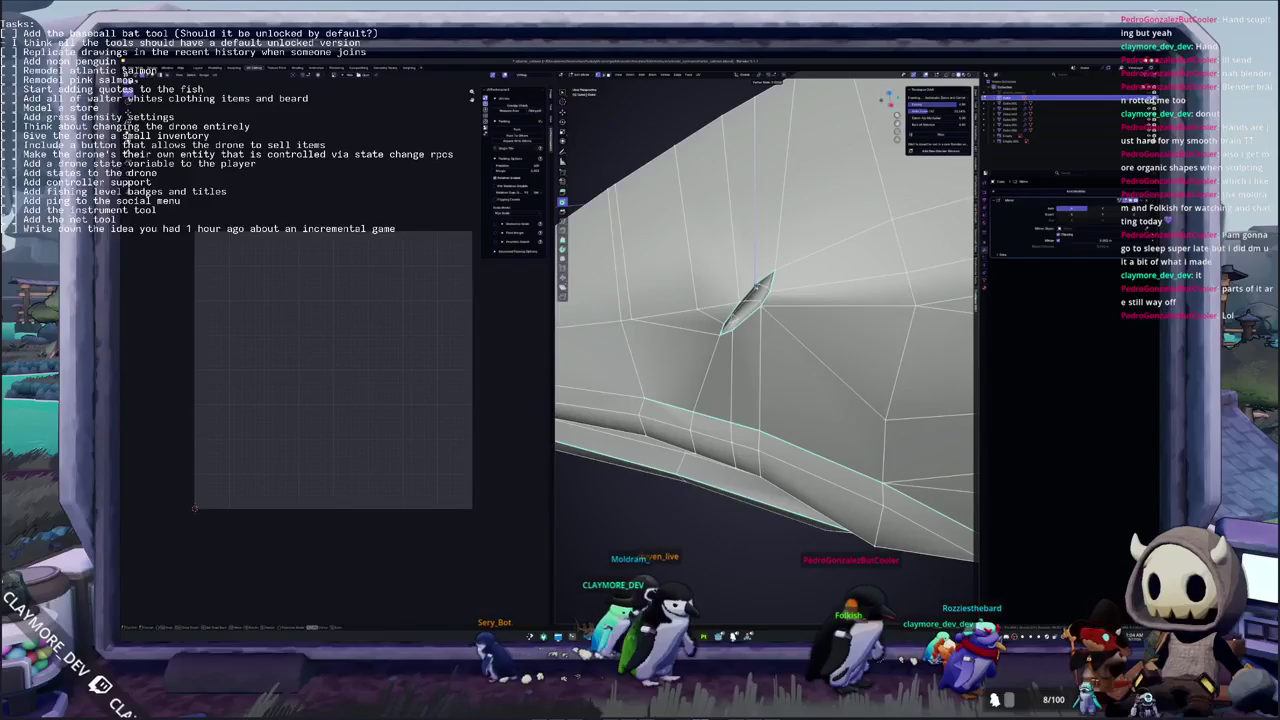
pyautogui.moveTo(752, 278)
pyautogui.mouseDown(button='middle')
pyautogui.moveTo(761, 158)
pyautogui.moveTo(785, 193)
pyautogui.mouseUp(button='middle')
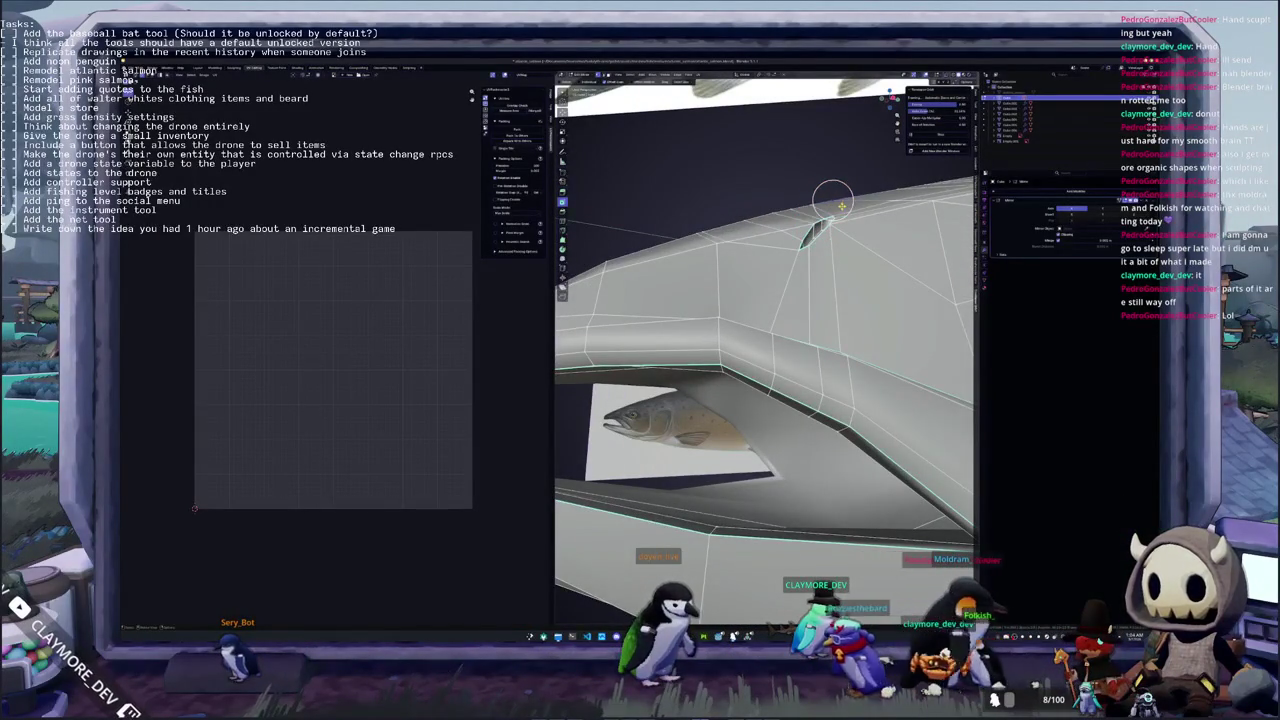
pyautogui.keyDown('ctrl'); pyautogui.click(791, 212); pyautogui.keyUp('ctrl')
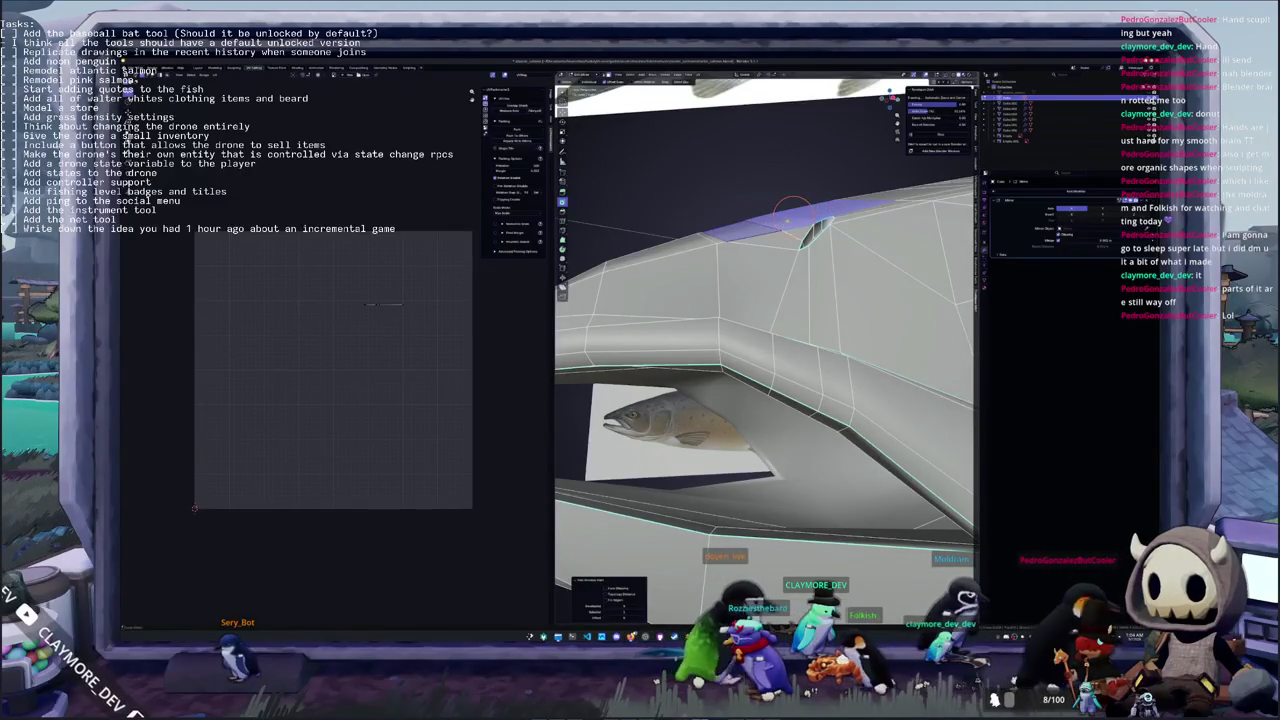
pyautogui.press('Tab')
pyautogui.moveTo(790, 218)
pyautogui.mouseDown(button='middle')
pyautogui.moveTo(760, 300)
pyautogui.moveTo(780, 315)
pyautogui.mouseUp(button='middle')
pyautogui.press('Tab')
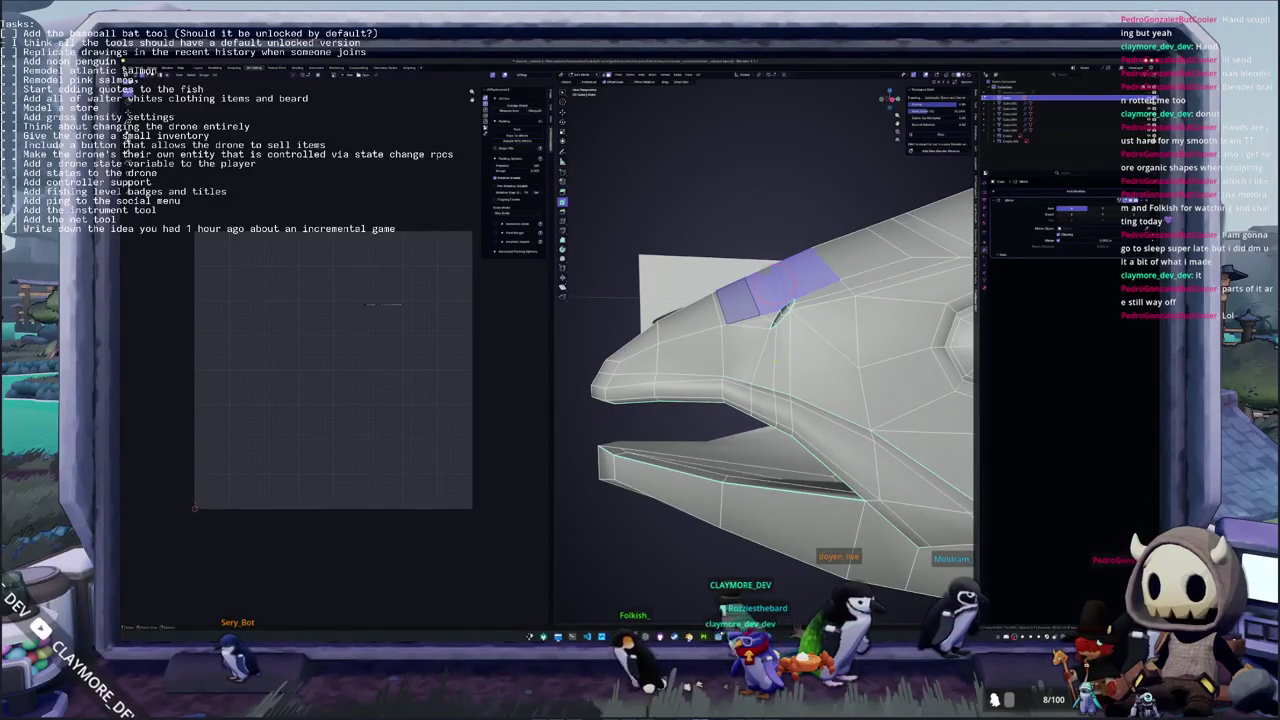
# Select two faces on the side of the head near the eye and preview the head
pyautogui.click(785, 350)
pyautogui.keyDown('shift'); pyautogui.click(817, 360); pyautogui.keyUp('shift')
pyautogui.press('Tab')
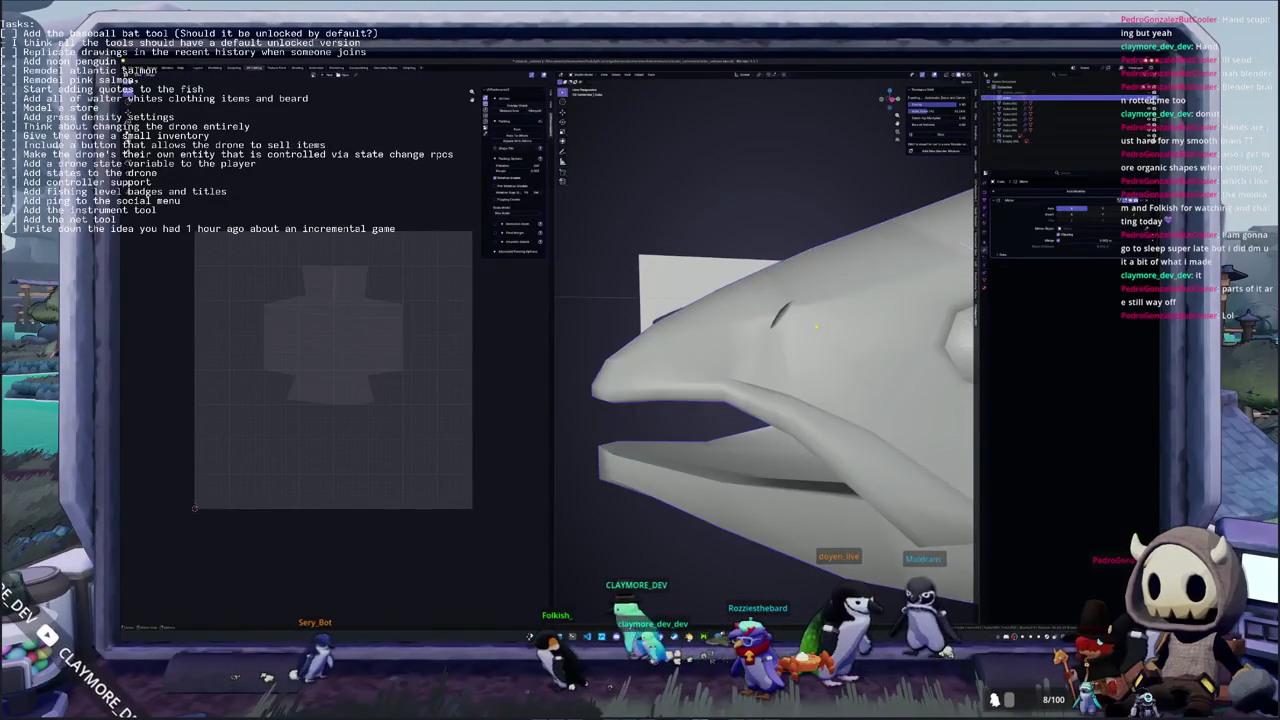
pyautogui.moveTo(815, 360); pyautogui.dragTo(882, 368, button='middle')
pyautogui.press('Tab')
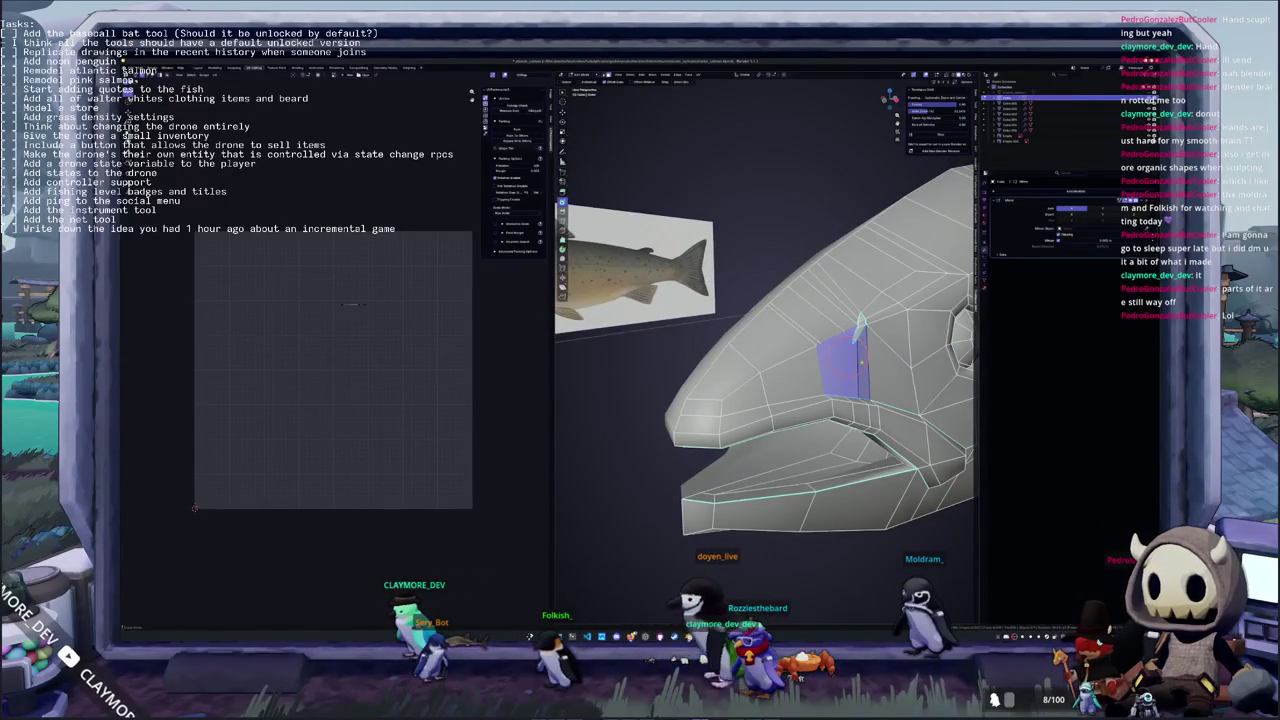
pyautogui.press('Tab')
pyautogui.moveTo(860, 327)
pyautogui.mouseDown(button='middle')
pyautogui.moveTo(796, 336)
pyautogui.moveTo(946, 289)
pyautogui.moveTo(730, 394)
pyautogui.mouseUp(button='middle')
pyautogui.press('Tab')
pyautogui.press('Tab')
pyautogui.press('Tab')
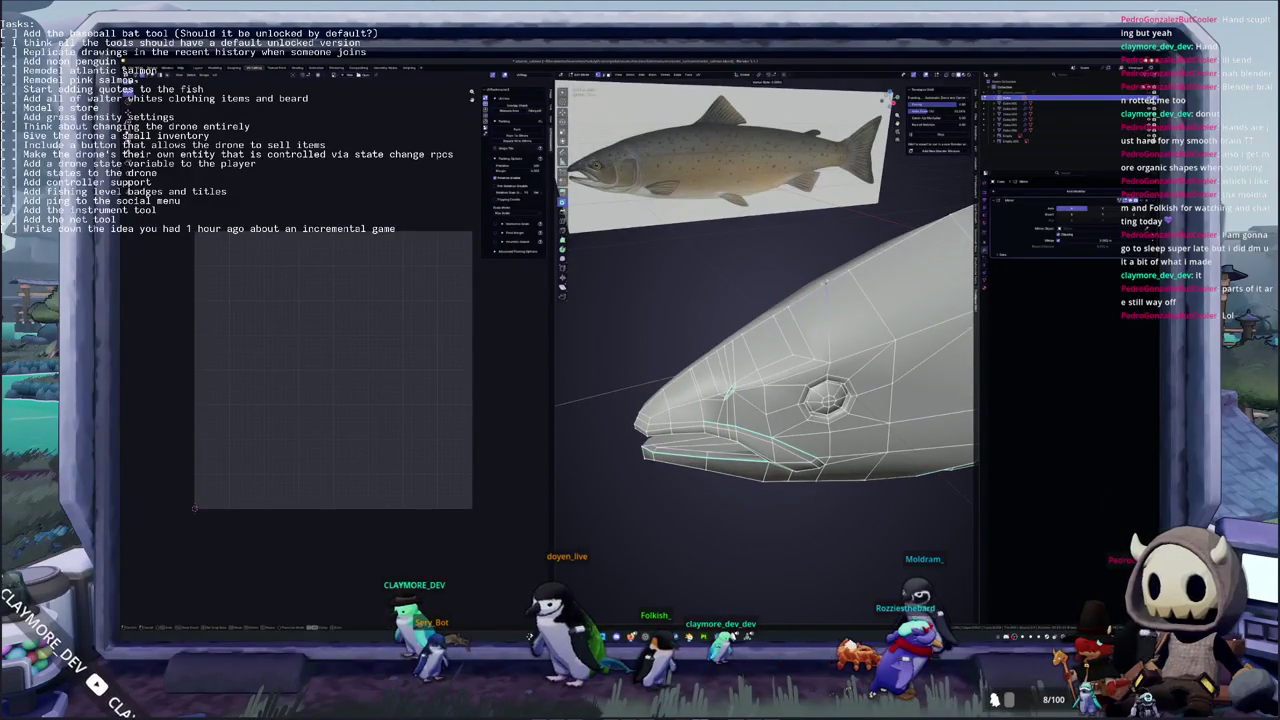
# Slide a head vertex near the eye, then view the shaded head from the front
pyautogui.press('Tab')
pyautogui.press('Tab')
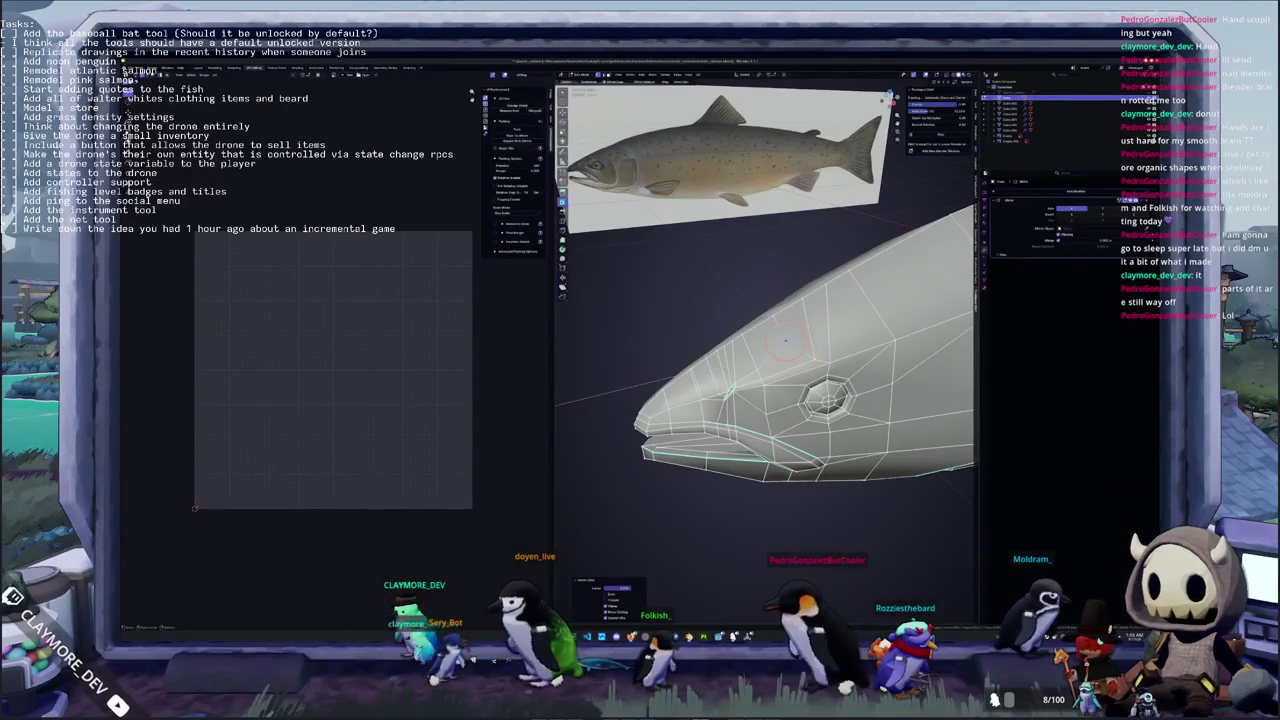
pyautogui.click(811, 345)
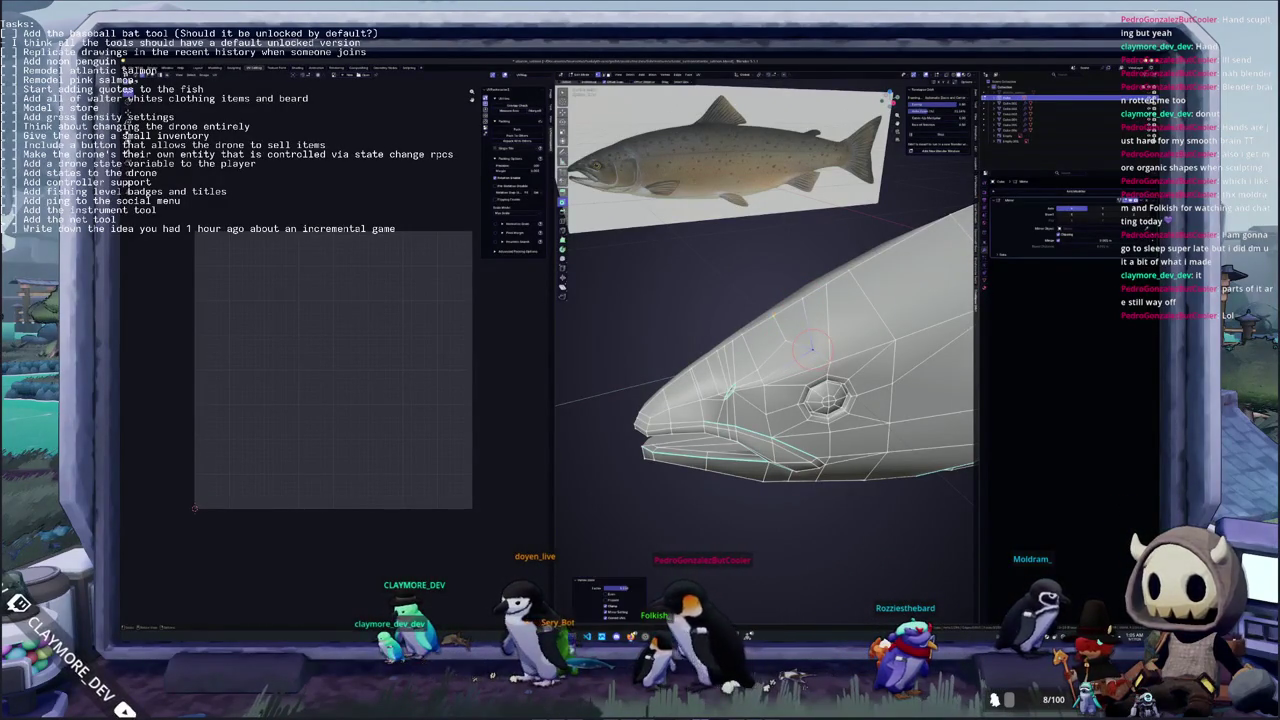
pyautogui.press('Tab')
pyautogui.moveTo(772, 315)
pyautogui.mouseDown(button='middle')
pyautogui.moveTo(769, 340)
pyautogui.moveTo(857, 341)
pyautogui.mouseUp(button='middle')
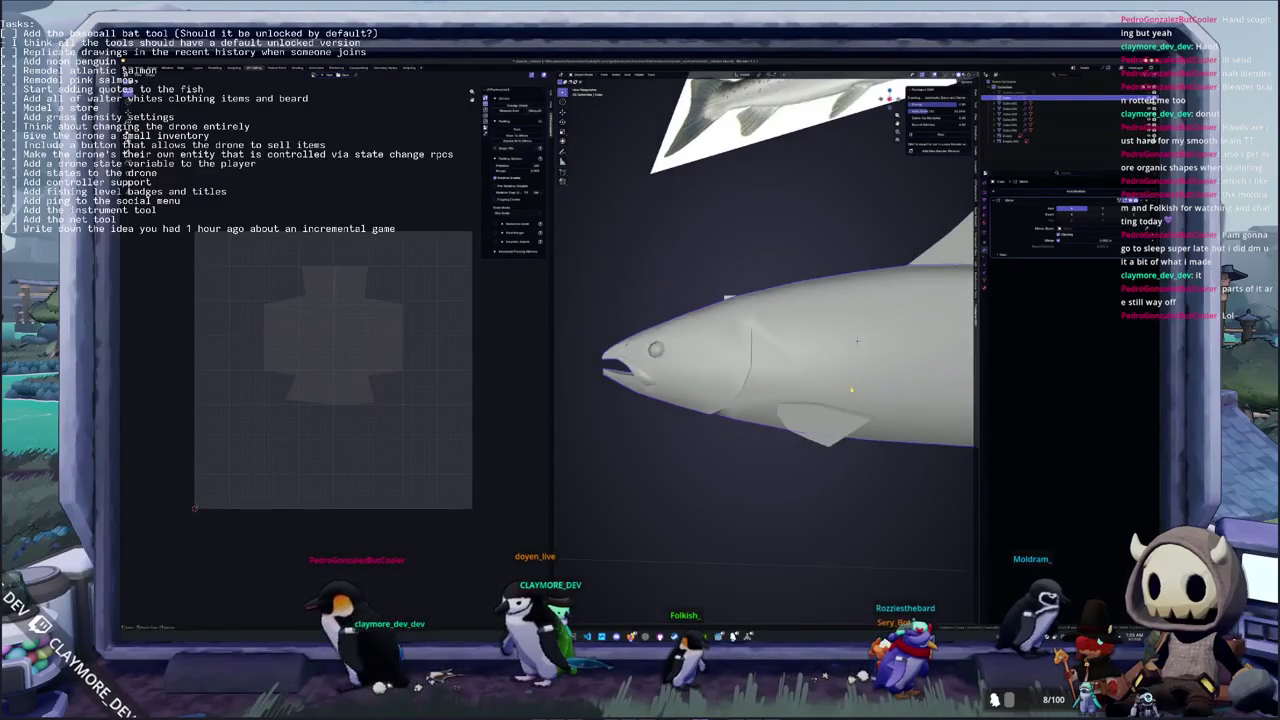
# In side view, apply Shade Auto Smooth to the salmon
pyautogui.press('KP_3')
pyautogui.scroll(-4, 857, 341)
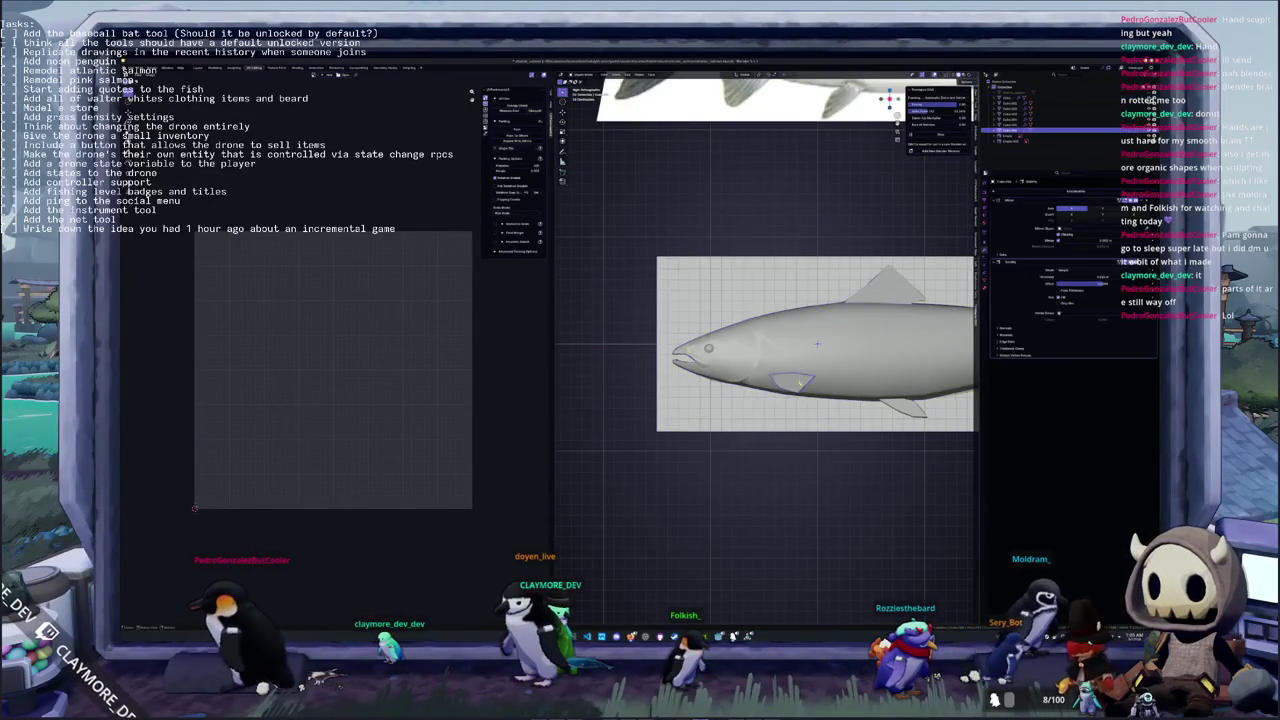
pyautogui.scroll(2, 694, 343)
pyautogui.click(765, 300)
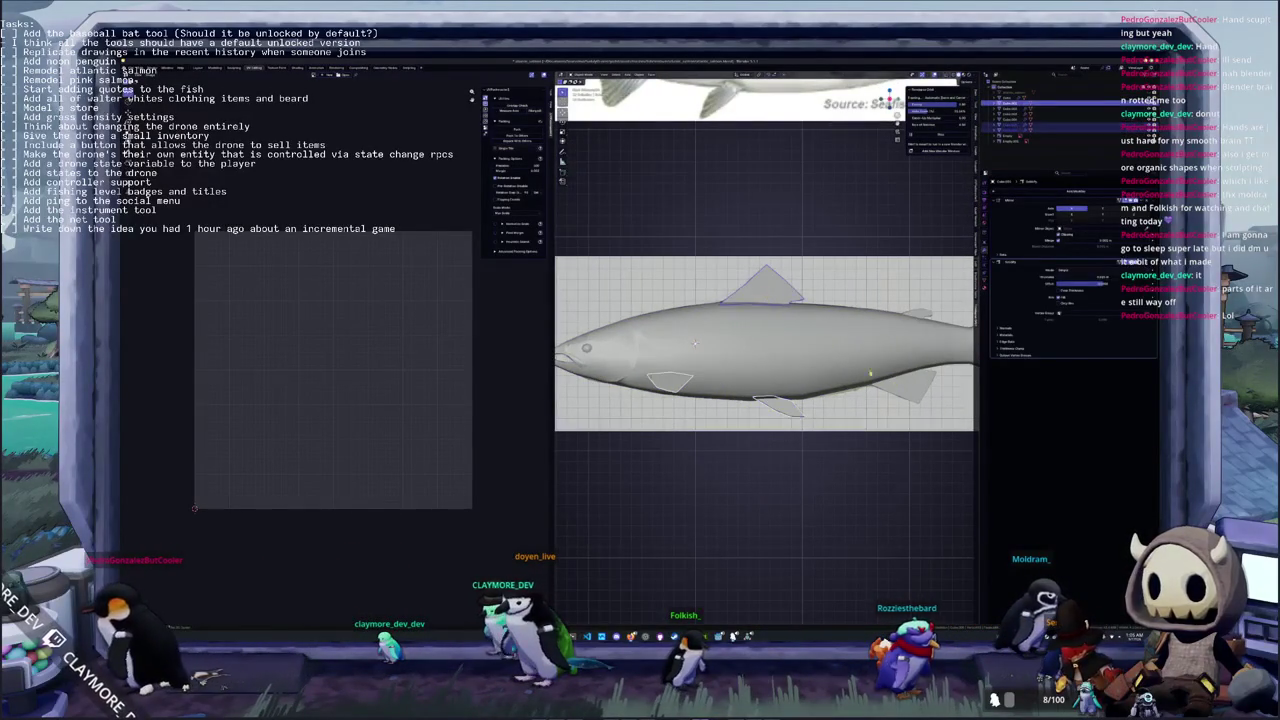
pyautogui.moveTo(694, 343)
pyautogui.keyDown('shift'); pyautogui.mouseDown(button='middle')
pyautogui.moveTo(571, 353)
pyautogui.moveTo(798, 407)
pyautogui.moveTo(820, 391)
pyautogui.mouseUp(button='middle'); pyautogui.keyUp('shift')
pyautogui.scroll(-3, 571, 353)
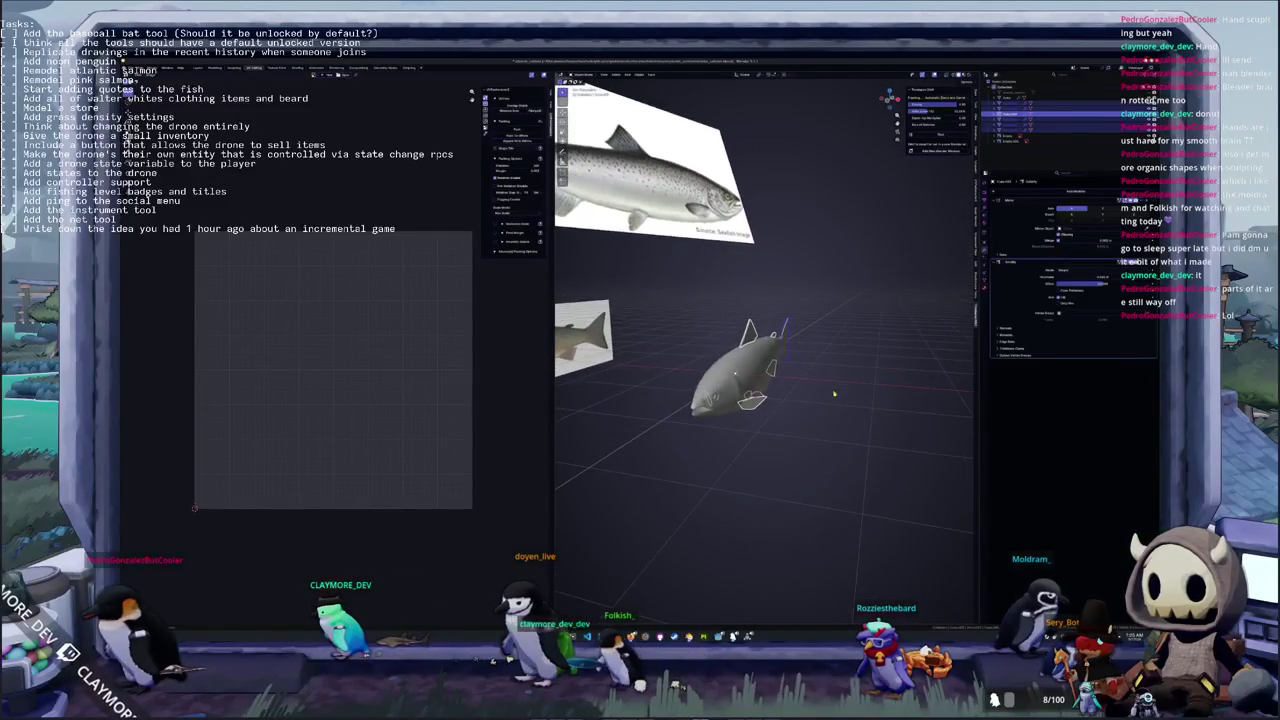
pyautogui.rightClick(820, 391)
pyautogui.rightClick(884, 345)
pyautogui.click(884, 350)
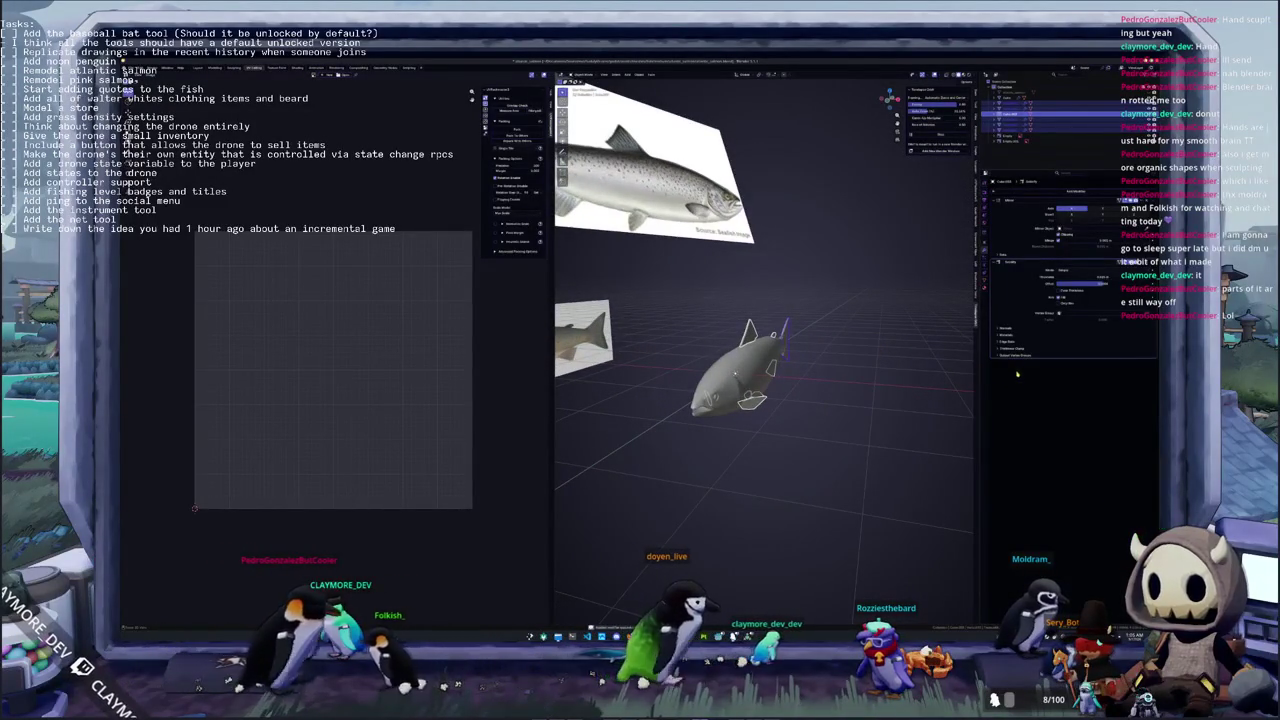
# Convert the salmon to a plain mesh and enter Edit Mode
pyautogui.moveTo(960, 380); pyautogui.dragTo(885, 380, button='middle')
pyautogui.scroll(-2, 949, 378)
pyautogui.rightClick(888, 379)
pyautogui.press('Escape')
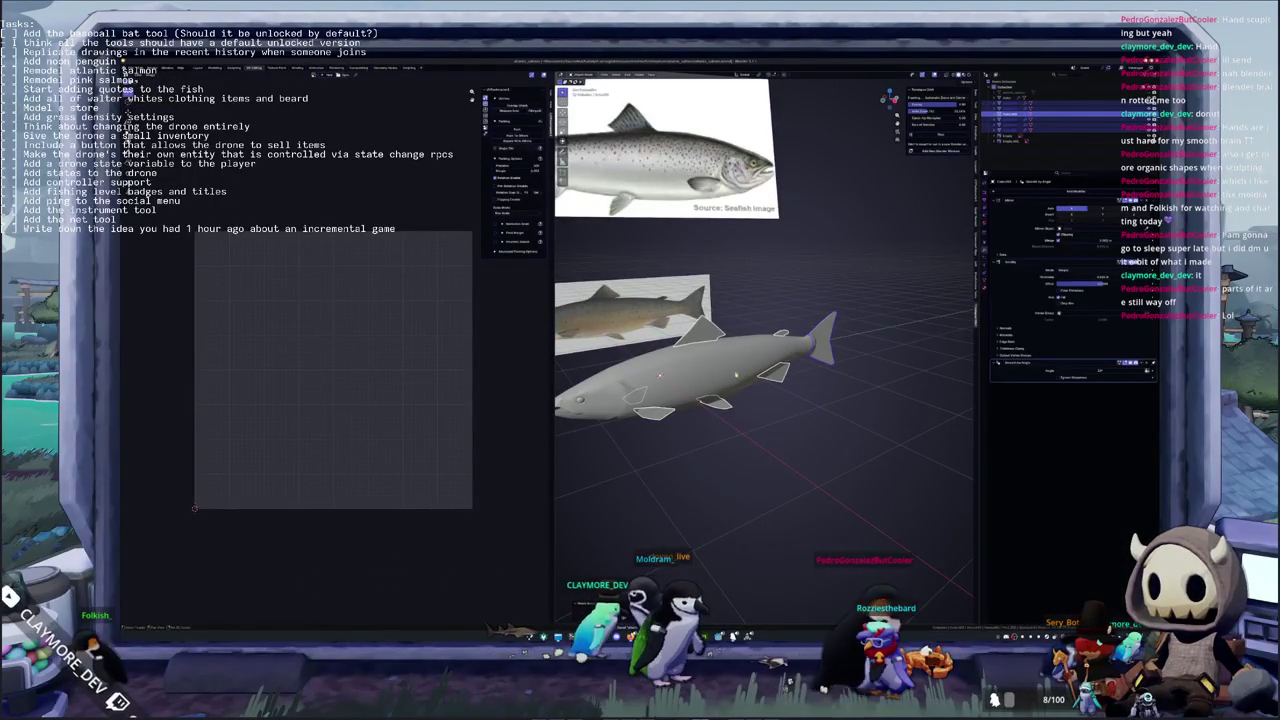
pyautogui.rightClick(802, 367)
pyautogui.click(826, 384)
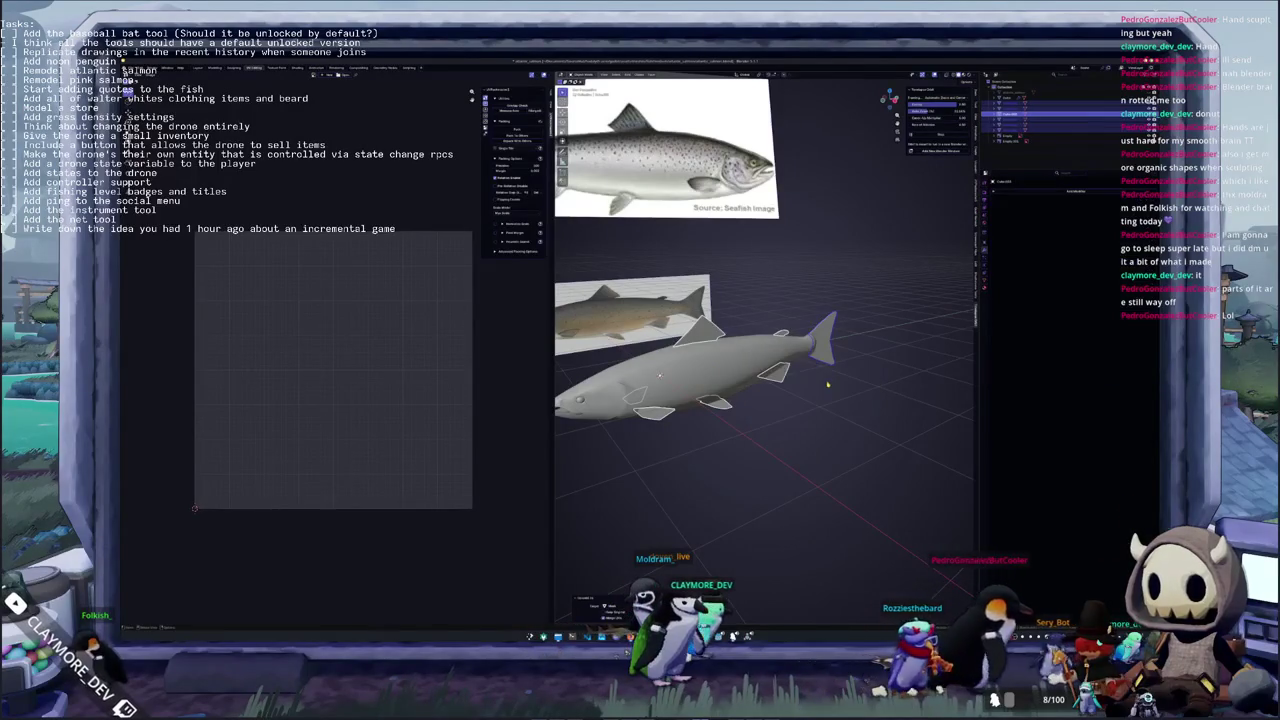
pyautogui.press('Tab')
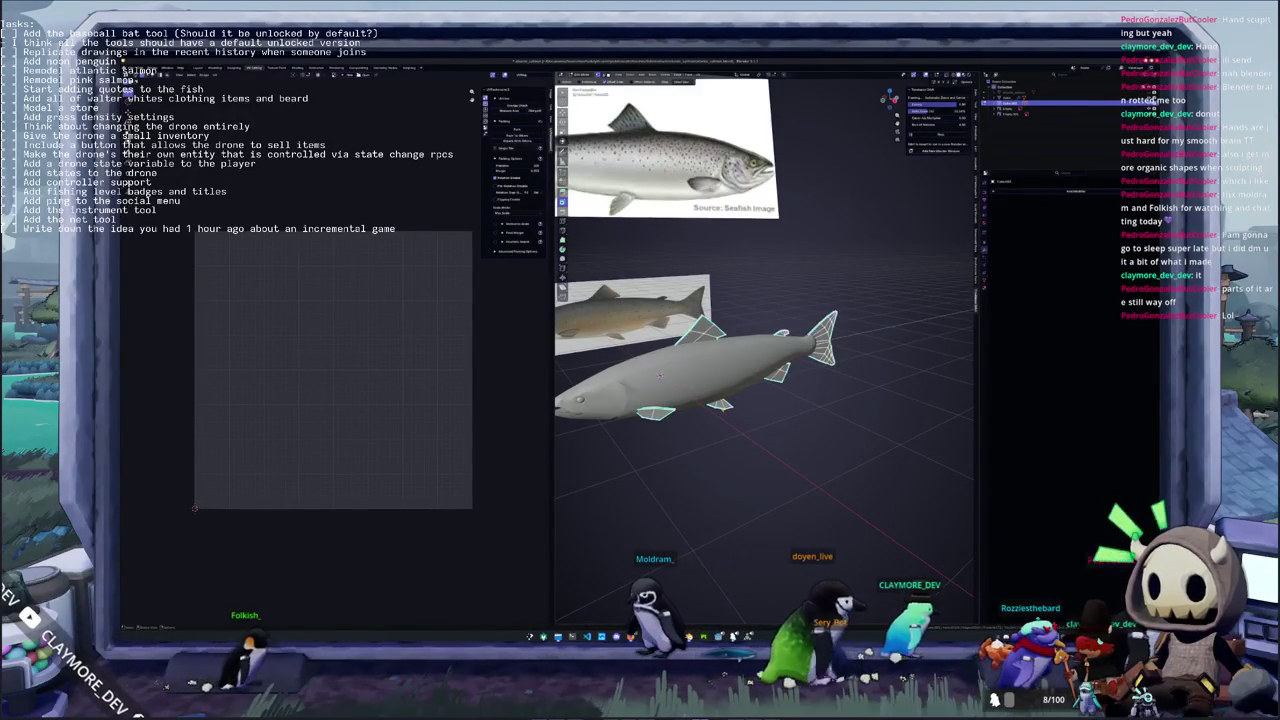
# Mark the selected fin edges as UV seams
pyautogui.rightClick(722, 428)
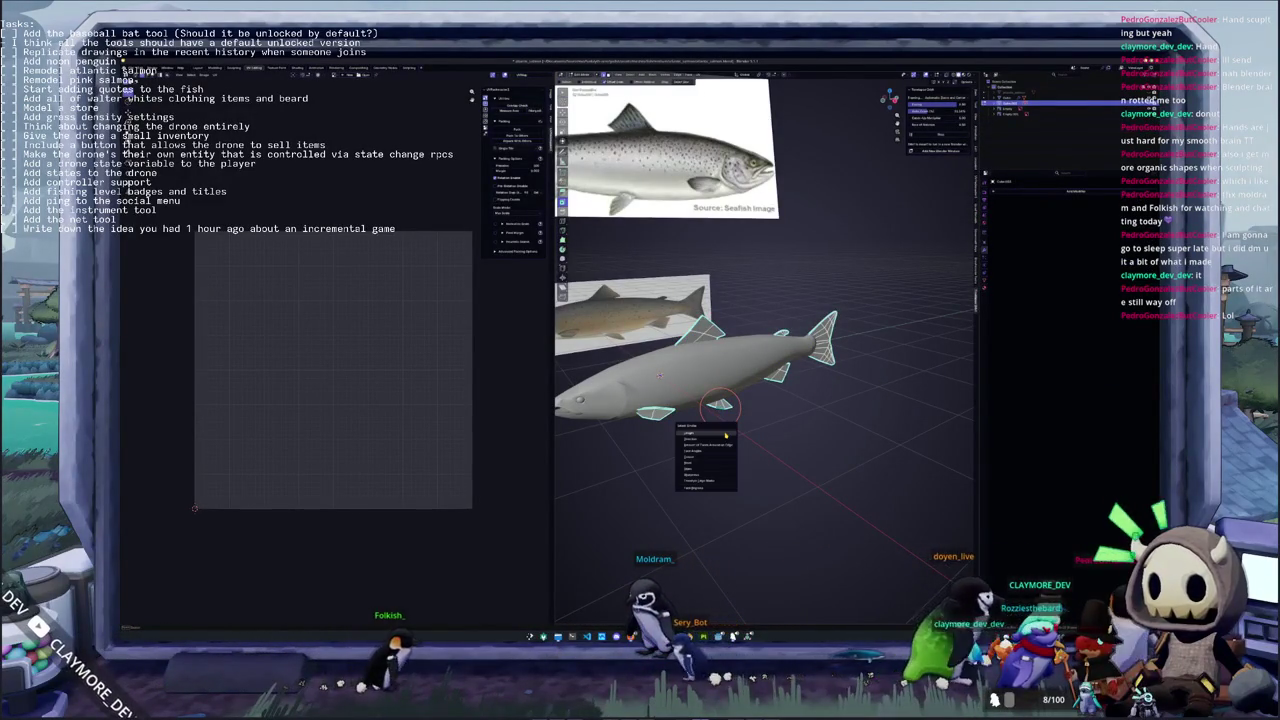
pyautogui.click(714, 476)
pyautogui.rightClick(800, 405)
pyautogui.click(811, 411)
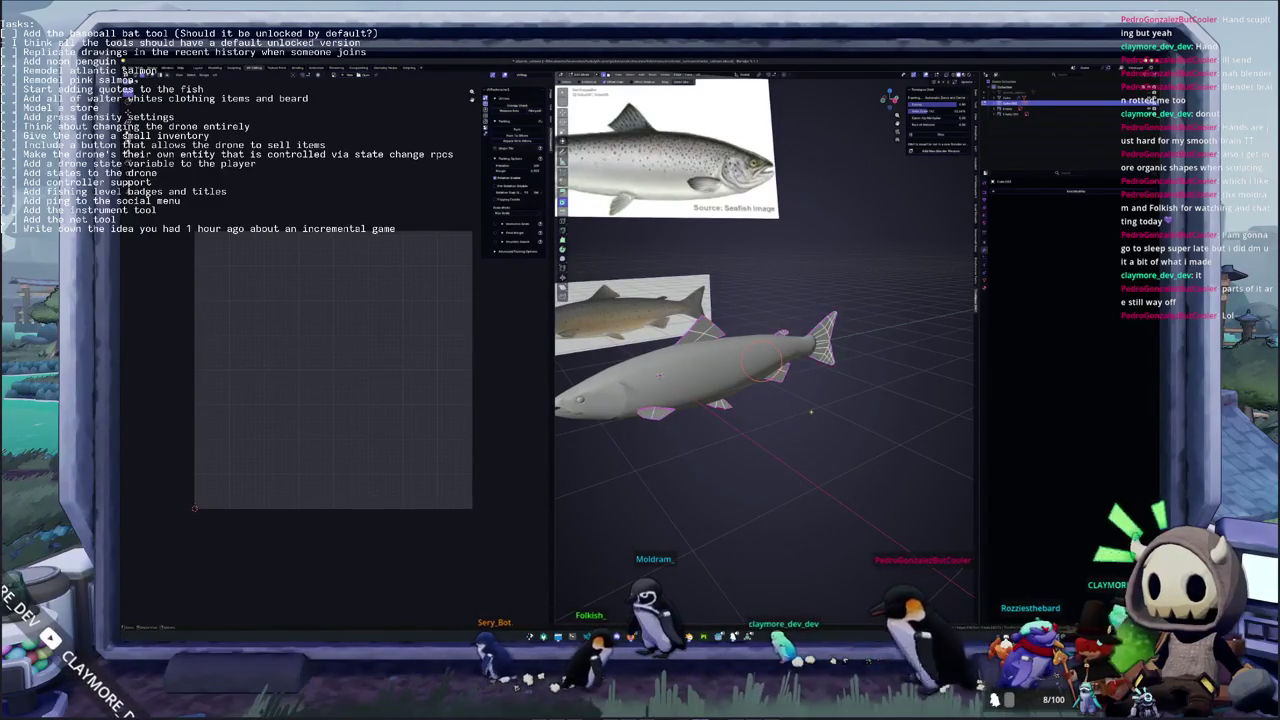
pyautogui.scroll(2, 829, 376)
# Unwrap the salmon, pack its UV islands into the square, and exit Edit Mode
pyautogui.click(697, 74)
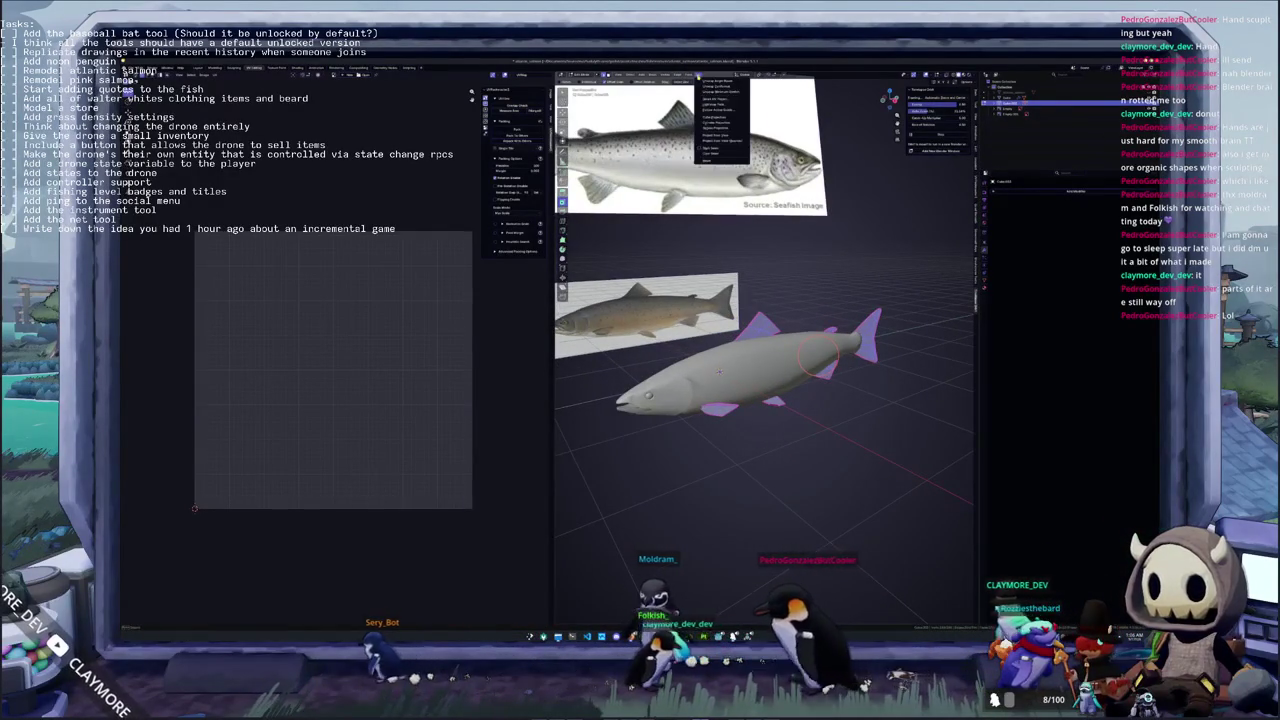
pyautogui.click(712, 82)
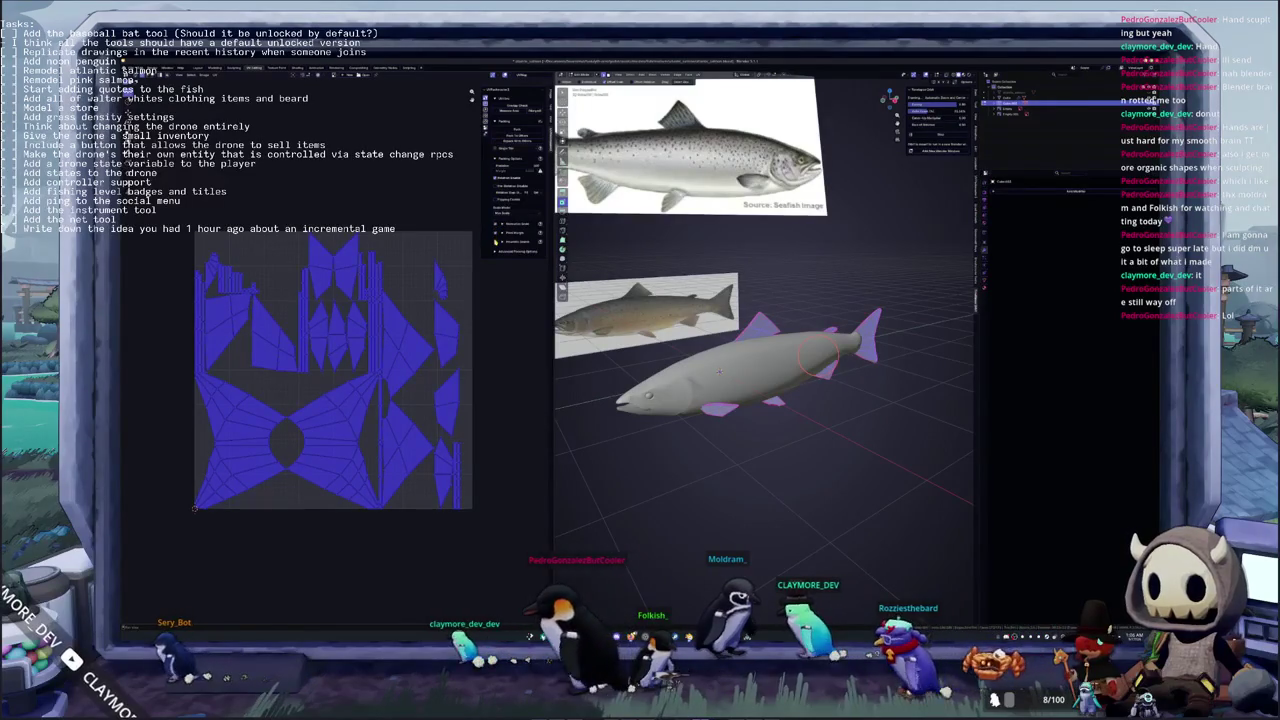
pyautogui.hotkey('ctrl', 'p')
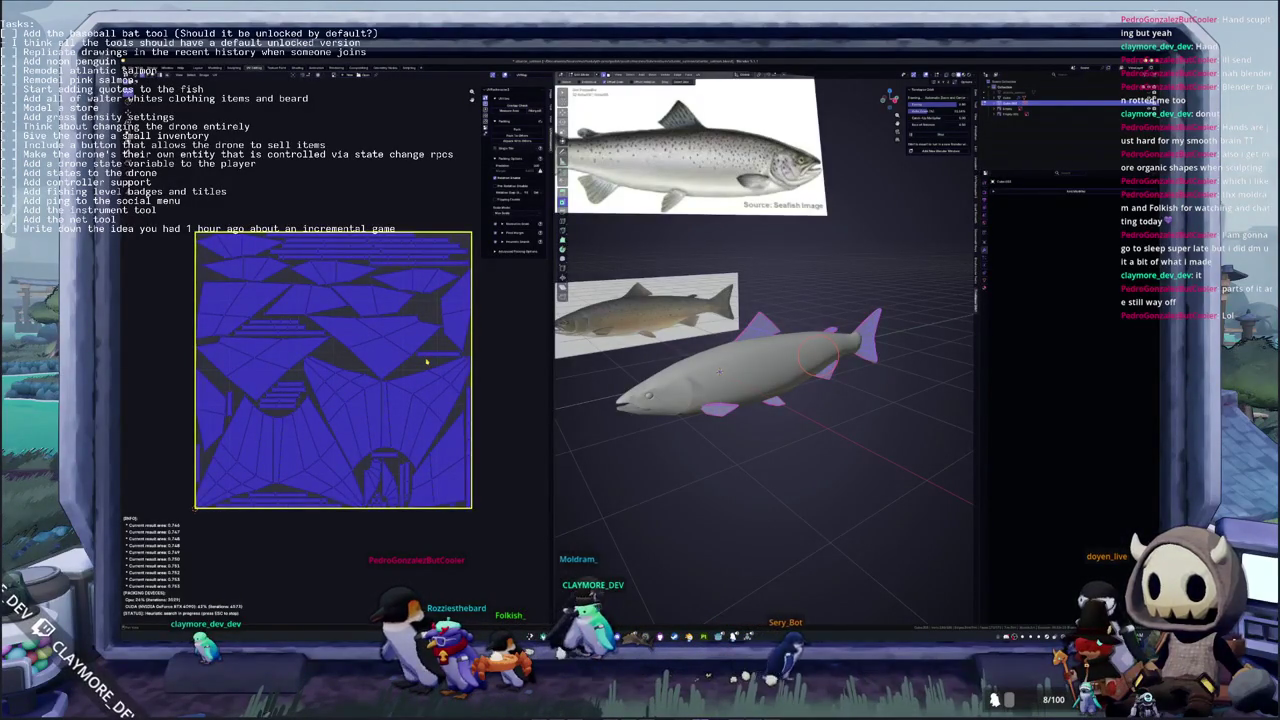
pyautogui.press('Escape')
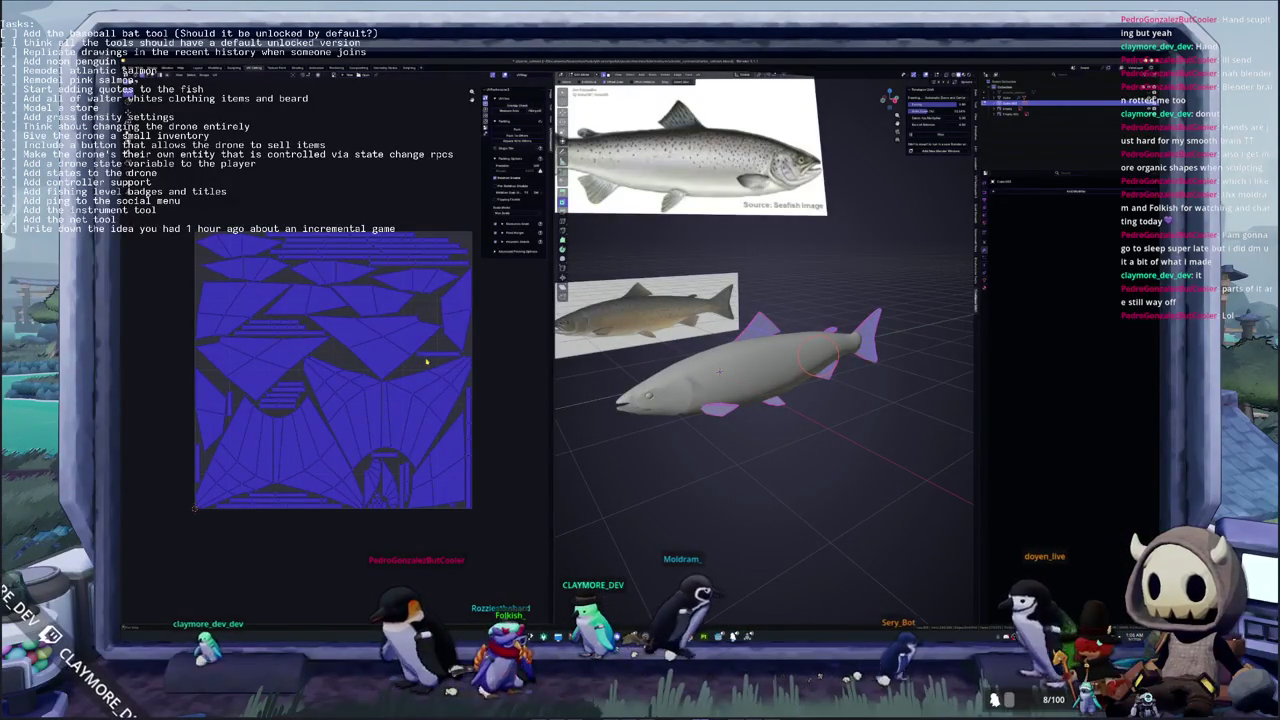
pyautogui.press('Tab')
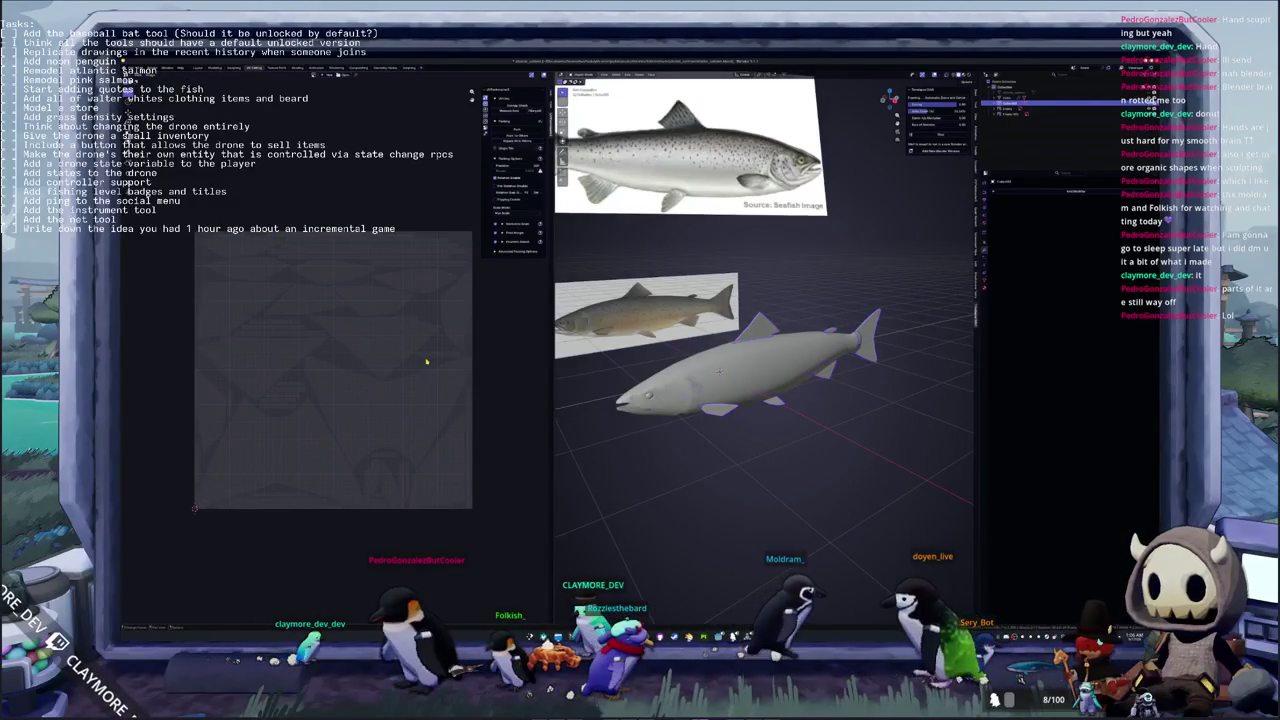
pyautogui.hotkey('alt', 'Tab')
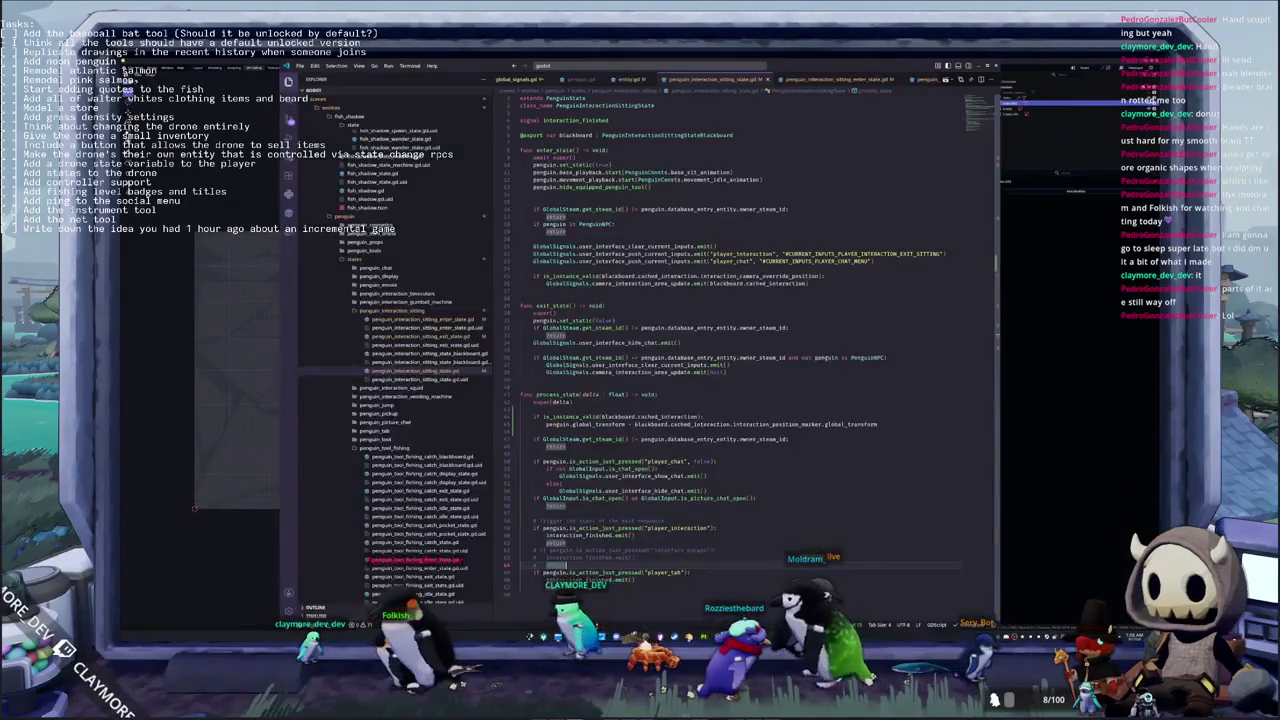
# Open global_steam.gd through the quick file search
pyautogui.click(594, 298)
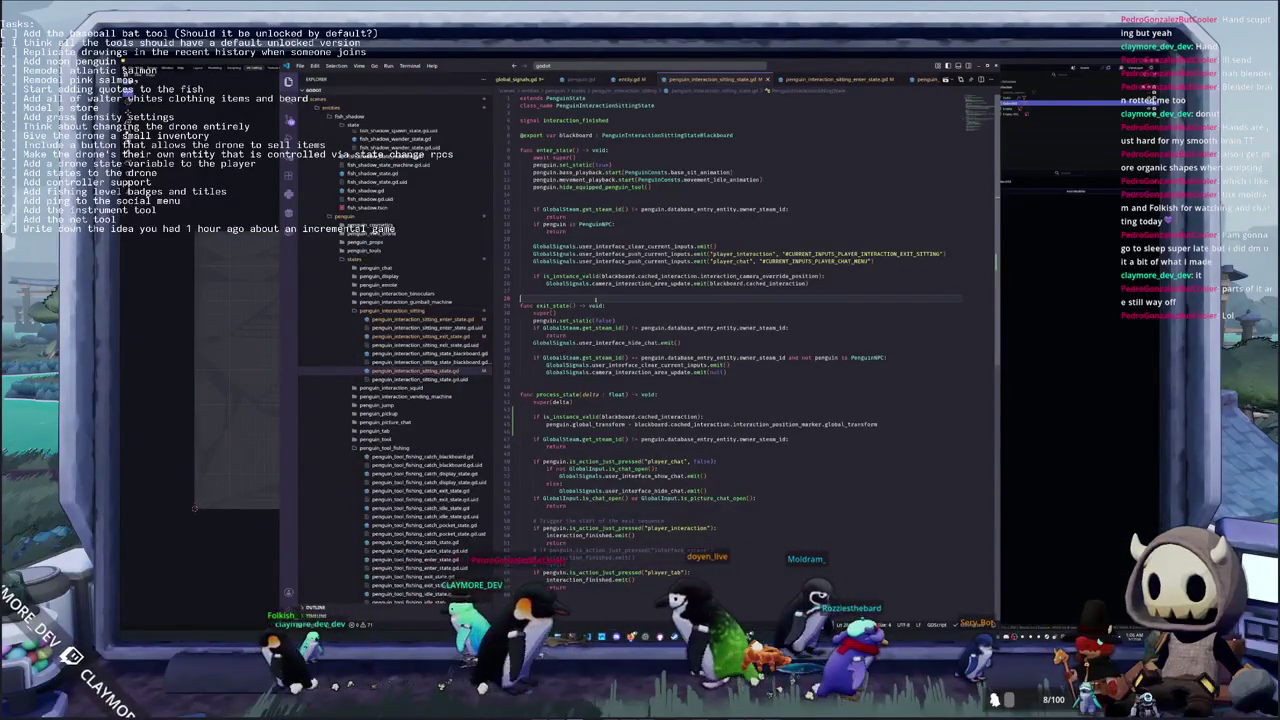
pyautogui.hotkey('ctrl', 'p')
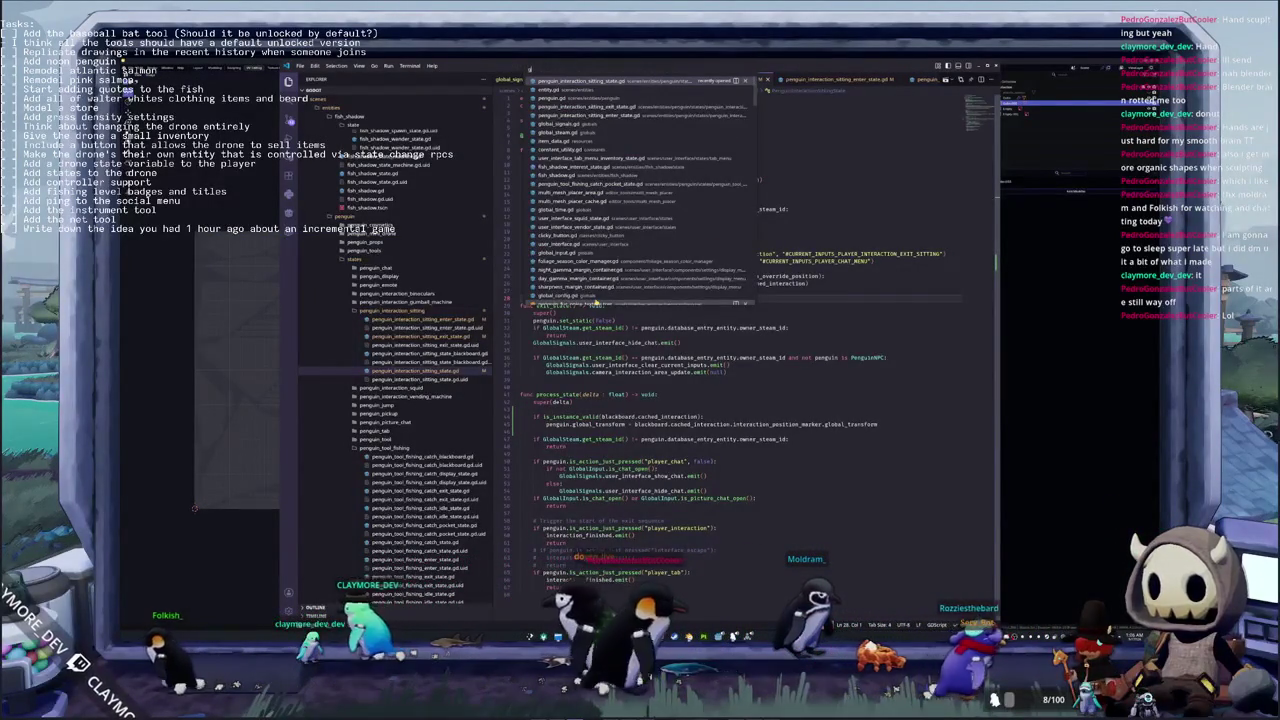
pyautogui.press('Return')
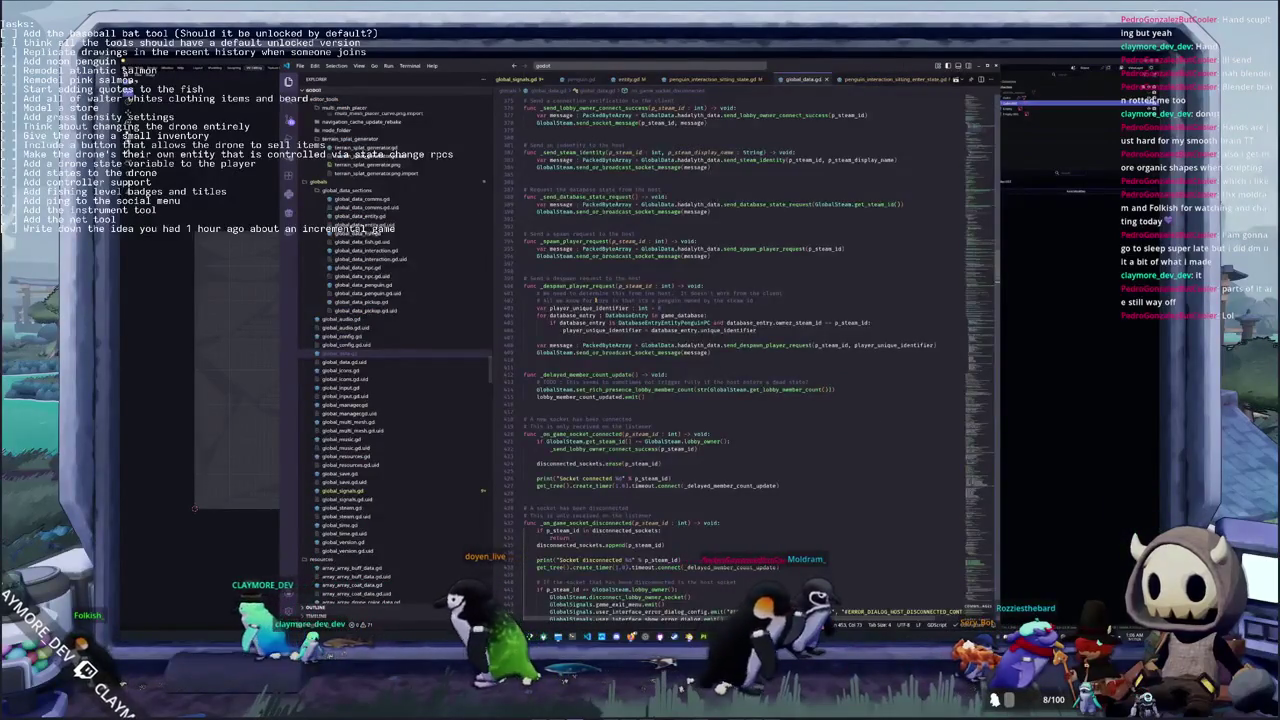
# Scroll down through the script and search it for 'spawn_player'
pyautogui.scroll(1, 730, 350)
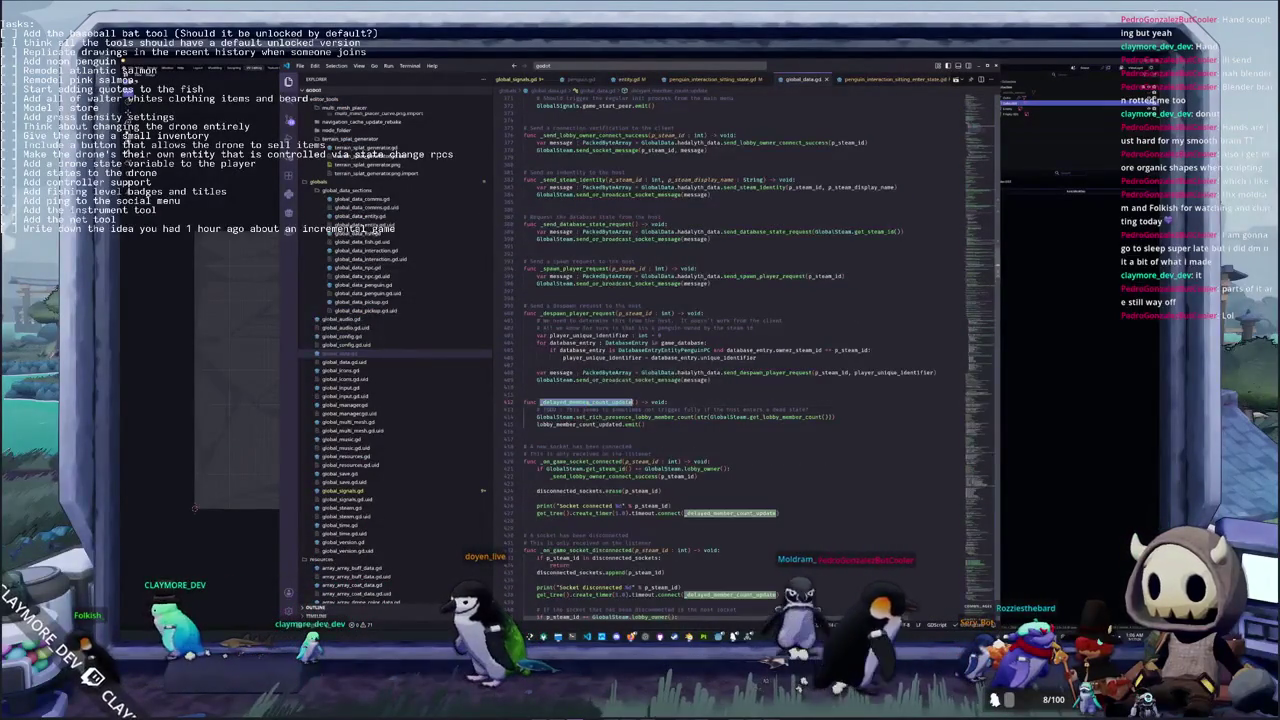
pyautogui.scroll(-4, 563, 442)
pyautogui.scroll(-4, 563, 442)
pyautogui.scroll(-4, 563, 442)
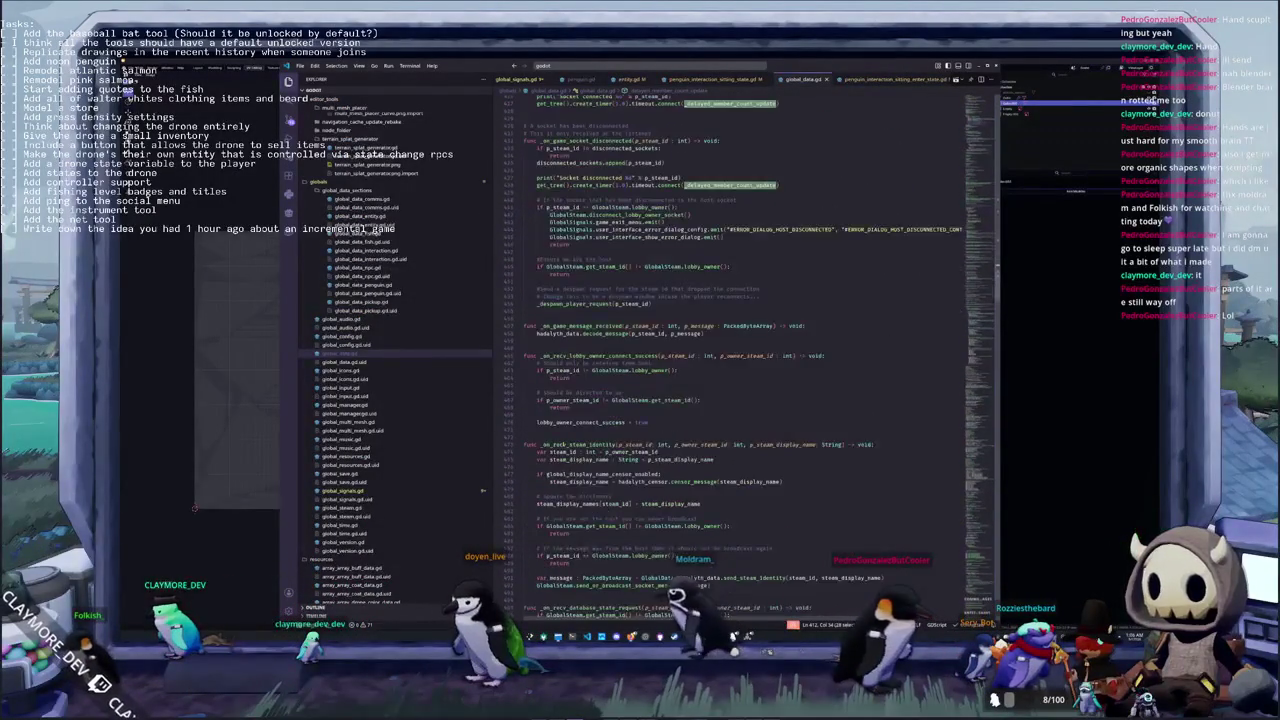
pyautogui.scroll(-4, 563, 442)
pyautogui.scroll(-2, 540, 378)
pyautogui.scroll(-2, 540, 378)
pyautogui.scroll(-2, 540, 378)
pyautogui.scroll(-2, 540, 381)
pyautogui.scroll(-2, 540, 379)
pyautogui.scroll(-2, 540, 379)
pyautogui.scroll(-2, 540, 379)
pyautogui.scroll(-2, 539, 380)
pyautogui.scroll(-2, 539, 380)
pyautogui.scroll(-2, 539, 380)
pyautogui.scroll(-2, 540, 380)
pyautogui.scroll(-2, 540, 380)
pyautogui.scroll(-2, 534, 409)
pyautogui.scroll(-2, 534, 409)
pyautogui.scroll(-2, 534, 409)
pyautogui.scroll(-2, 534, 409)
pyautogui.scroll(-2, 534, 409)
pyautogui.scroll(-1, 534, 409)
pyautogui.hotkey('ctrl', 'f')
pyautogui.write('spawn_player')
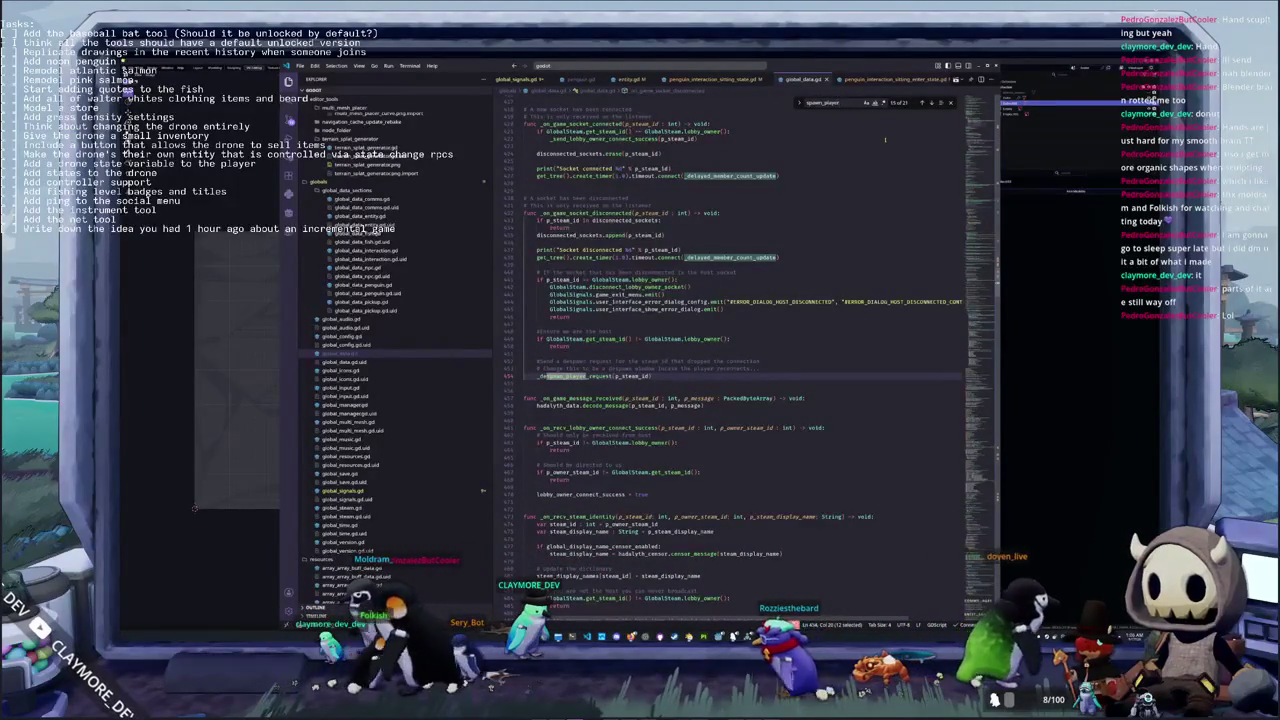
# Step through the spawn_player matches to the _on_recv_spawn_player handler
pyautogui.click(931, 103)
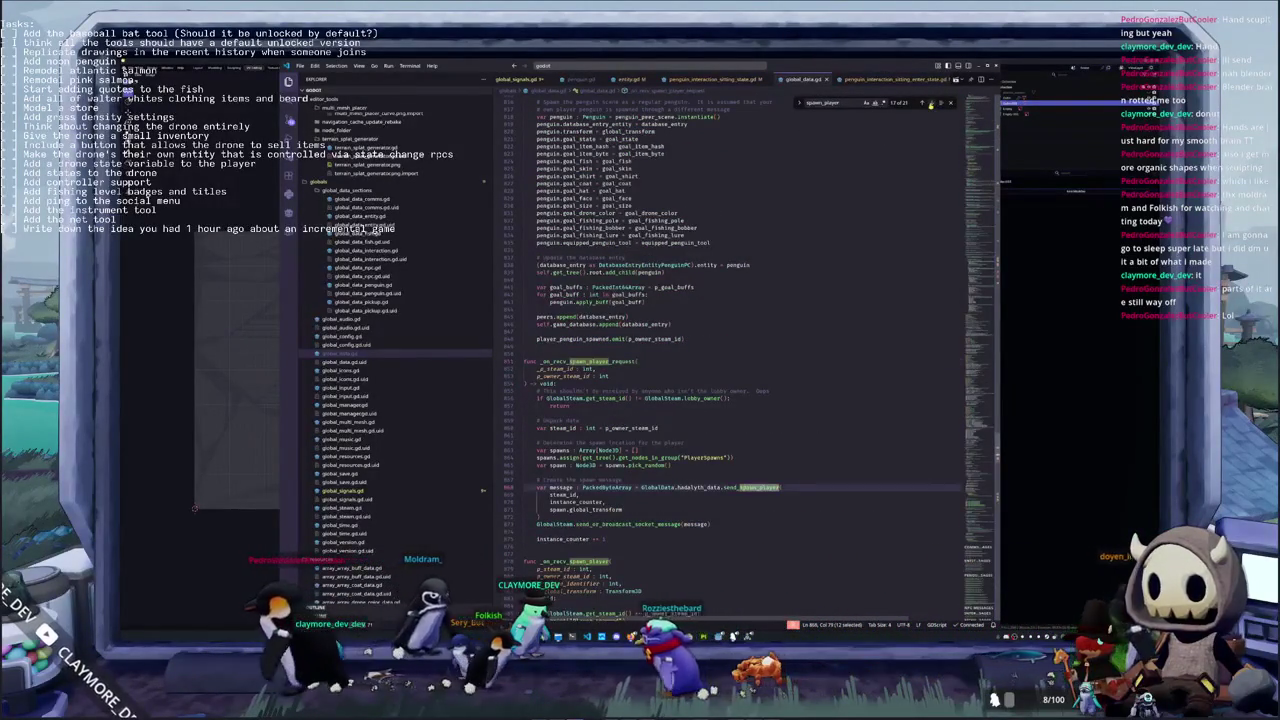
pyautogui.press('Return')
pyautogui.scroll(-3, 660, 425)
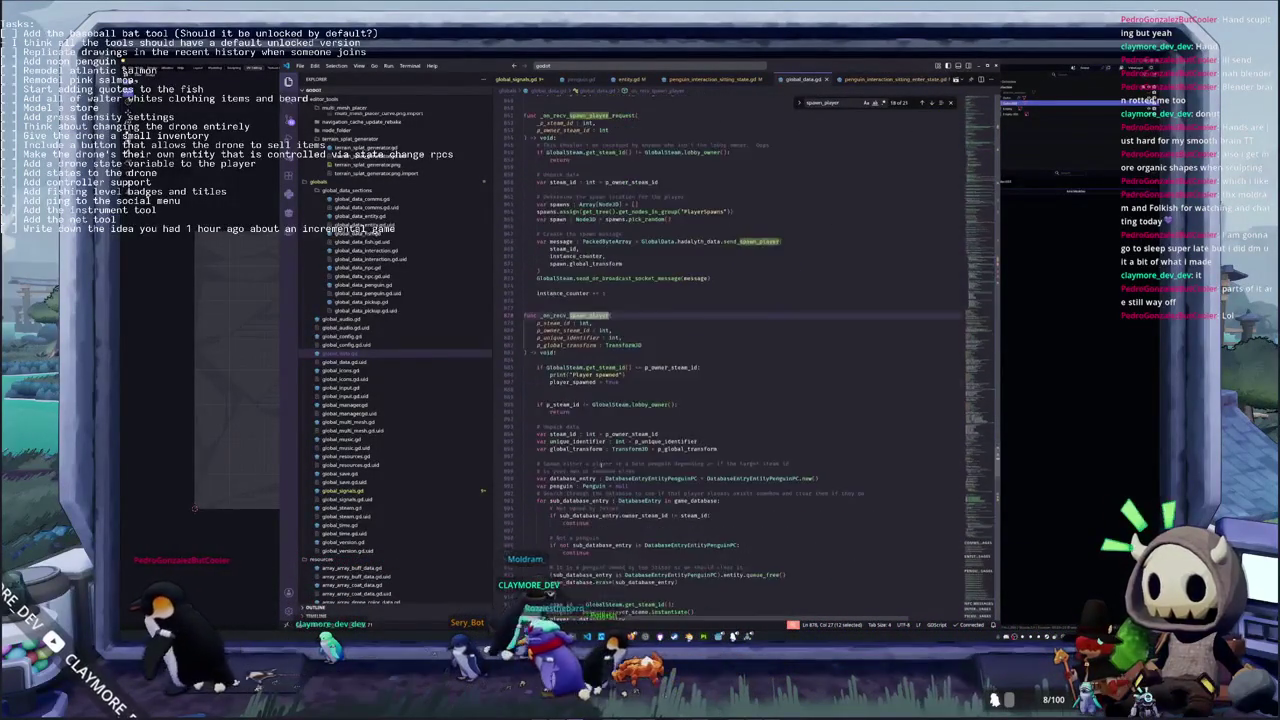
pyautogui.scroll(-3, 660, 425)
pyautogui.click(543, 322)
pyautogui.scroll(-2, 543, 322)
pyautogui.scroll(-2, 543, 322)
pyautogui.scroll(-1, 543, 322)
pyautogui.scroll(-2, 543, 322)
pyautogui.scroll(-2, 660, 360)
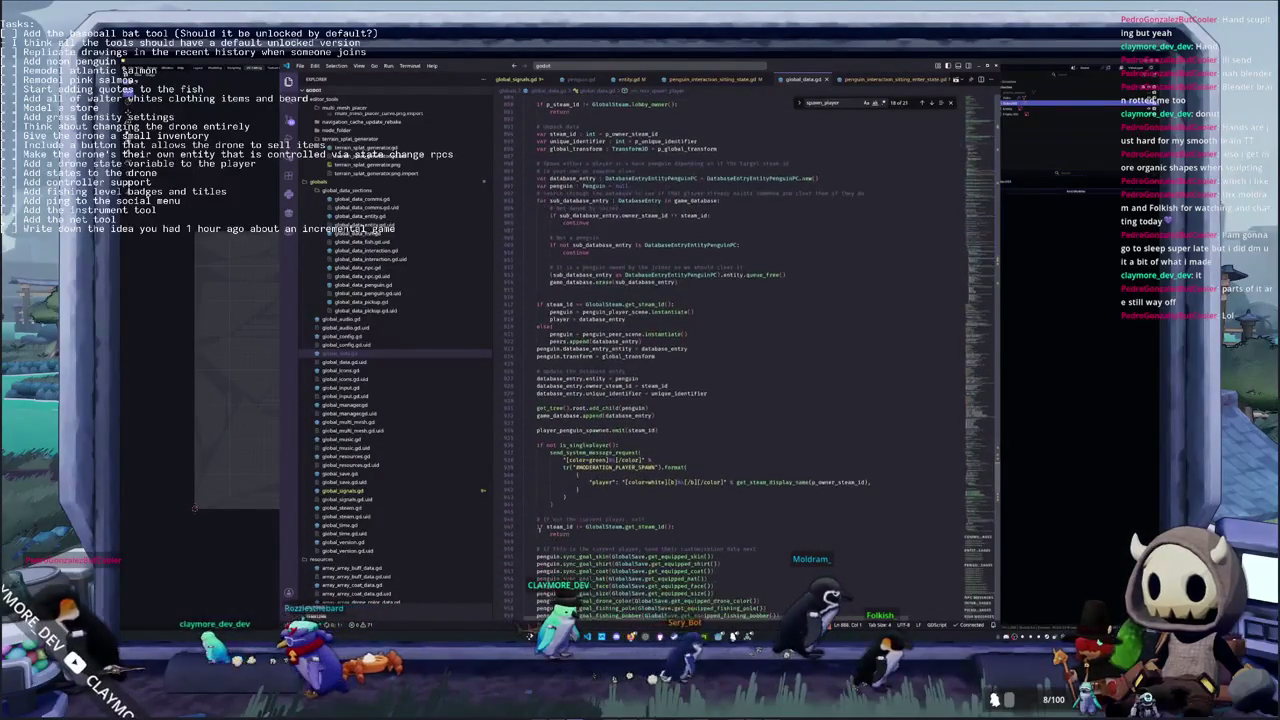
pyautogui.scroll(-2, 660, 360)
# Insert _delayed_member_count_update() lines at the ends of the spawn and despawn handlers
pyautogui.click(523, 484)
pyautogui.press('Return')
pyautogui.write('_delayed_member_count_update()')
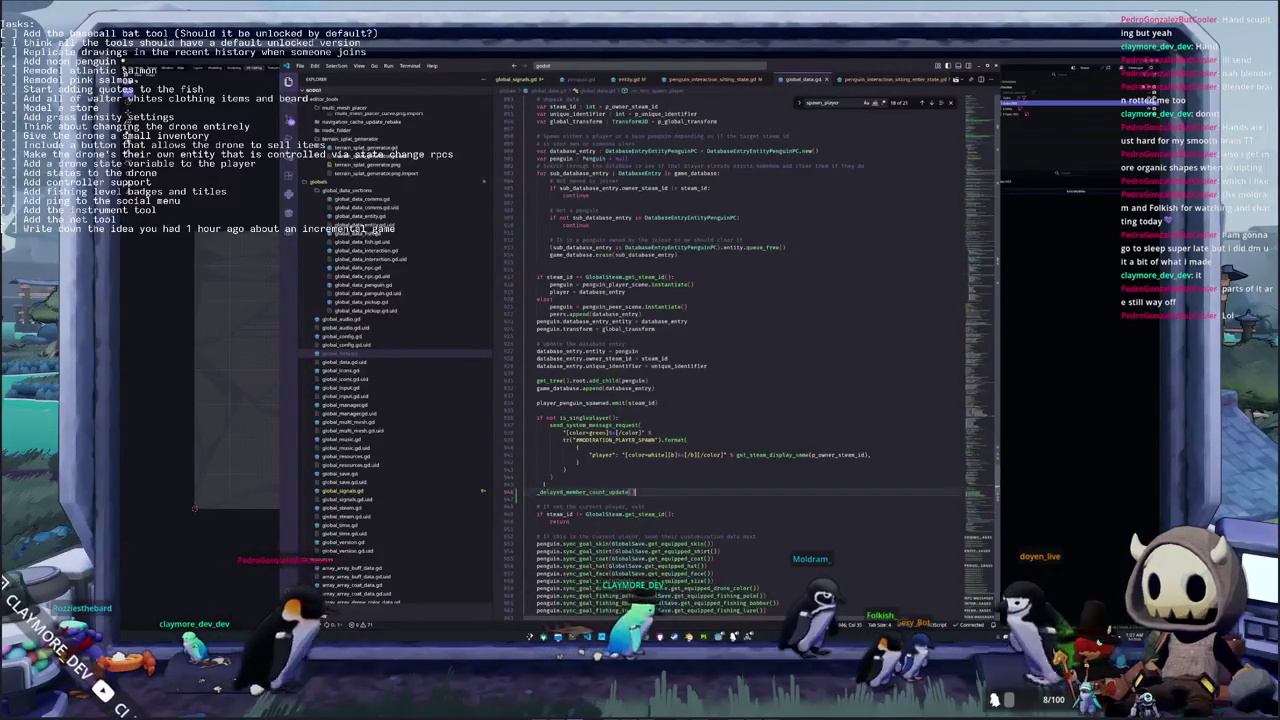
pyautogui.scroll(-10, 700, 400)
pyautogui.scroll(-3, 700, 400)
pyautogui.scroll(-3, 700, 400)
pyautogui.scroll(-2, 700, 400)
pyautogui.scroll(-2, 700, 400)
pyautogui.click(524, 568)
pyautogui.write('_delayed_member_count_update()')
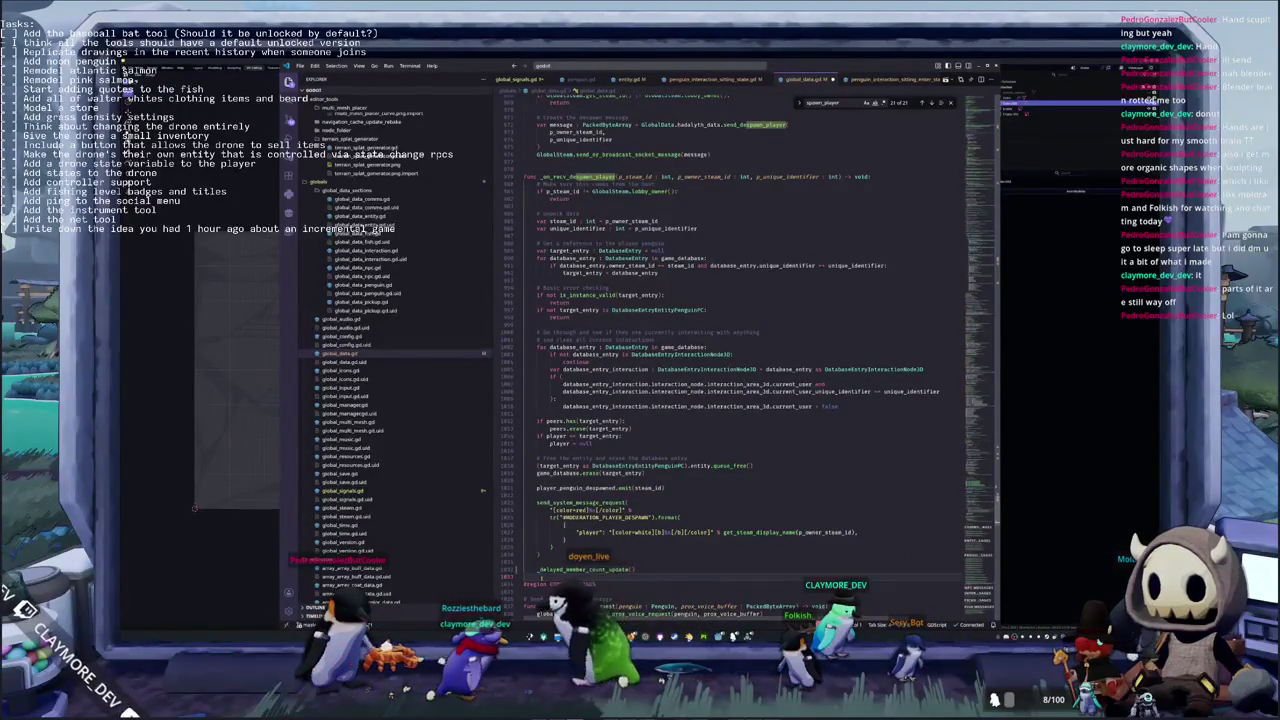
pyautogui.press('Return')
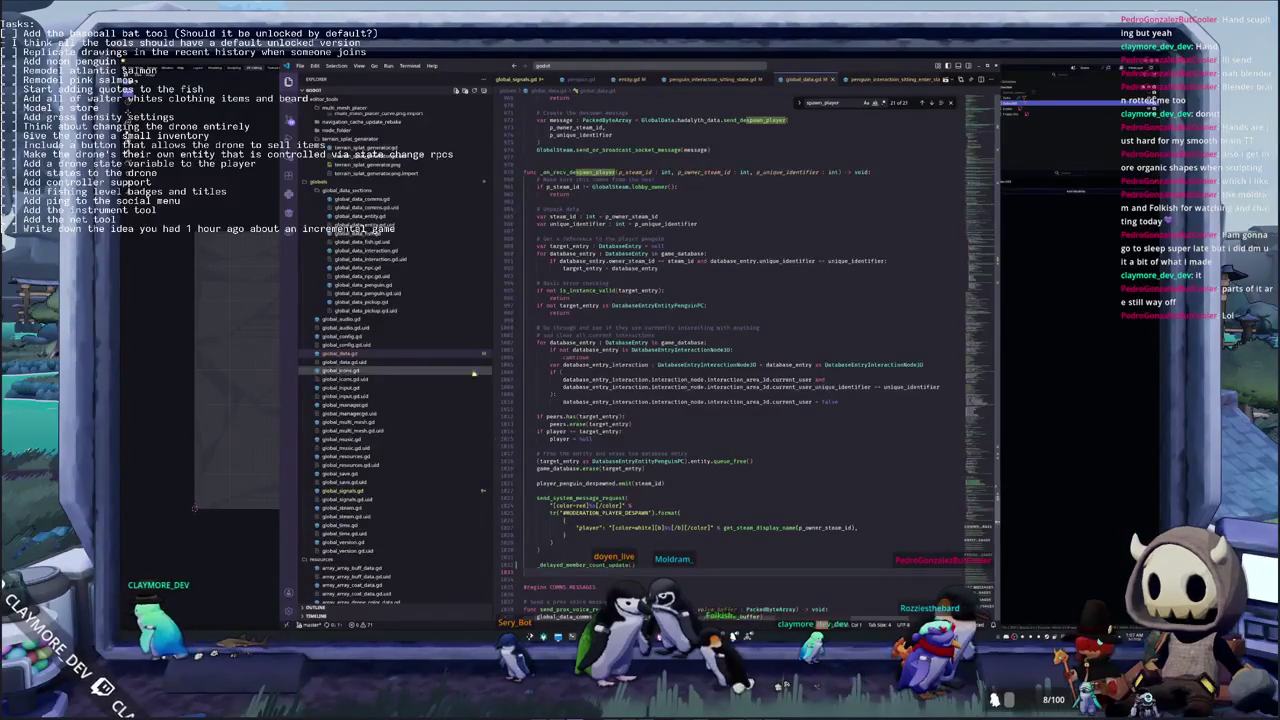
pyautogui.scroll(3, 700, 350)
pyautogui.hotkey('alt', 'Tab')
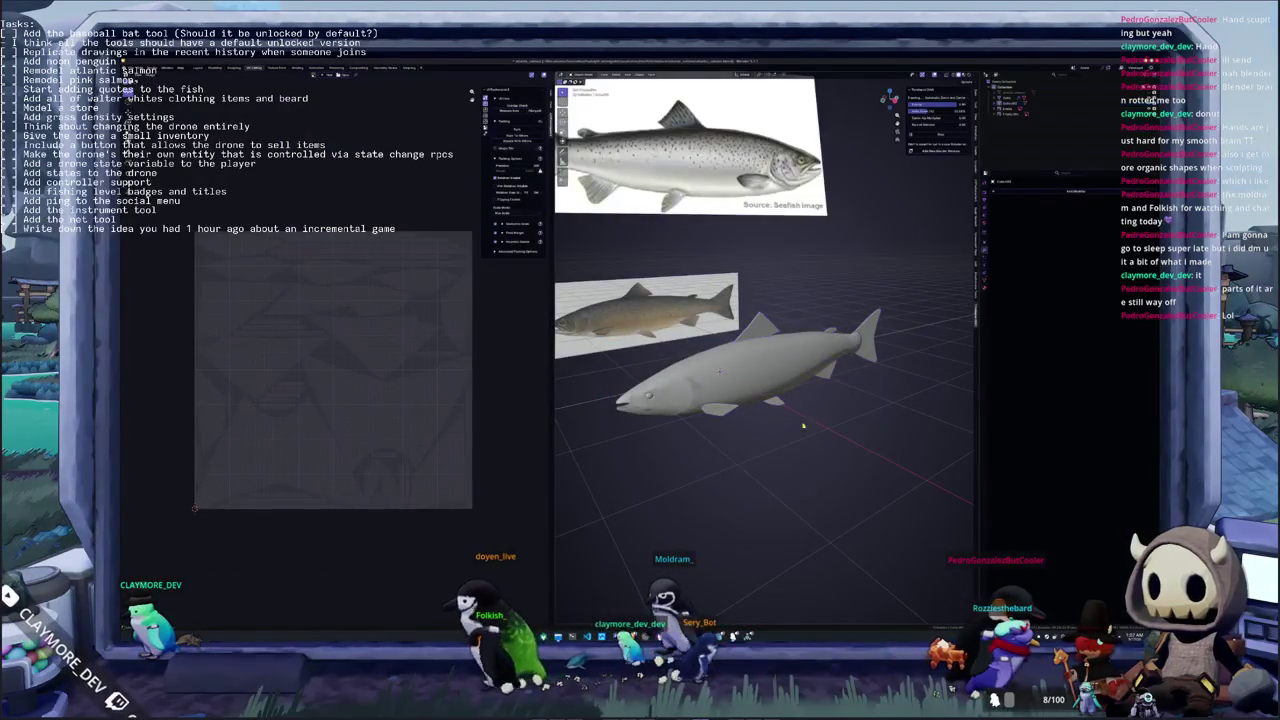
# In Edit Mode, select all existing seam edges via Select Similar and re-mark them as seams
pyautogui.press('Tab')
pyautogui.press('Tab')
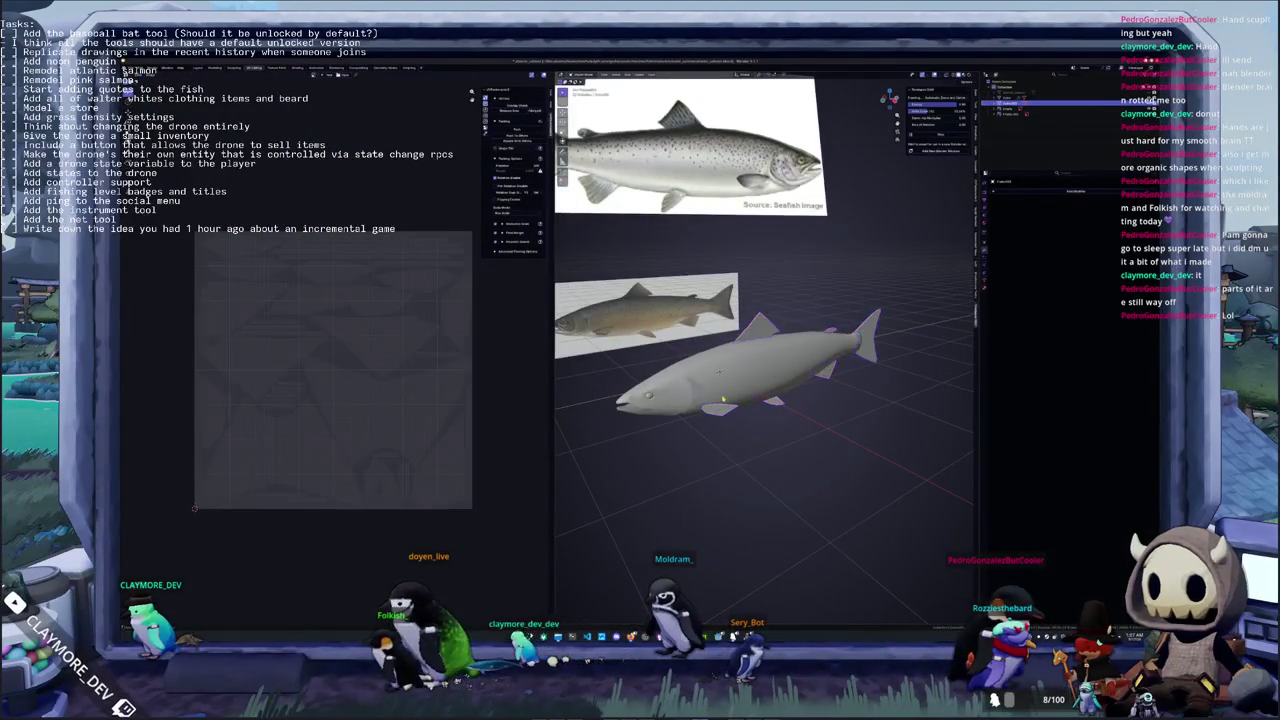
pyautogui.scroll(3, 795, 428)
pyautogui.moveTo(808, 352); pyautogui.dragTo(857, 355, button='middle')
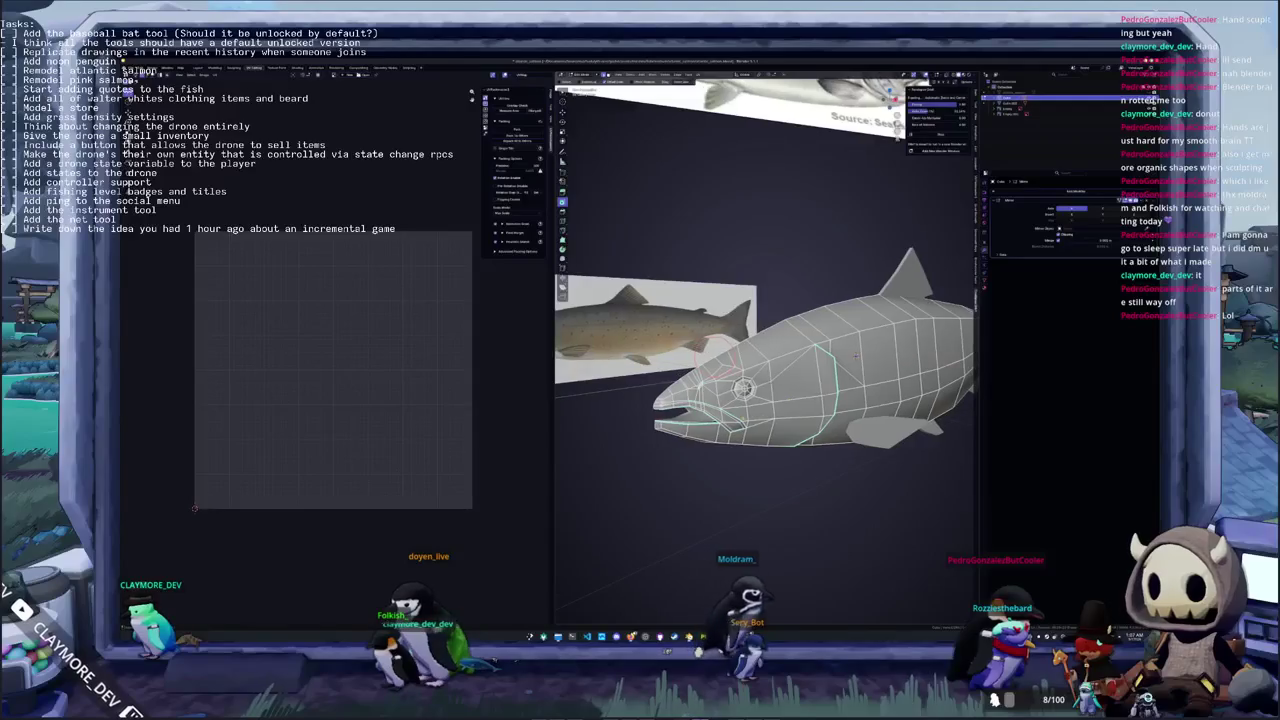
pyautogui.hotkey('shift', 'g')
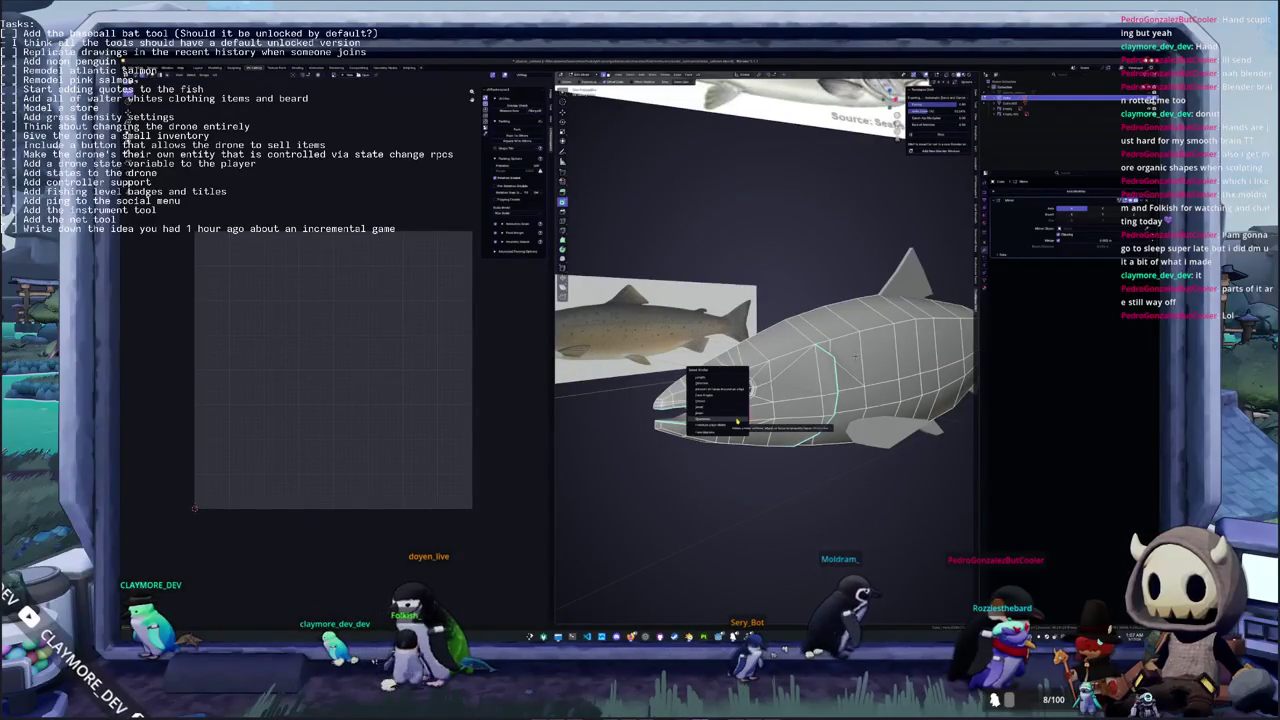
pyautogui.click(736, 422)
pyautogui.rightClick(680, 465)
pyautogui.click(668, 561)
# Unwrap the salmon mesh using its current seams
pyautogui.moveTo(668, 561)
pyautogui.mouseDown(button='middle')
pyautogui.moveTo(681, 487)
pyautogui.moveTo(742, 474)
pyautogui.moveTo(700, 400)
pyautogui.mouseUp(button='middle')
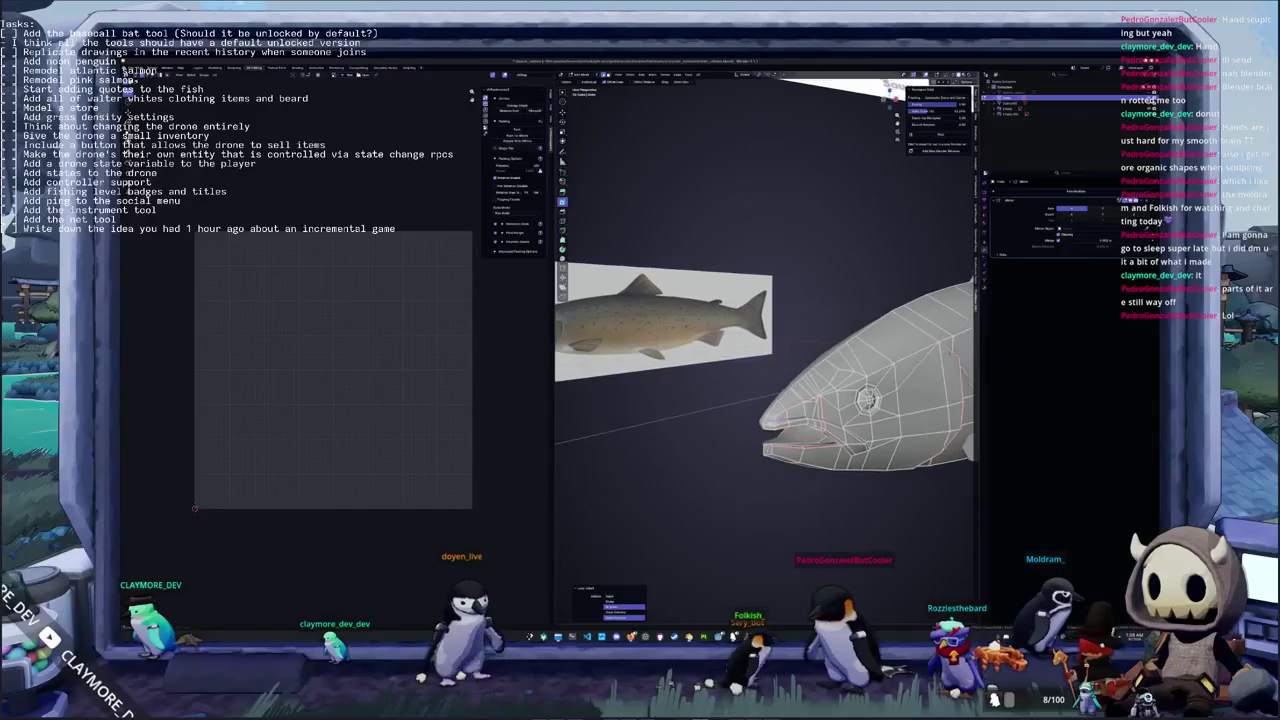
pyautogui.press('u')
pyautogui.click(690, 372)
pyautogui.press('Tab')
pyautogui.press('Tab')
pyautogui.moveTo(777, 478)
pyautogui.mouseDown(button='middle')
pyautogui.moveTo(755, 505)
pyautogui.moveTo(695, 401)
pyautogui.moveTo(768, 394)
pyautogui.moveTo(748, 386)
pyautogui.mouseUp(button='middle')
pyautogui.press('u')
pyautogui.click(774, 478)
pyautogui.scroll(4, 774, 478)
pyautogui.scroll(3, 697, 418)
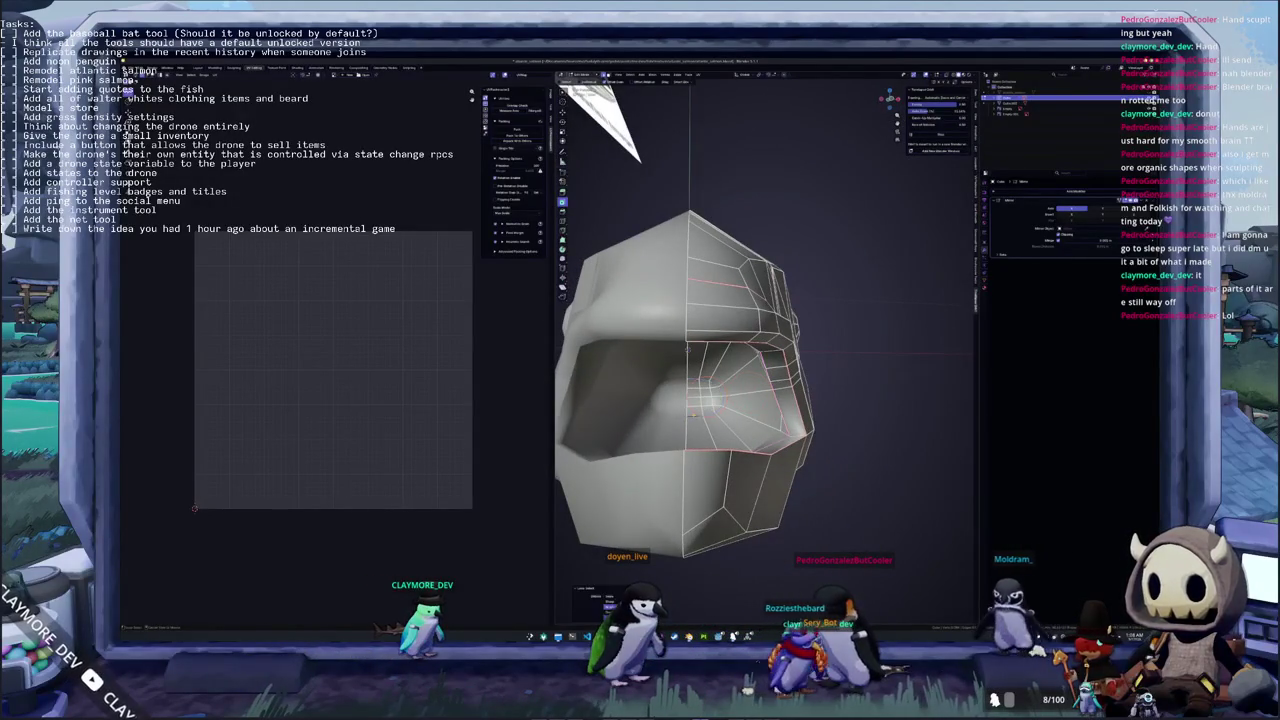
# Inspect the head from side, top and front views, then mark the selected head edges as seams
pyautogui.press('KP_3')
pyautogui.scroll(3, 750, 380)
pyautogui.moveTo(750, 380); pyautogui.dragTo(740, 370, button='middle')
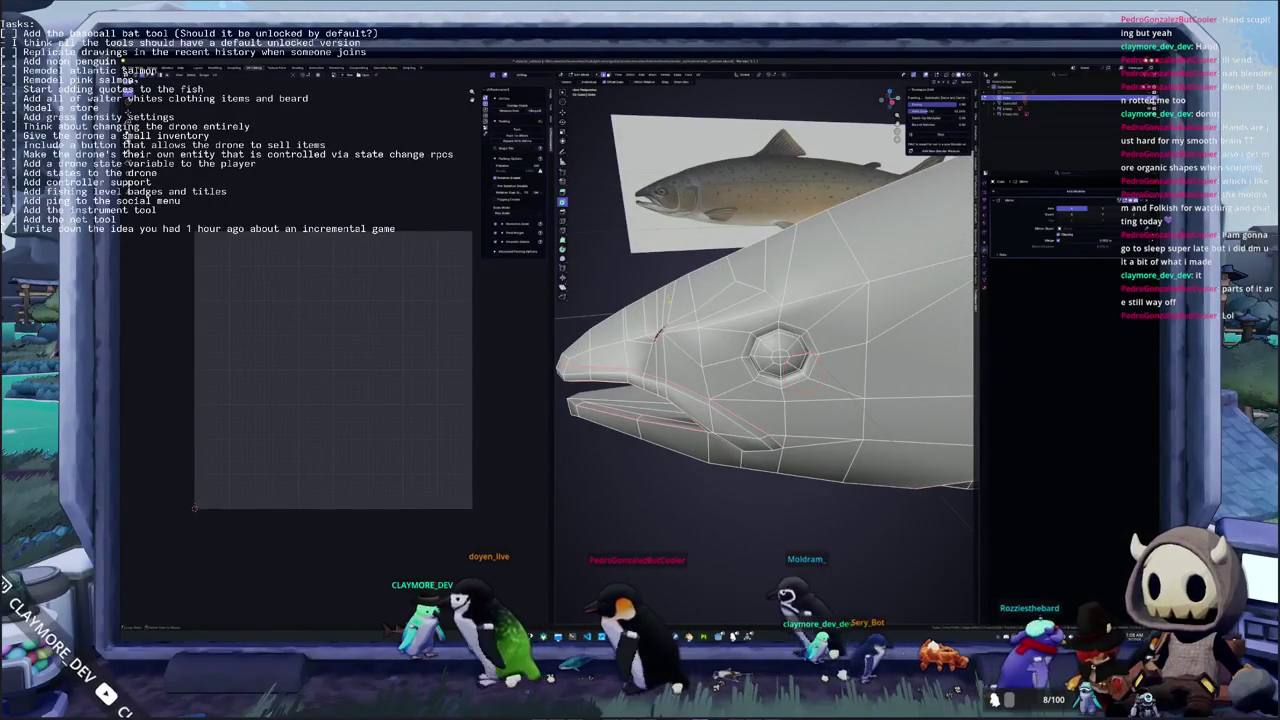
pyautogui.moveTo(820, 390)
pyautogui.mouseDown(button='middle')
pyautogui.moveTo(763, 381)
pyautogui.moveTo(652, 309)
pyautogui.moveTo(937, 311)
pyautogui.moveTo(908, 362)
pyautogui.mouseUp(button='middle')
pyautogui.scroll(-2, 652, 309)
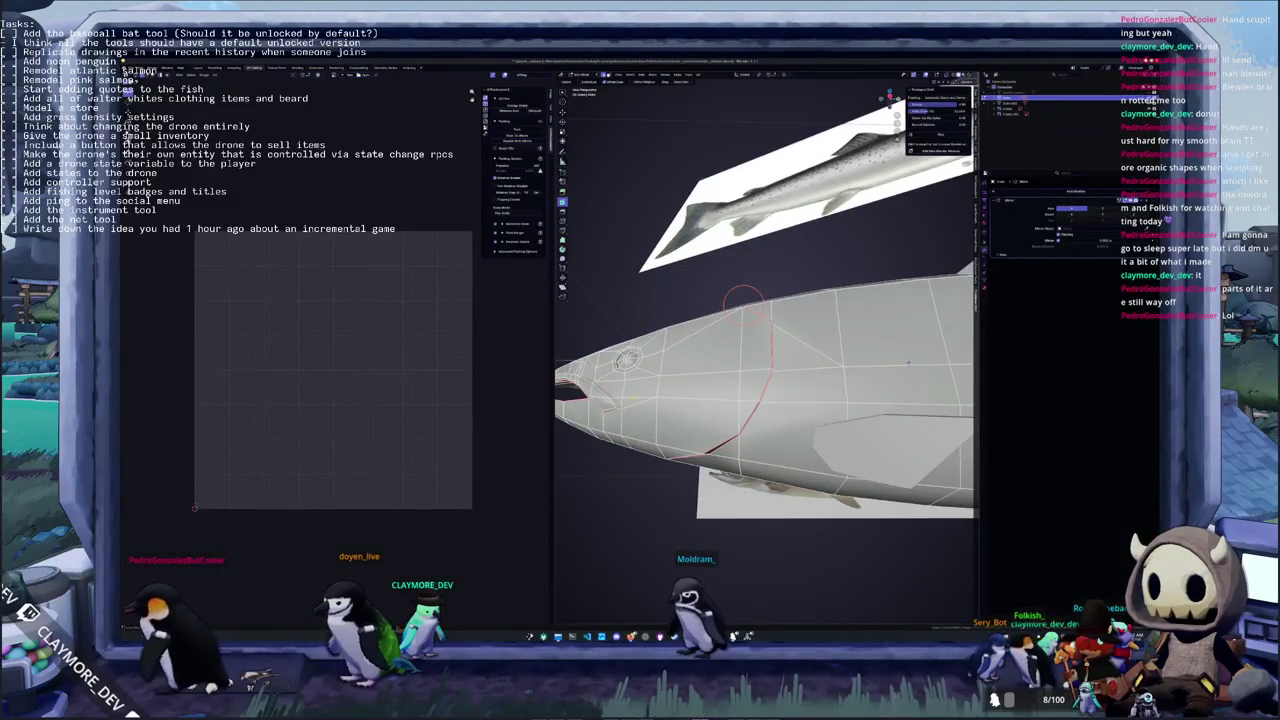
pyautogui.scroll(2, 907, 362)
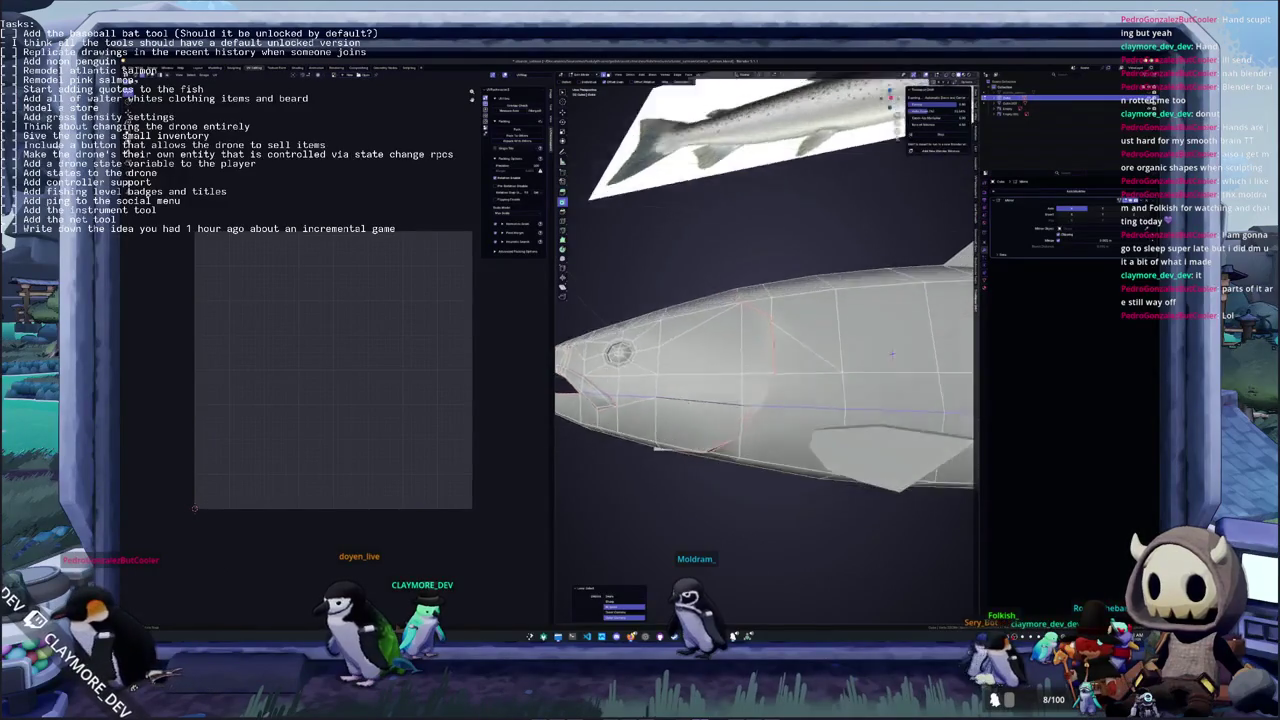
pyautogui.scroll(-4, 907, 362)
pyautogui.moveTo(907, 362); pyautogui.dragTo(860, 330, button='middle')
pyautogui.moveTo(698, 348); pyautogui.dragTo(755, 385, button='middle')
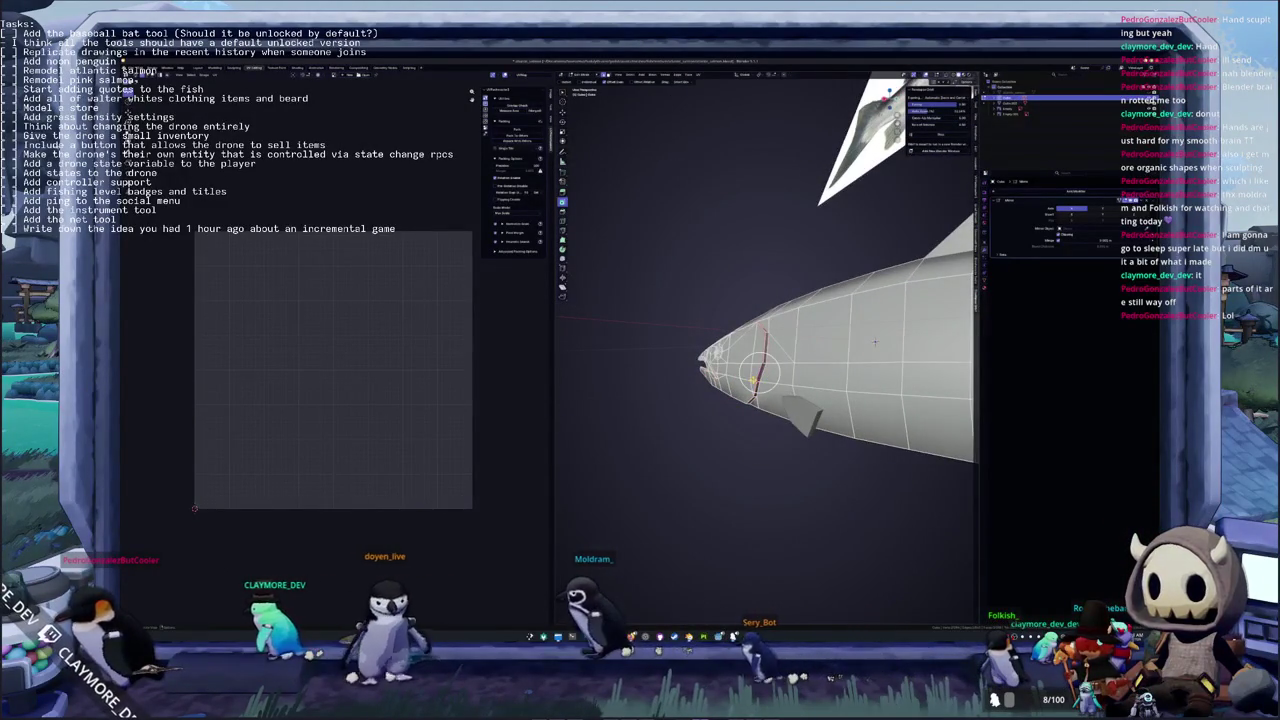
pyautogui.press('KP_1')
pyautogui.moveTo(681, 360); pyautogui.dragTo(681, 383, button='middle')
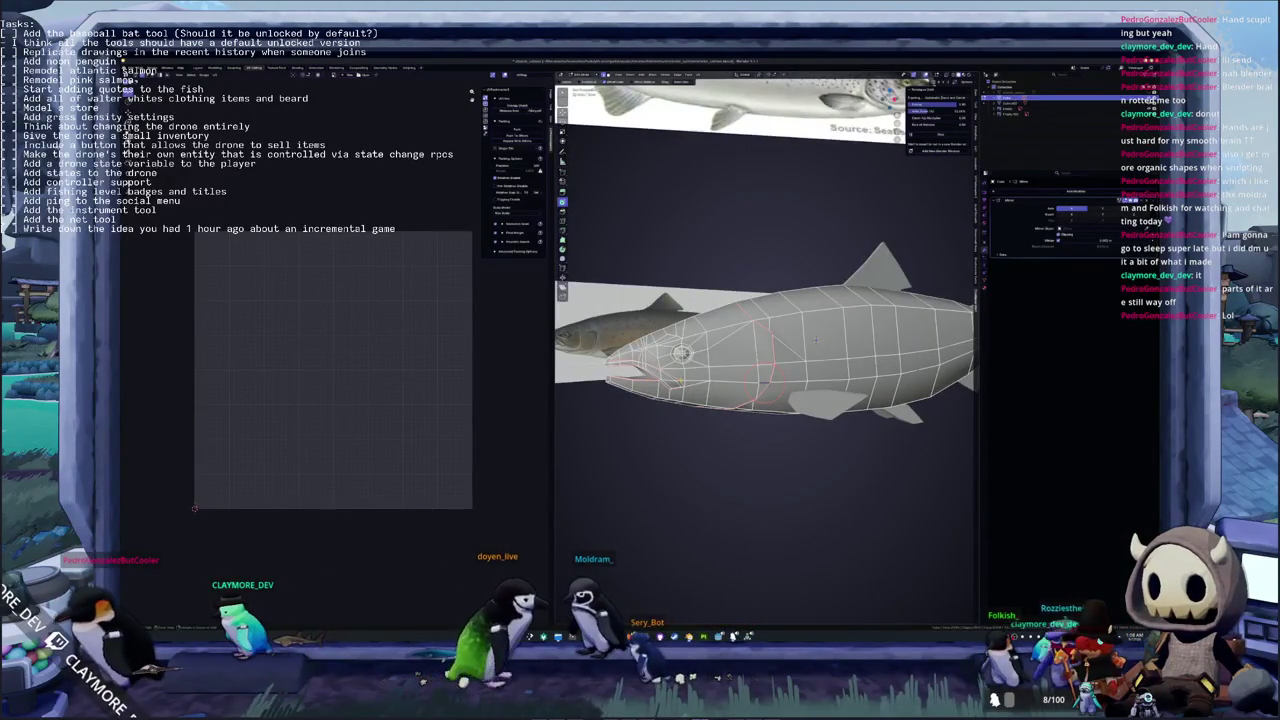
pyautogui.rightClick(681, 383)
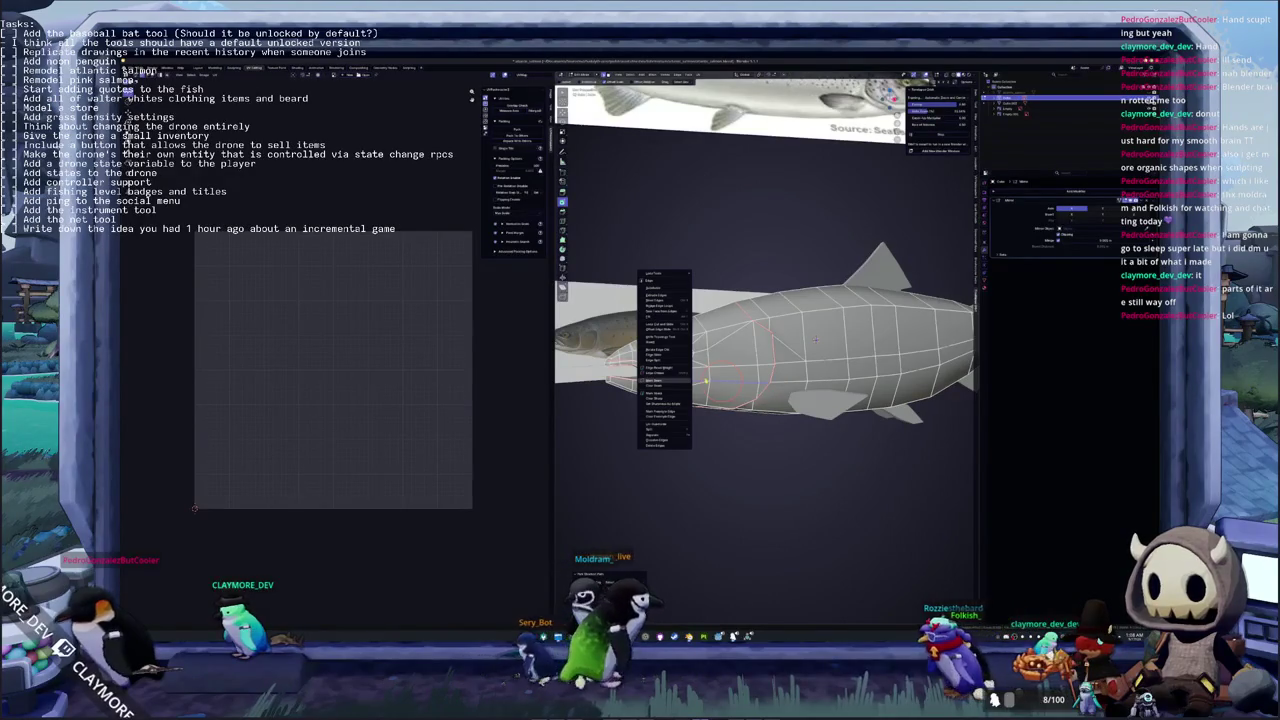
pyautogui.click(681, 383)
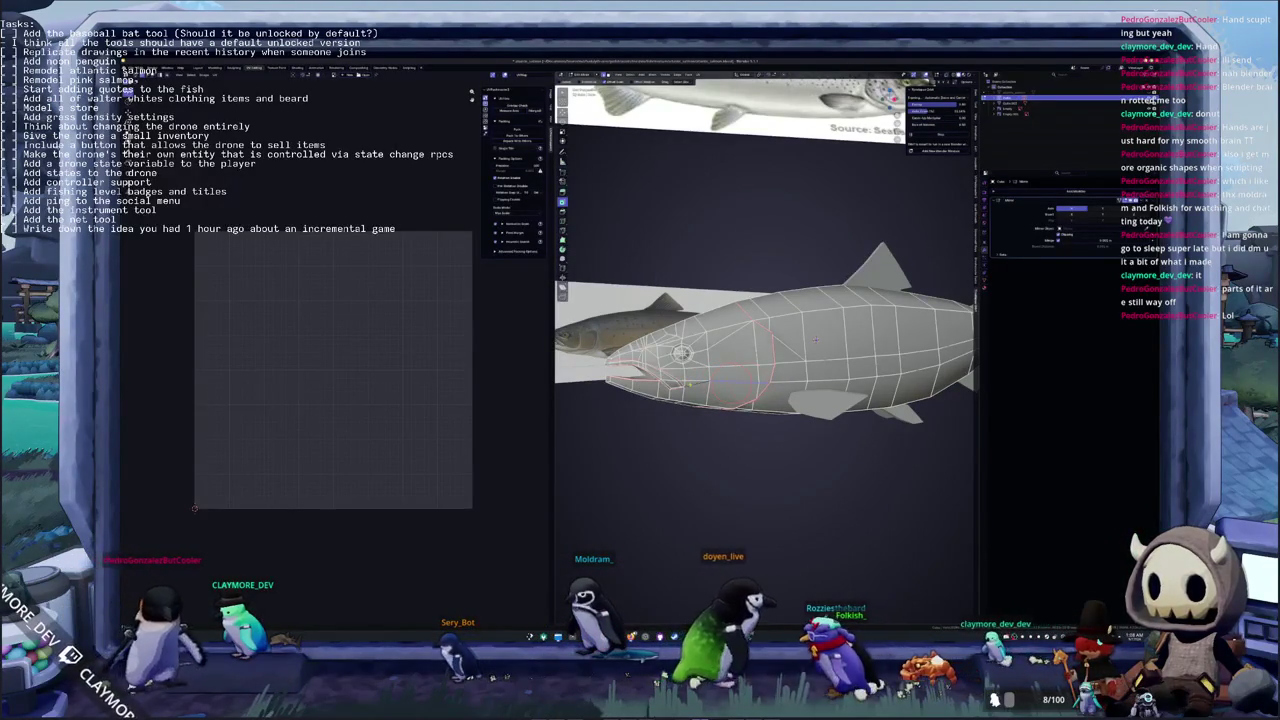
# Leave Edit Mode and preview the new red seam loop behind the eye
pyautogui.press('Tab')
pyautogui.press('Tab')
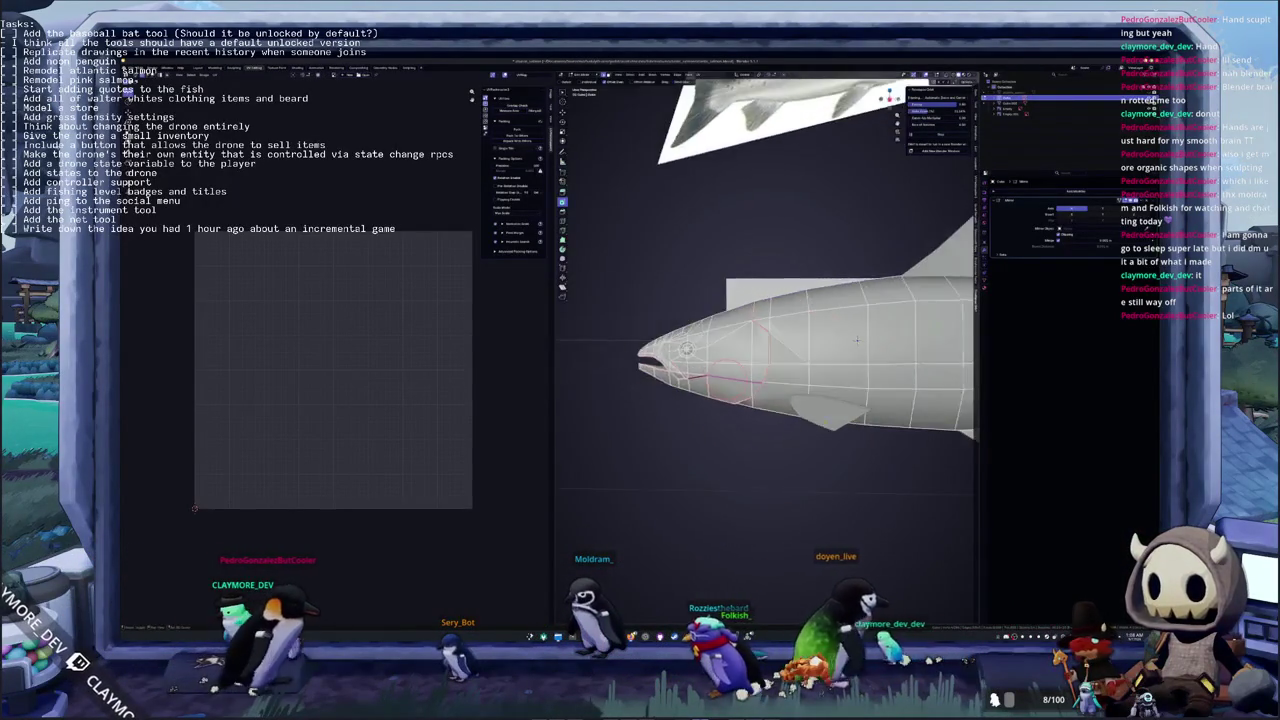
pyautogui.scroll(-4, 740, 430)
pyautogui.moveTo(760, 420)
pyautogui.mouseDown(button='middle')
pyautogui.moveTo(788, 403)
pyautogui.moveTo(740, 430)
pyautogui.mouseUp(button='middle')
pyautogui.rightClick(690, 300)
pyautogui.click(700, 330)
# Select the whole salmon and unwrap it into new UV islands from the UV menu
pyautogui.moveTo(700, 330); pyautogui.dragTo(760, 360, button='middle')
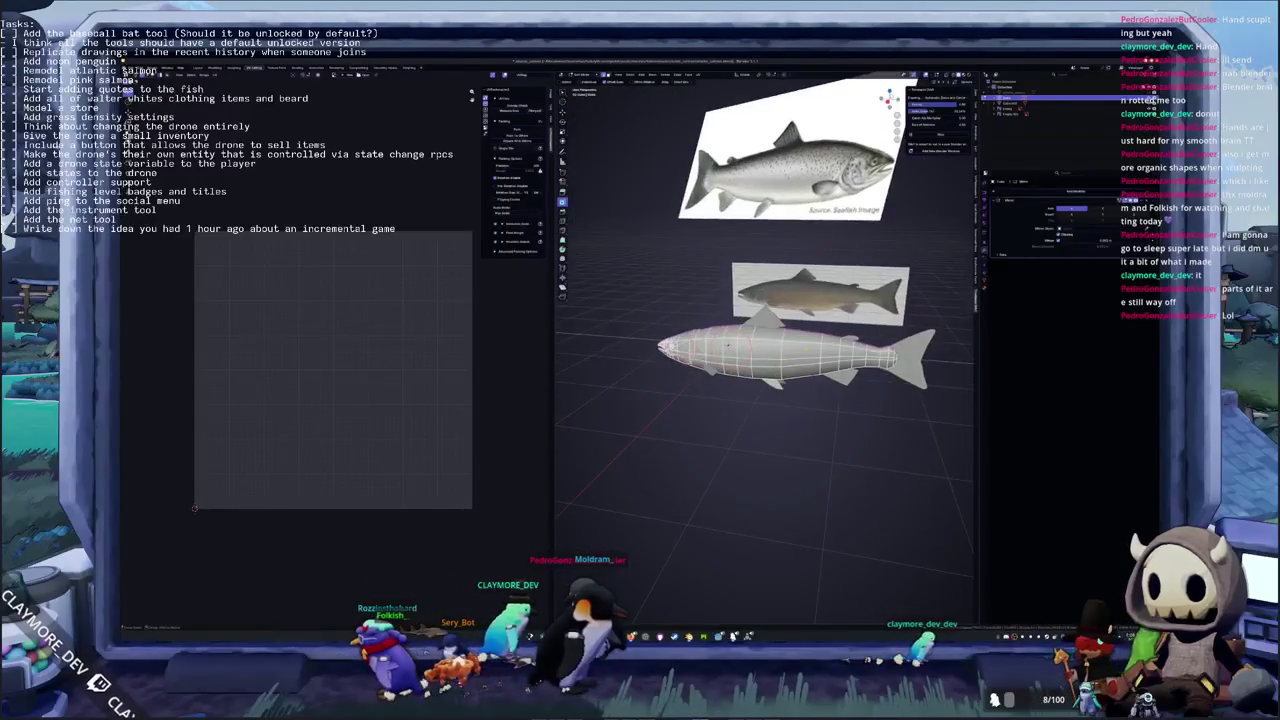
pyautogui.rightClick(740, 245)
pyautogui.moveTo(760, 300)
pyautogui.mouseDown(button='middle')
pyautogui.moveTo(700, 320)
pyautogui.moveTo(680, 300)
pyautogui.mouseUp(button='middle')
pyautogui.press('a')
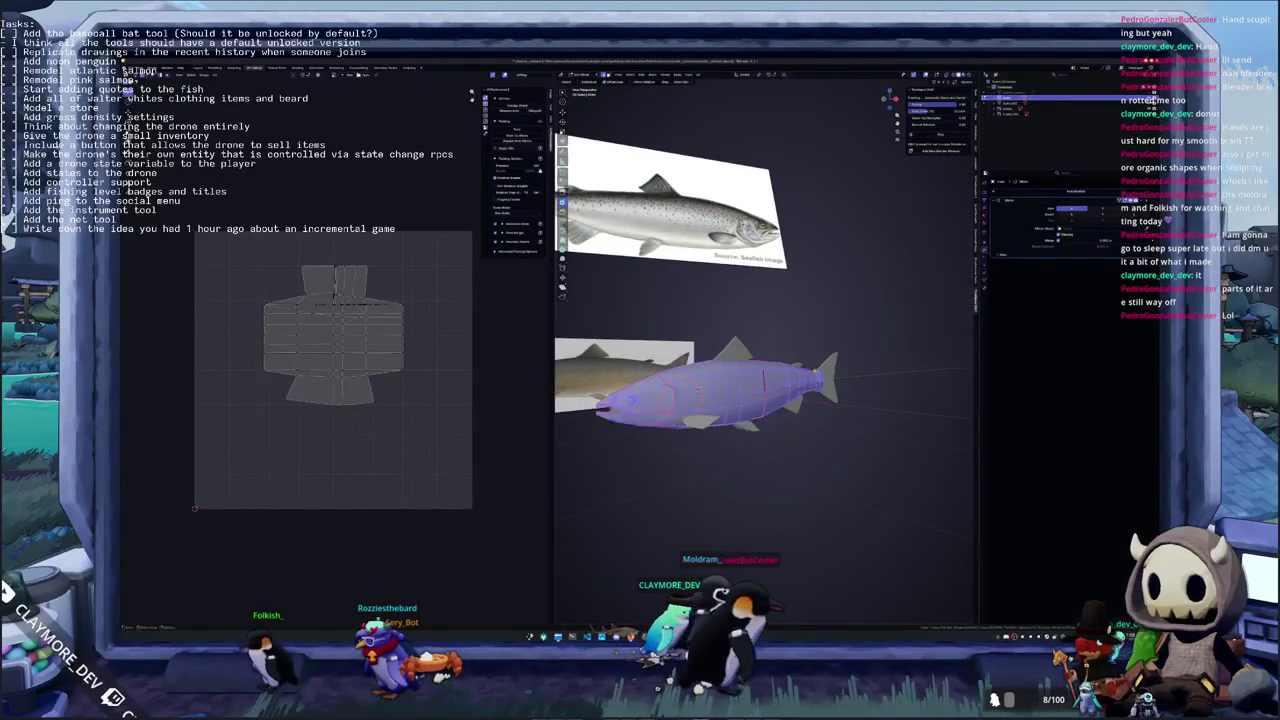
pyautogui.click(702, 75)
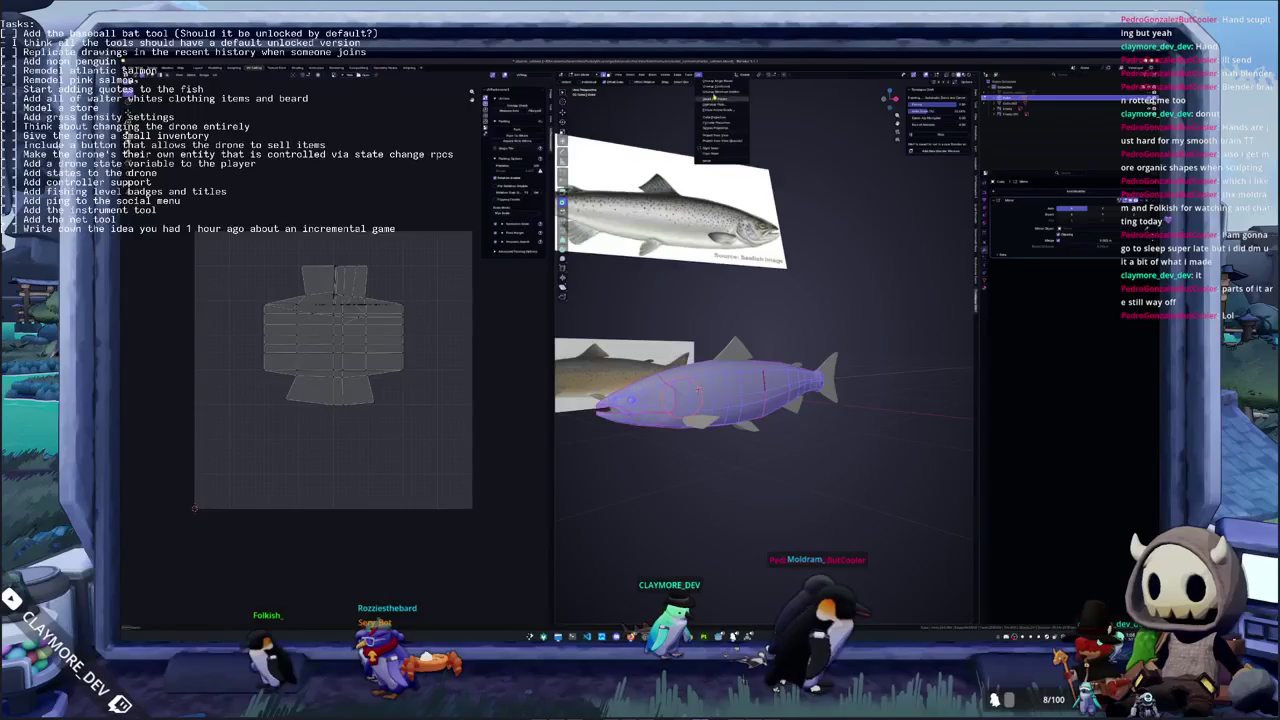
pyautogui.click(712, 99)
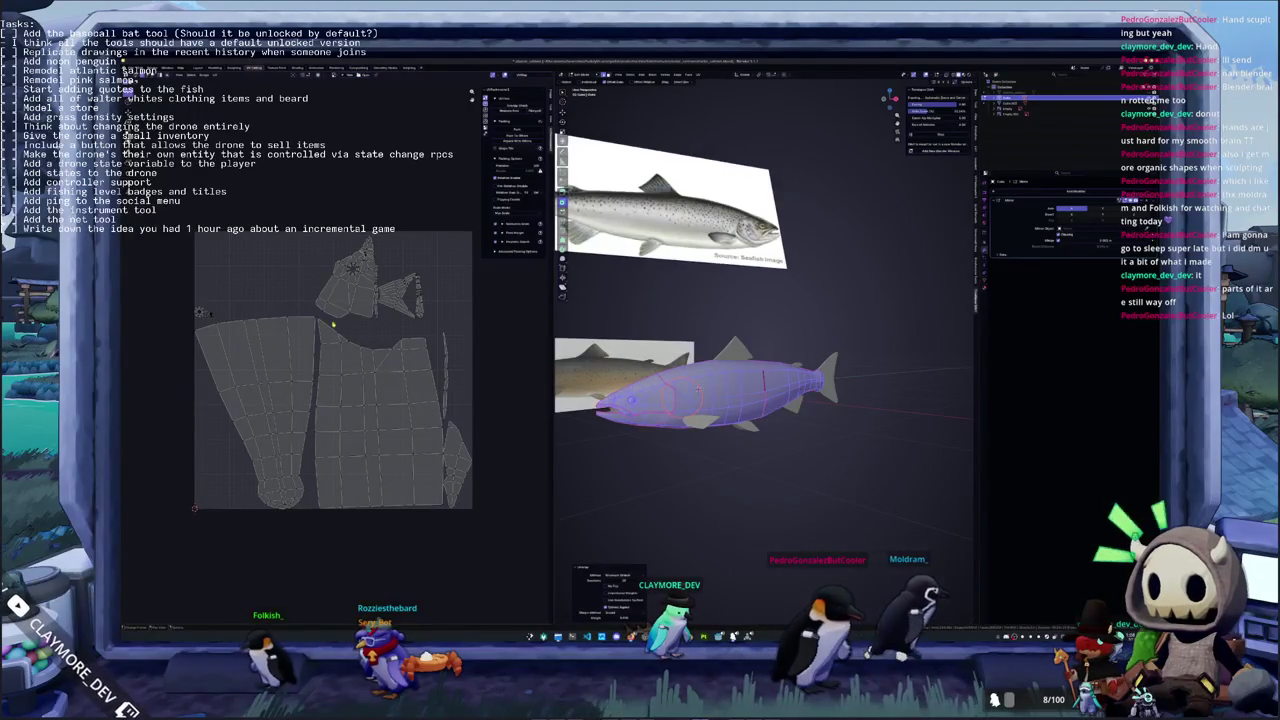
# Check the fish in Object Mode, then re-unwrap its UVs with U > Unwrap
pyautogui.press('Tab')
pyautogui.moveTo(688, 327); pyautogui.dragTo(957, 205, button='middle')
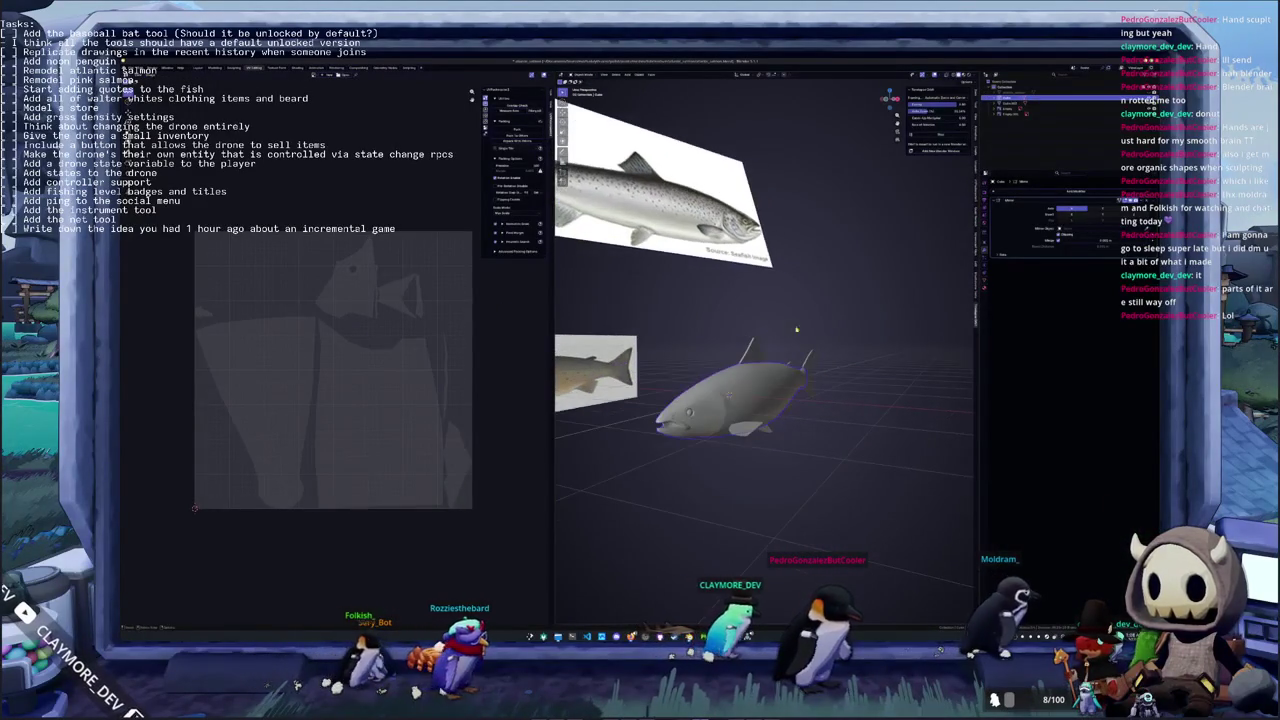
pyautogui.press('Tab')
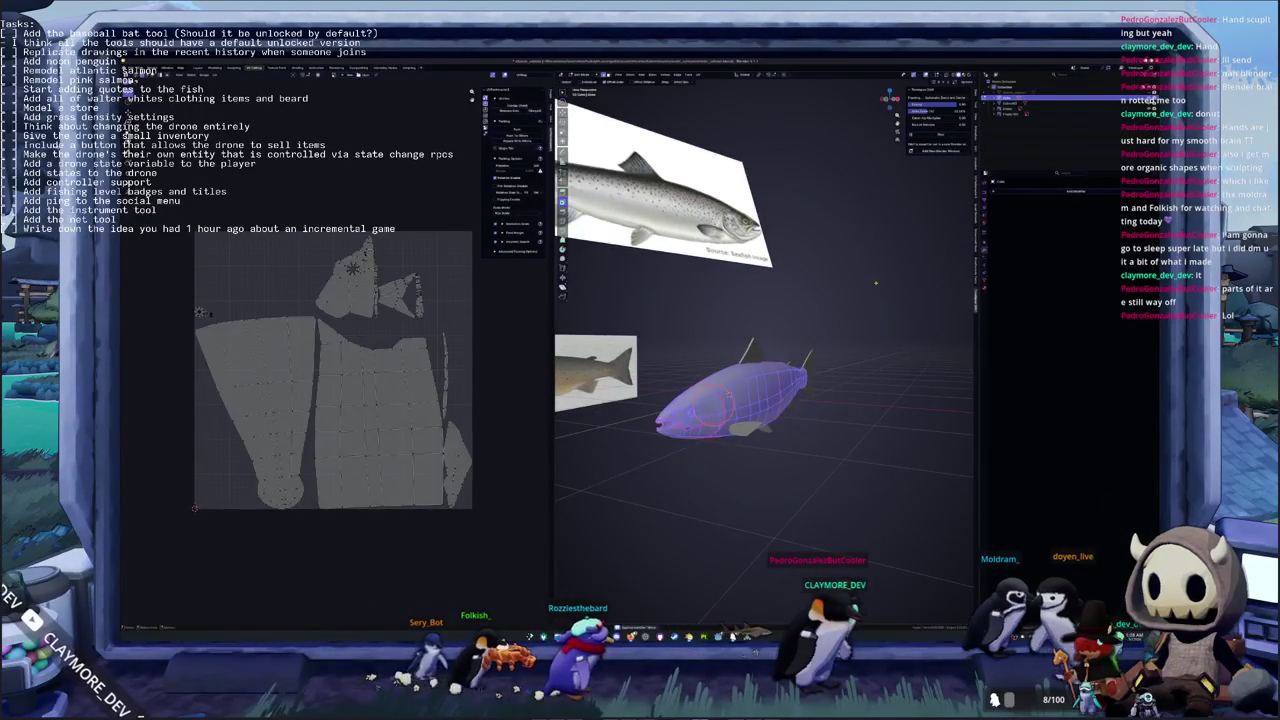
pyautogui.press('u')
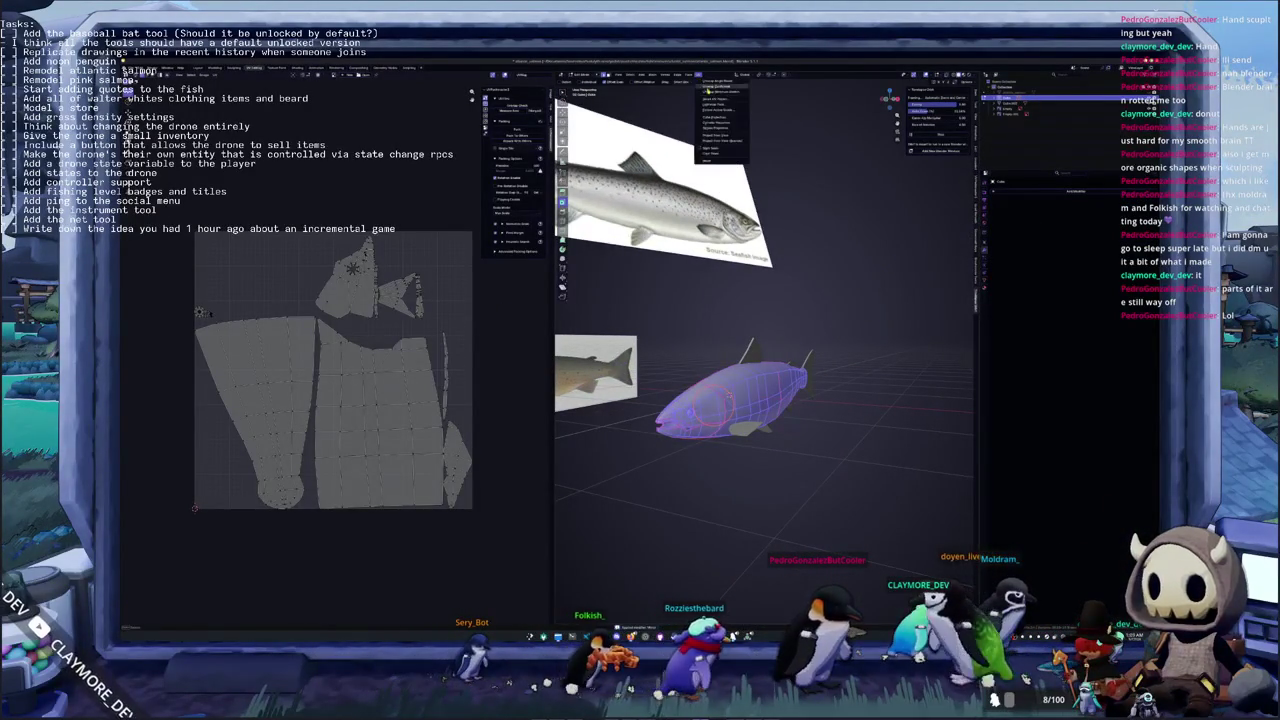
pyautogui.click(703, 101)
pyautogui.press('Tab')
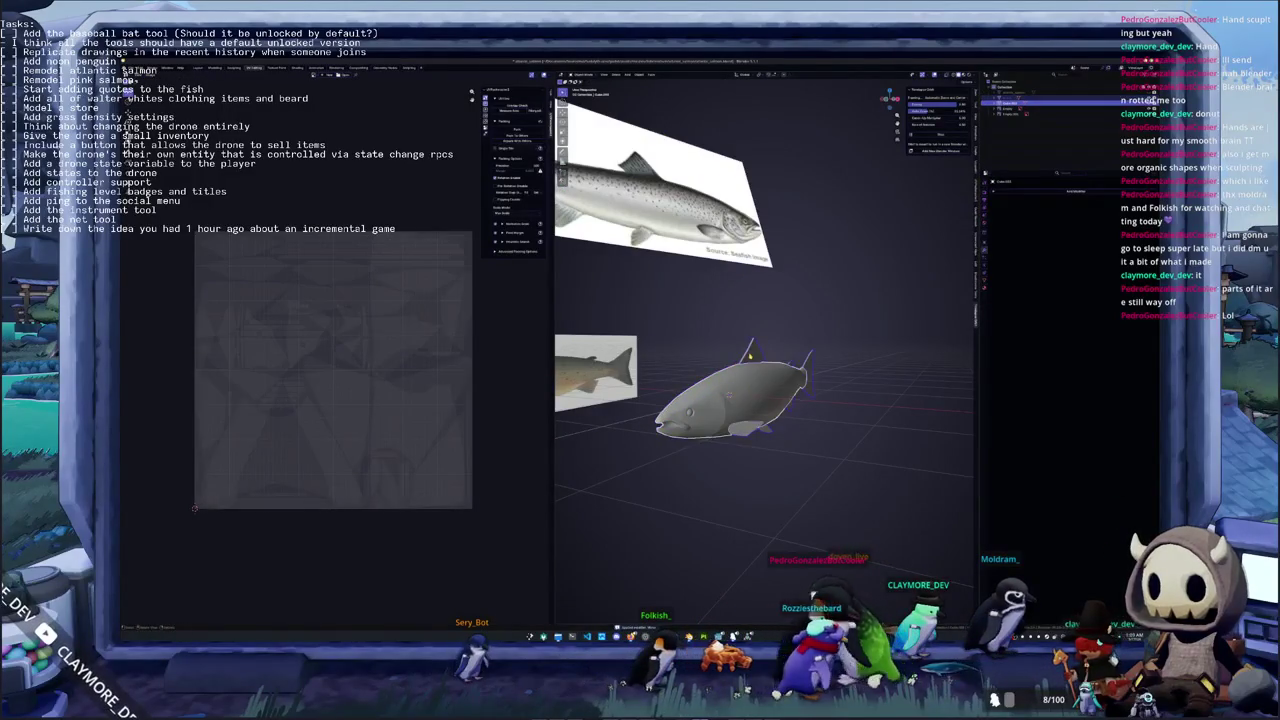
# Pack the UV islands into the texture square with UVPackmaster, then deselect in side view
pyautogui.press('Tab')
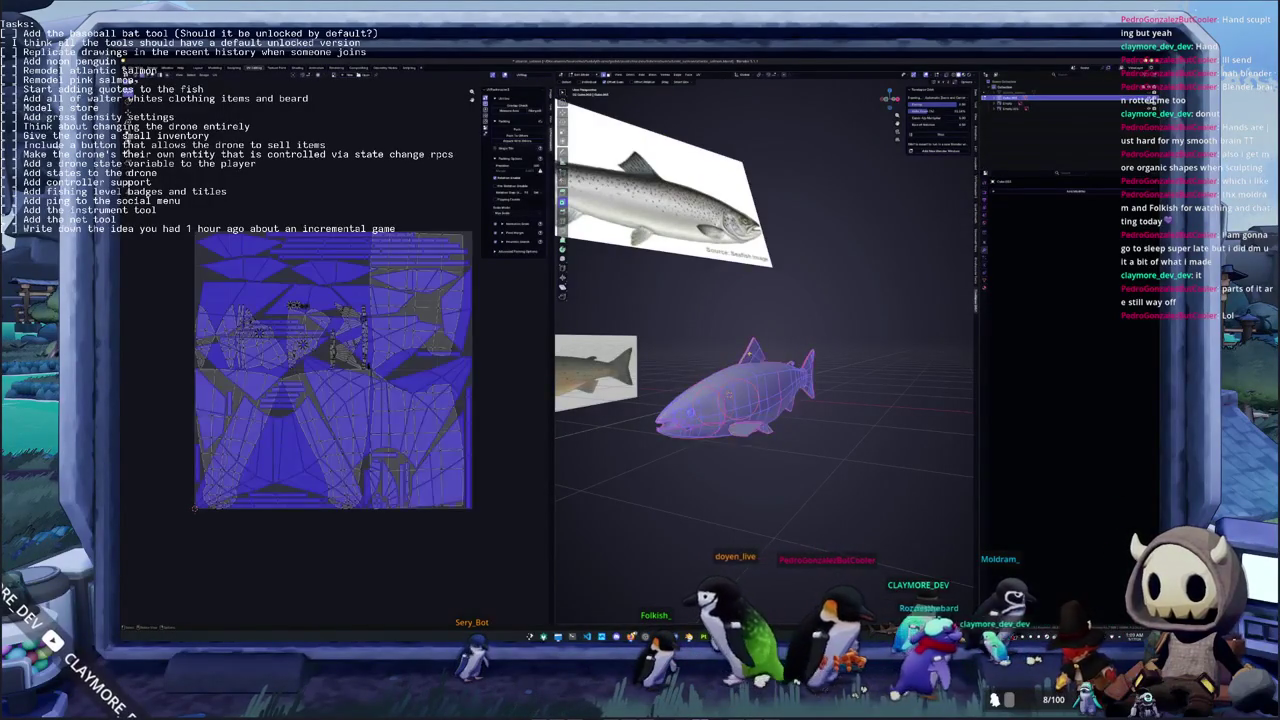
pyautogui.hotkey('ctrl', 'p')
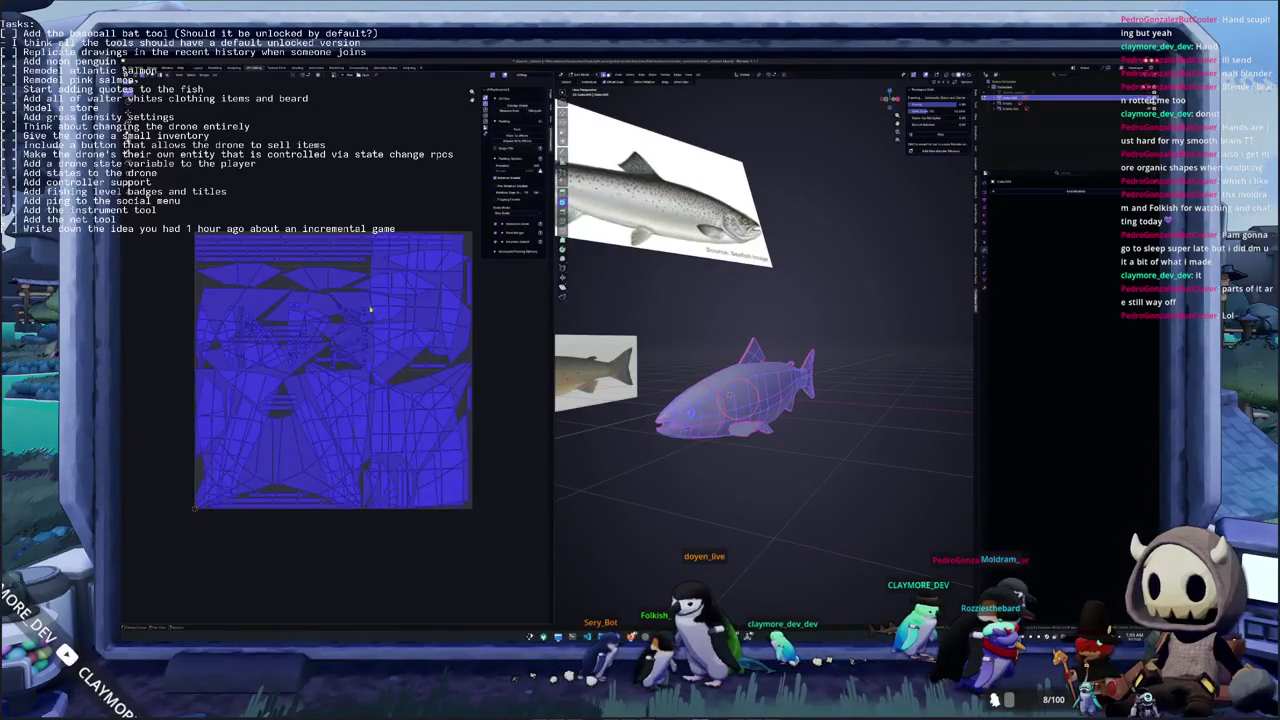
pyautogui.click(506, 131)
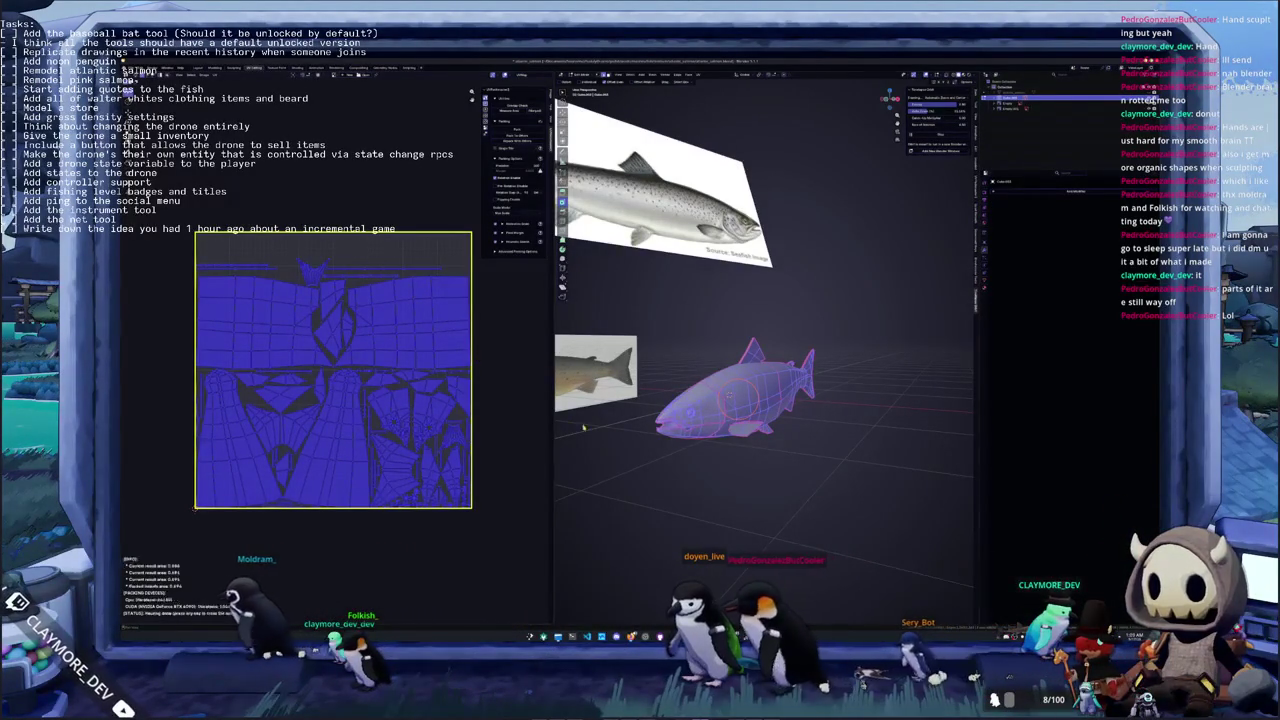
pyautogui.press('KP_3')
pyautogui.hotkey('alt', 'a')
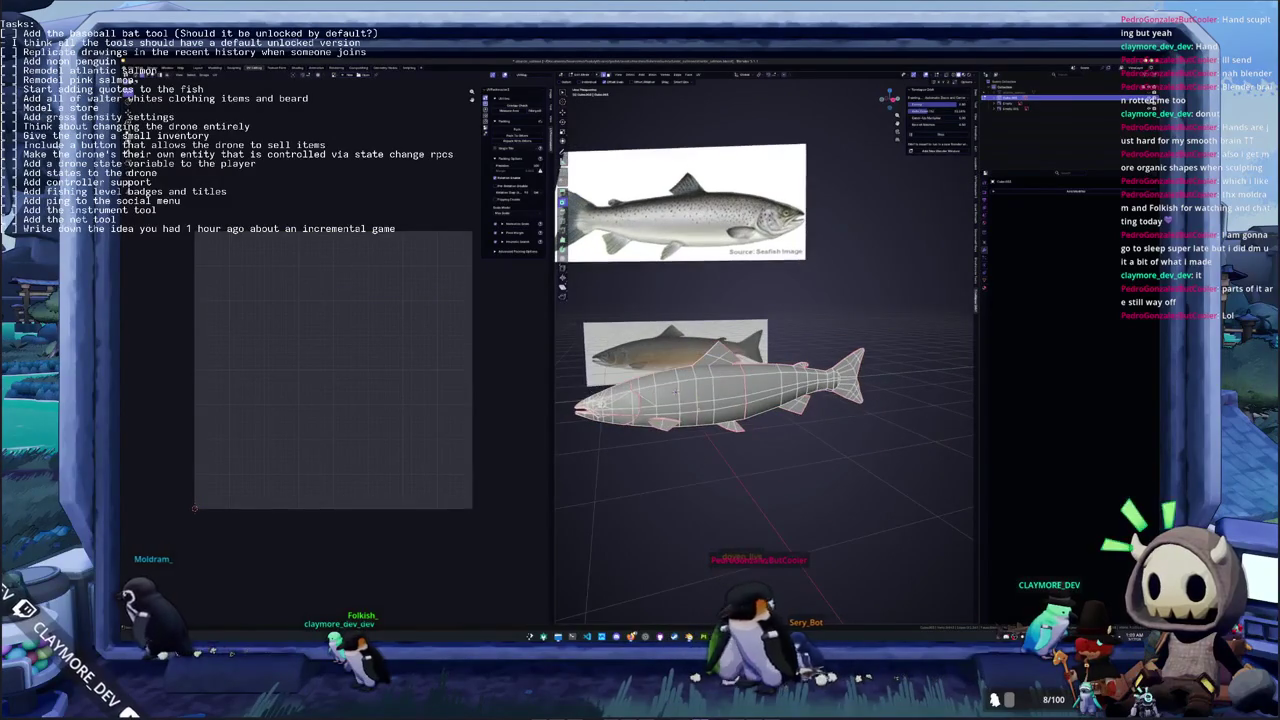
# Mark the selected edges as a new seam and re-unwrap the salmon
pyautogui.moveTo(690, 400); pyautogui.dragTo(688, 470, button='middle')
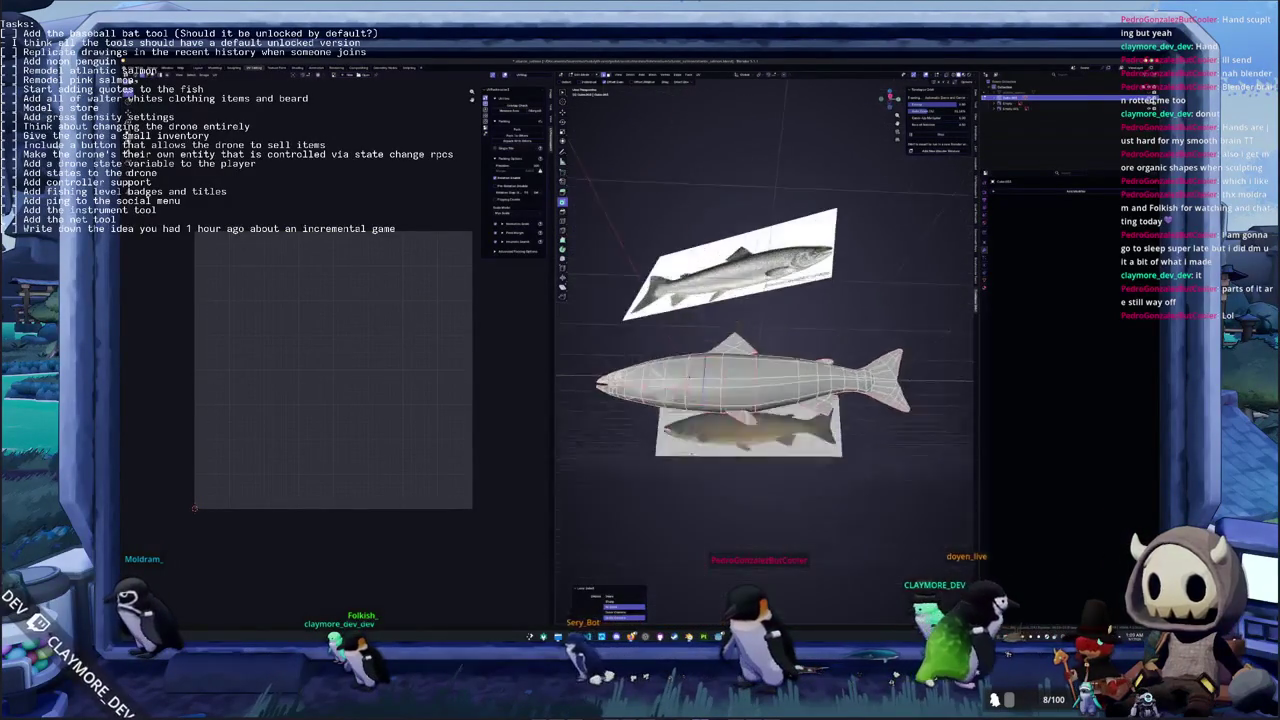
pyautogui.rightClick(688, 470)
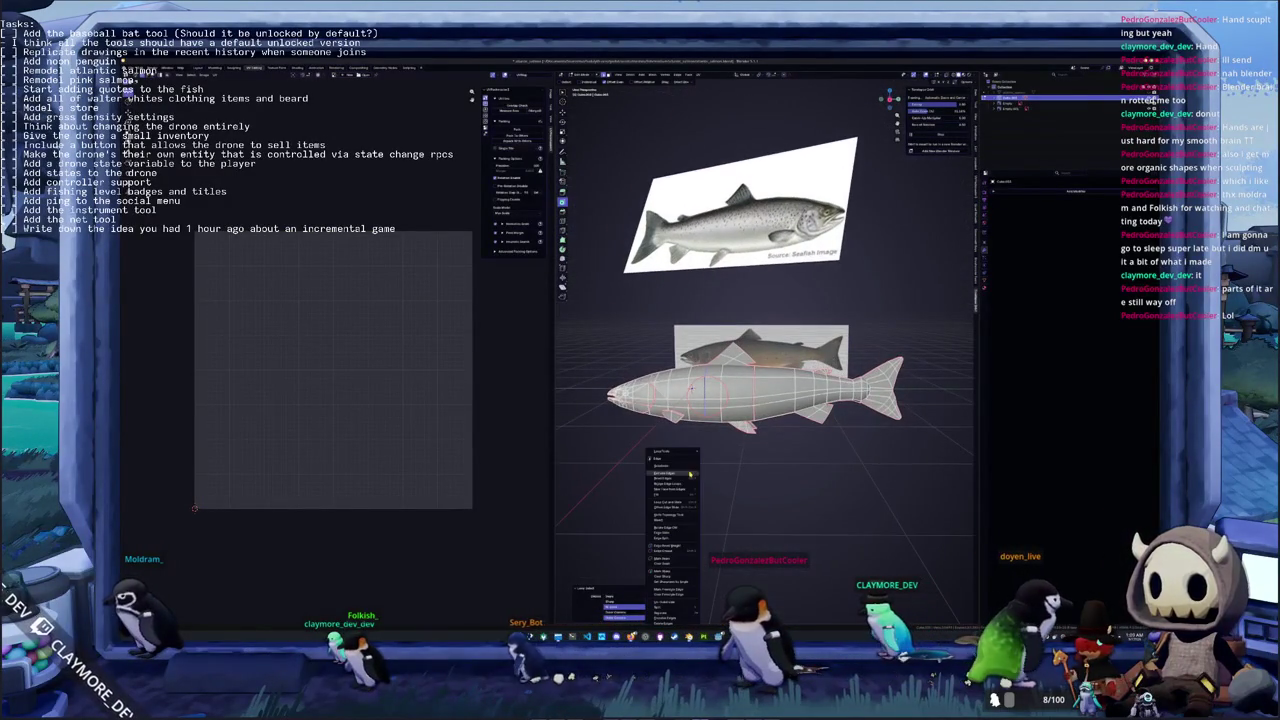
pyautogui.click(672, 562)
pyautogui.click(701, 76)
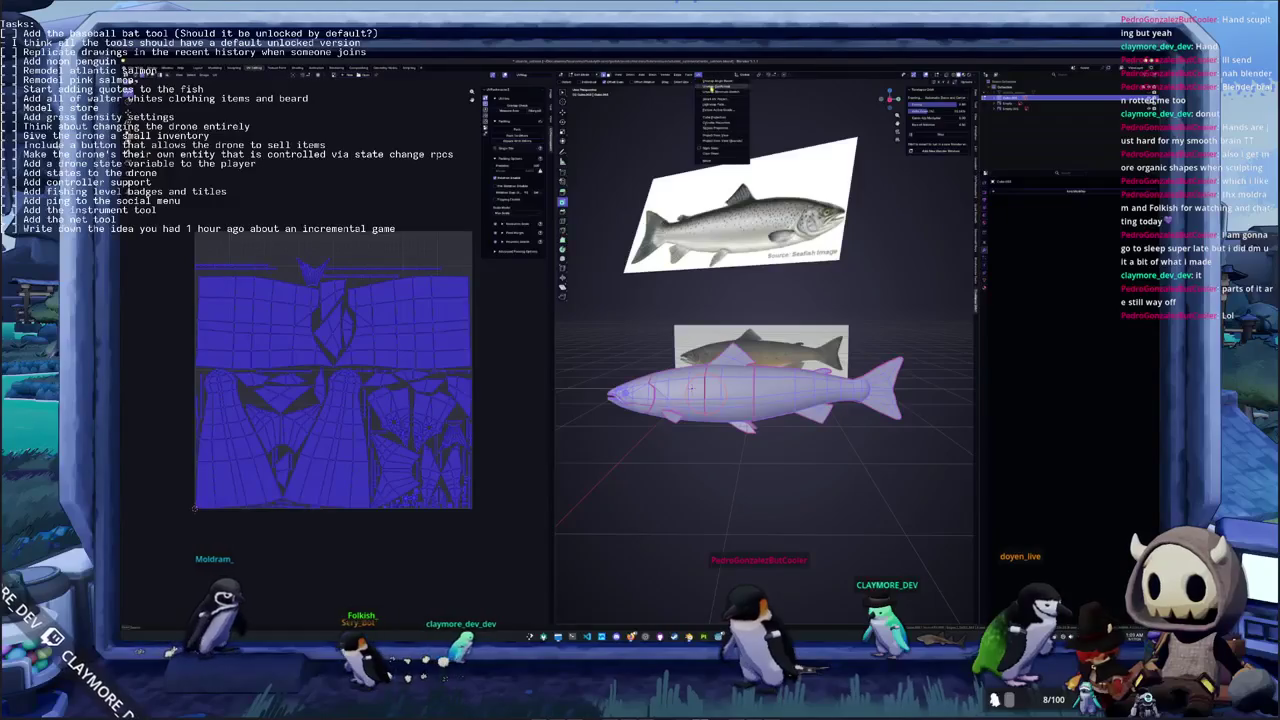
pyautogui.click(710, 86)
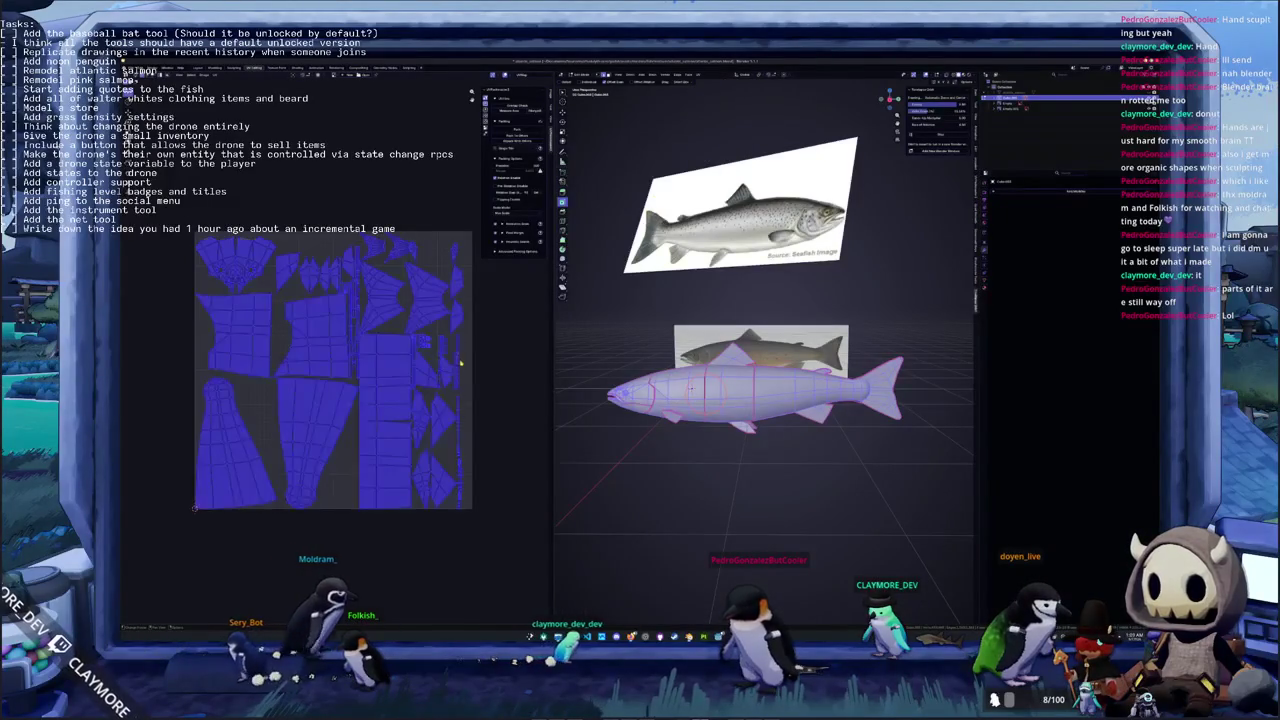
# Repack the UV islands with UVPackmaster and return to Object Mode
pyautogui.hotkey('ctrl', 'p')
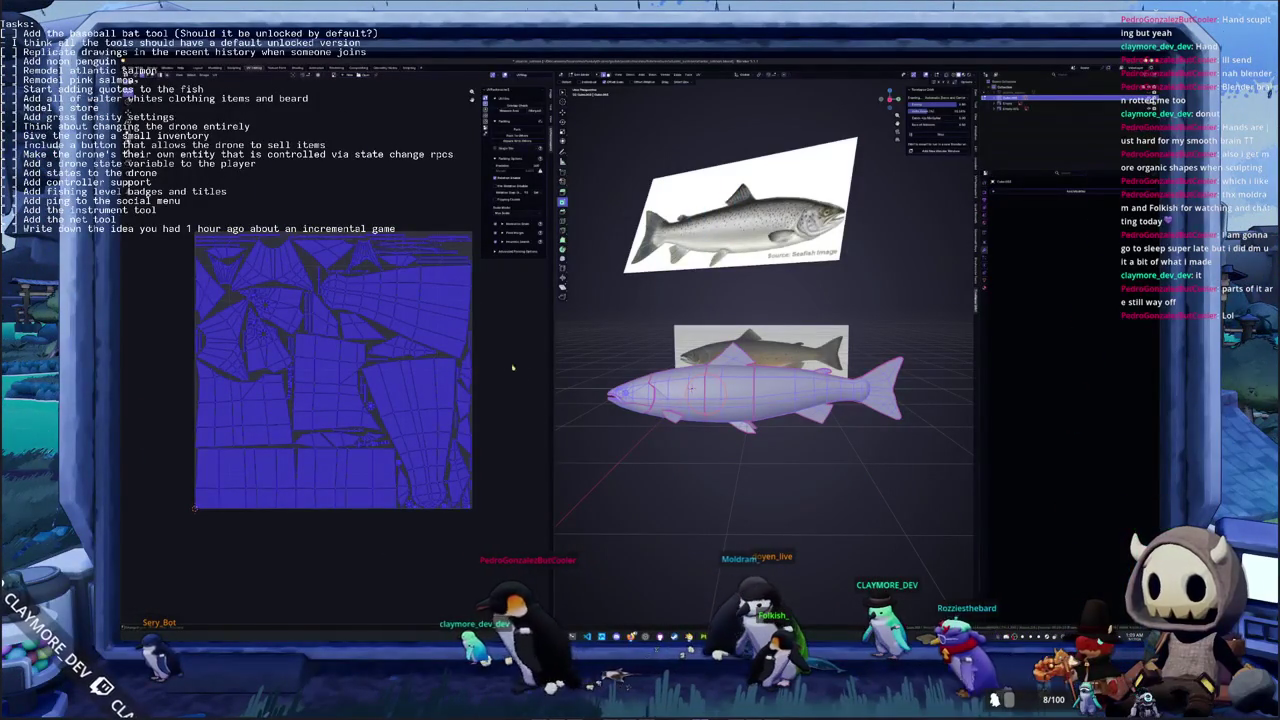
pyautogui.press('Tab')
pyautogui.moveTo(645, 461); pyautogui.dragTo(692, 452, button='middle')
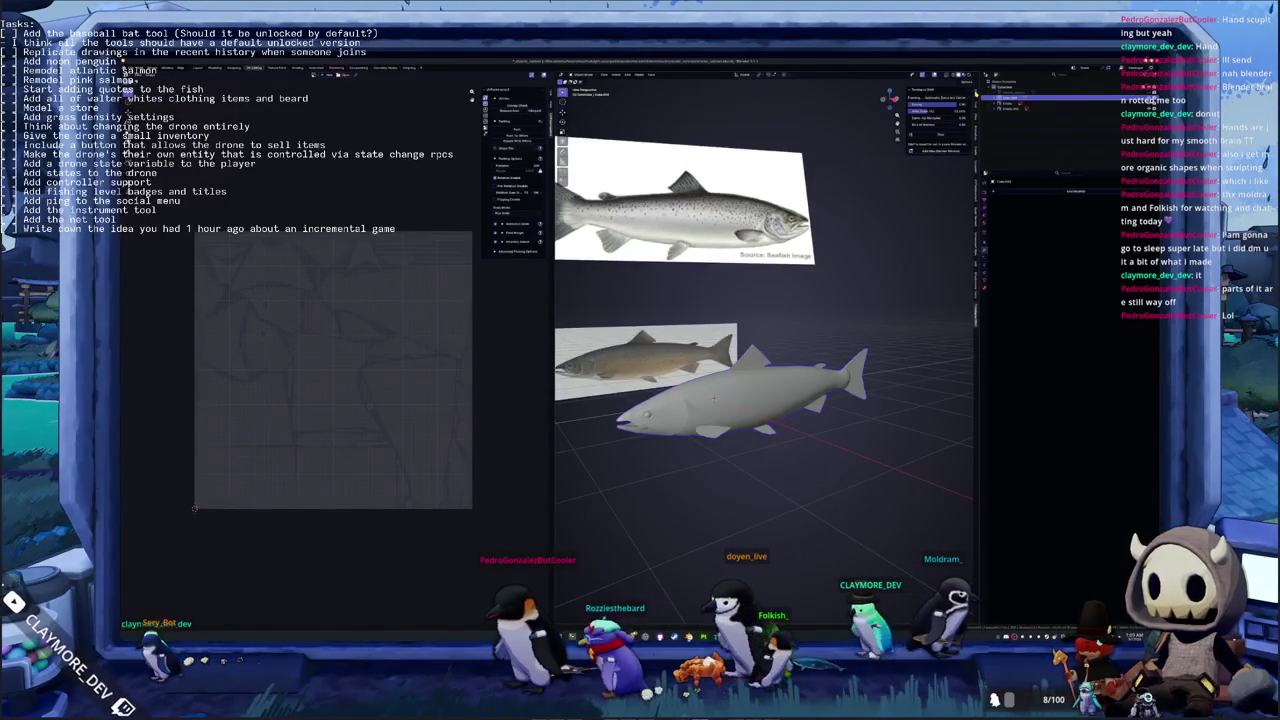
pyautogui.press('s')
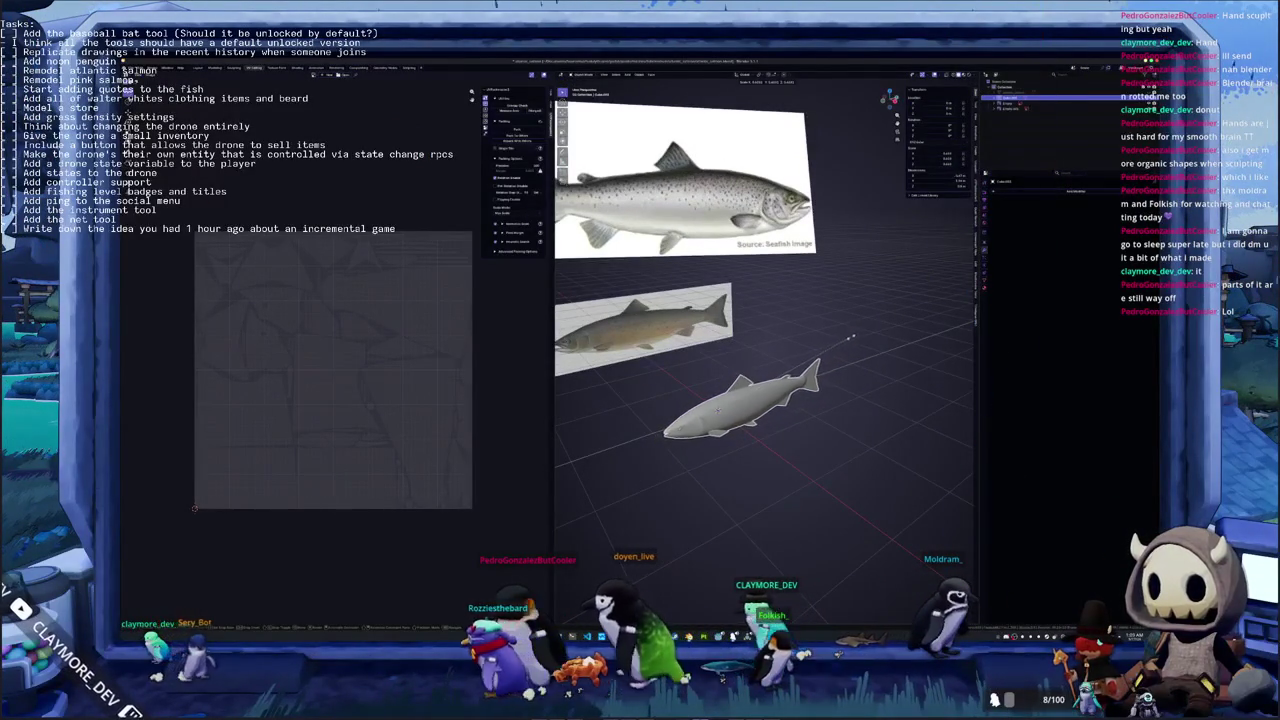
# Look over the salmon from top and side views, deleting an accidental duplicate
pyautogui.moveTo(859, 341); pyautogui.dragTo(866, 315, button='middle')
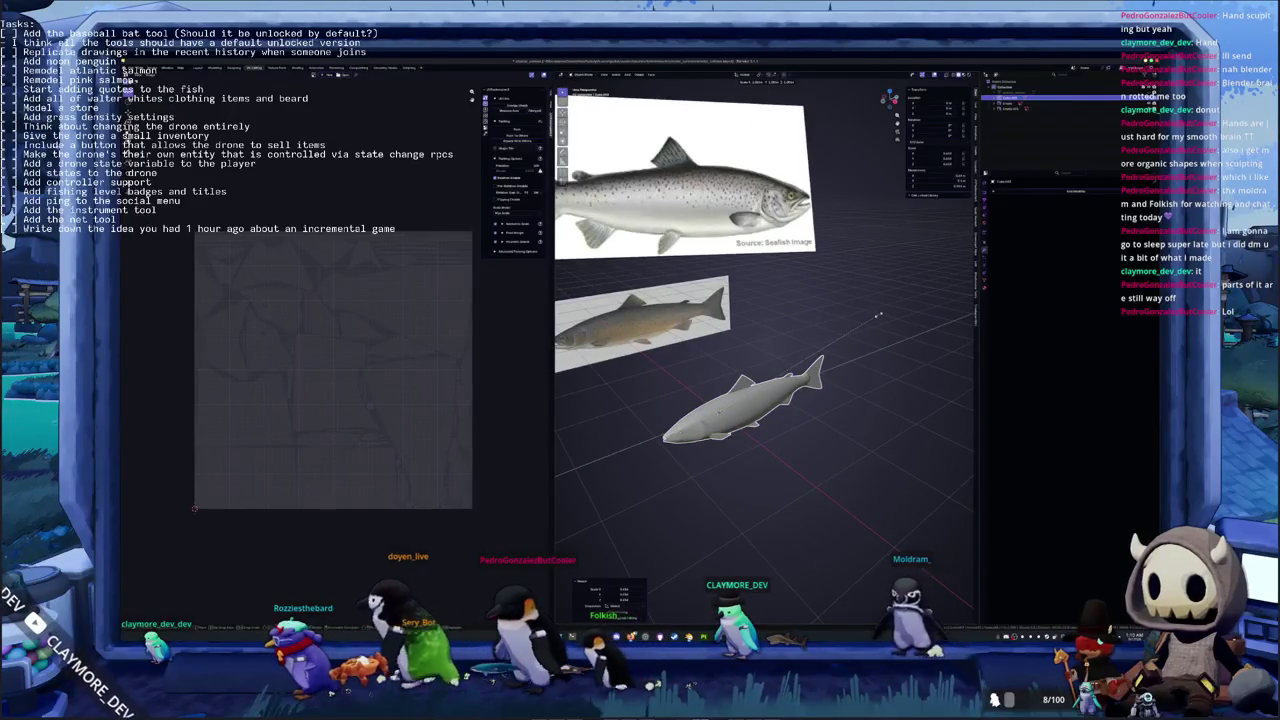
pyautogui.moveTo(878, 316); pyautogui.dragTo(854, 357, button='middle')
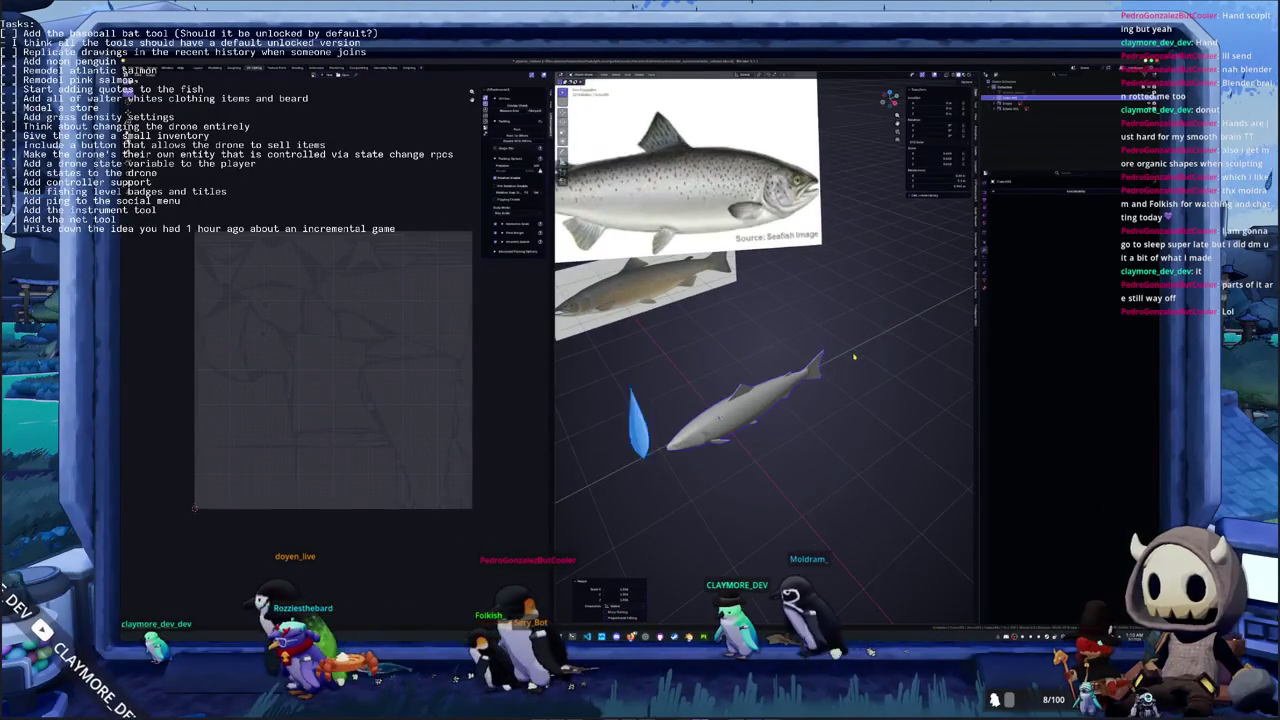
pyautogui.press('KP_7')
pyautogui.moveTo(847, 348); pyautogui.dragTo(803, 367, button='middle')
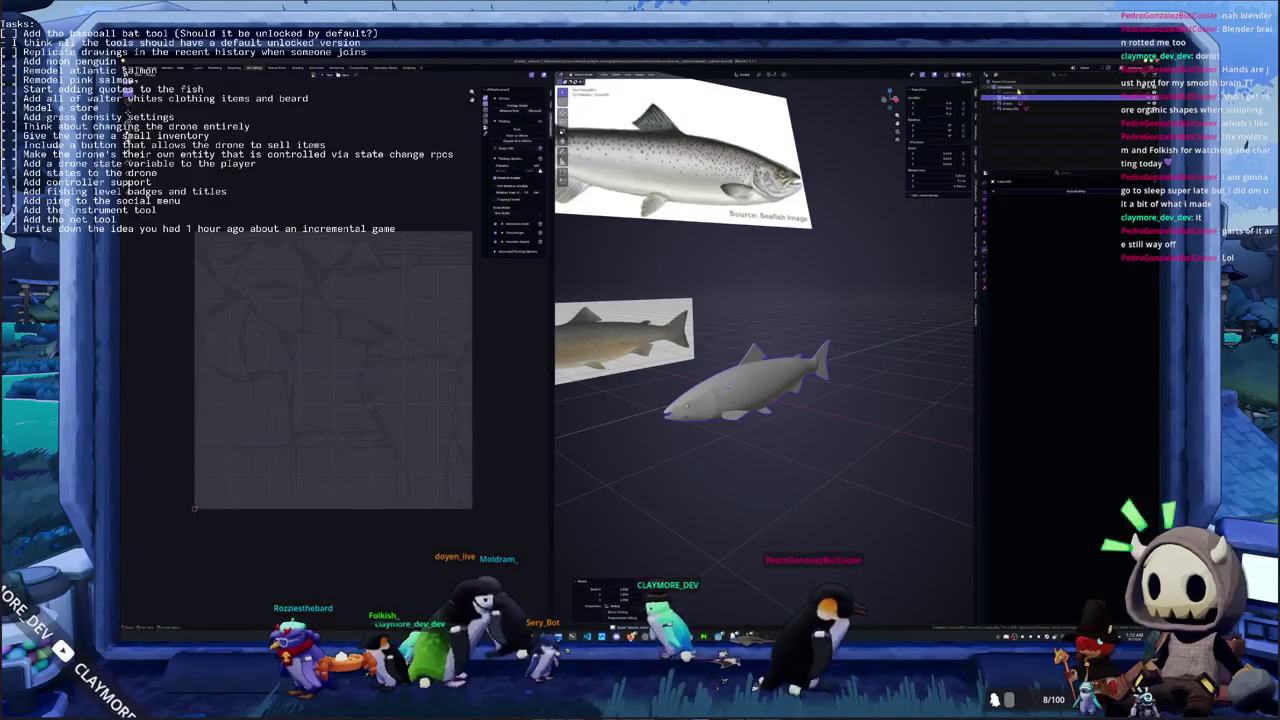
pyautogui.hotkey('shift', 'd')
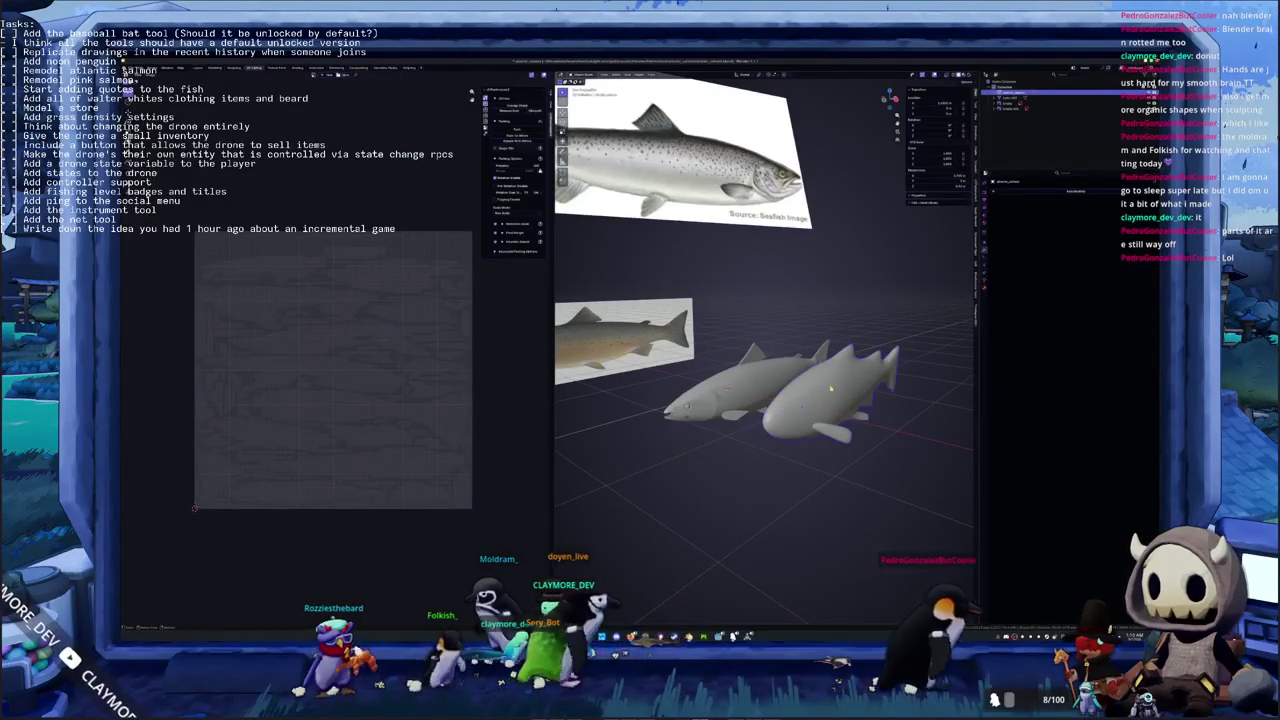
pyautogui.moveTo(857, 337); pyautogui.dragTo(832, 352, button='middle')
pyautogui.press('x')
pyautogui.click(832, 352)
# Rename the salmon object and check its object and material properties
pyautogui.press('F2')
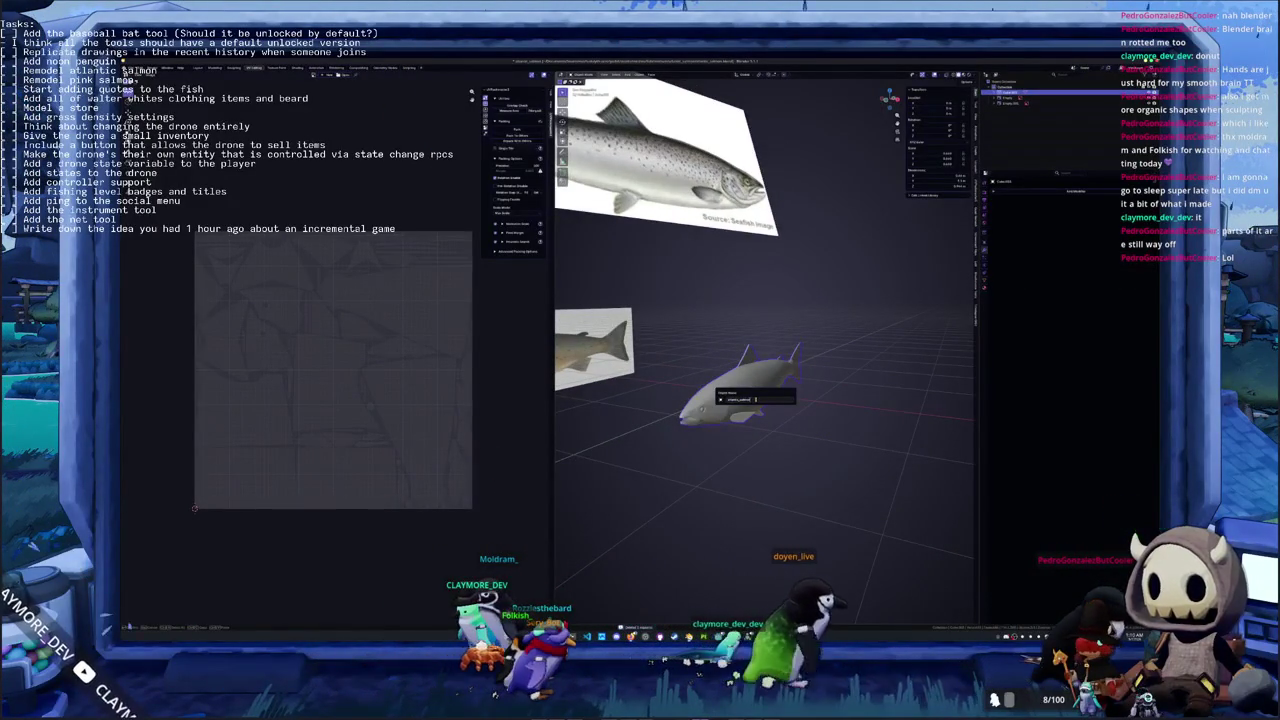
pyautogui.press('Return')
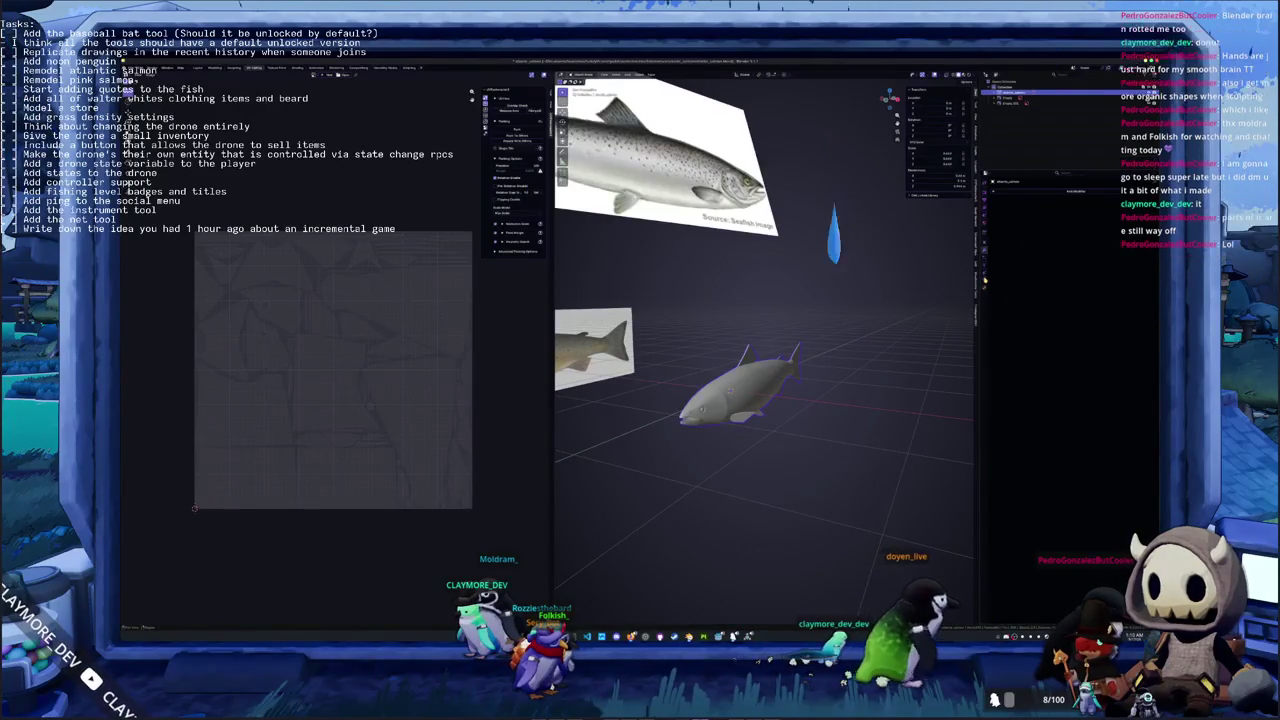
pyautogui.click(984, 281)
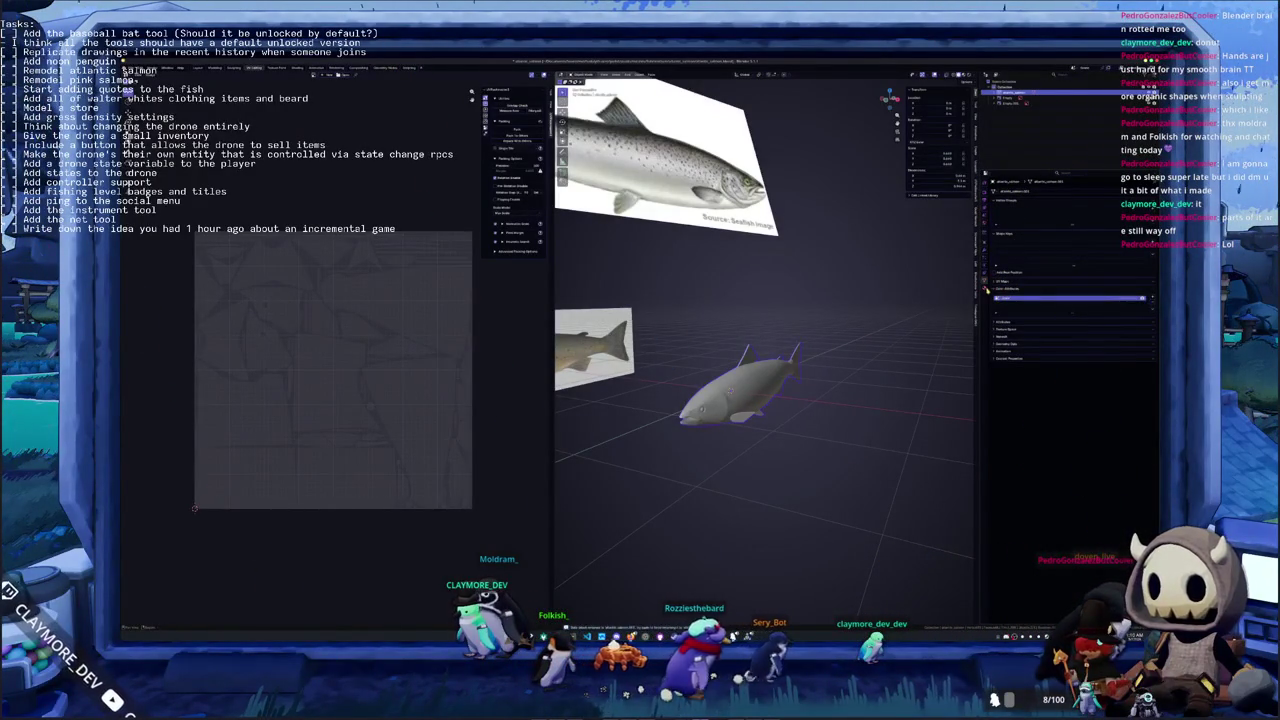
pyautogui.click(986, 294)
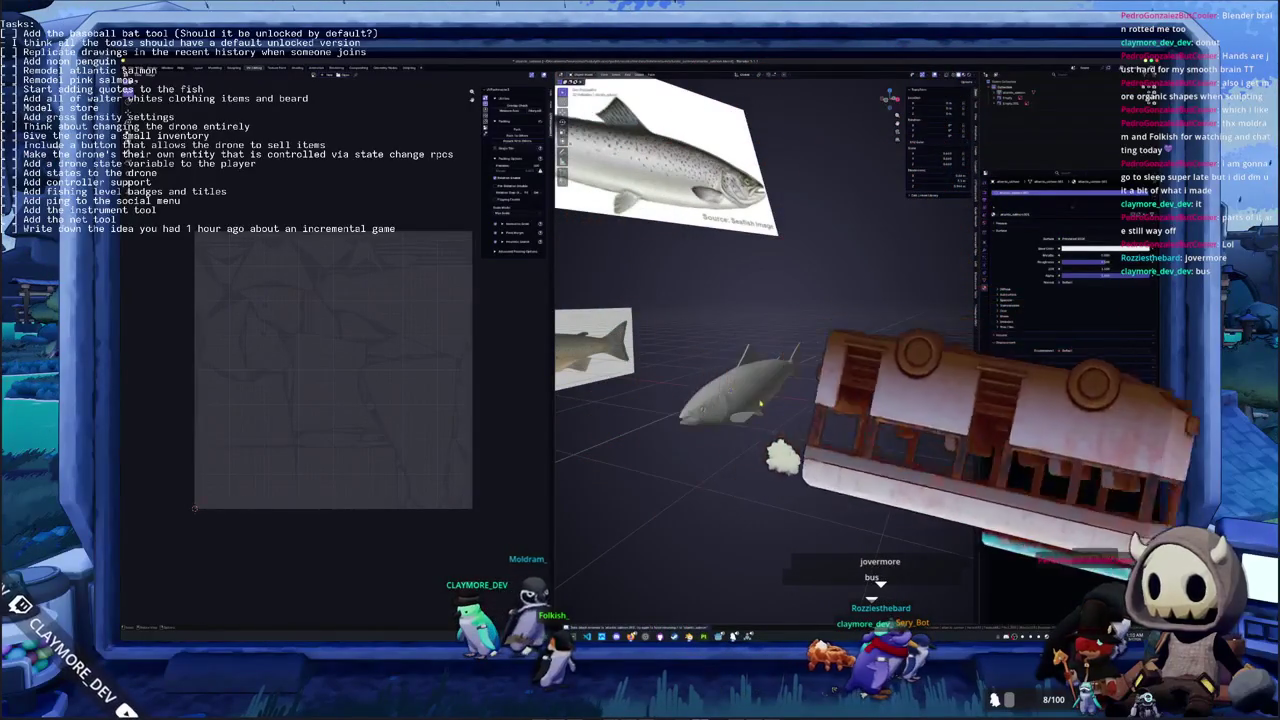
# In front orthographic view, scale the salmon taller to match the reference and apply its transform
pyautogui.rightClick(760, 403)
pyautogui.moveTo(760, 403)
pyautogui.mouseDown(button='middle')
pyautogui.moveTo(727, 421)
pyautogui.moveTo(712, 404)
pyautogui.mouseUp(button='middle')
pyautogui.scroll(2, 712, 404)
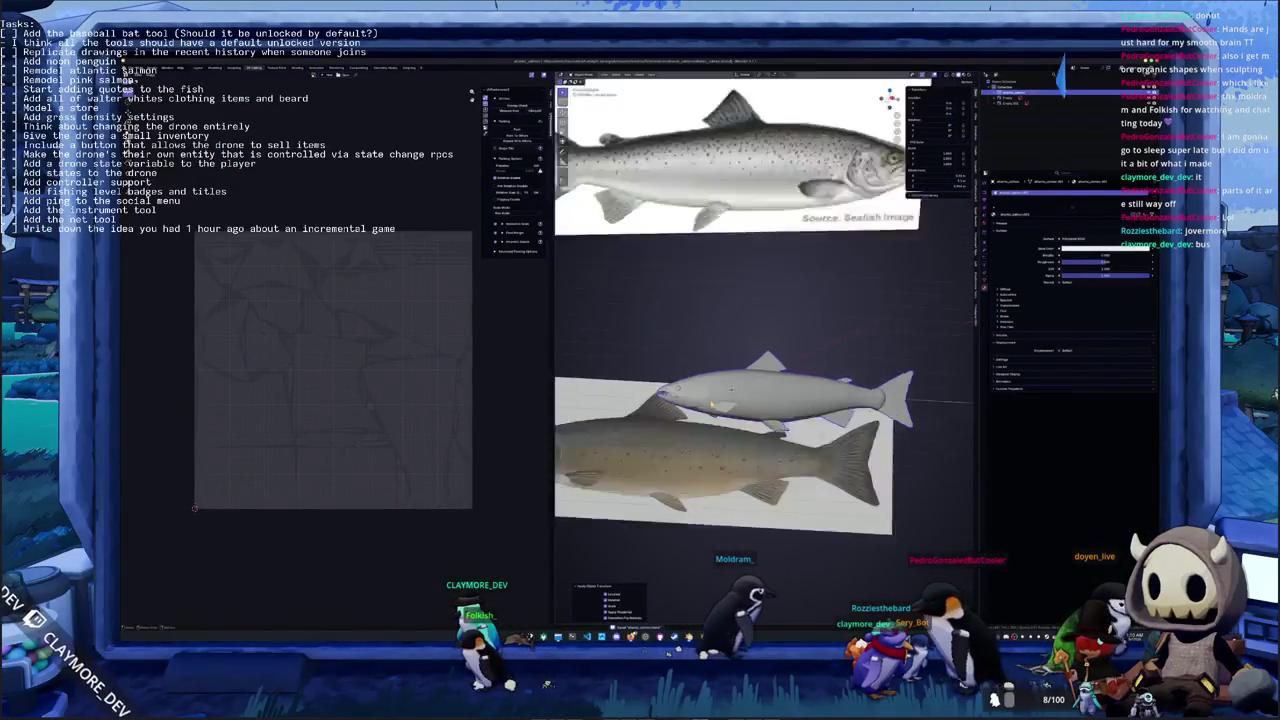
pyautogui.press('KP_1')
pyautogui.press('s')
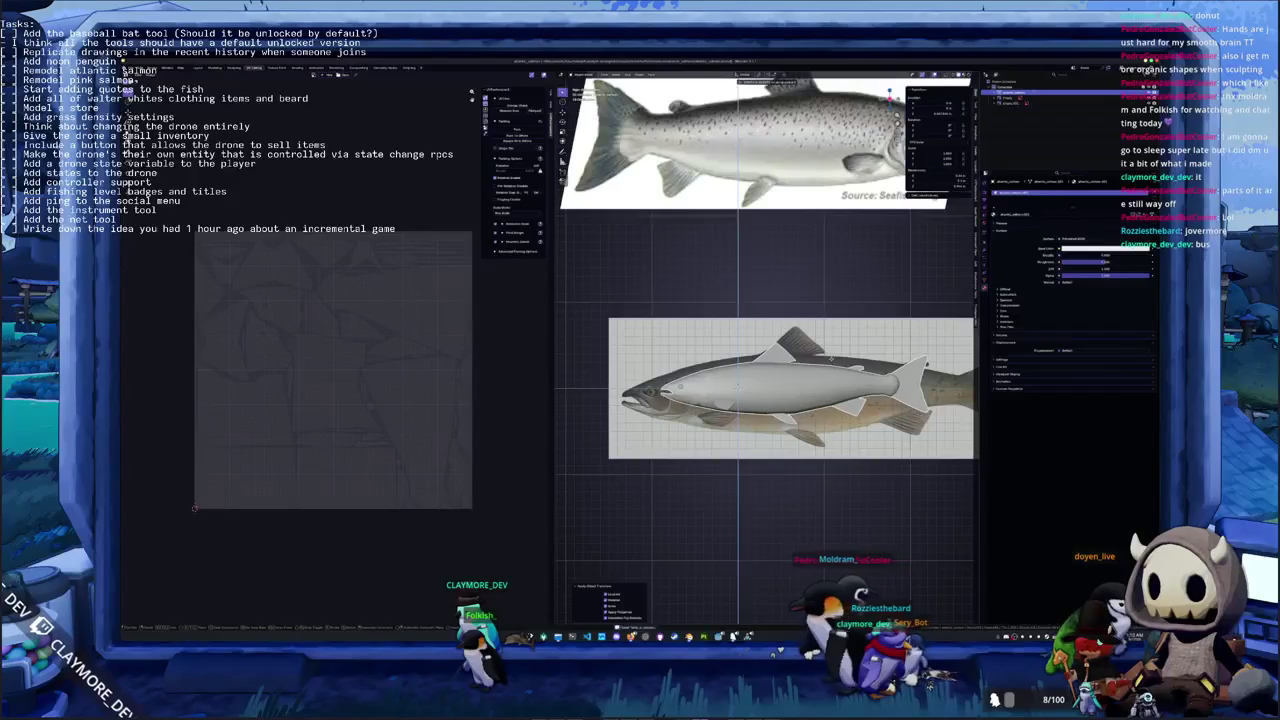
pyautogui.click(832, 462)
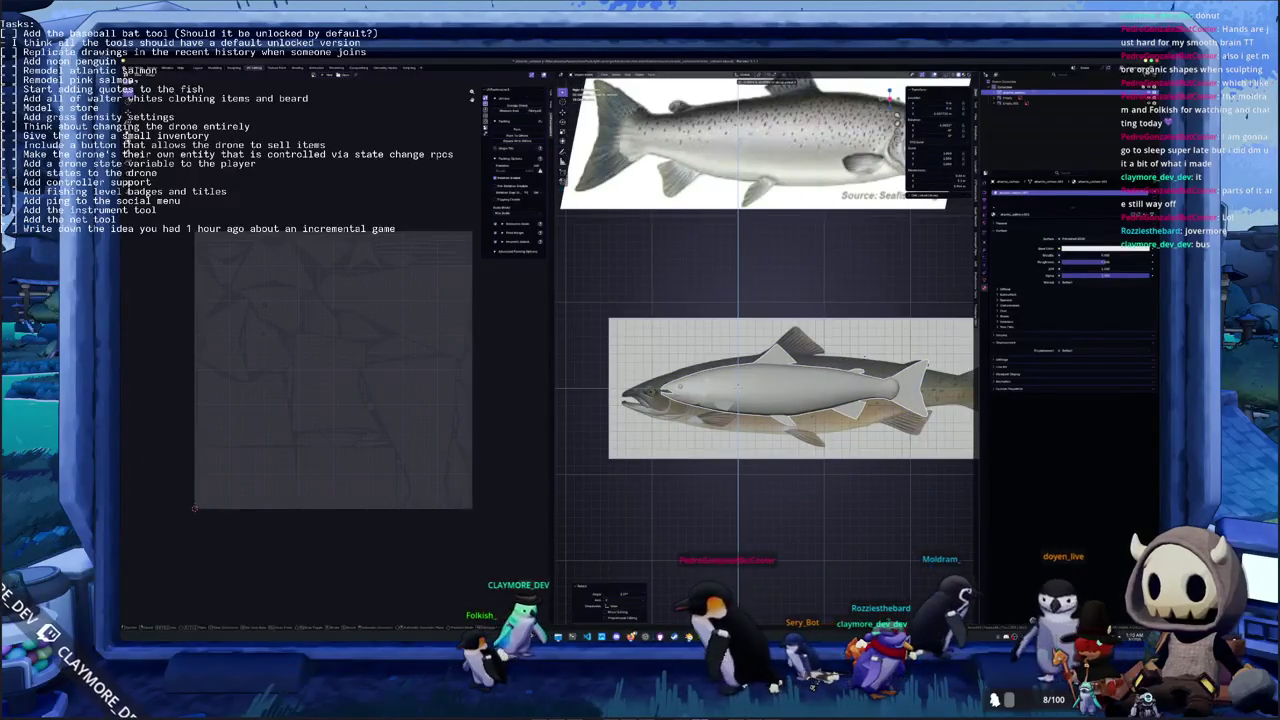
pyautogui.press('a')
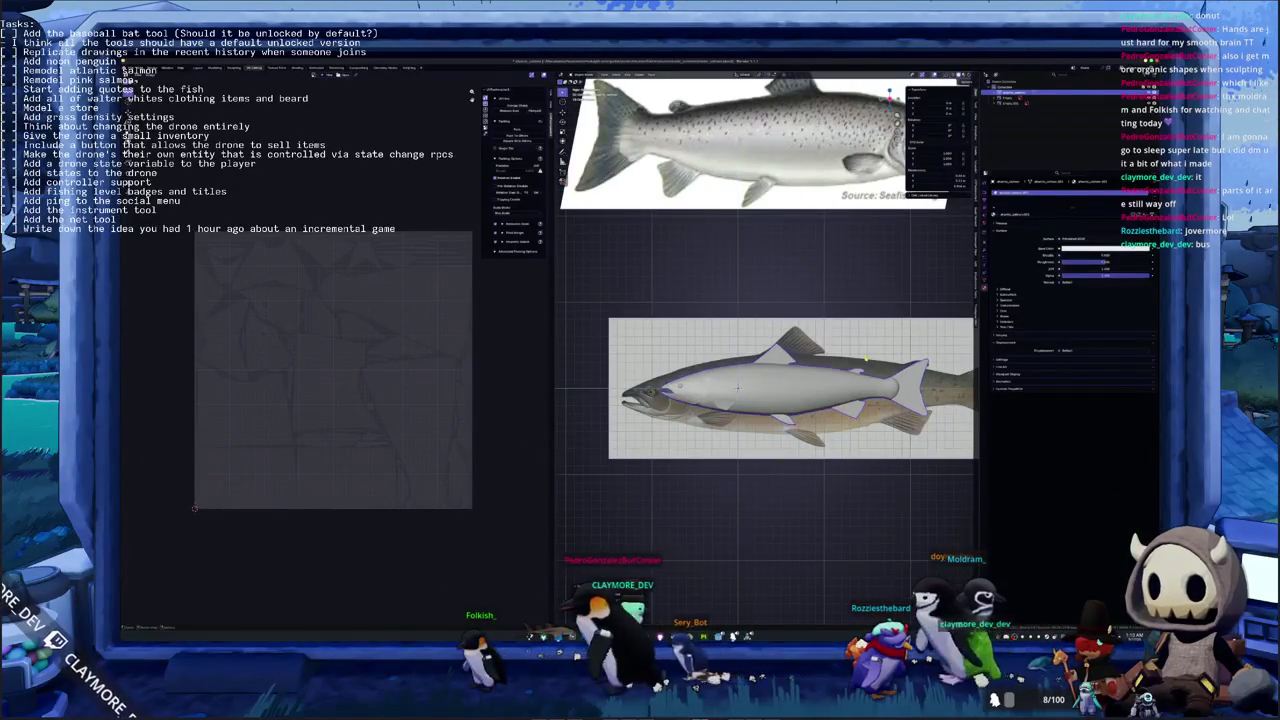
pyautogui.press('KP_5')
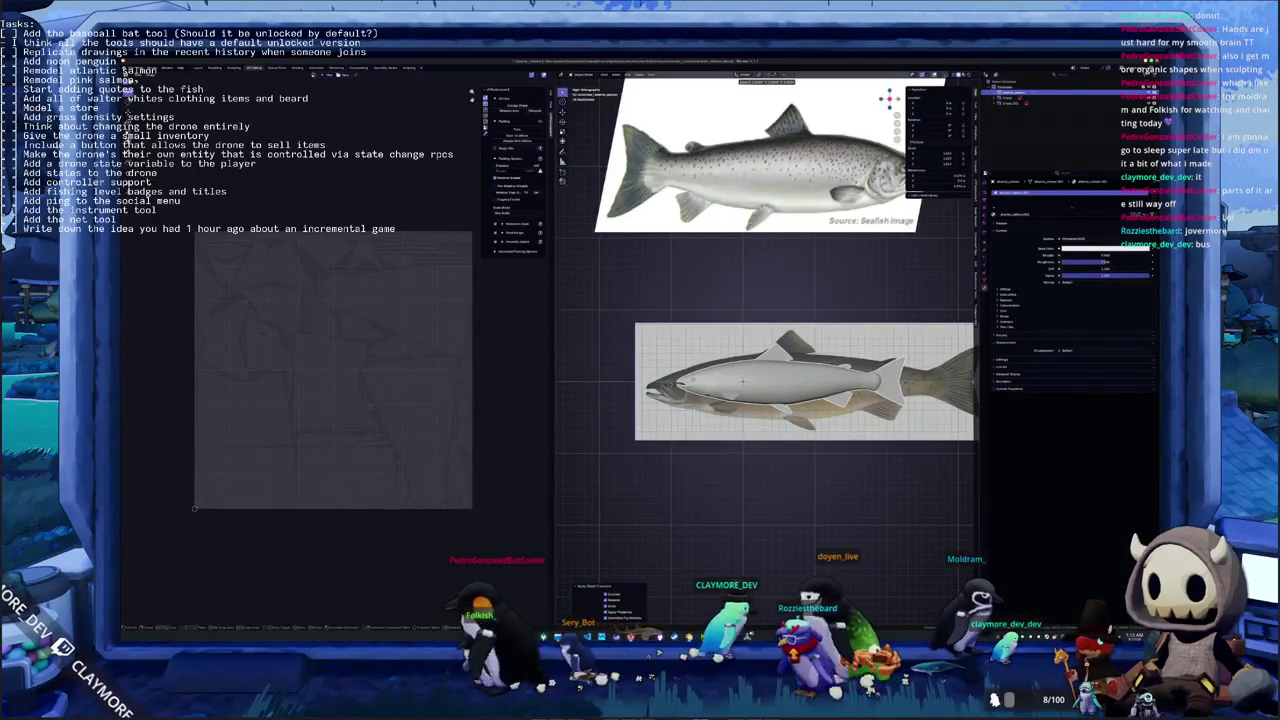
pyautogui.hotkey('ctrl', 'a')
pyautogui.click(867, 355)
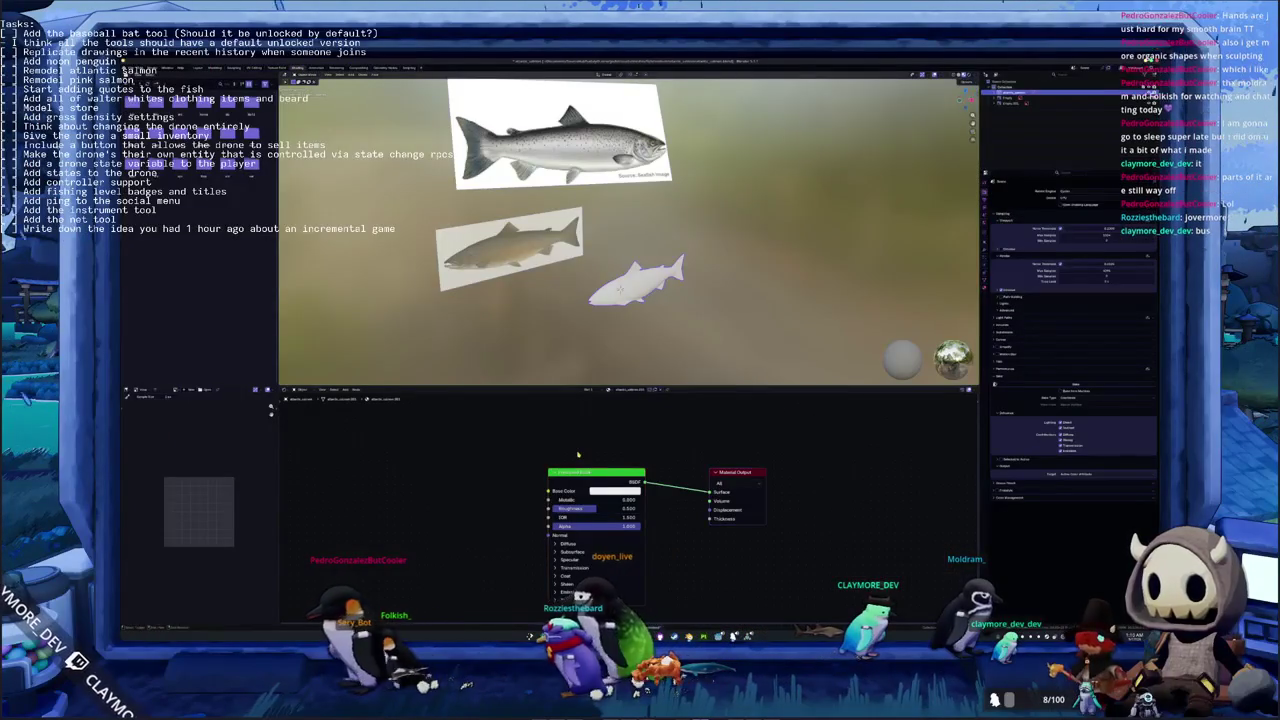
# Wire mapped image texture nodes into Base Color with Ctrl+T and add a Color Attribute node
pyautogui.hotkey('ctrl', 't')
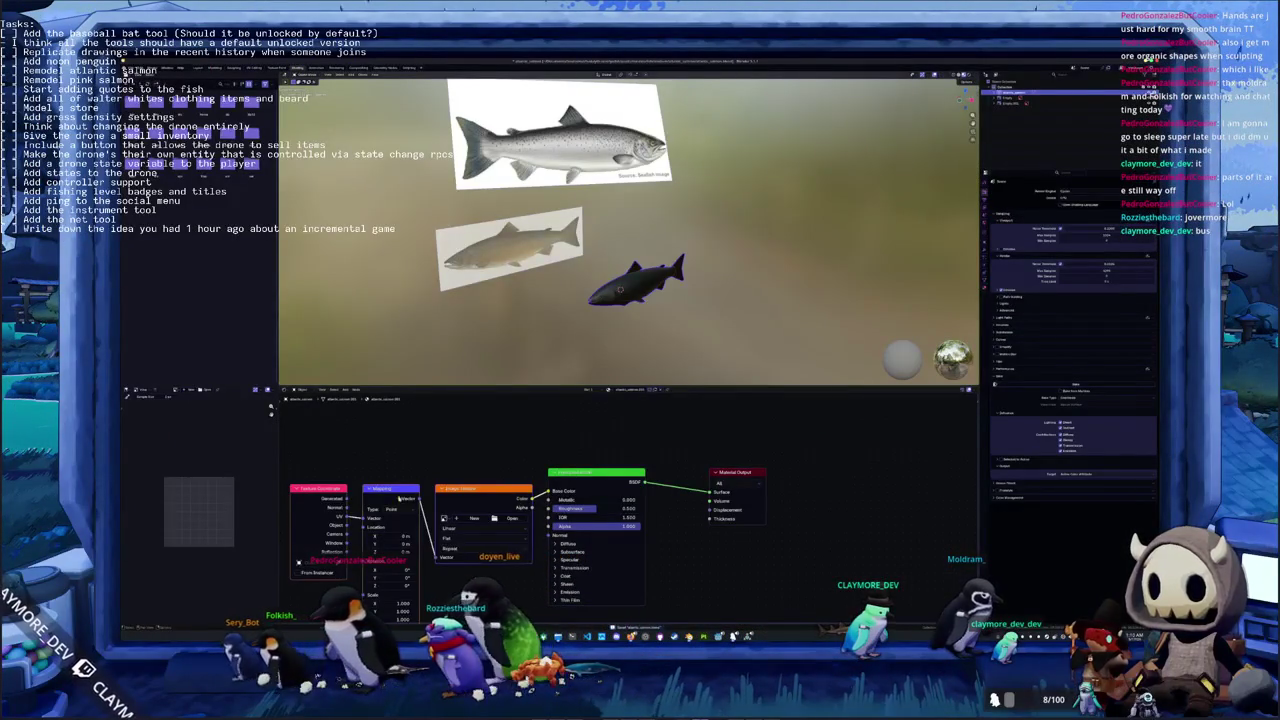
pyautogui.hotkey('shift', 'a')
pyautogui.write('s')
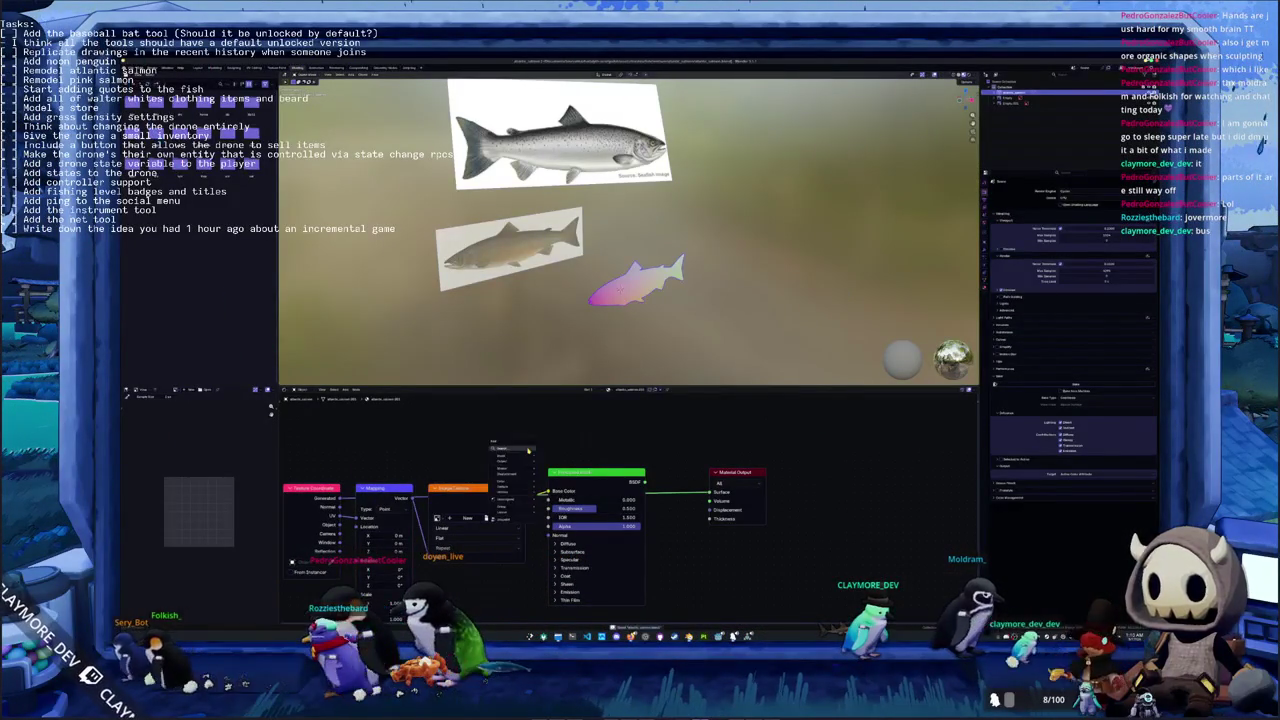
pyautogui.press('Return')
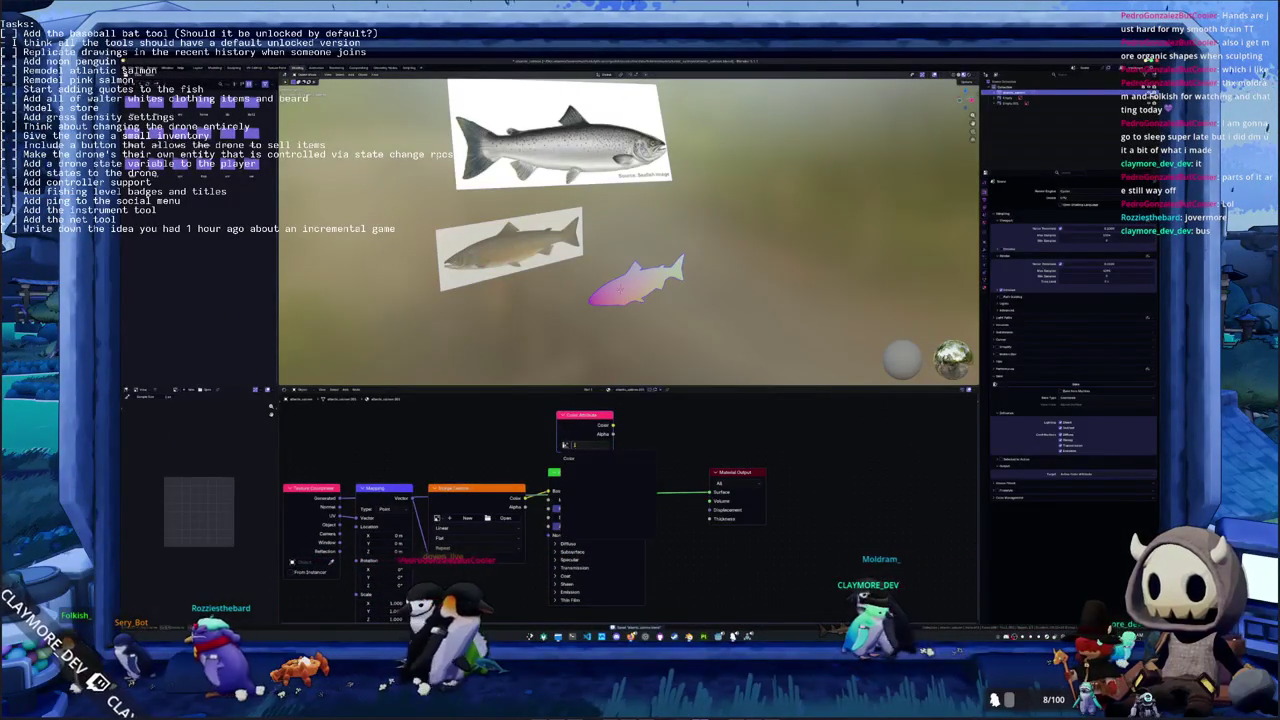
# Apply the salmon's object transform and delete the two small blue shapes
pyautogui.rightClick(662, 323)
pyautogui.click(662, 323)
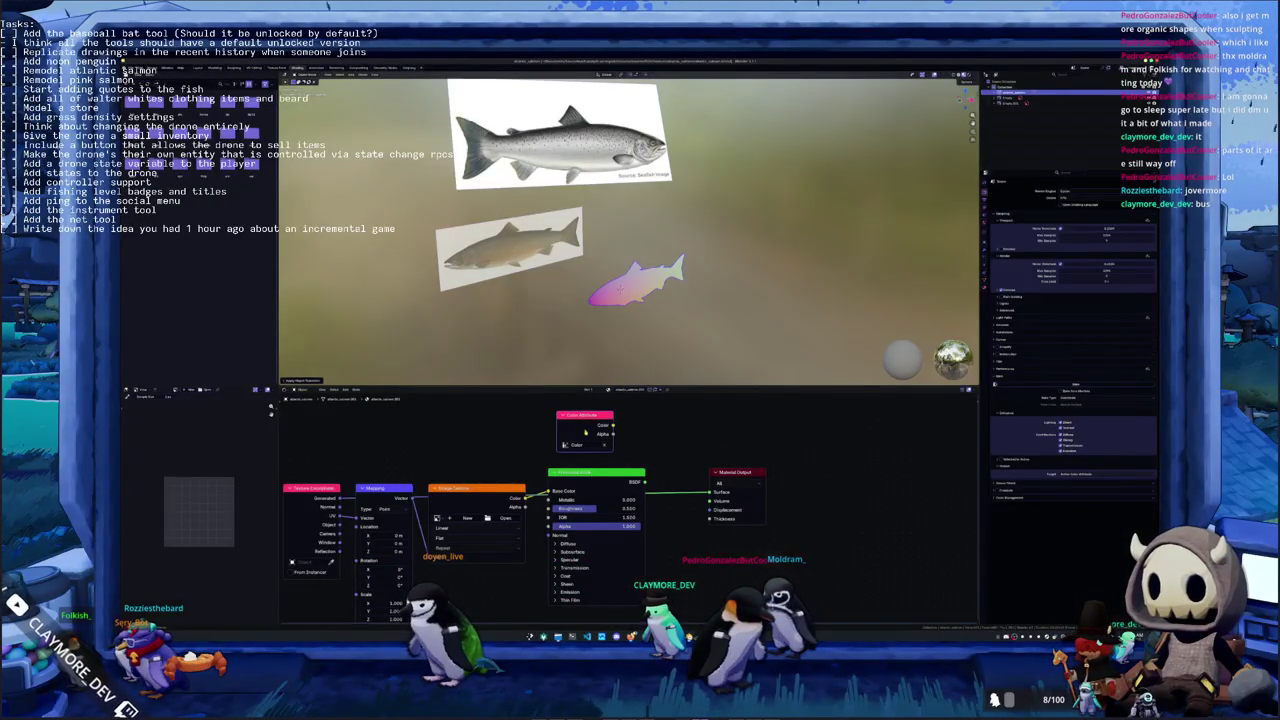
pyautogui.rightClick(615, 300)
pyautogui.click(615, 300)
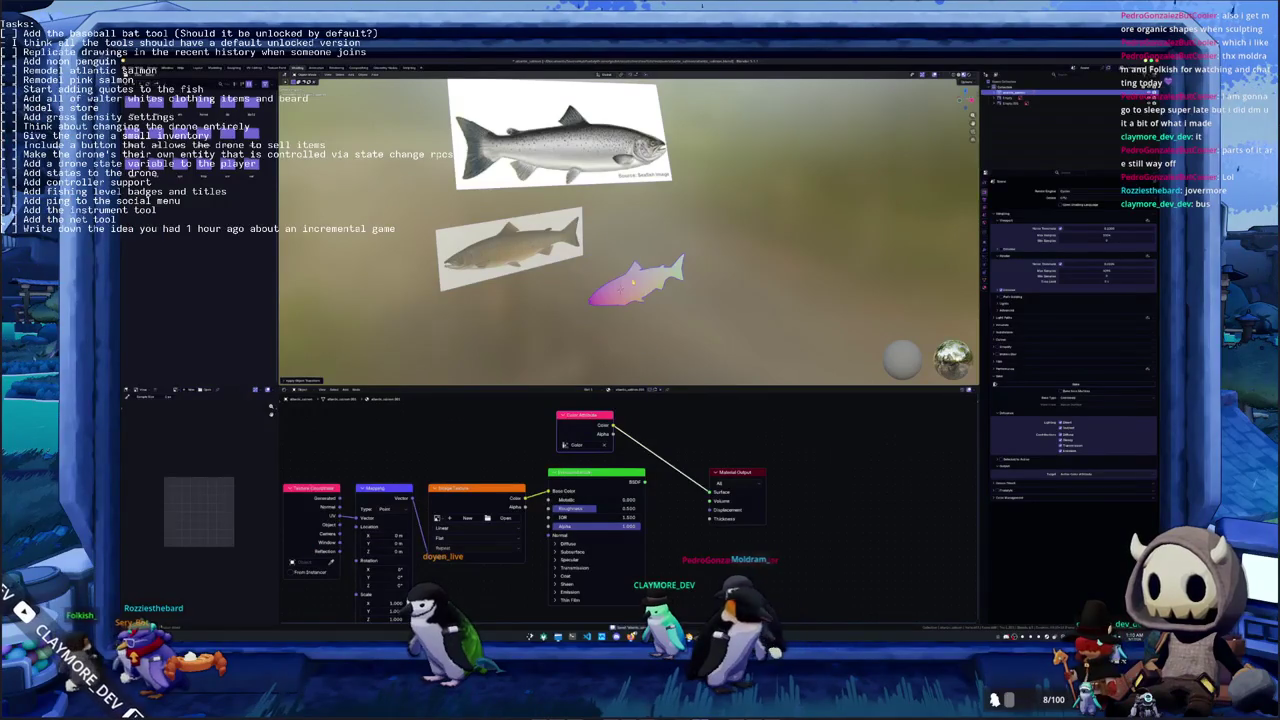
pyautogui.press('Delete')
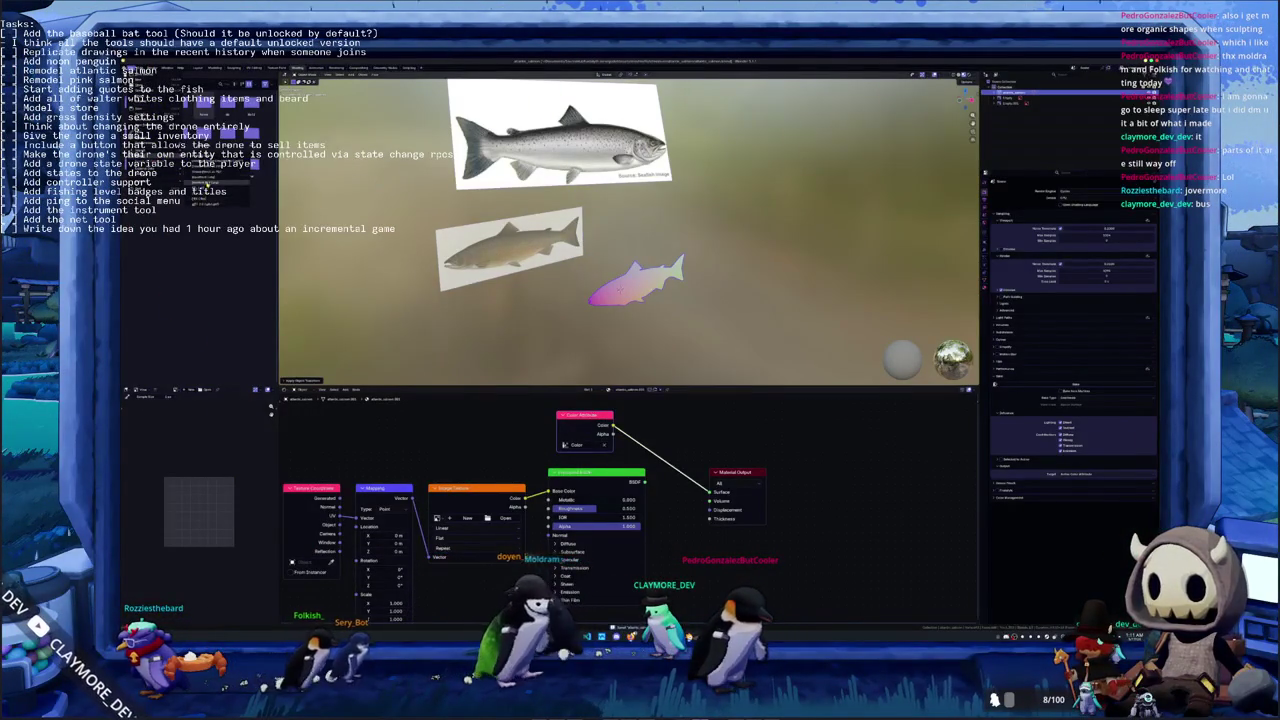
# Import a model file, then delete the imported blue shapes
pyautogui.hotkey('ctrl', 'o')
pyautogui.click(484, 114)
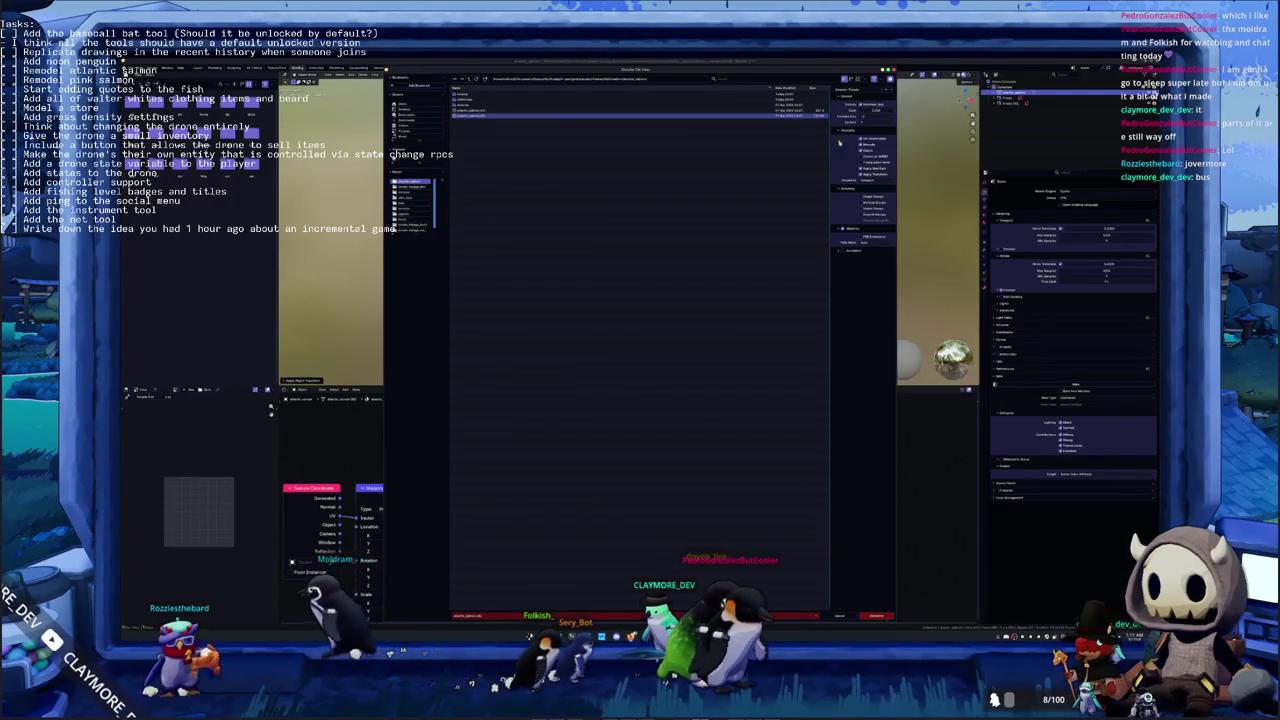
pyautogui.press('Return')
pyautogui.press('Delete')
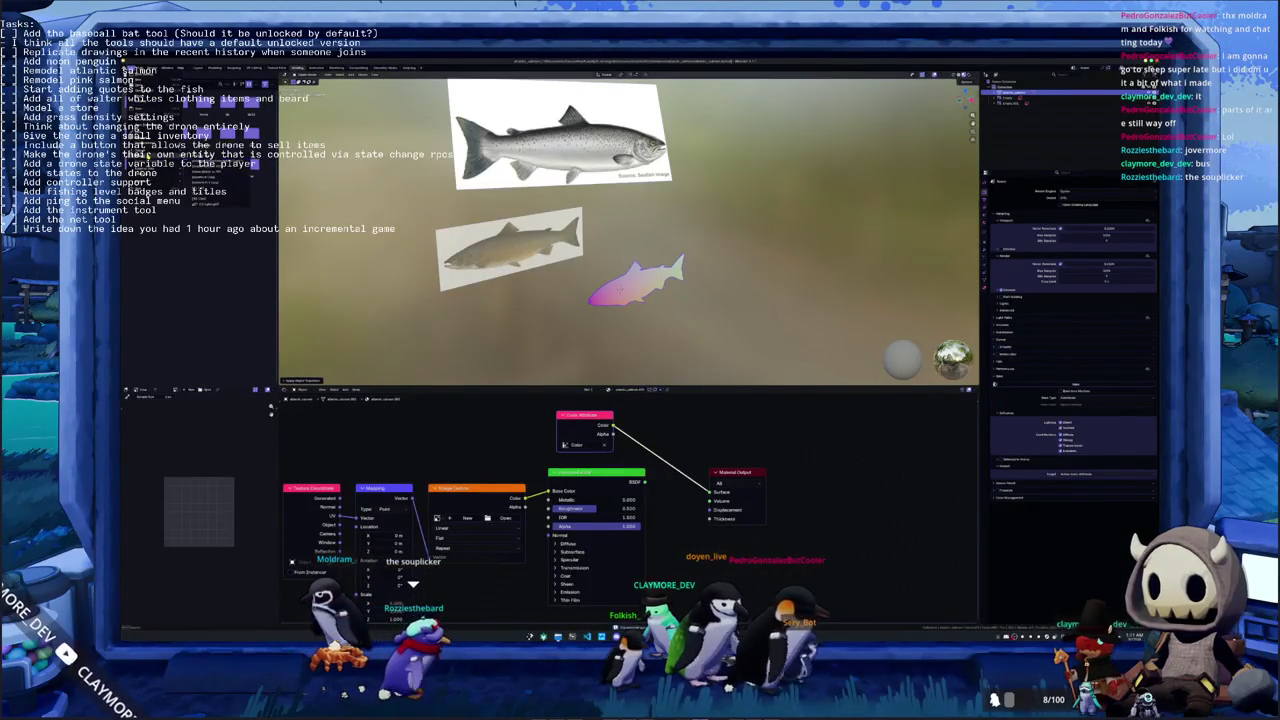
# Import the blue leaf-shaped mesh from a different folder
pyautogui.click(467, 95)
pyautogui.doubleClick(462, 95)
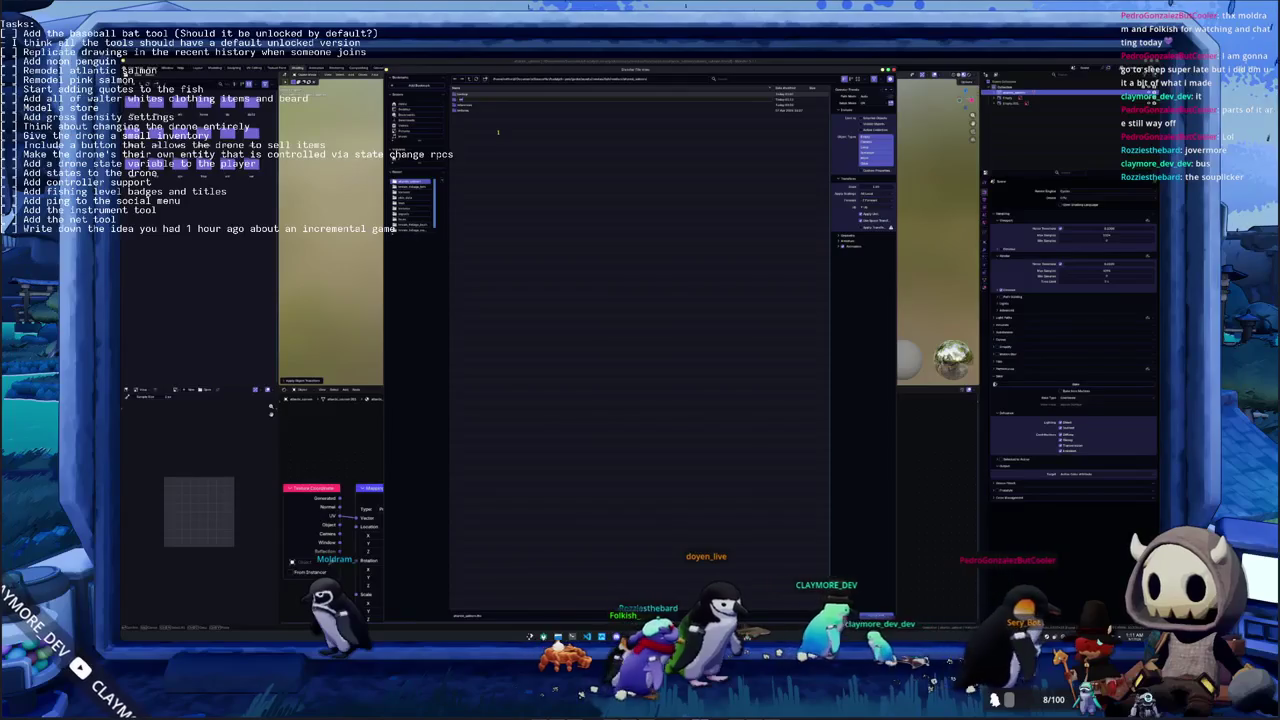
pyautogui.click(500, 97)
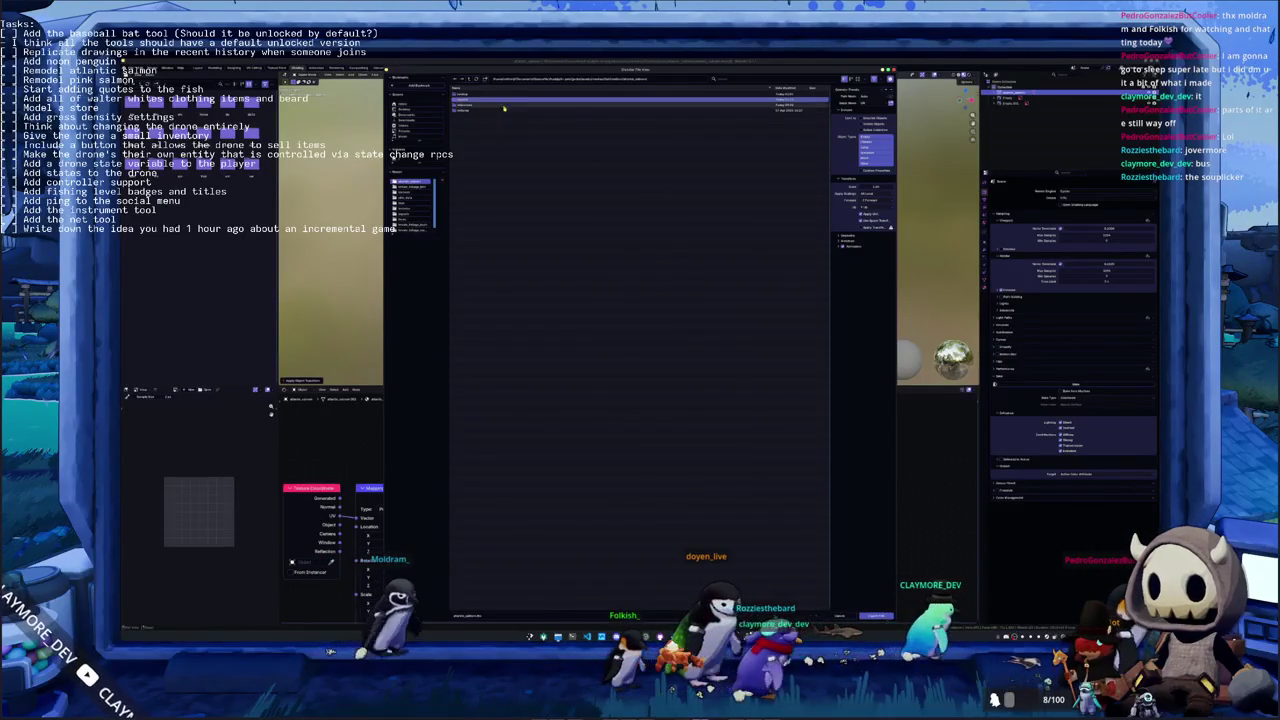
pyautogui.doubleClick(504, 108)
pyautogui.scroll(-5, 738, 486)
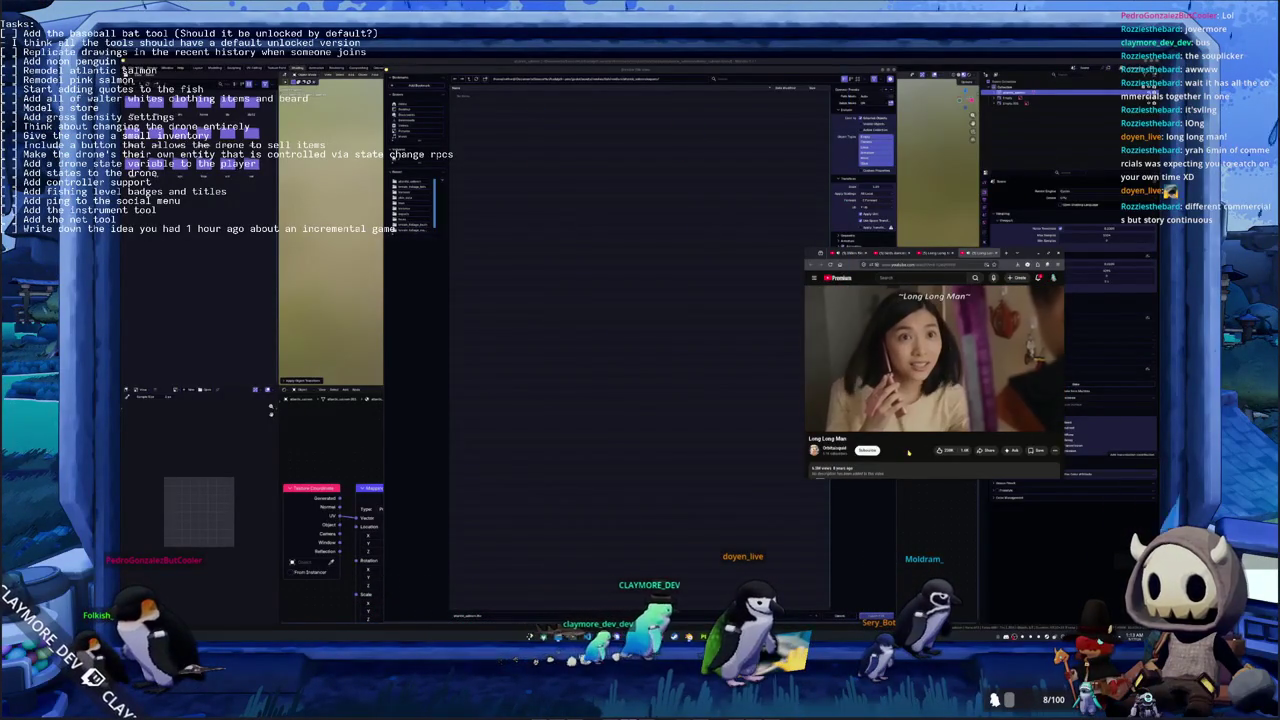
pyautogui.click(890, 395)
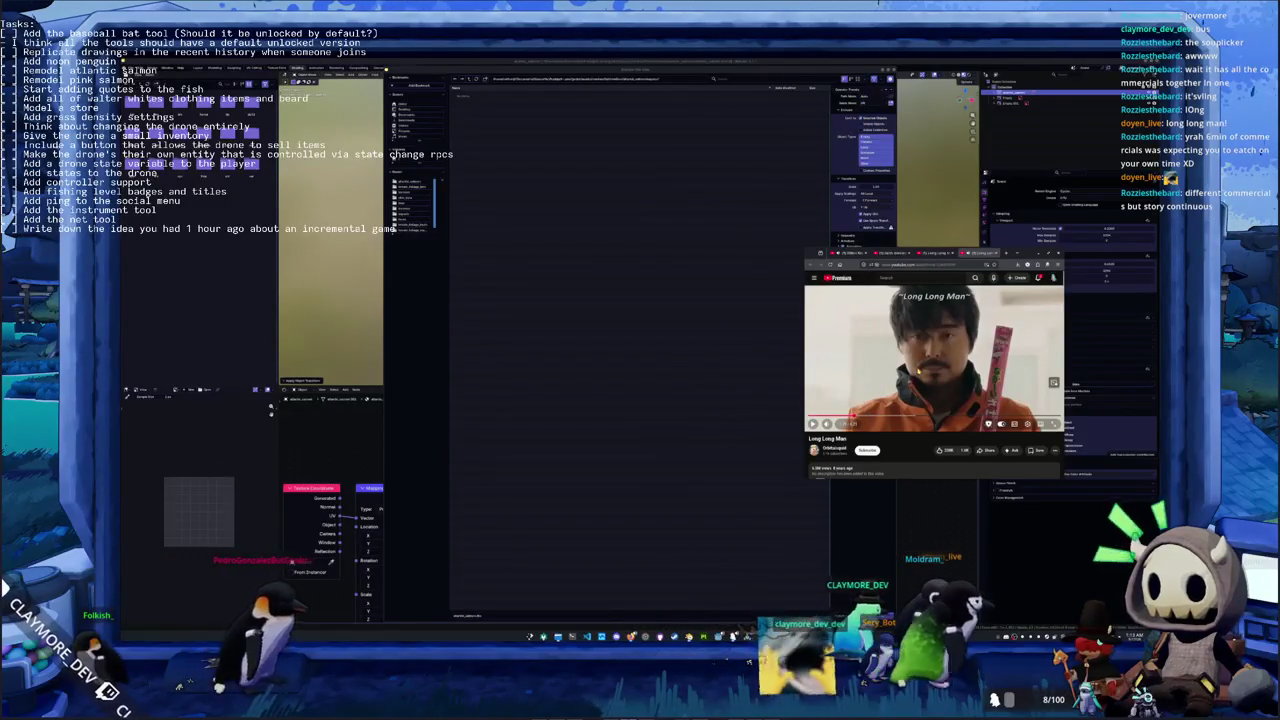
pyautogui.click(917, 370)
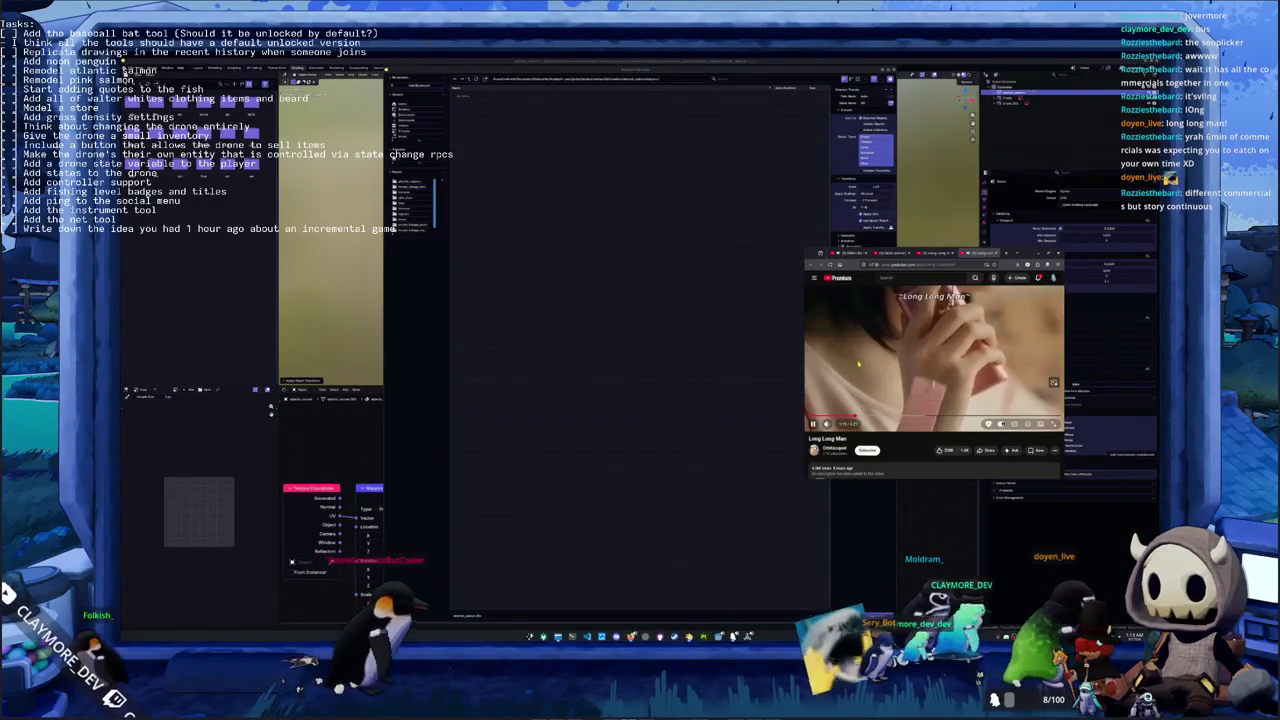